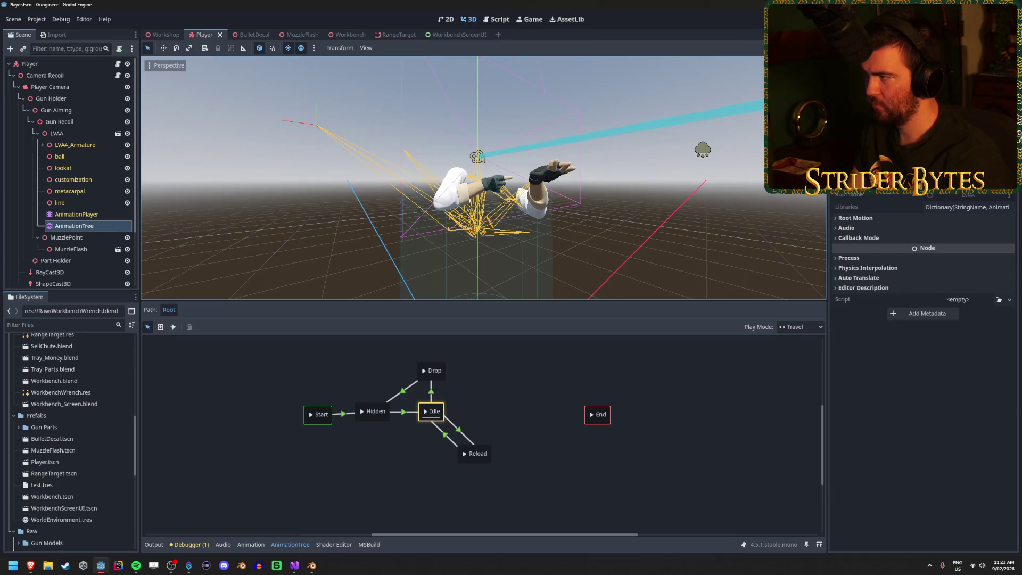
- Set the AnimationTree's Process Mode to Disabled and launch the game with F5
{"action": "key", "text": "alt+Tab"}
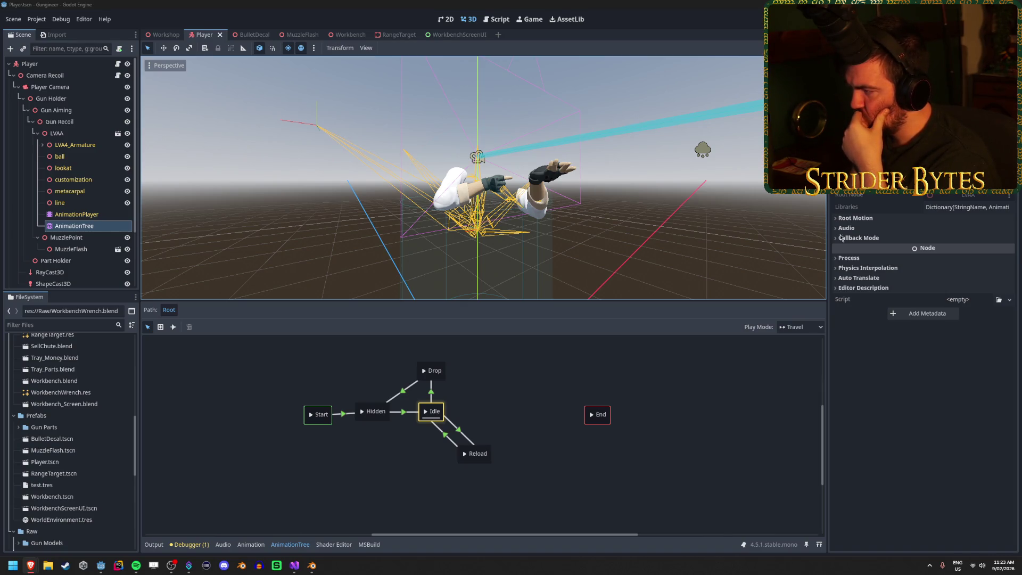
{"action": "left_click", "coordinate": [858, 258]}
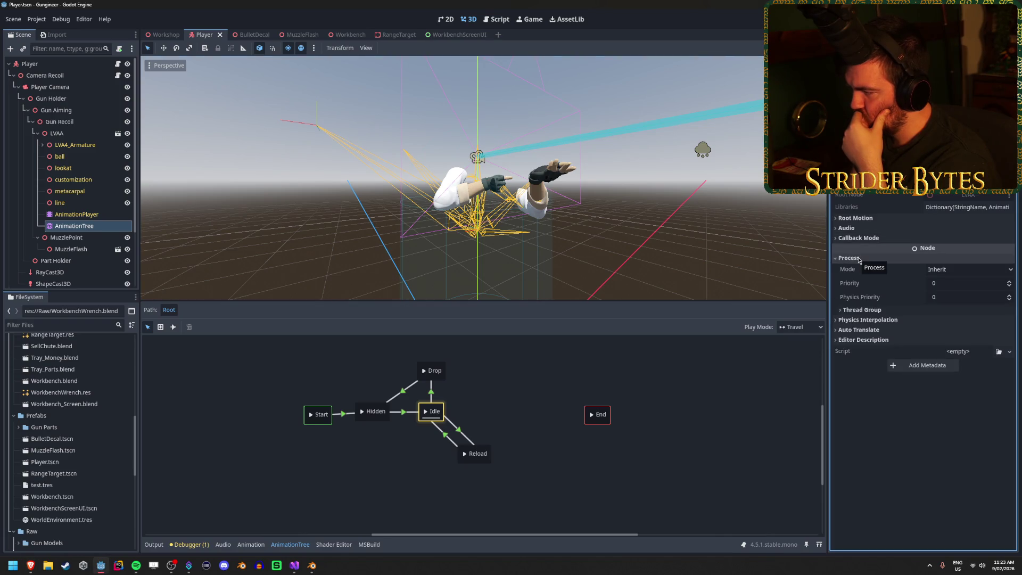
{"action": "left_click", "coordinate": [974, 270]}
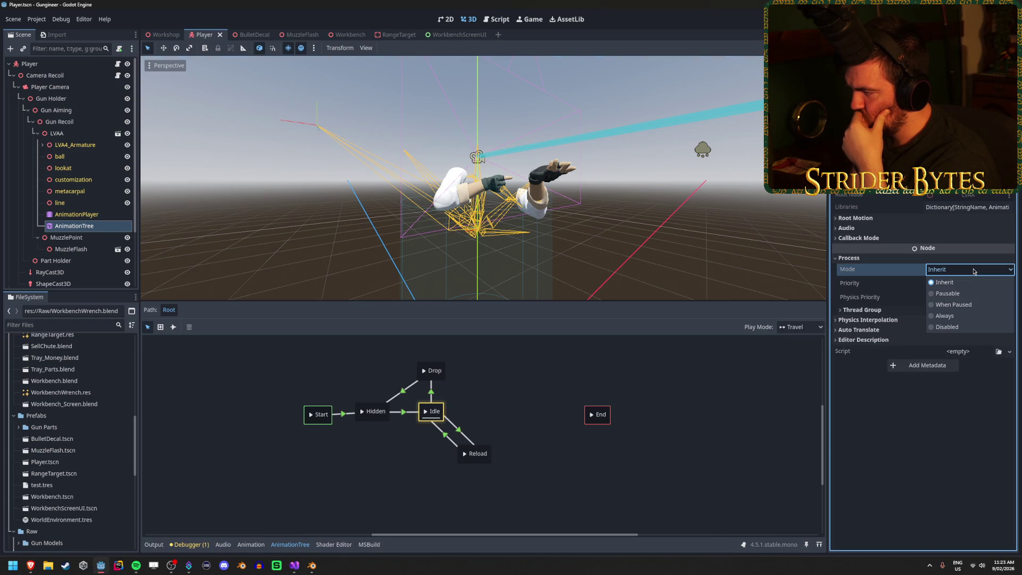
{"action": "left_click", "coordinate": [947, 327]}
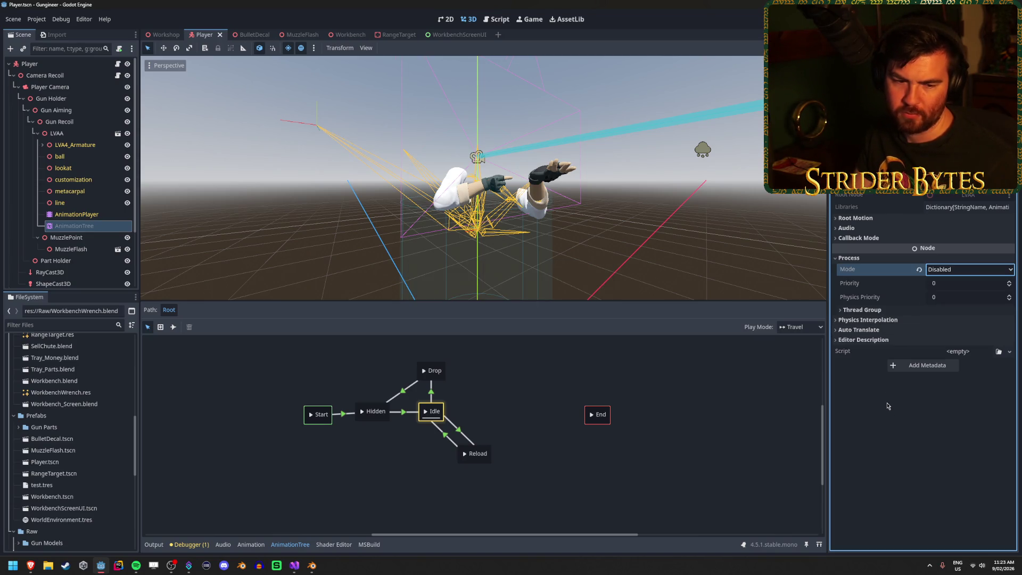
{"action": "key", "text": "F5"}
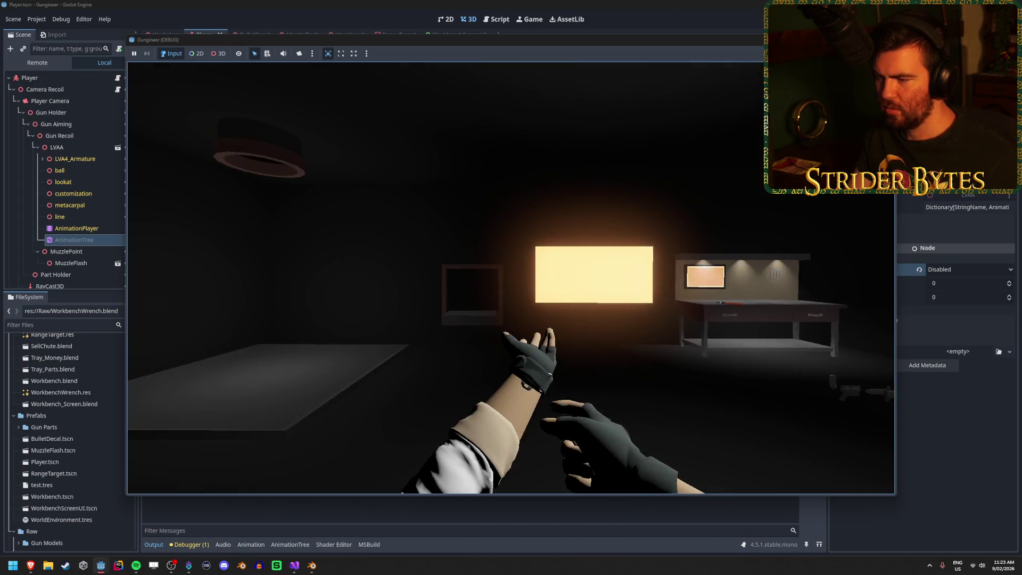
- Stop the test run and bring GunController.cs up in the code editor
{"action": "key", "text": "F8"}
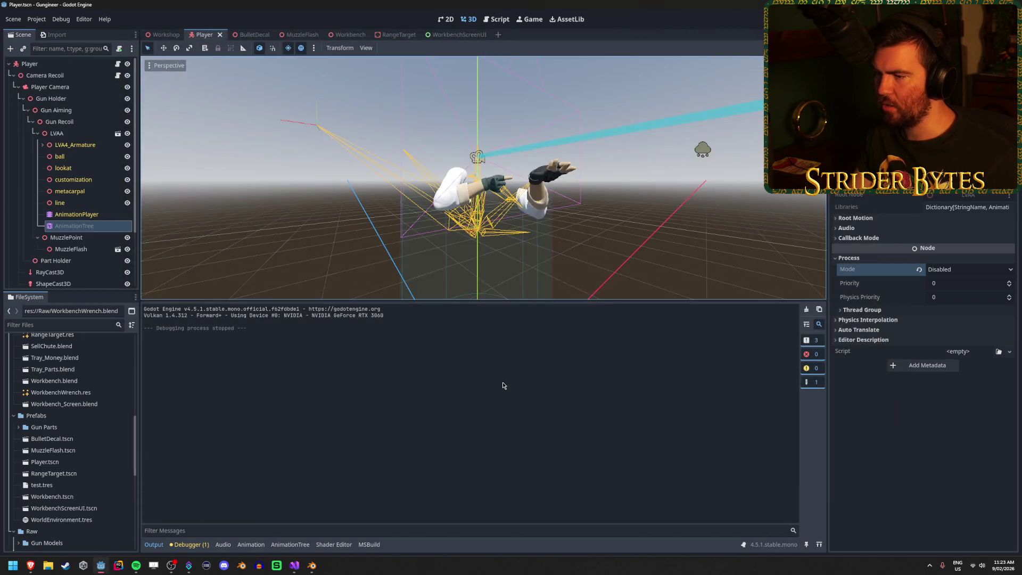
{"action": "mouse_move", "coordinate": [295, 568]}
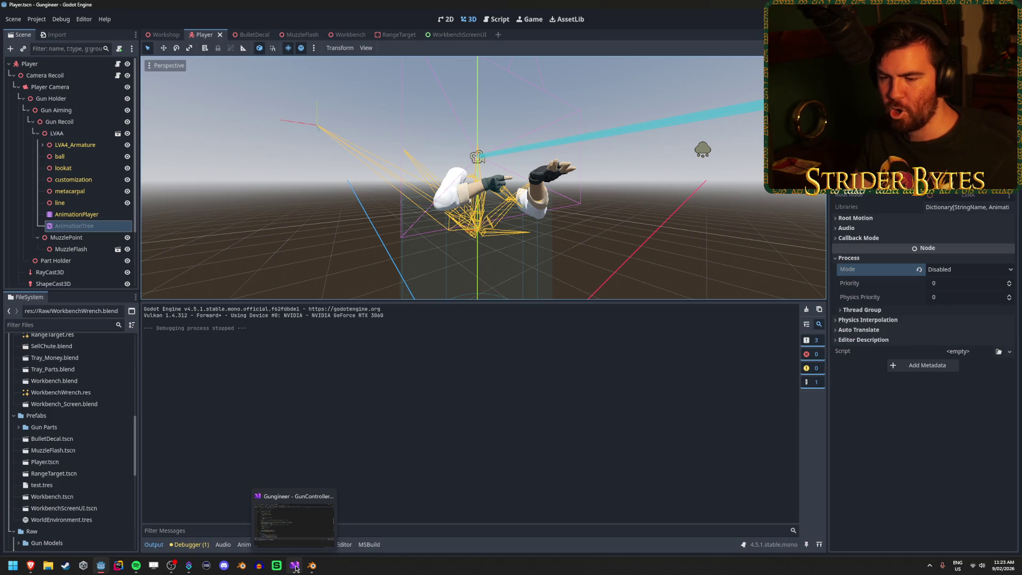
{"action": "left_click", "coordinate": [296, 567]}
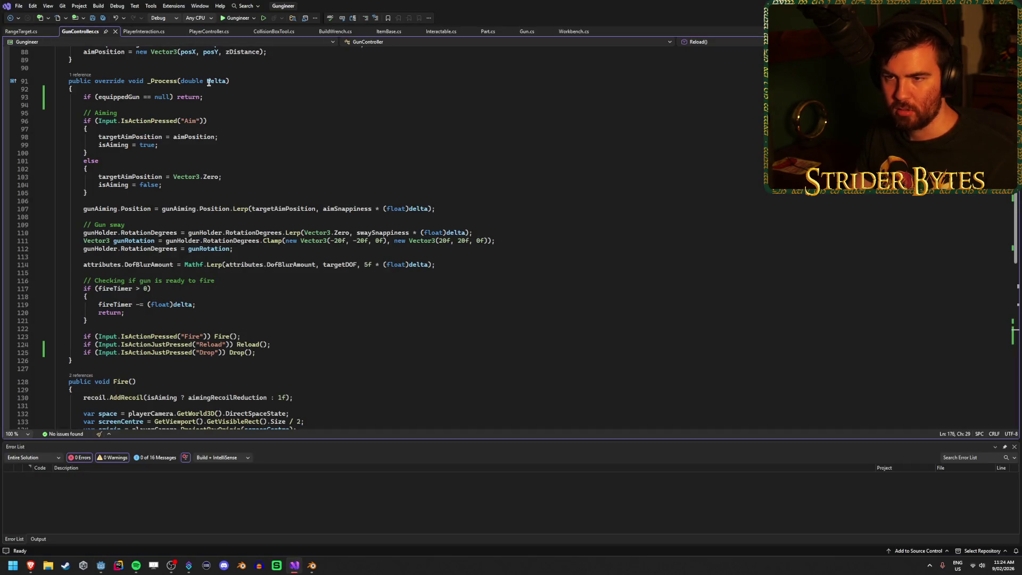
- Move the gunAiming.Position Lerp line above the equippedGun null check in _Process and save
{"action": "left_click", "coordinate": [226, 97]}
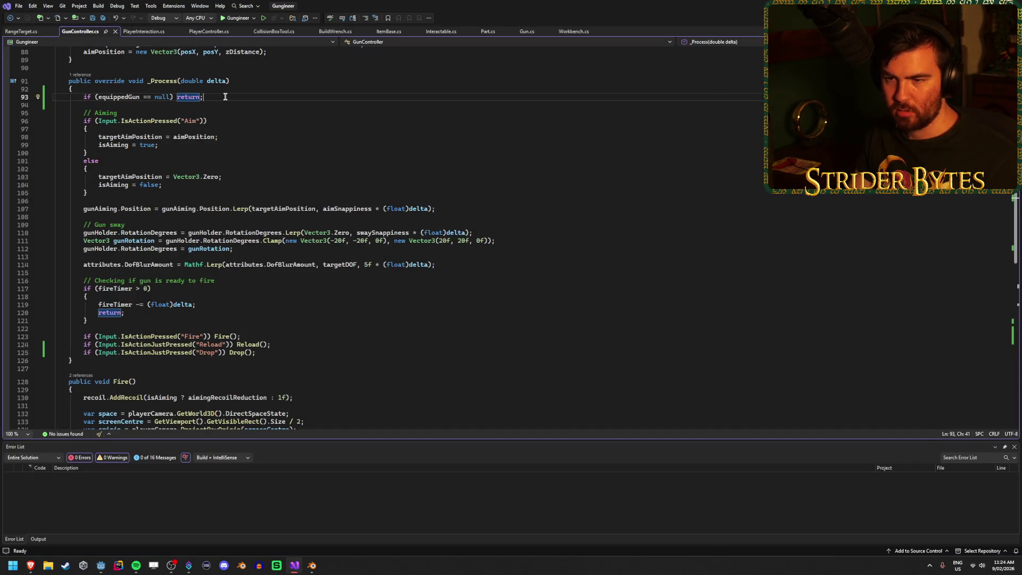
{"action": "left_click", "coordinate": [105, 209]}
{"action": "left_click", "coordinate": [446, 210]}
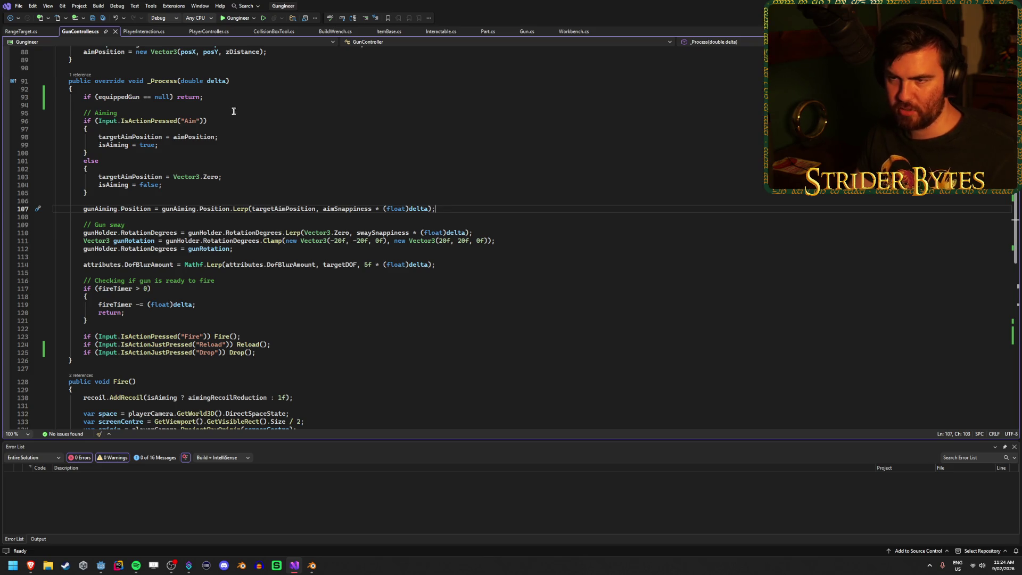
{"action": "key", "text": "ctrl+x"}
{"action": "left_click", "coordinate": [138, 88]}
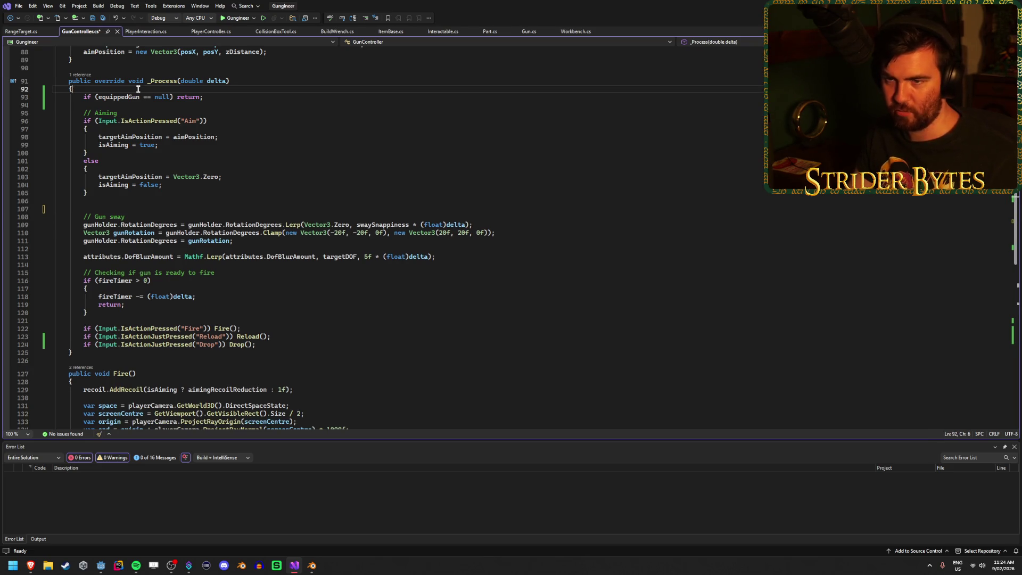
{"action": "key", "text": "Return"}
{"action": "key", "text": "Return"}
{"action": "key", "text": "Up"}
{"action": "key", "text": "ctrl+v"}
{"action": "key", "text": "BackSpace"}
{"action": "key", "text": "ctrl+s"}
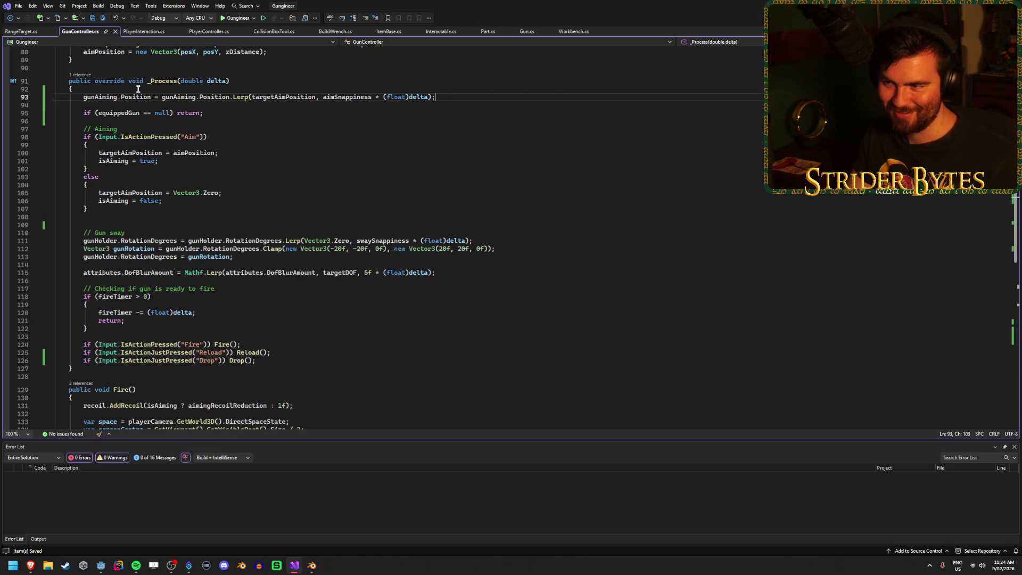
{"action": "left_click", "coordinate": [110, 224]}
{"action": "key", "text": "alt+Tab"}
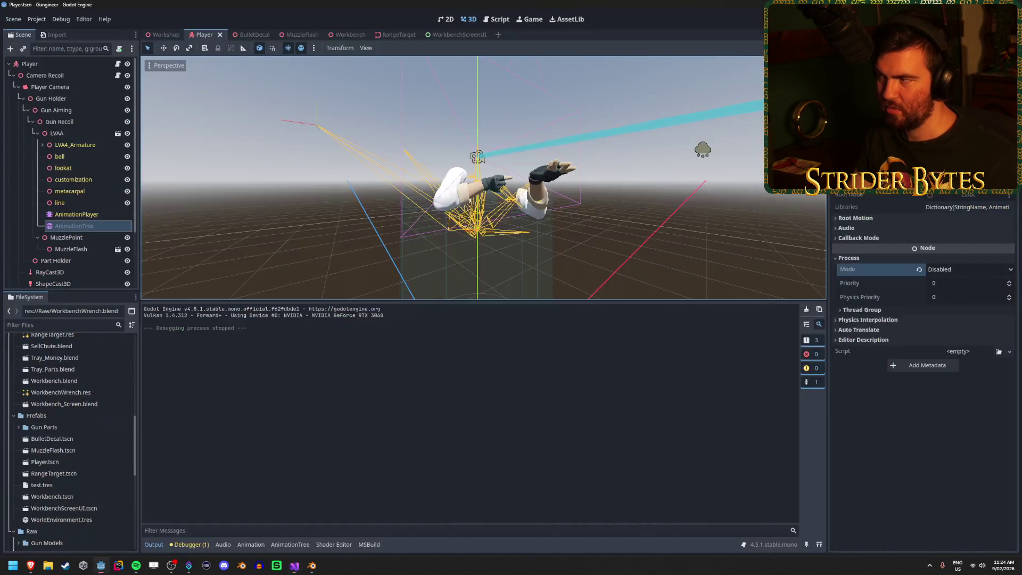
- Run the rebuilt game briefly, stop it, and return to GunController.cs in Visual Studio
{"action": "key", "text": "F5"}
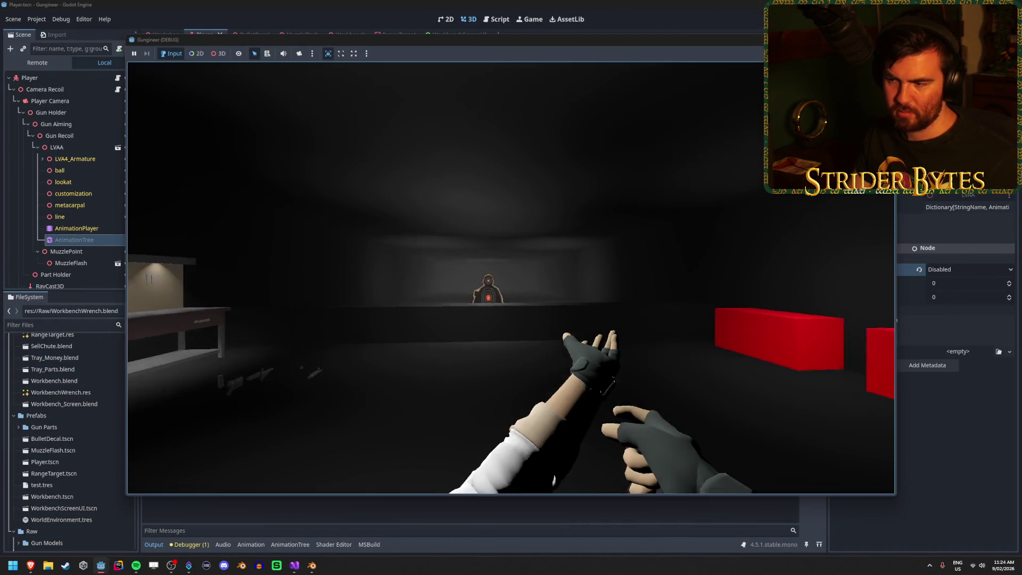
{"action": "mouse_move", "coordinate": [526, 278]}
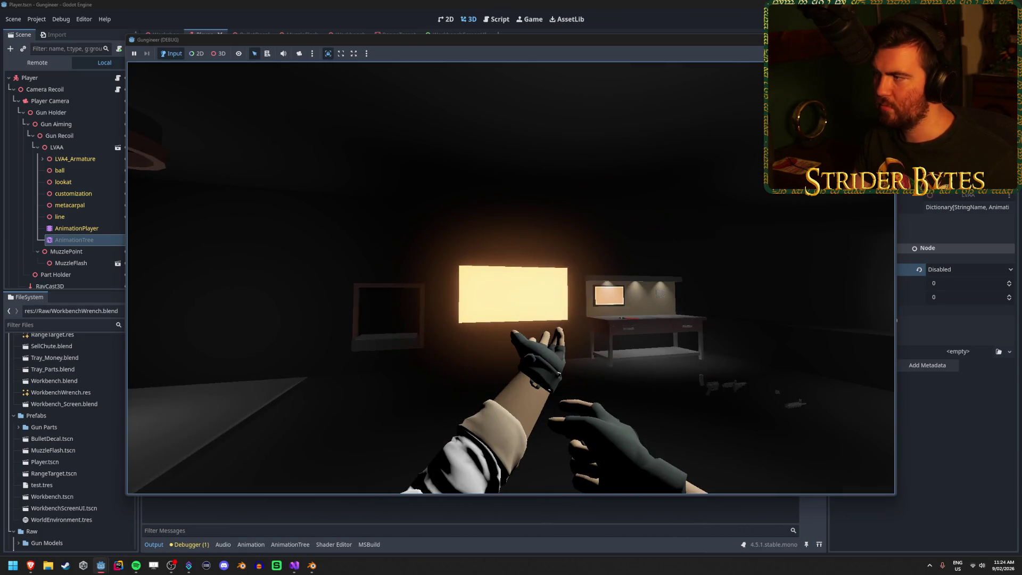
{"action": "key", "text": "F8"}
{"action": "left_click", "coordinate": [295, 565]}
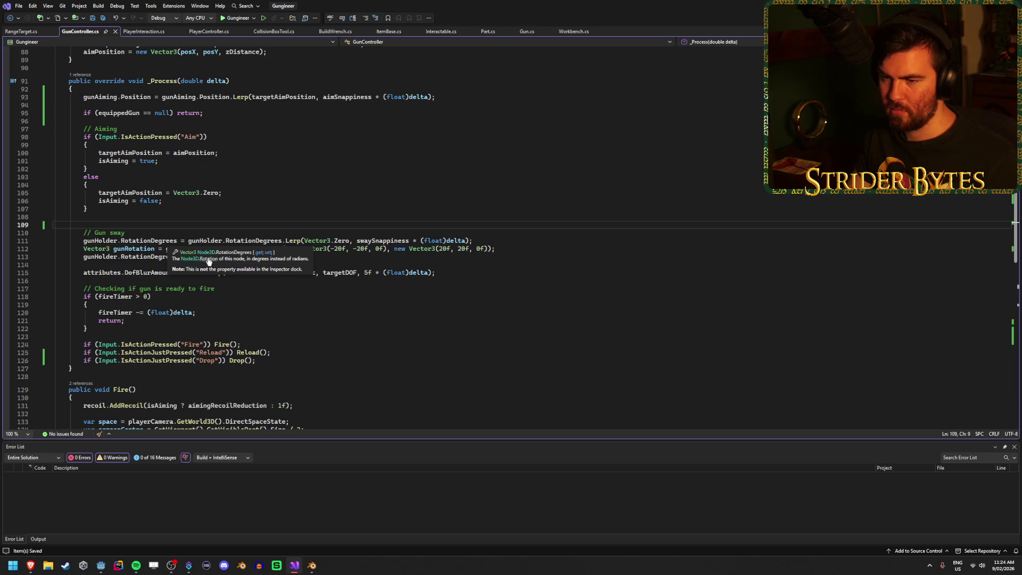
- Cut the four-line Gun sway block and paste it below the gunAiming.Position line
{"action": "mouse_move", "coordinate": [400, 256]}
{"action": "left_mouse_down"}
{"action": "mouse_move", "coordinate": [266, 251]}
{"action": "mouse_move", "coordinate": [320, 242]}
{"action": "mouse_move", "coordinate": [5, 235]}
{"action": "left_mouse_up"}
{"action": "key", "text": "Delete"}
{"action": "left_click", "coordinate": [455, 95]}
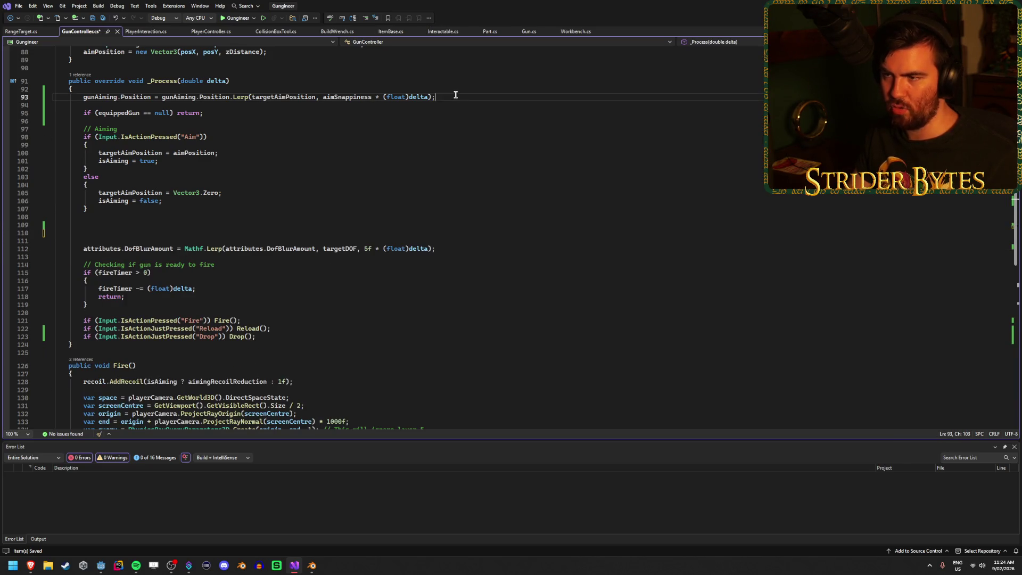
{"action": "key", "text": "ctrl+v"}
{"action": "key", "text": "ctrl+s"}
- Remove leftover blank lines, restore the else's closing brace, save, and rerun the game
{"action": "left_click", "coordinate": [119, 274]}
{"action": "key", "text": "BackSpace"}
{"action": "key", "text": "BackSpace"}
{"action": "key", "text": "BackSpace"}
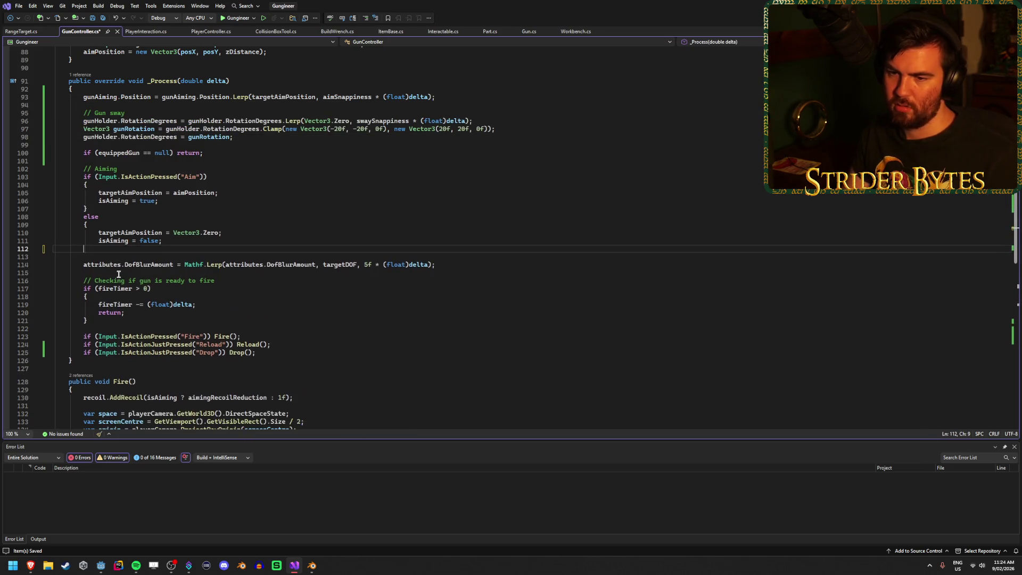
{"action": "type", "text": "}"}
{"action": "key", "text": "ctrl+s"}
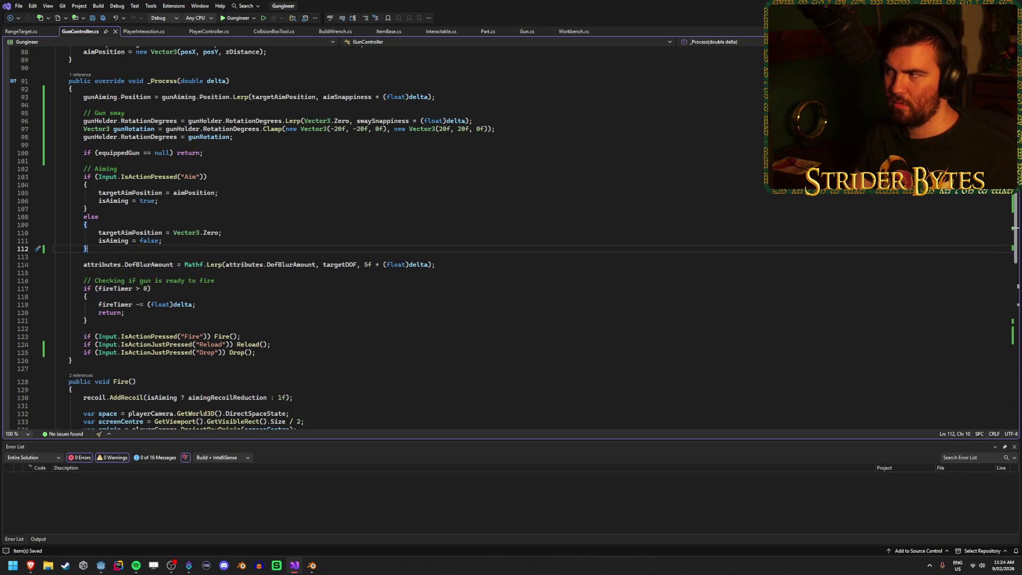
{"action": "key", "text": "alt+Tab"}
{"action": "key", "text": "F5"}
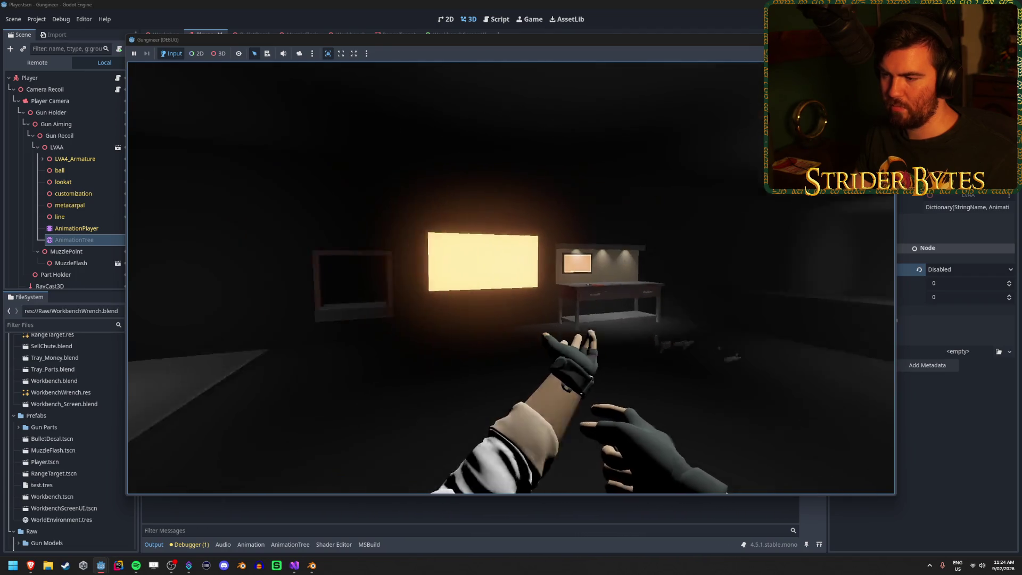
- Stop the game and set the AnimationTree's Process Mode back to Inherit
{"action": "key", "text": "F8"}
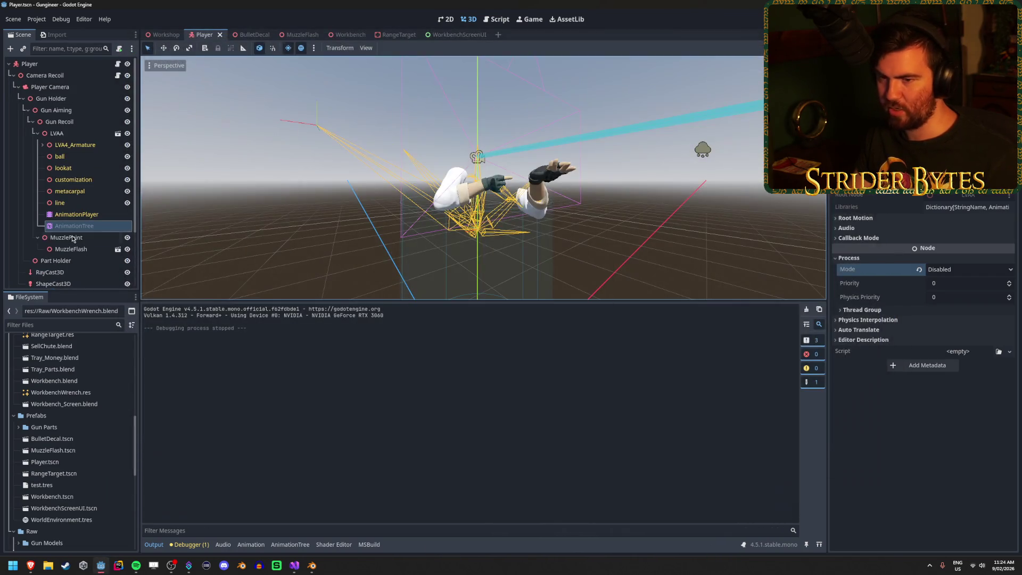
{"action": "left_click", "coordinate": [970, 269]}
{"action": "left_click", "coordinate": [948, 280]}
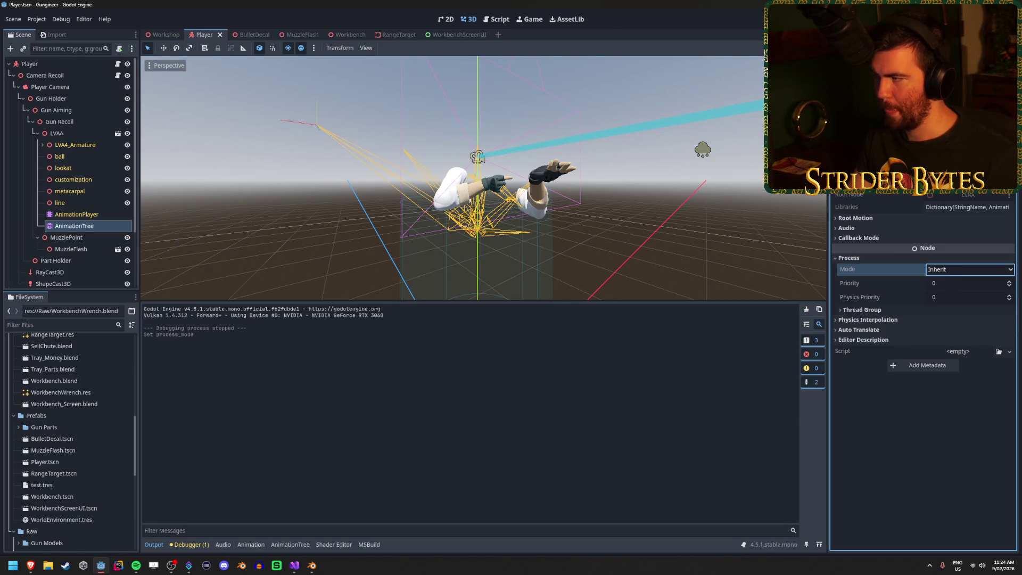
- Play-test walking to the workbench and picking up the gun, then stop the game
{"action": "key", "text": "F5"}
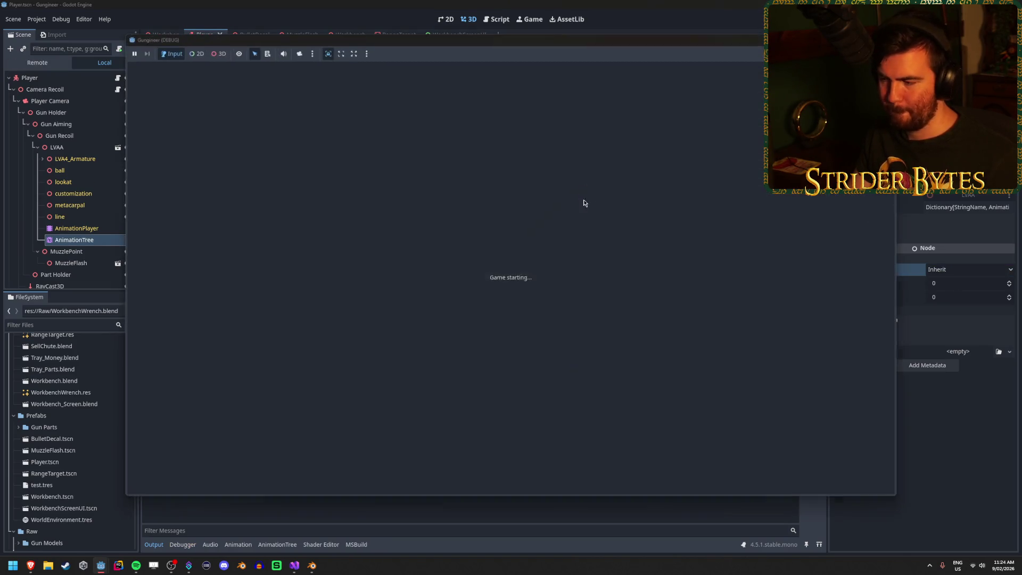
{"action": "key", "text": "w"}
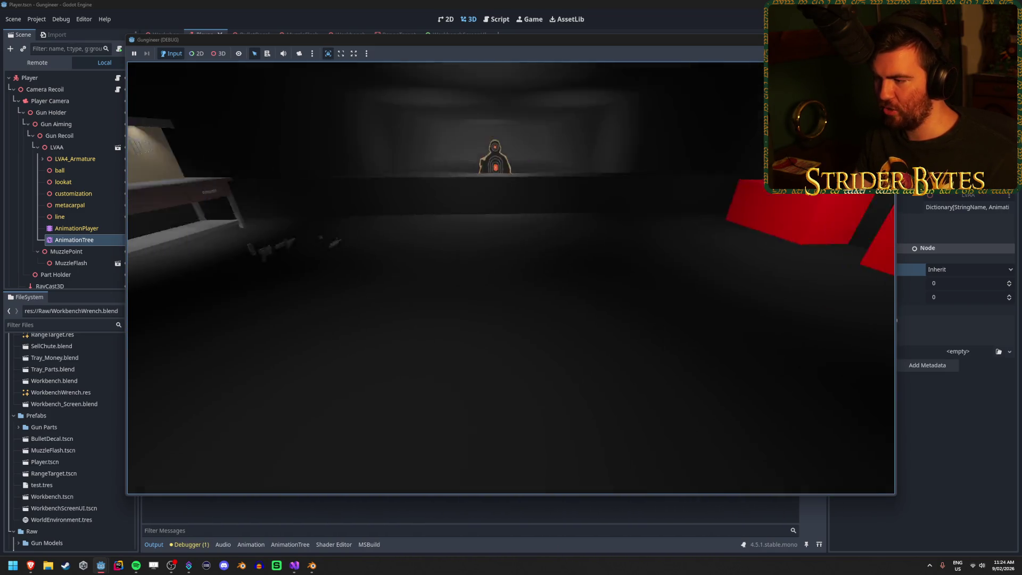
{"action": "mouse_move", "coordinate": [511, 277]}
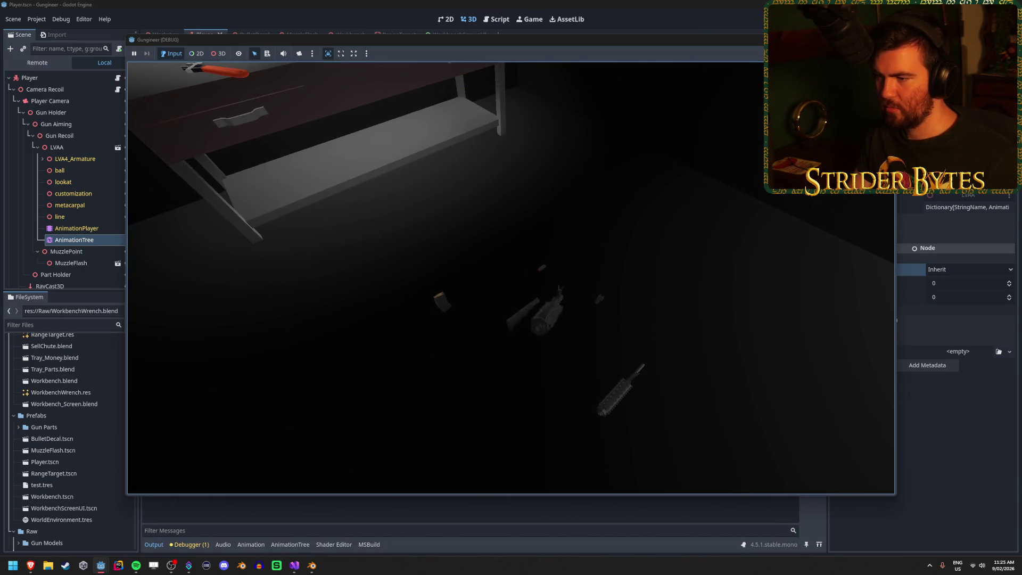
{"action": "mouse_move", "coordinate": [488, 317]}
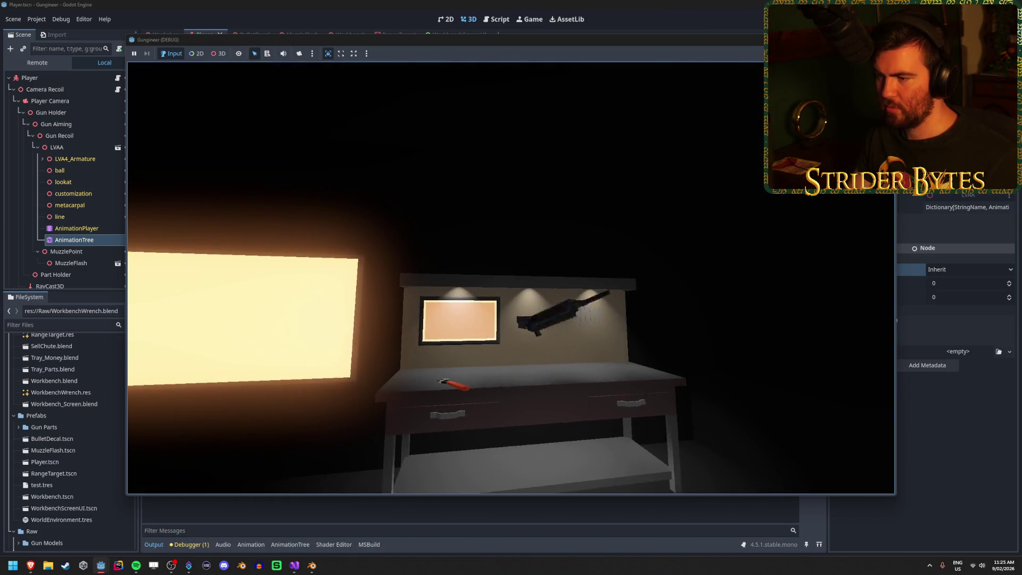
{"action": "key", "text": "w"}
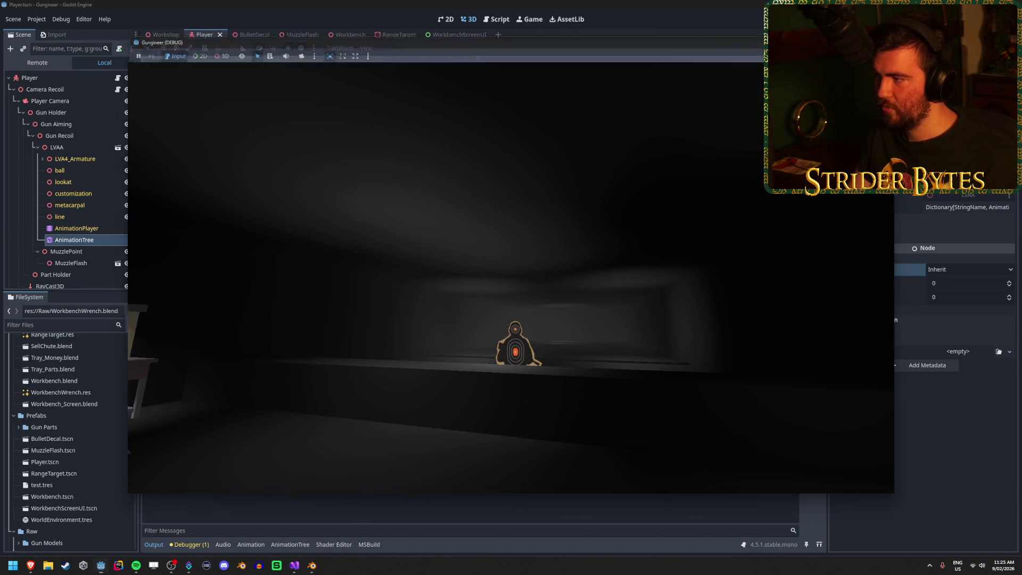
{"action": "key", "text": "F8"}
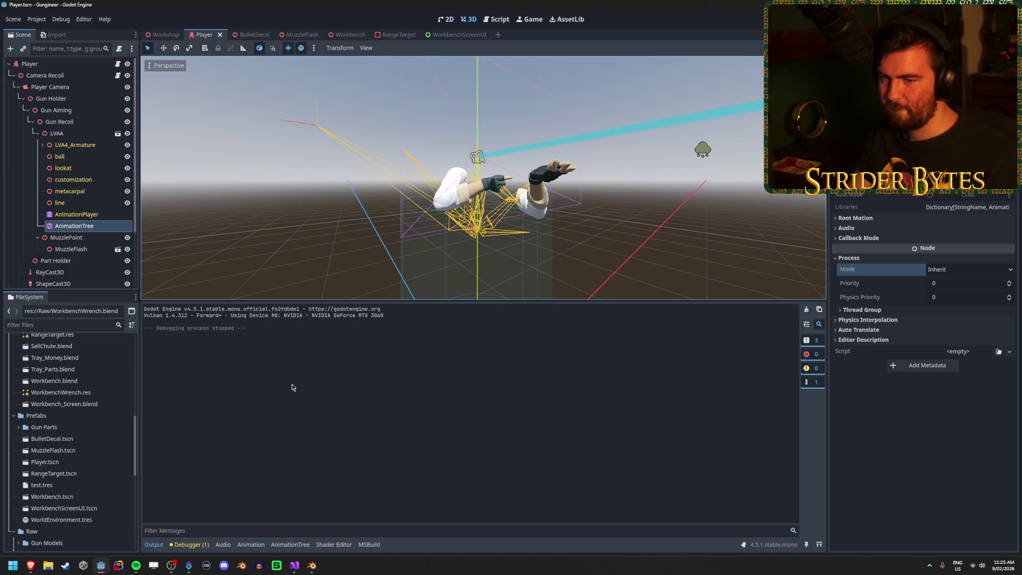
{"action": "left_click", "coordinate": [77, 214]}
- Give the Hidden-to-Idle transition the advance expression equippedGun != null
{"action": "left_click", "coordinate": [74, 226]}
{"action": "left_click", "coordinate": [322, 397]}
{"action": "left_click", "coordinate": [404, 413]}
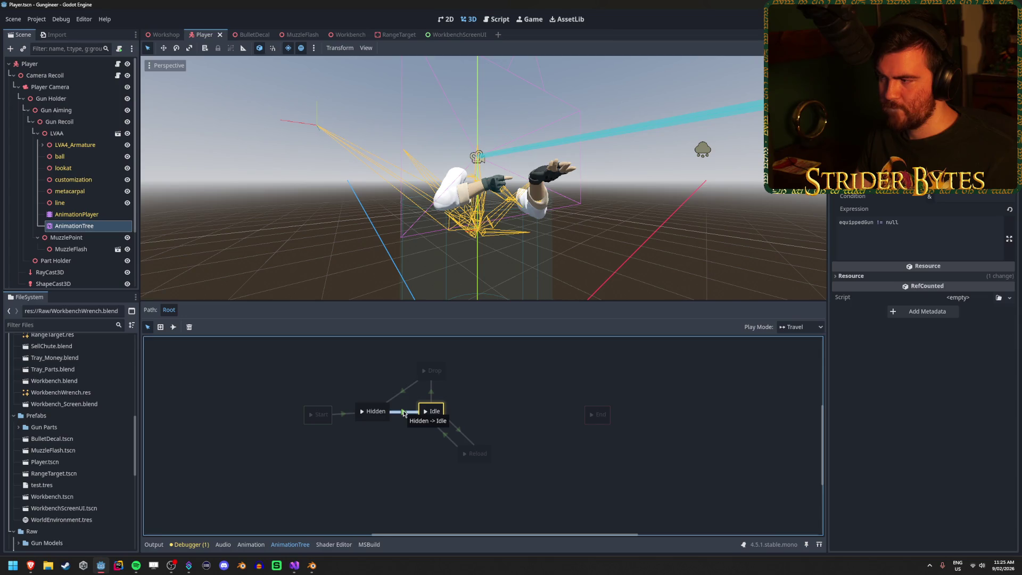
{"action": "left_click", "coordinate": [963, 232]}
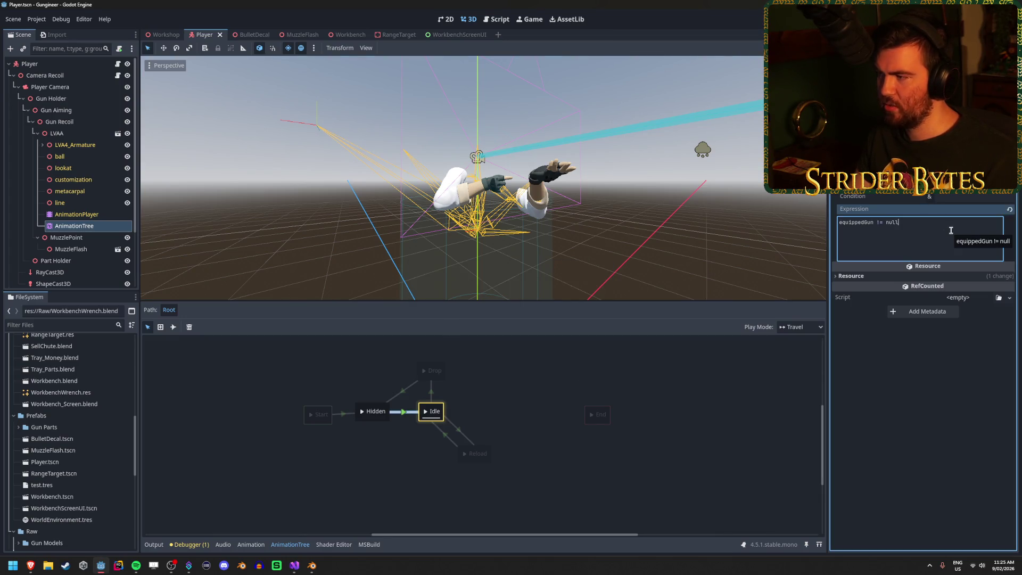
{"action": "key", "text": "Escape"}
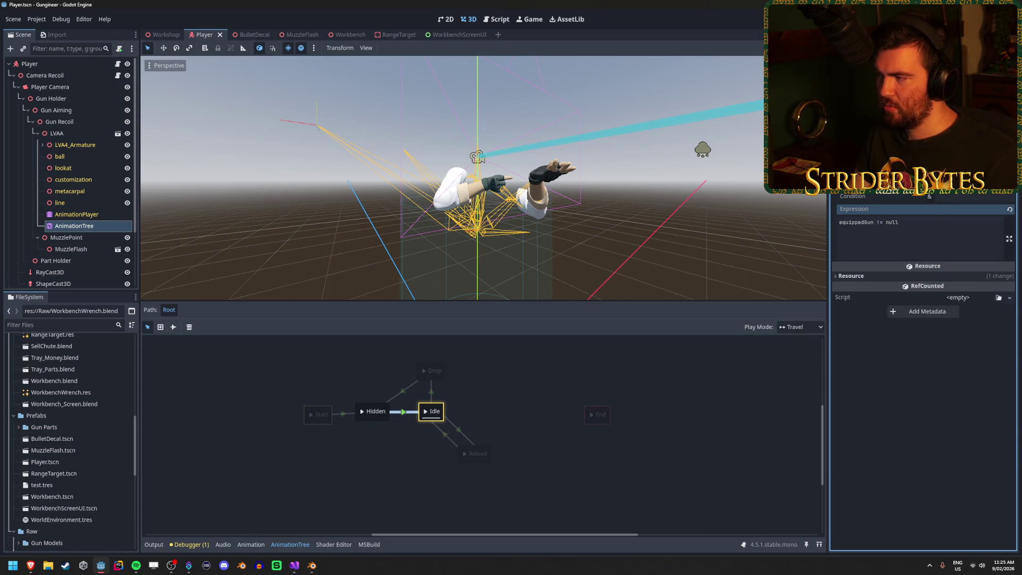
- Return to the full state machine graph and open the Using AnimationTree docs page
{"action": "scroll", "coordinate": [924, 266], "scroll_direction": "up", "scroll_amount": 1}
{"action": "scroll", "coordinate": [924, 266], "scroll_direction": "down", "scroll_amount": 1}
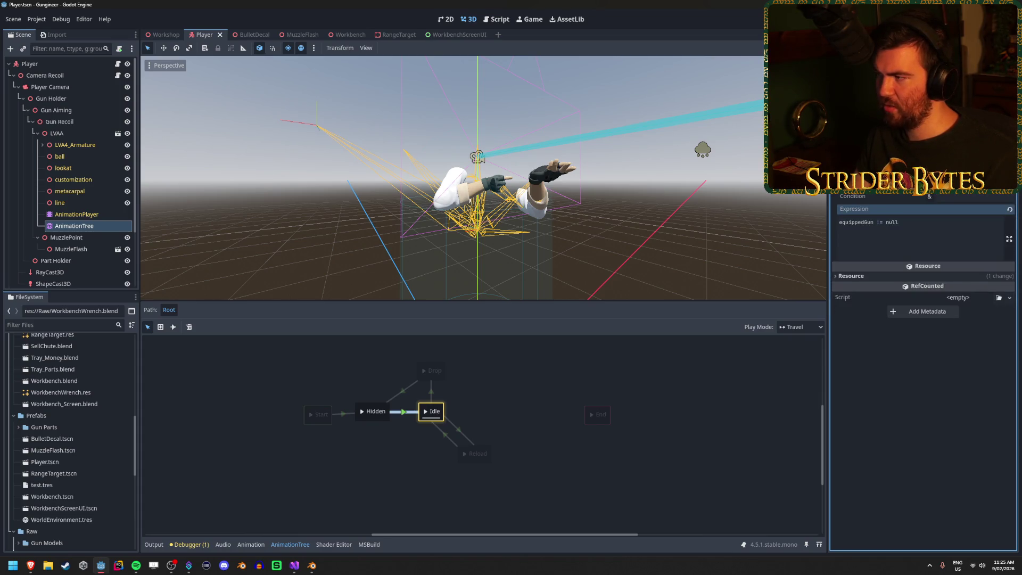
{"action": "left_click", "coordinate": [522, 441]}
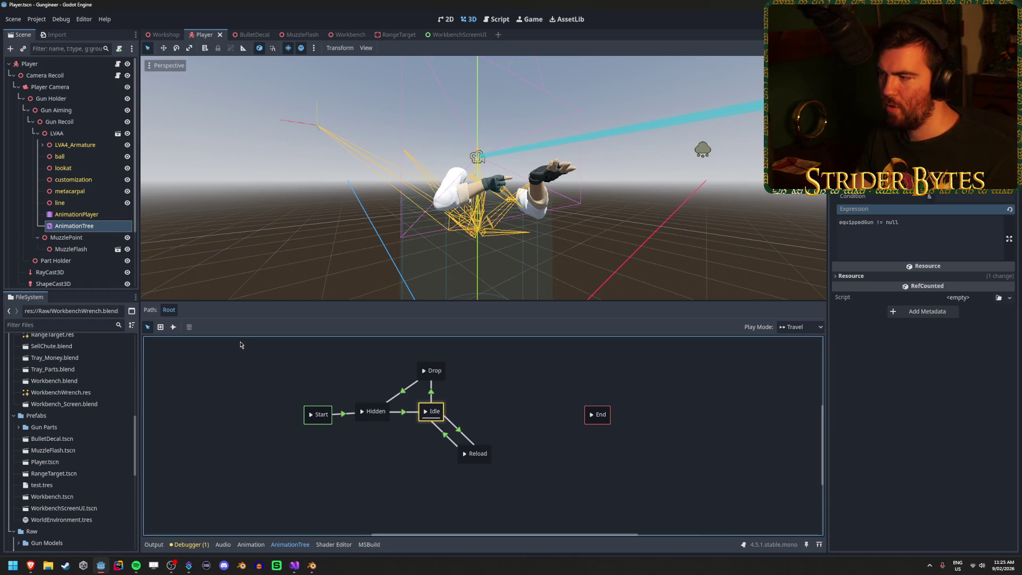
{"action": "mouse_move", "coordinate": [934, 289]}
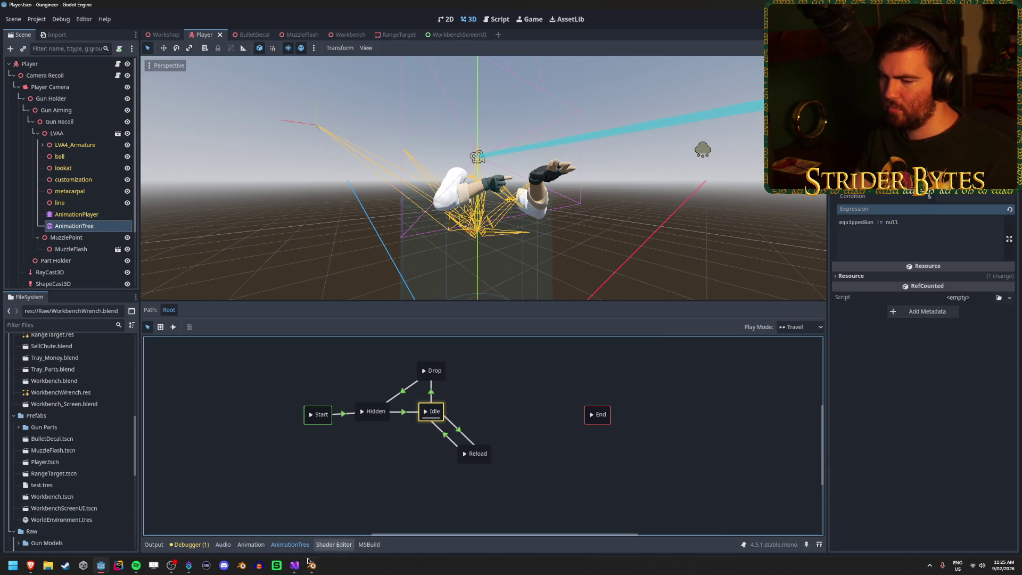
{"action": "mouse_move", "coordinate": [30, 565]}
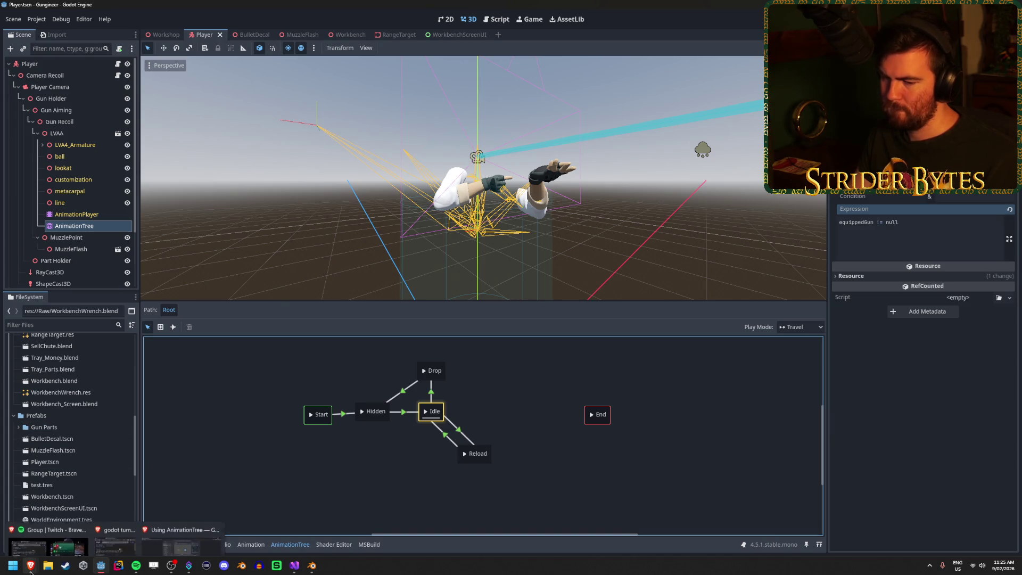
{"action": "left_click", "coordinate": [207, 517]}
- Read the Using AnimationTree docs passage on how advance conditions are checked
{"action": "scroll", "coordinate": [725, 325], "scroll_direction": "up", "scroll_amount": 2}
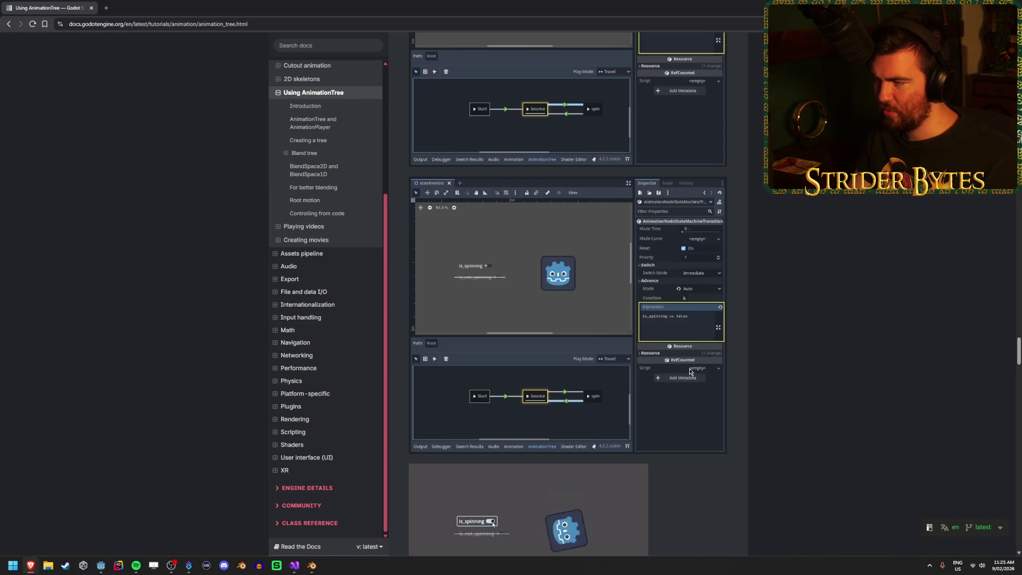
{"action": "scroll", "coordinate": [773, 343], "scroll_direction": "up", "scroll_amount": 5}
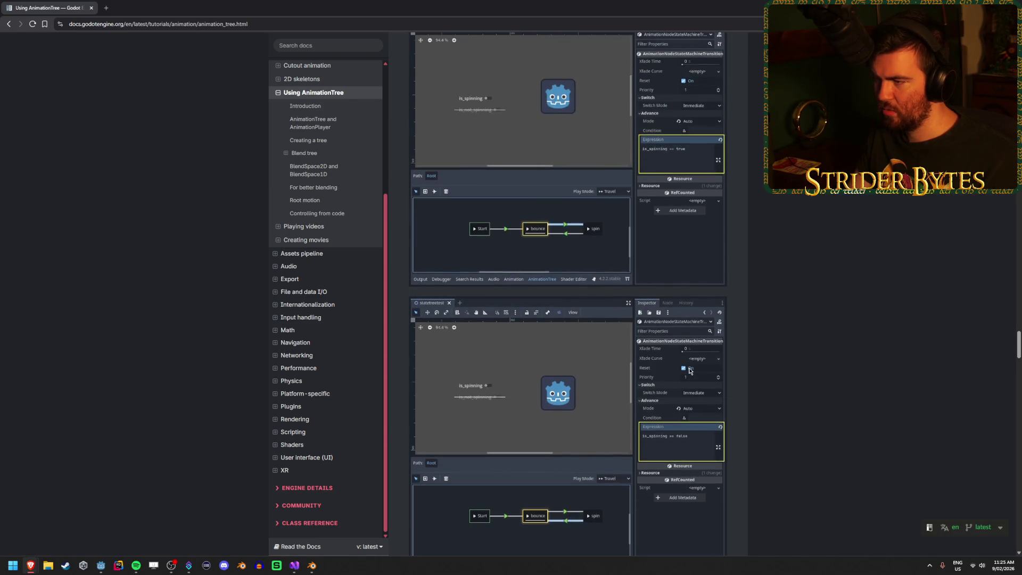
{"action": "scroll", "coordinate": [774, 343], "scroll_direction": "up", "scroll_amount": 18}
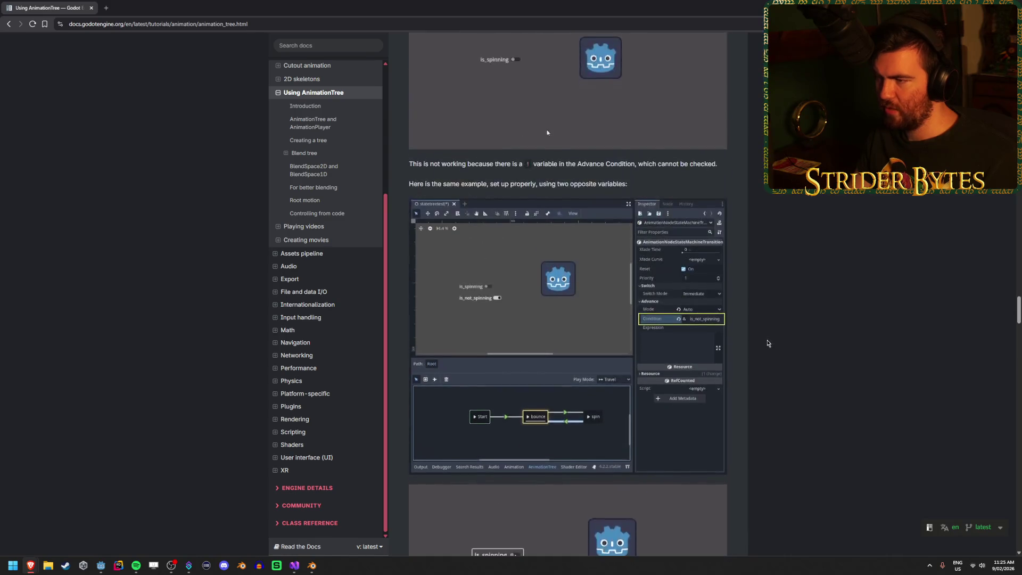
{"action": "scroll", "coordinate": [794, 362], "scroll_direction": "up", "scroll_amount": 8}
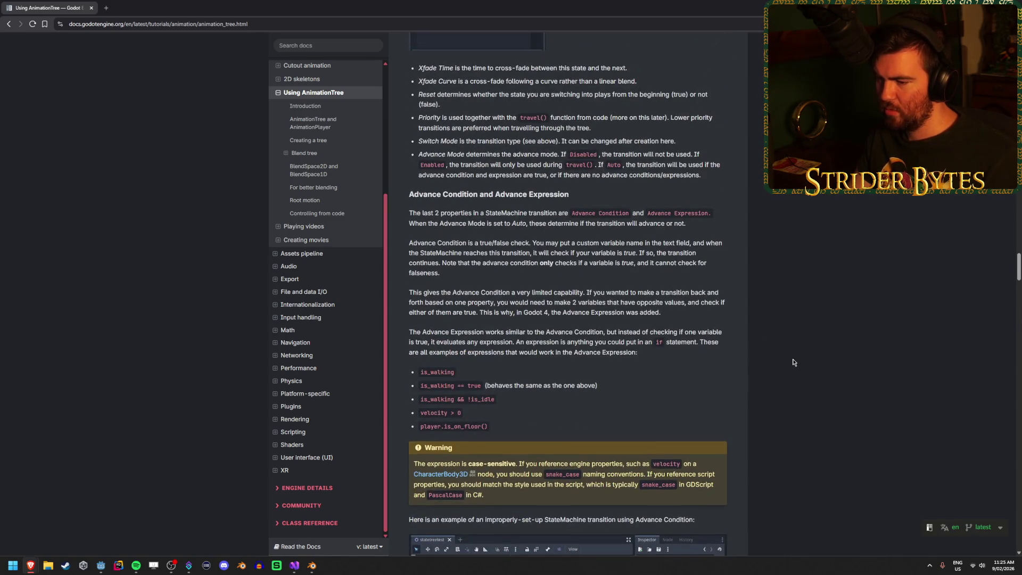
{"action": "scroll", "coordinate": [794, 362], "scroll_direction": "up", "scroll_amount": 1}
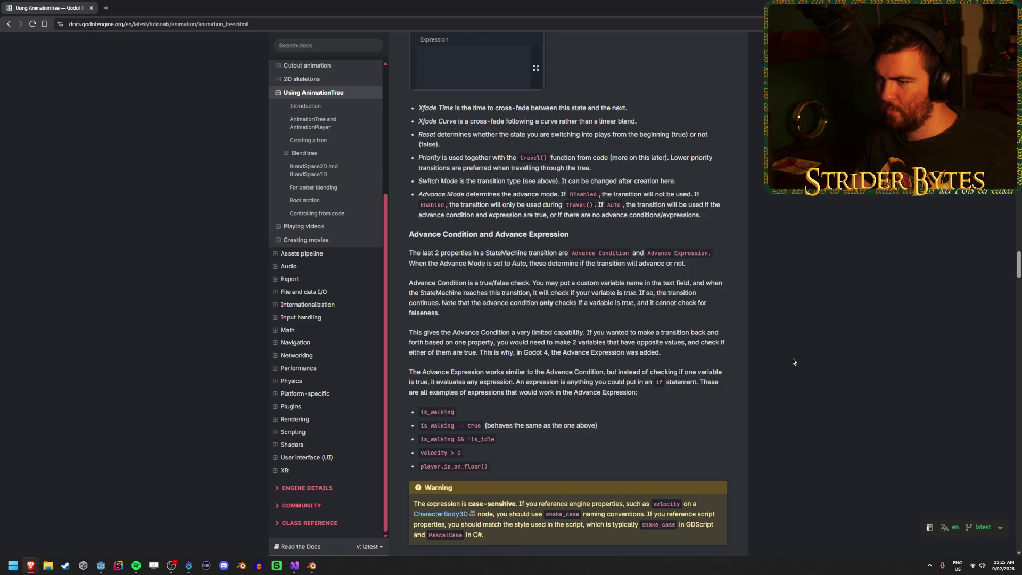
{"action": "scroll", "coordinate": [793, 362], "scroll_direction": "down", "scroll_amount": 1}
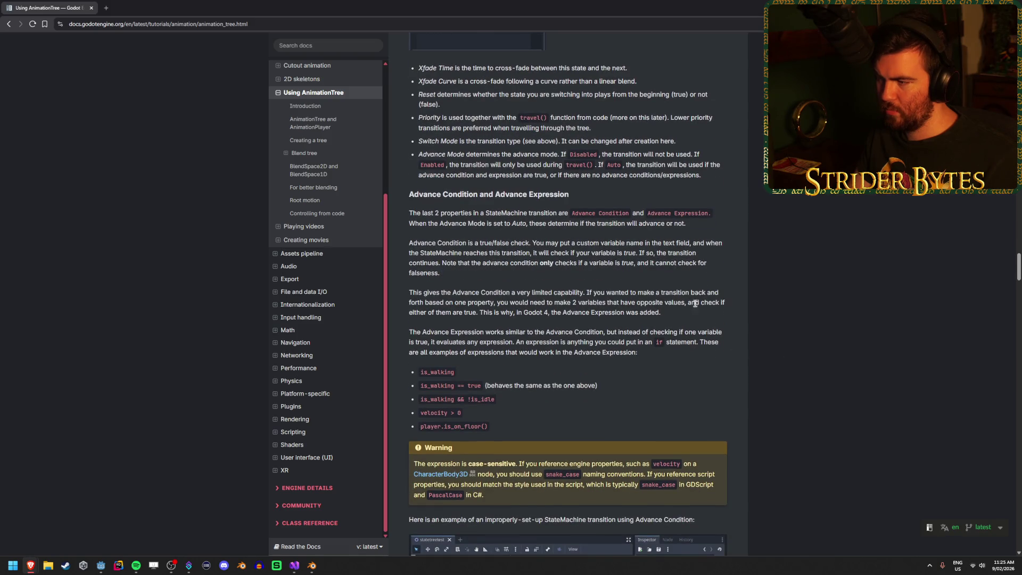
{"action": "mouse_move", "coordinate": [553, 253]}
{"action": "left_mouse_down"}
{"action": "mouse_move", "coordinate": [713, 260]}
{"action": "mouse_move", "coordinate": [489, 253]}
{"action": "left_mouse_up"}
{"action": "left_click", "coordinate": [489, 253]}
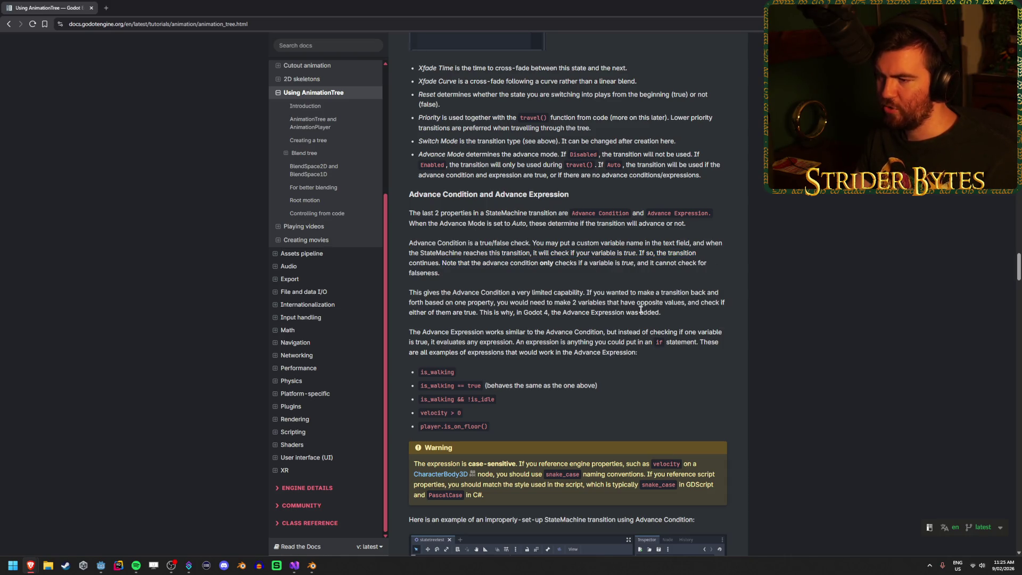
- Read the section on setting up Advance Expressions, then return to the Godot editor
{"action": "scroll", "coordinate": [650, 323], "scroll_direction": "up", "scroll_amount": 4}
{"action": "scroll", "coordinate": [654, 298], "scroll_direction": "up", "scroll_amount": 3}
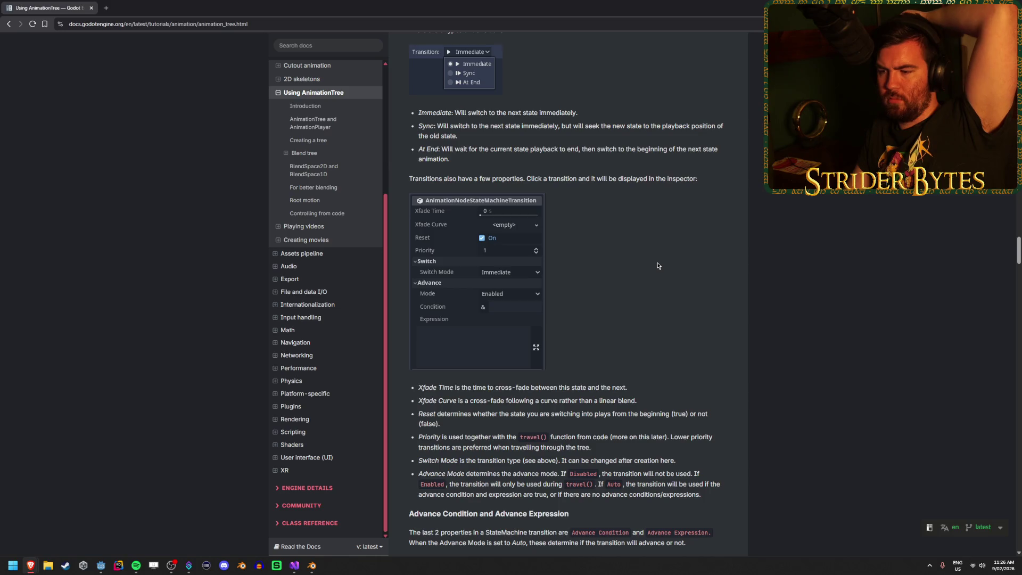
{"action": "scroll", "coordinate": [657, 265], "scroll_direction": "up", "scroll_amount": 6}
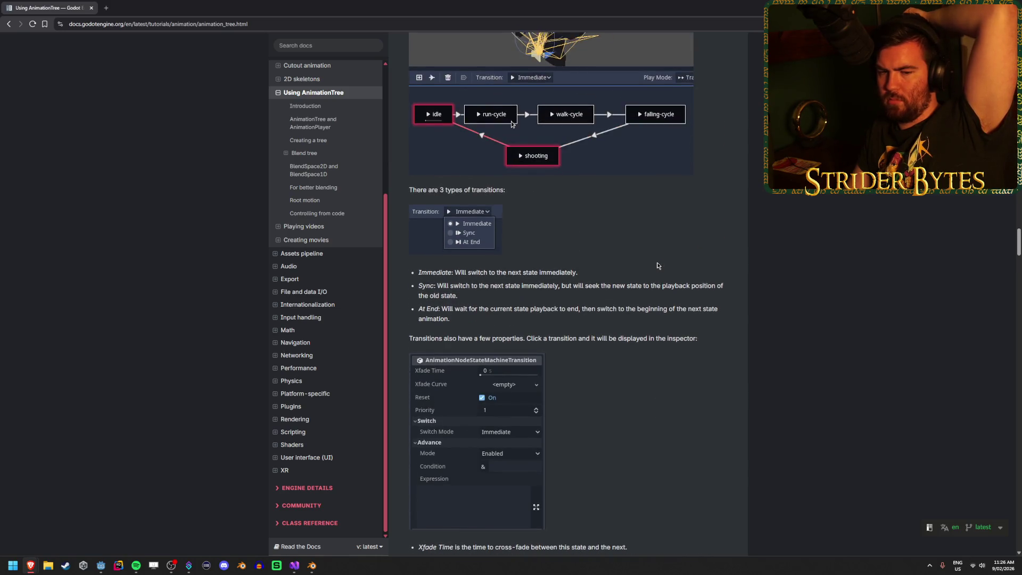
{"action": "scroll", "coordinate": [657, 265], "scroll_direction": "up", "scroll_amount": 2}
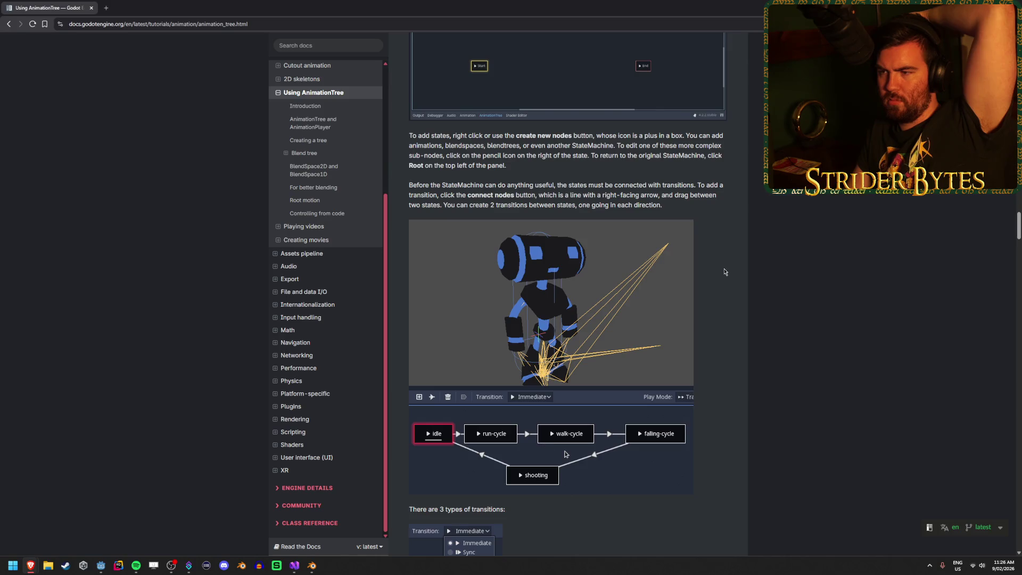
{"action": "scroll", "coordinate": [723, 271], "scroll_direction": "up", "scroll_amount": 3}
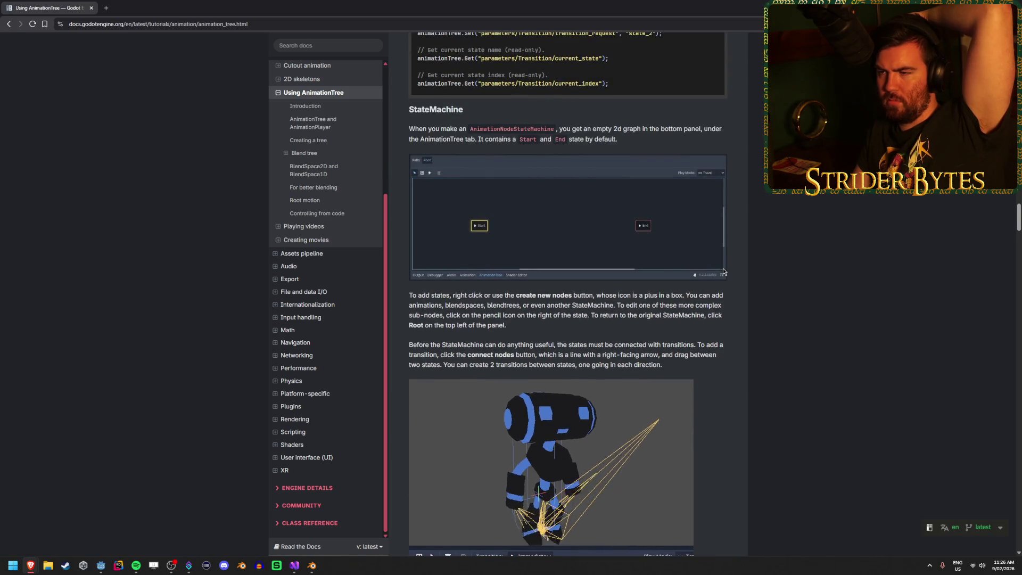
{"action": "scroll", "coordinate": [724, 271], "scroll_direction": "up", "scroll_amount": 4}
{"action": "scroll", "coordinate": [724, 273], "scroll_direction": "up", "scroll_amount": 20}
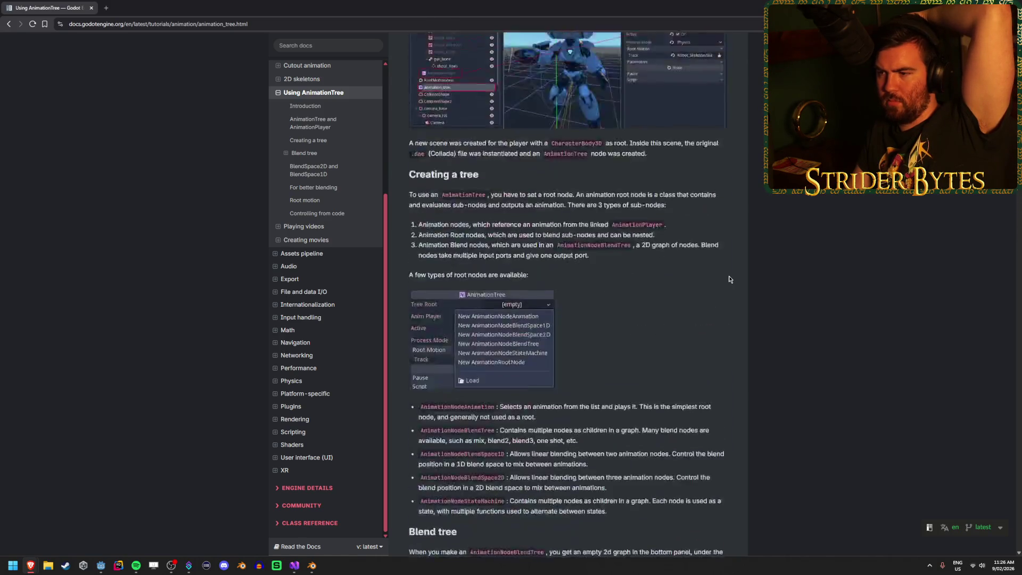
{"action": "scroll", "coordinate": [730, 279], "scroll_direction": "up", "scroll_amount": 4}
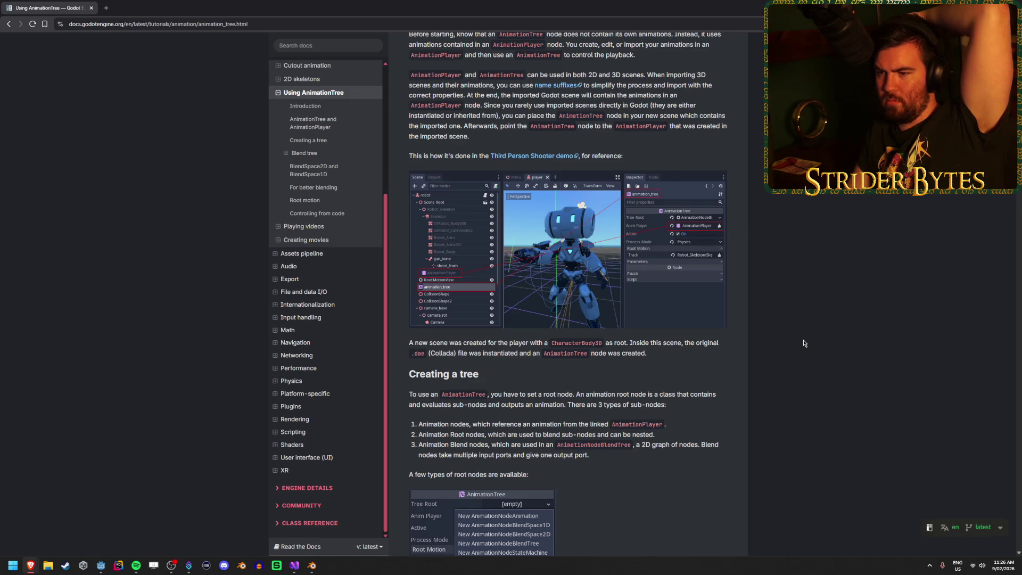
{"action": "scroll", "coordinate": [804, 344], "scroll_direction": "up", "scroll_amount": 1}
{"action": "scroll", "coordinate": [804, 344], "scroll_direction": "up", "scroll_amount": 2}
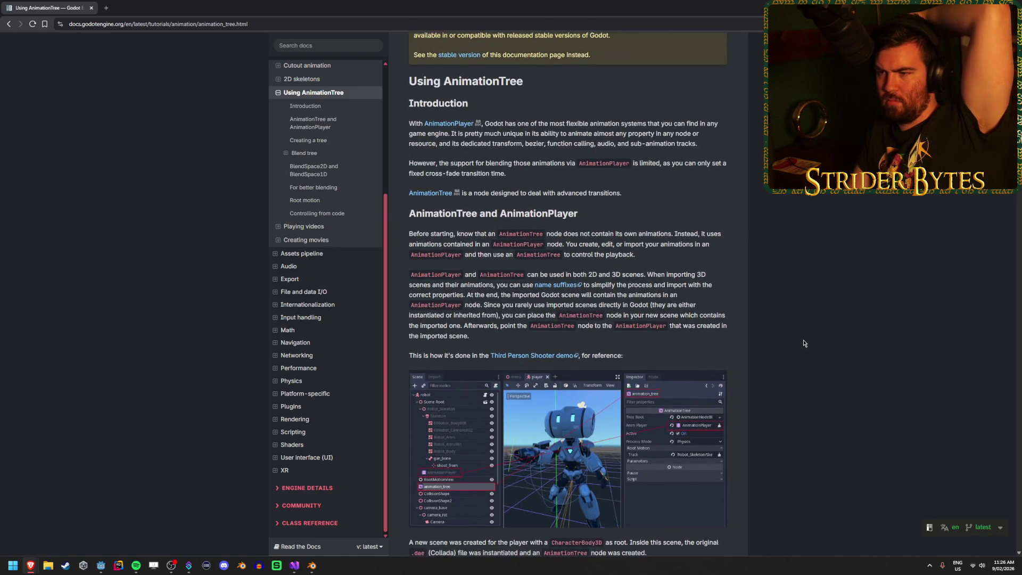
{"action": "scroll", "coordinate": [804, 343], "scroll_direction": "up", "scroll_amount": 1}
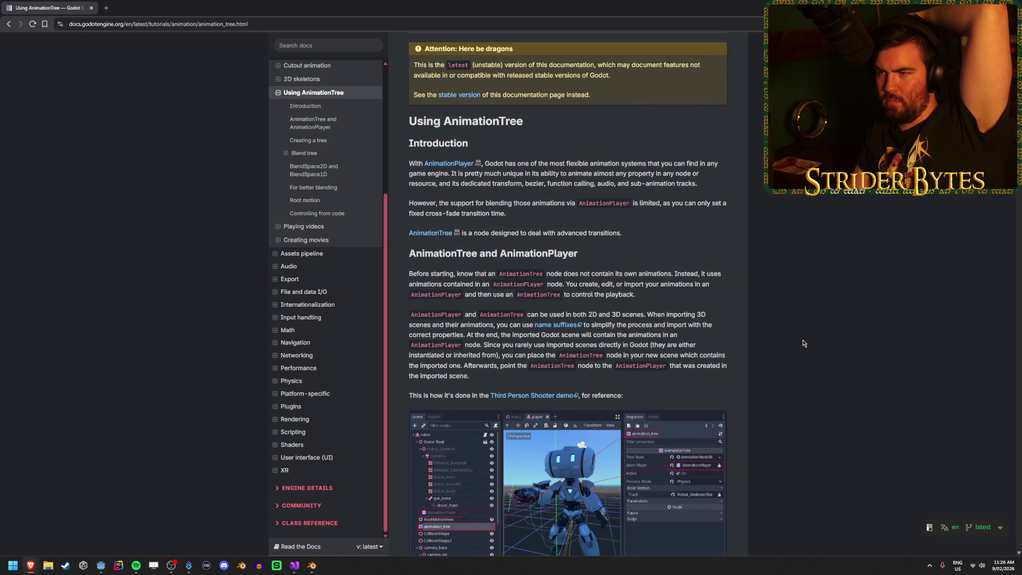
{"action": "scroll", "coordinate": [804, 344], "scroll_direction": "up", "scroll_amount": 1}
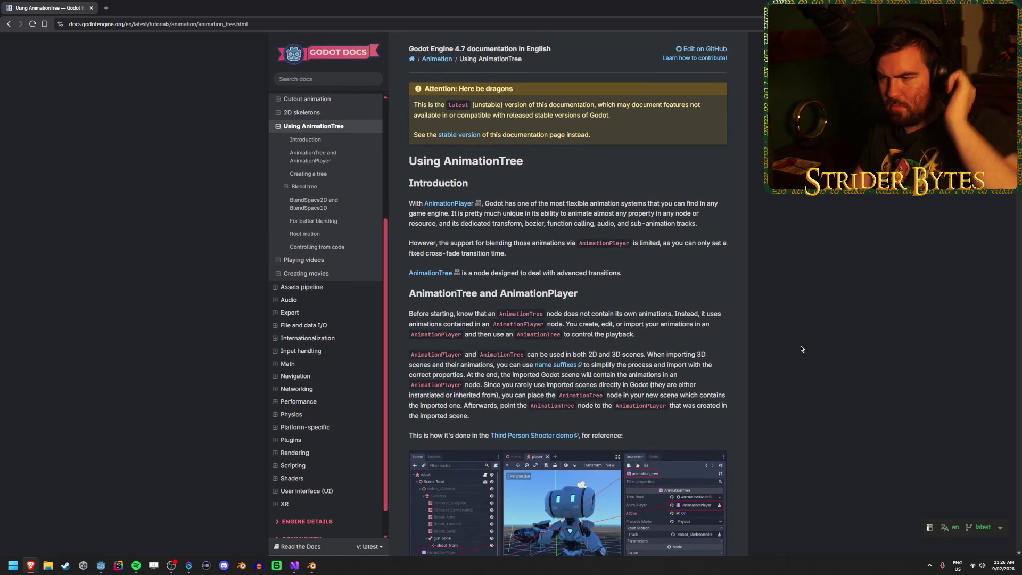
{"action": "scroll", "coordinate": [802, 349], "scroll_direction": "down", "scroll_amount": 1}
{"action": "scroll", "coordinate": [802, 349], "scroll_direction": "down", "scroll_amount": 5}
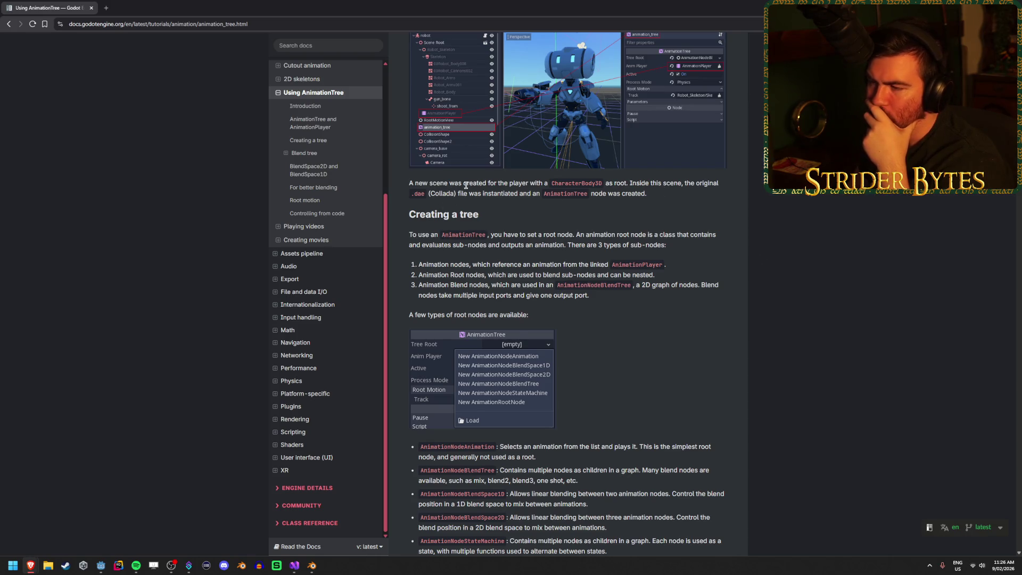
{"action": "scroll", "coordinate": [802, 242], "scroll_direction": "down", "scroll_amount": 3}
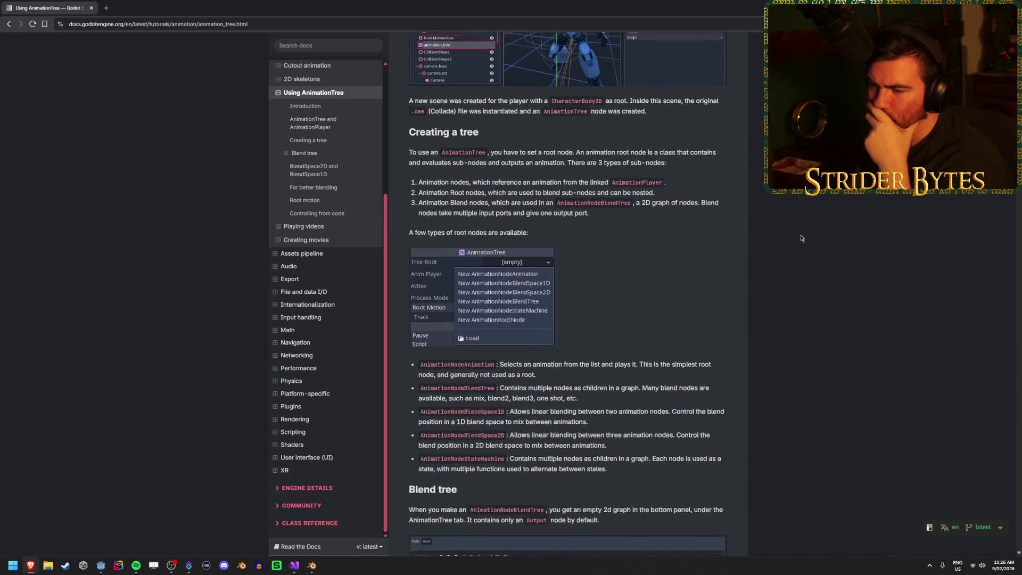
{"action": "scroll", "coordinate": [801, 235], "scroll_direction": "down", "scroll_amount": 3}
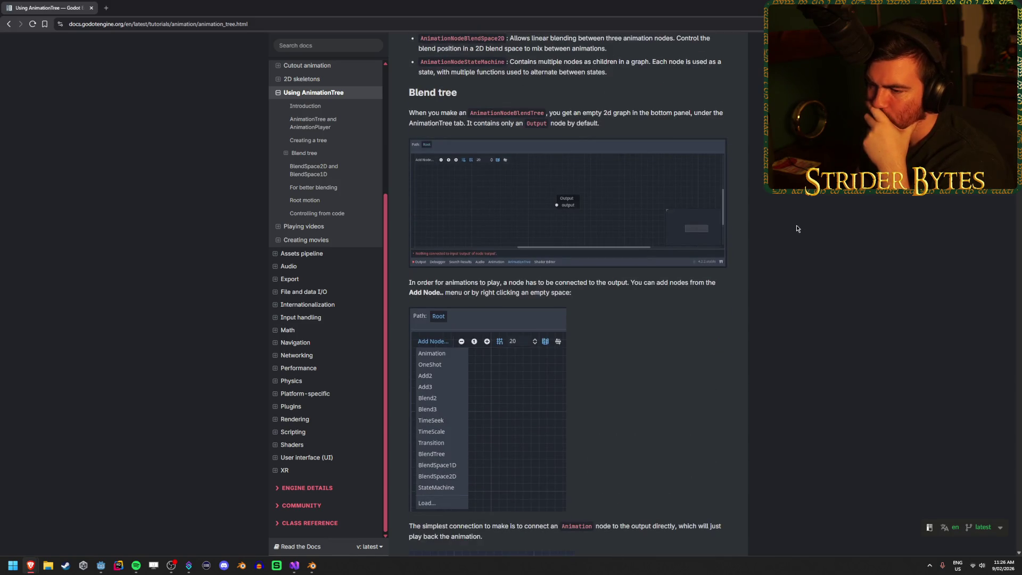
{"action": "scroll", "coordinate": [797, 229], "scroll_direction": "down", "scroll_amount": 12}
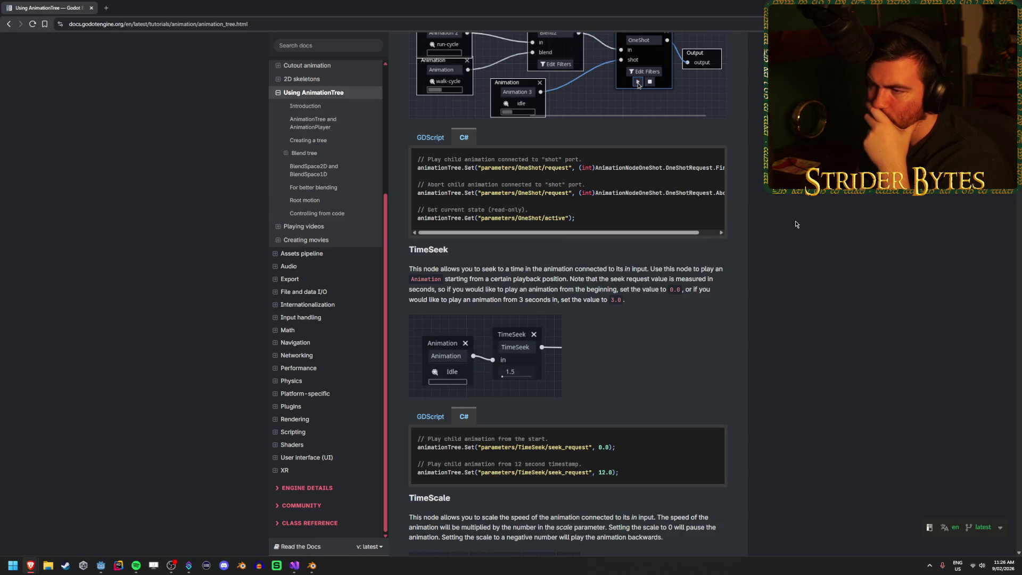
{"action": "scroll", "coordinate": [796, 223], "scroll_direction": "down", "scroll_amount": 15}
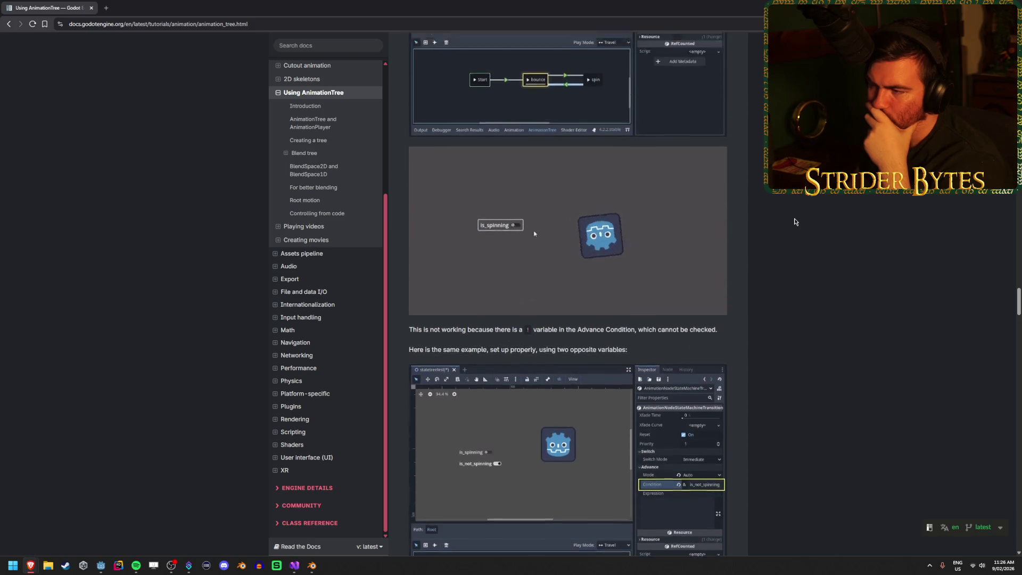
{"action": "scroll", "coordinate": [796, 222], "scroll_direction": "up", "scroll_amount": 5}
{"action": "scroll", "coordinate": [795, 222], "scroll_direction": "down", "scroll_amount": 15}
{"action": "scroll", "coordinate": [795, 222], "scroll_direction": "down", "scroll_amount": 3}
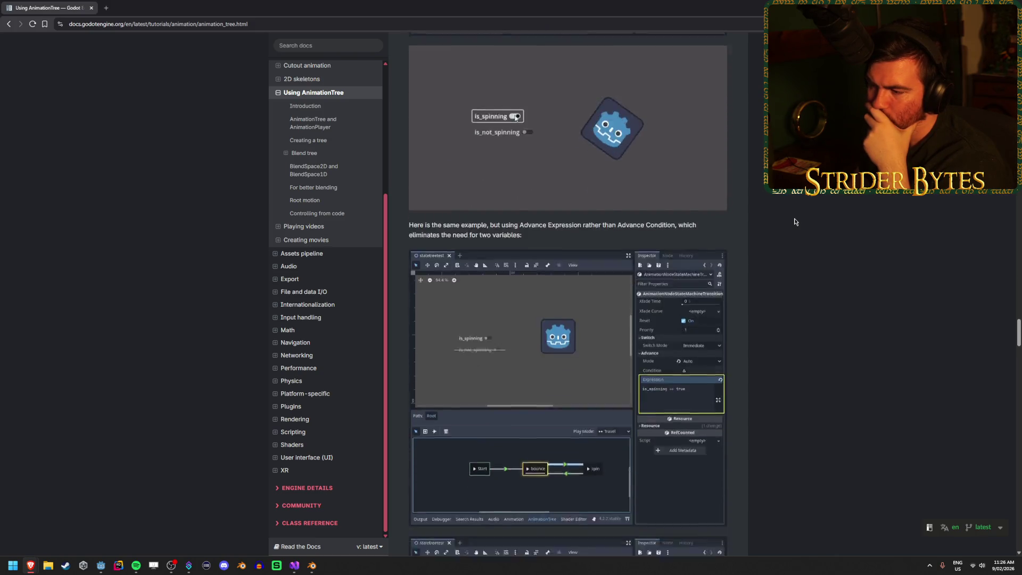
{"action": "scroll", "coordinate": [796, 222], "scroll_direction": "down", "scroll_amount": 8}
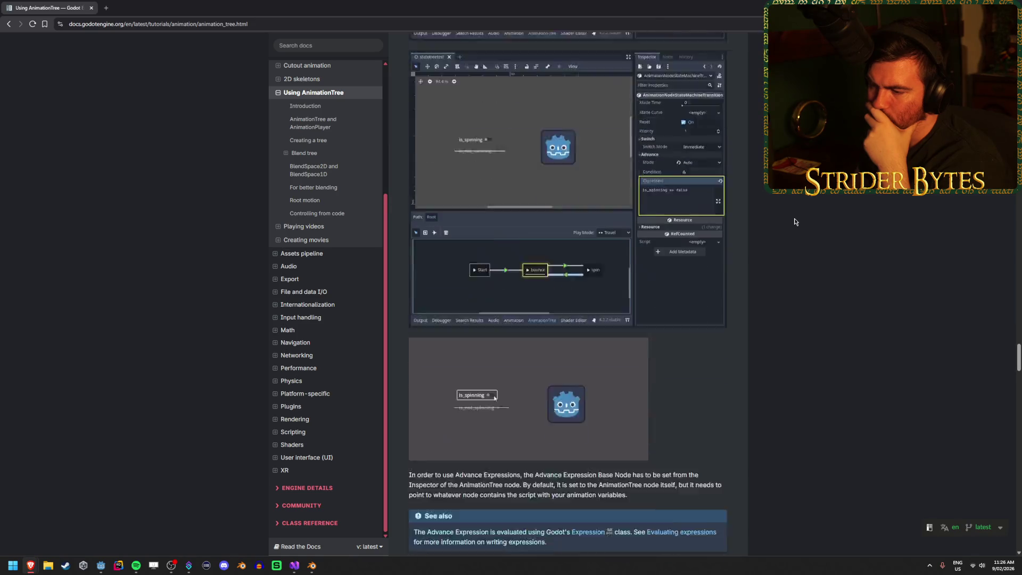
{"action": "scroll", "coordinate": [795, 222], "scroll_direction": "down", "scroll_amount": 3}
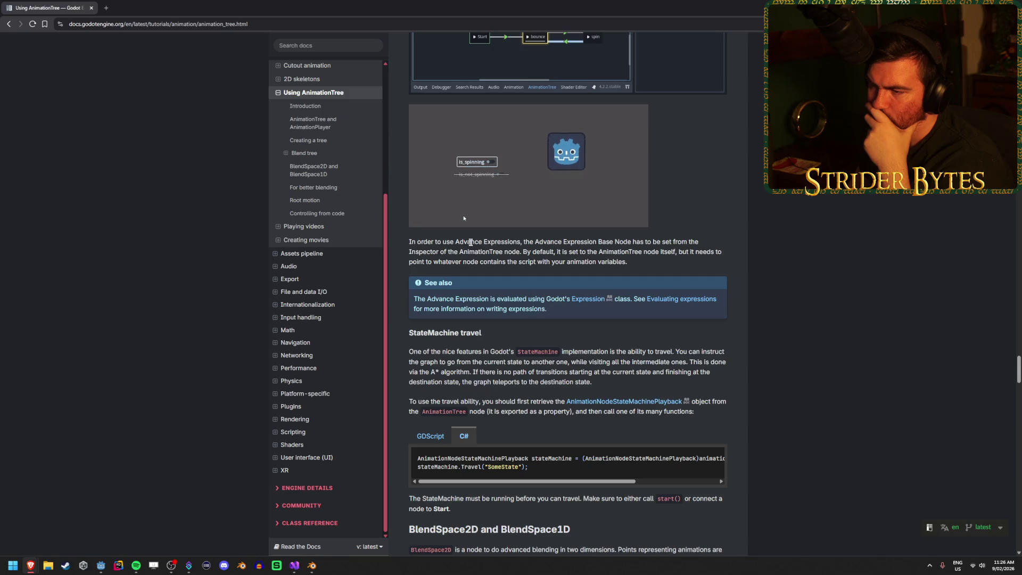
{"action": "left_click_drag", "start_coordinate": [571, 242], "coordinate": [455, 241]}
{"action": "left_click", "coordinate": [518, 241]}
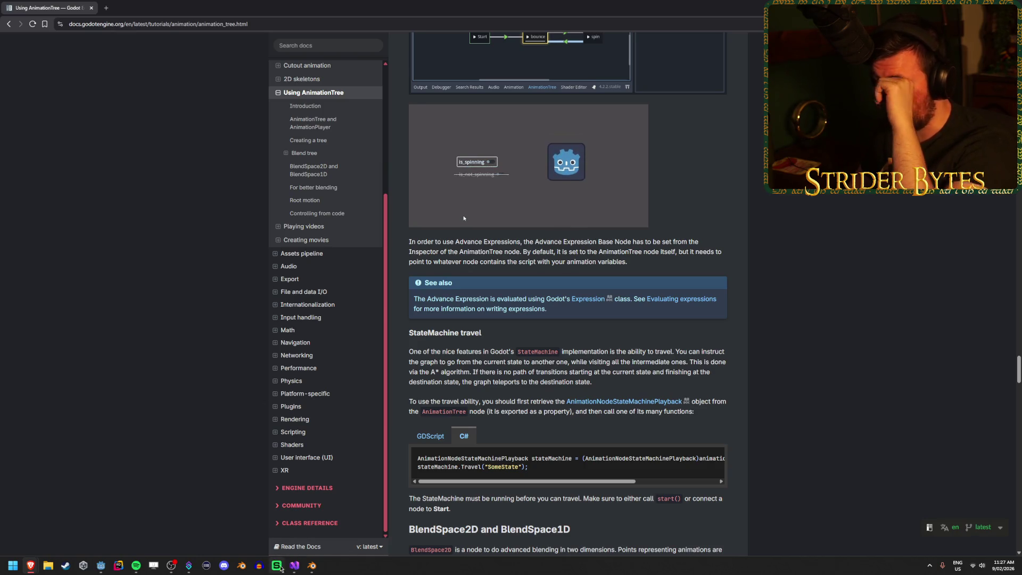
{"action": "left_click", "coordinate": [101, 566]}
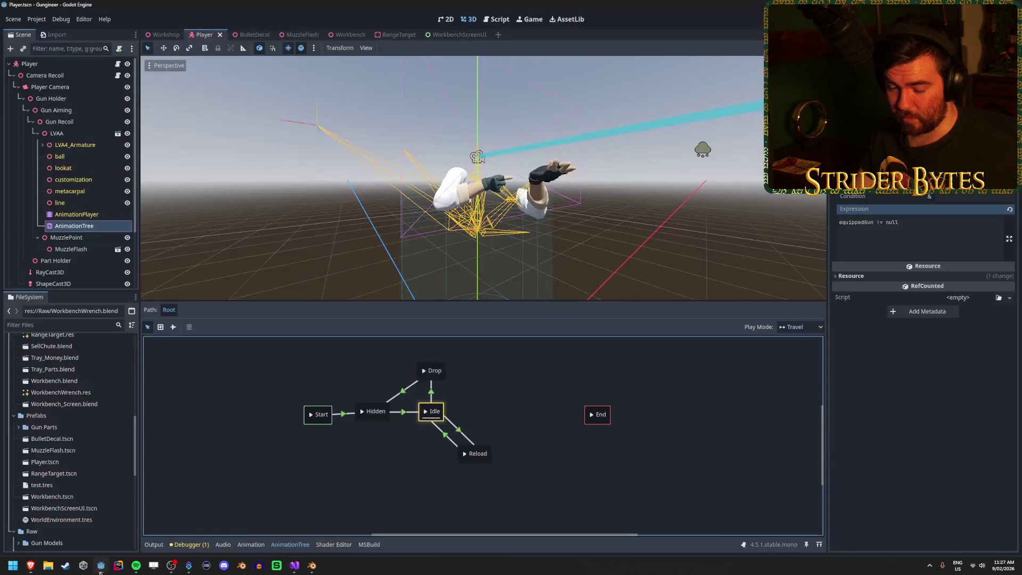
- Inspect the AnimationPlayer, AnimationTree and GunController nodes, then build and launch the game
{"action": "left_click", "coordinate": [77, 214]}
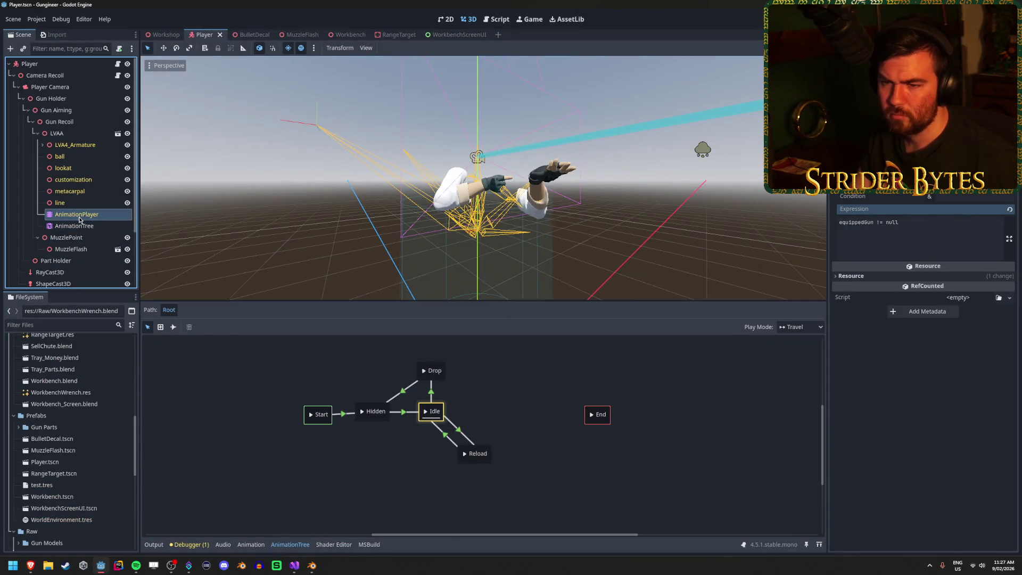
{"action": "left_click", "coordinate": [81, 228]}
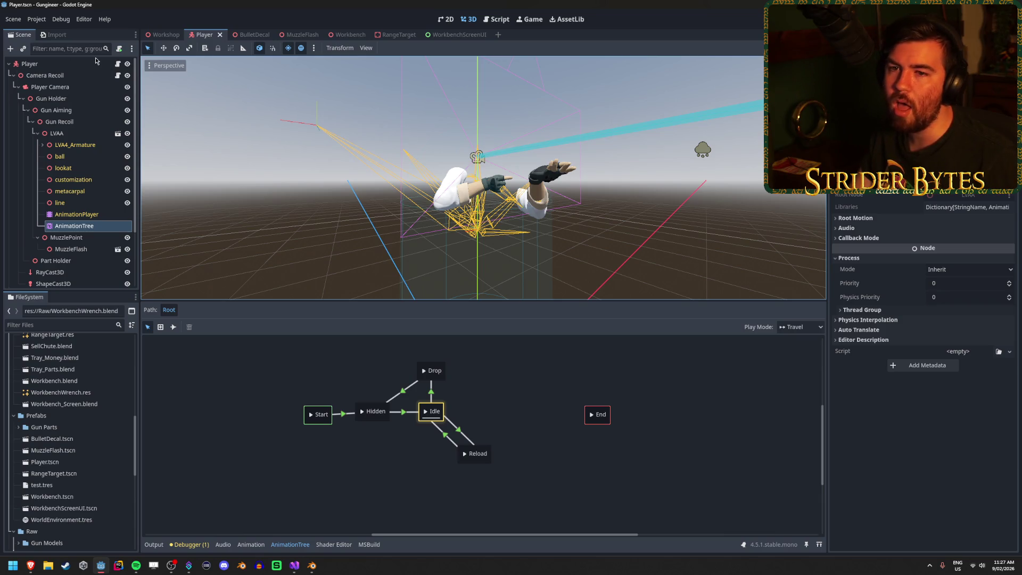
{"action": "scroll", "coordinate": [63, 175], "scroll_direction": "down", "scroll_amount": 3}
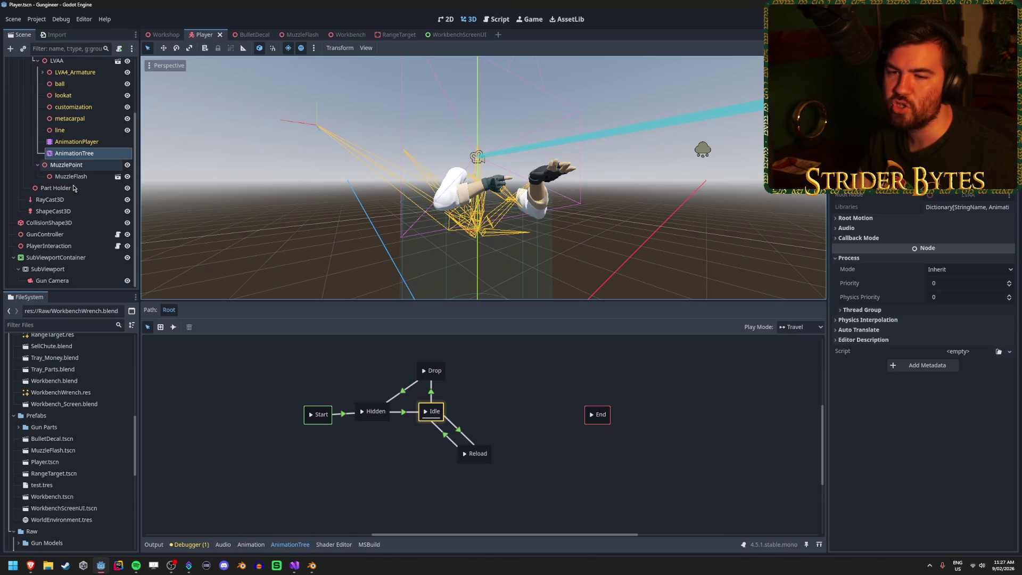
{"action": "left_click", "coordinate": [45, 235]}
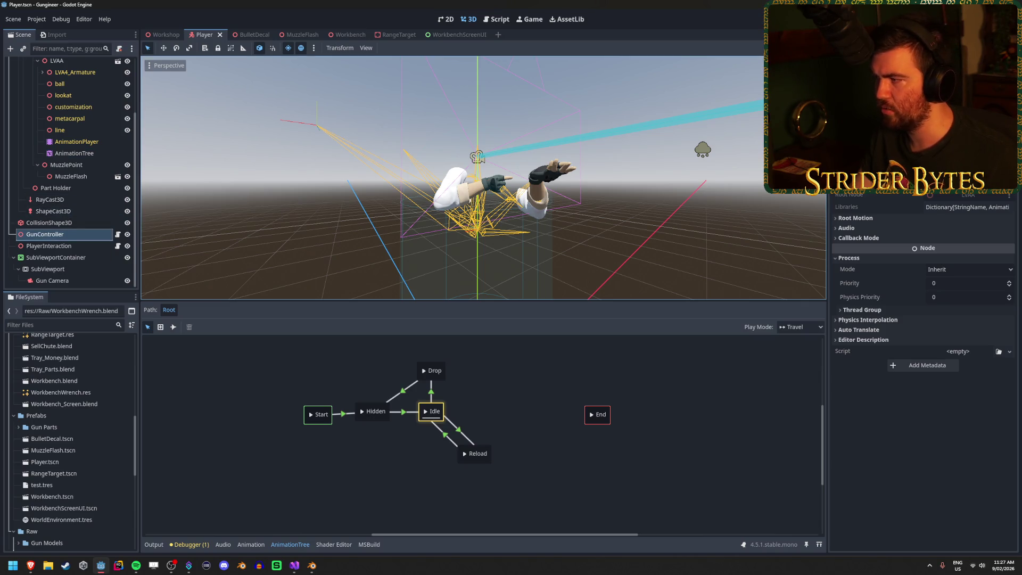
{"action": "key", "text": "F5"}
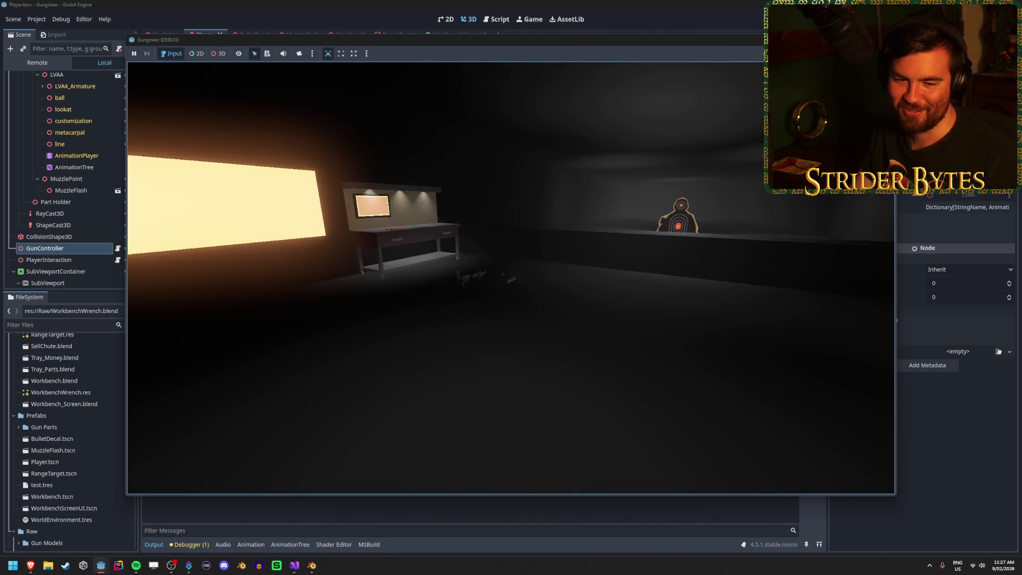
- Walk to the workbench, drop the rifle with G, pick it up with E, drop it again, then stop
{"action": "key", "text": "w"}
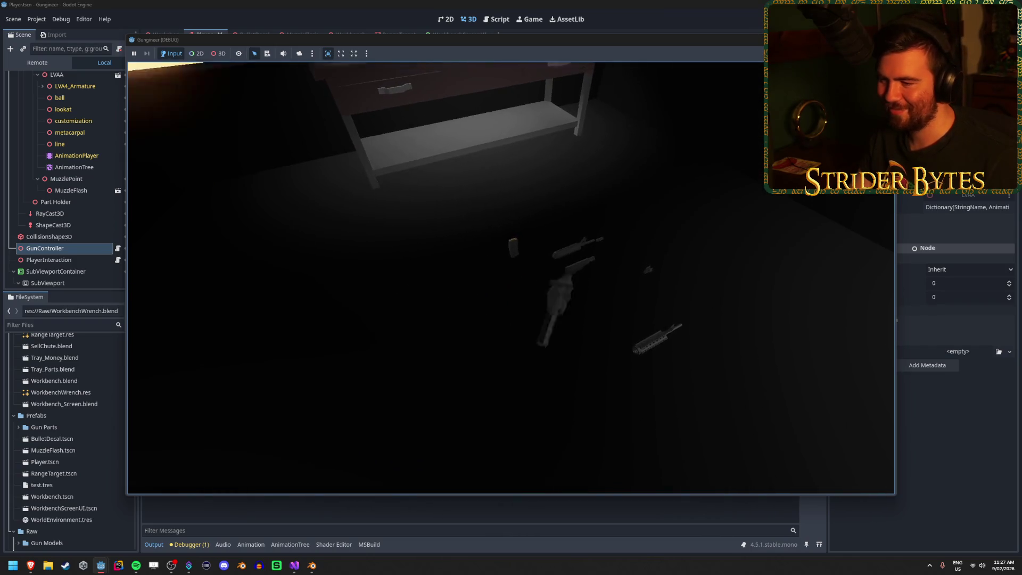
{"action": "key", "text": "s"}
{"action": "key", "text": "w"}
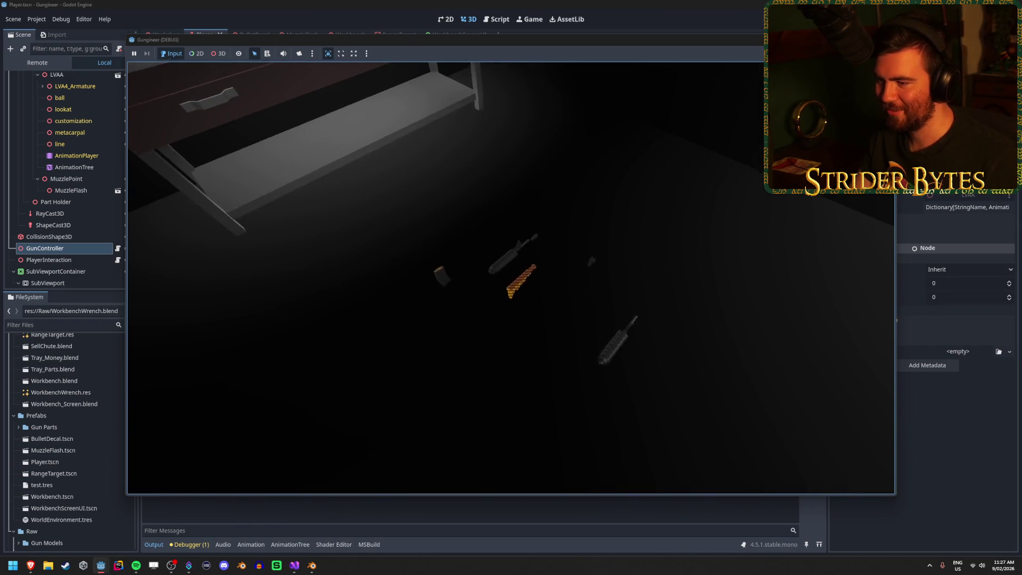
{"action": "key", "text": "w"}
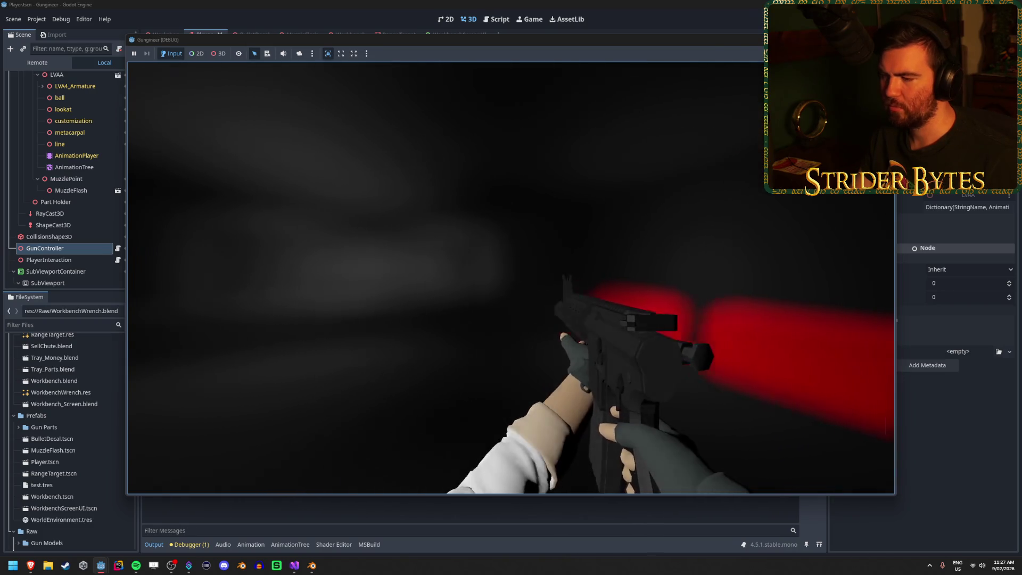
{"action": "key", "text": "g"}
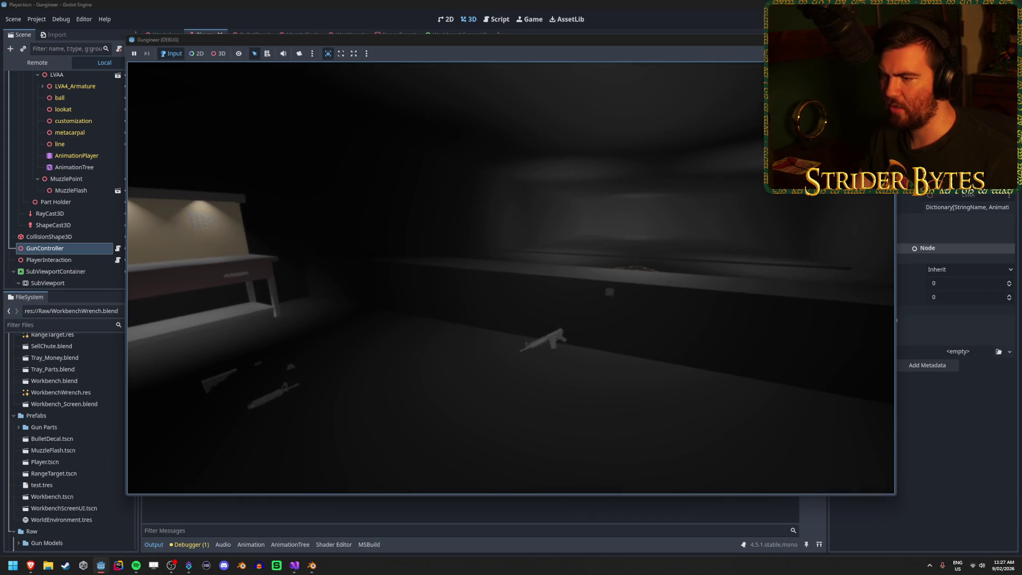
{"action": "key", "text": "e"}
{"action": "key", "text": "g"}
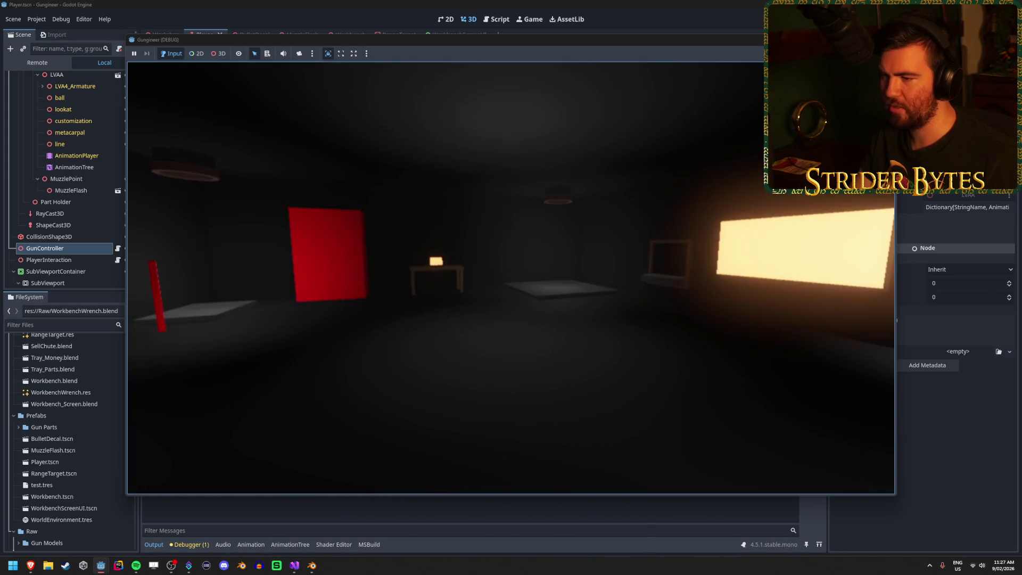
{"action": "key", "text": "F8"}
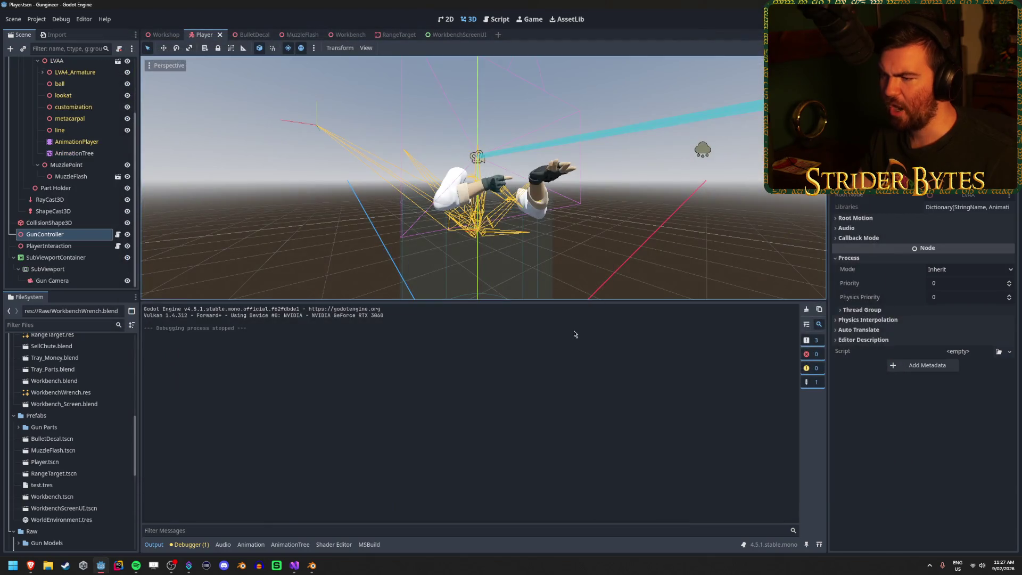
- Move the DofBlurAmount Lerp line from line 114 to just after the gun sway code in _Process, and save GunController
{"action": "left_click", "coordinate": [293, 566]}
{"action": "left_click", "coordinate": [448, 264]}
{"action": "key", "text": "shift+Home"}
{"action": "key", "text": "BackSpace"}
{"action": "left_click", "coordinate": [345, 139]}
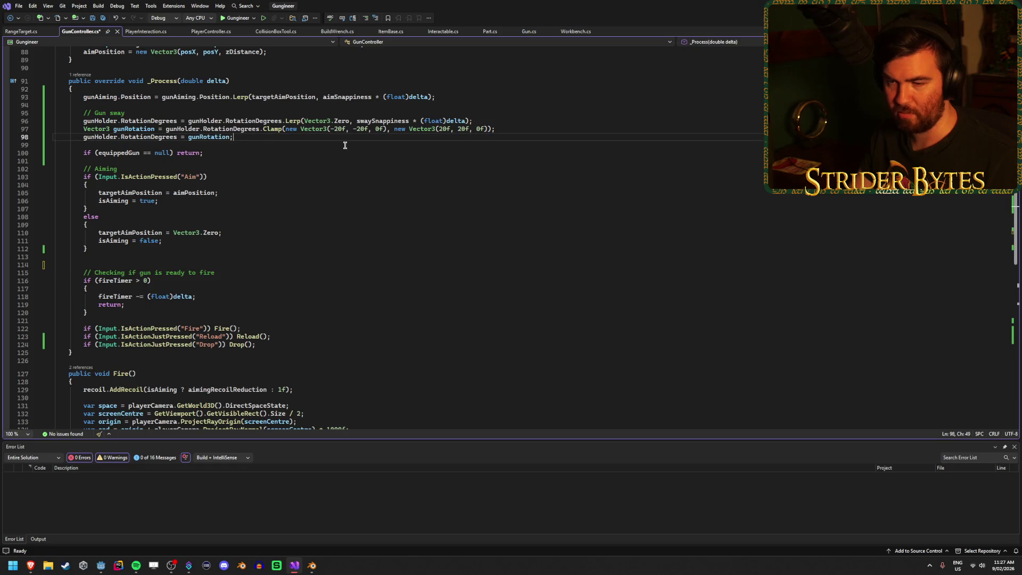
{"action": "key", "text": "Return"}
{"action": "type", "text": "attributes.DofBlurAmount = Mathf.Lerp(attributes.DofBlurAmount, targetDOF, 5f * (float)delta);"}
{"action": "key", "text": "ctrl+s"}
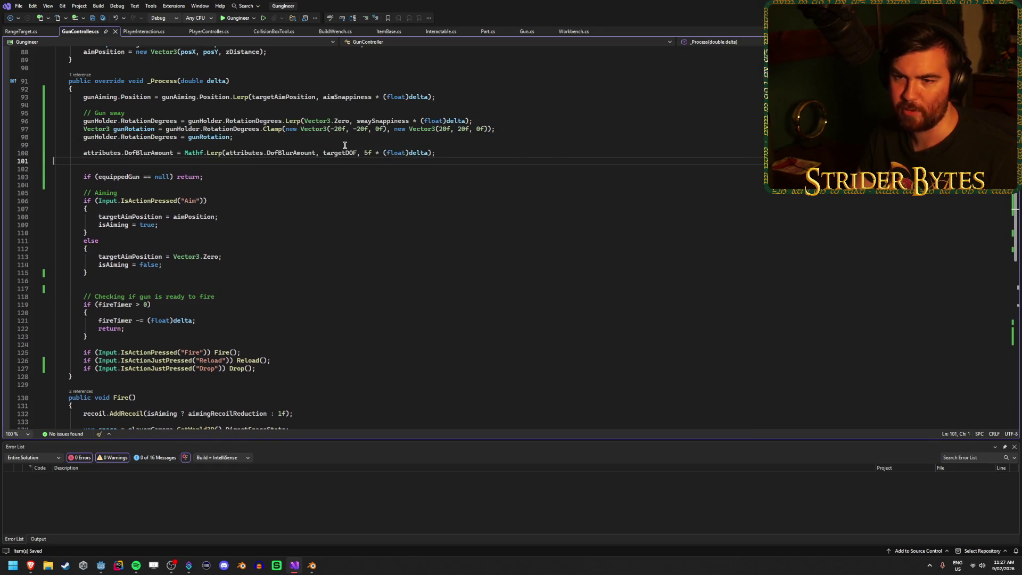
{"action": "key", "text": "BackSpace"}
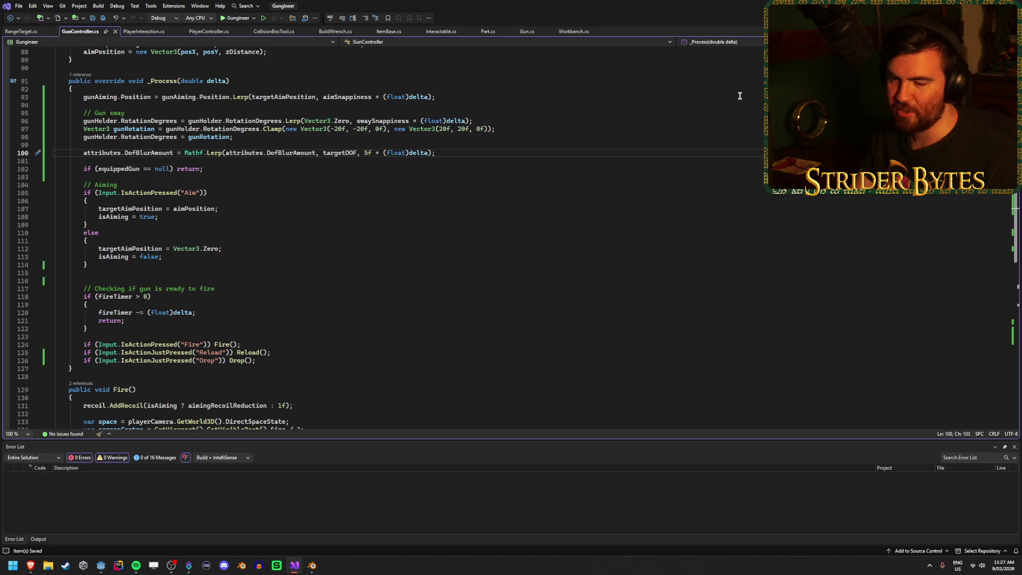
- Switch among Godot, Visual Studio and the Blender LVAA window, ending back in the Godot editor
{"action": "key", "text": "alt+Tab"}
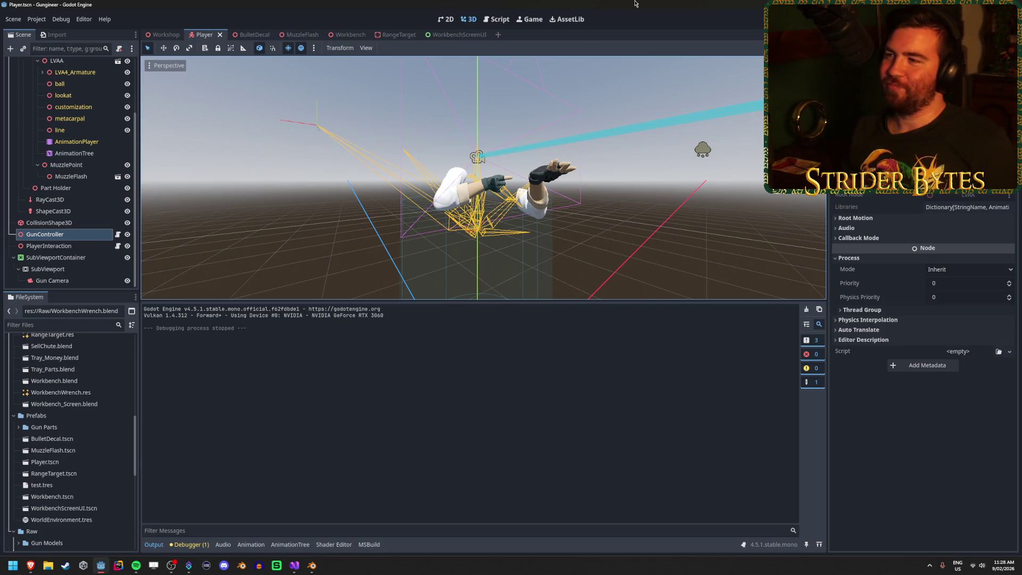
{"action": "left_click", "coordinate": [294, 565]}
{"action": "mouse_move", "coordinate": [315, 568]}
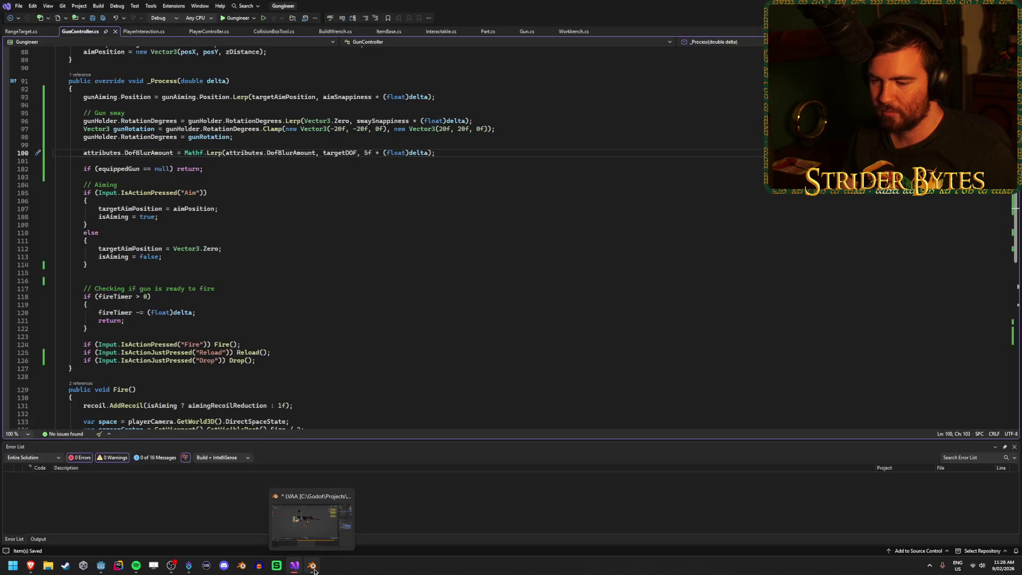
{"action": "left_click", "coordinate": [312, 519]}
{"action": "key", "text": "alt+Tab"}
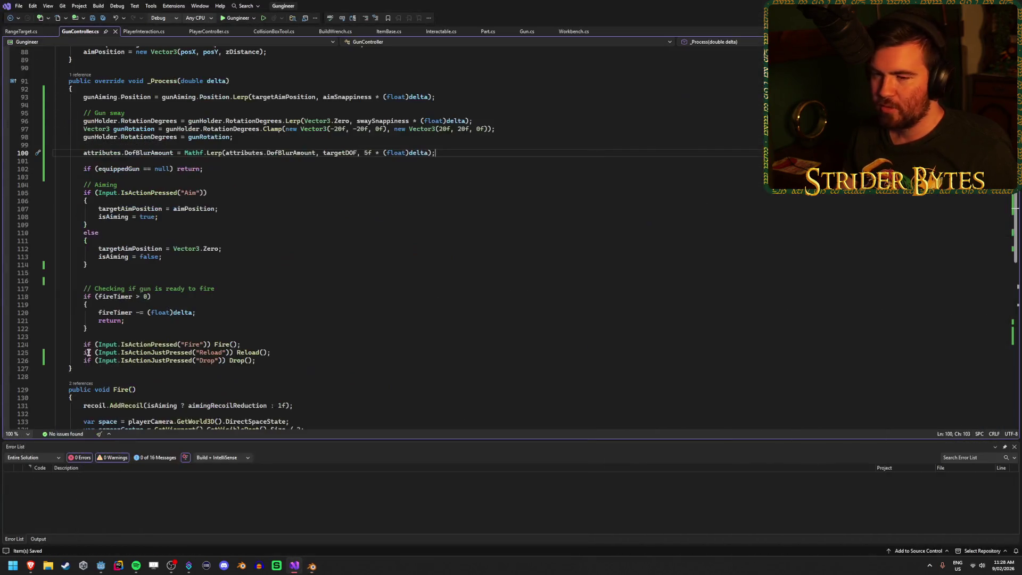
{"action": "left_click", "coordinate": [101, 566]}
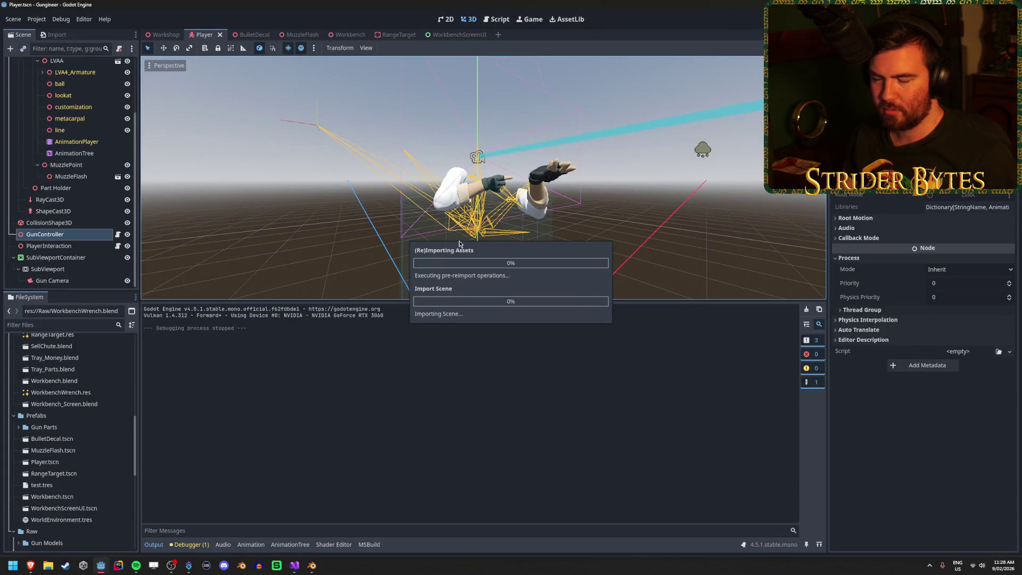
- Replace the Idle→Reload transition's isReloading condition with the advance expression 'isReloading == true'
{"action": "left_click", "coordinate": [89, 157]}
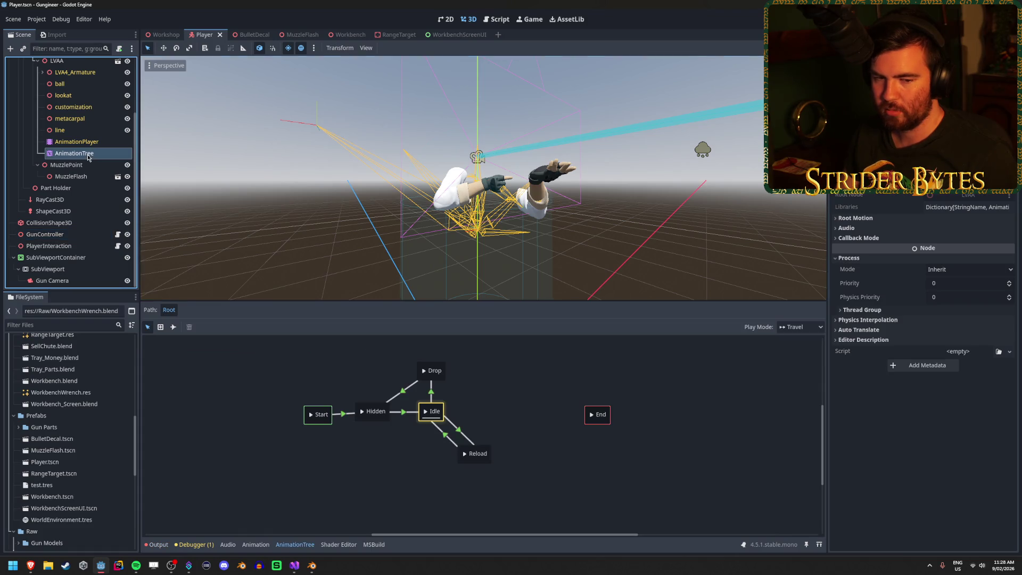
{"action": "left_click", "coordinate": [460, 434]}
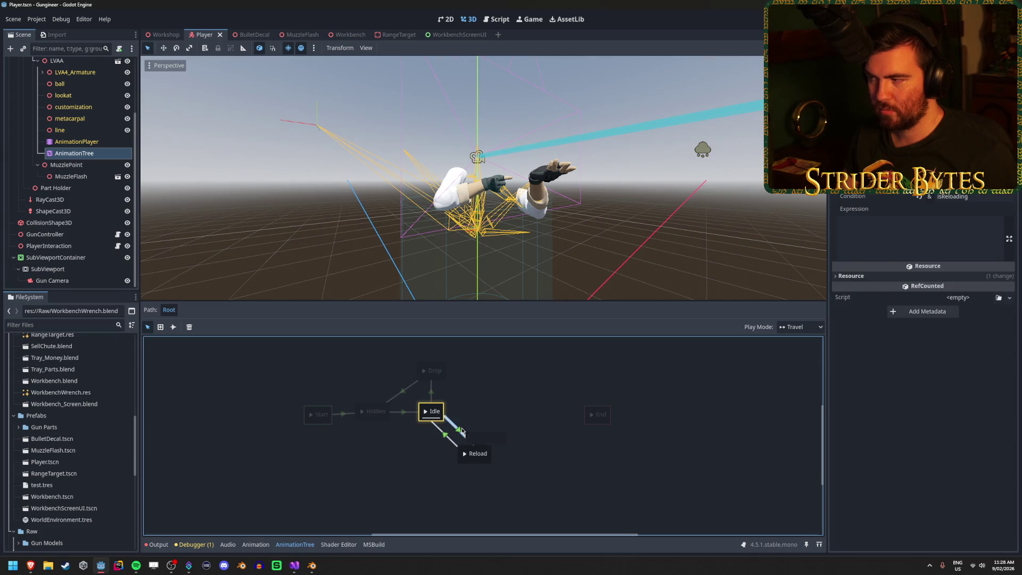
{"action": "left_click", "coordinate": [878, 243]}
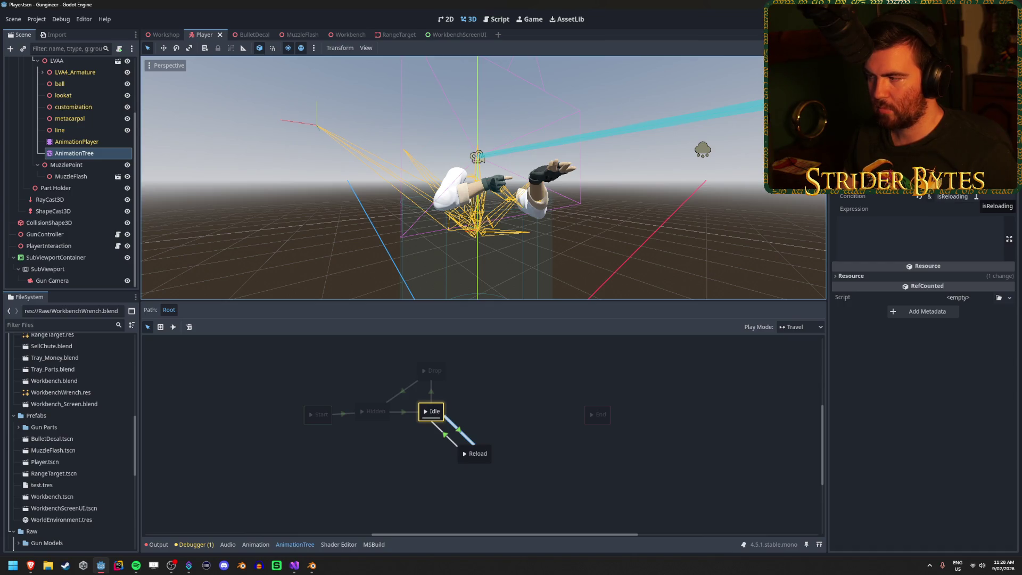
{"action": "left_click", "coordinate": [977, 197]}
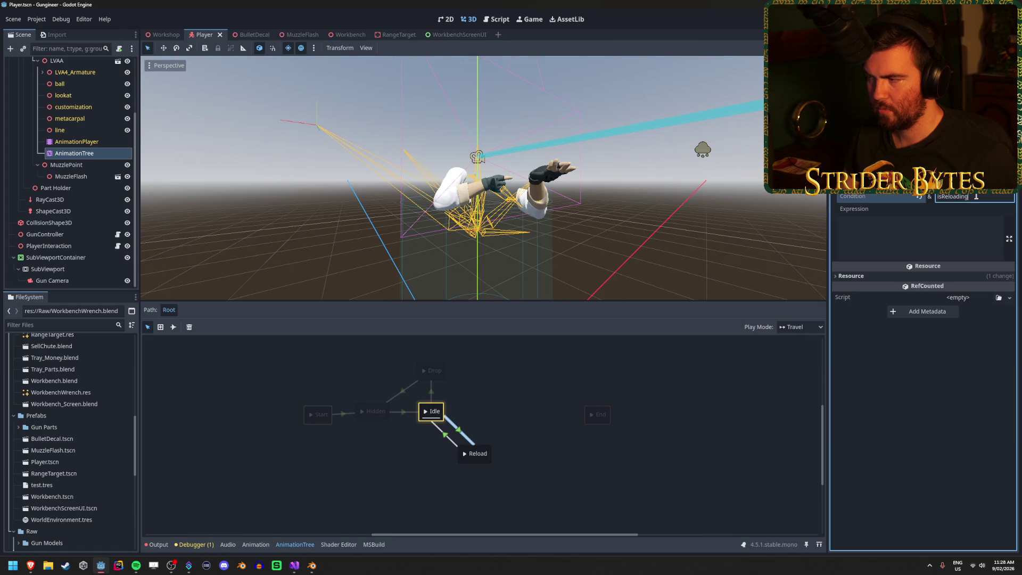
{"action": "key", "text": "ctrl+x"}
{"action": "left_click", "coordinate": [913, 240]}
{"action": "key", "text": "ctrl+v"}
{"action": "type", "text": "== true"}
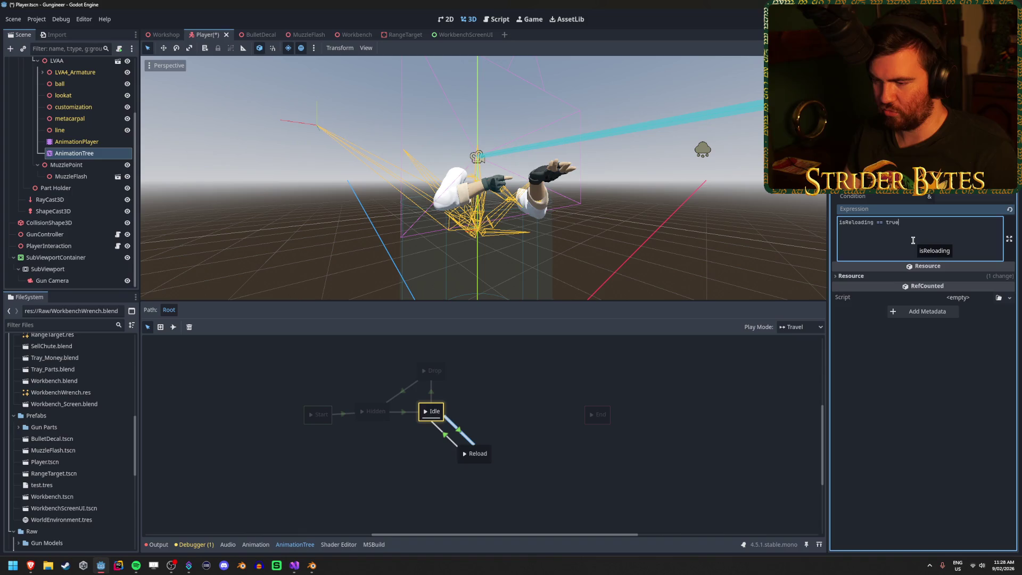
- Save the Player scene and bring up the AnimationTree docs in the browser
{"action": "left_click", "coordinate": [709, 385]}
{"action": "key", "text": "ctrl+s"}
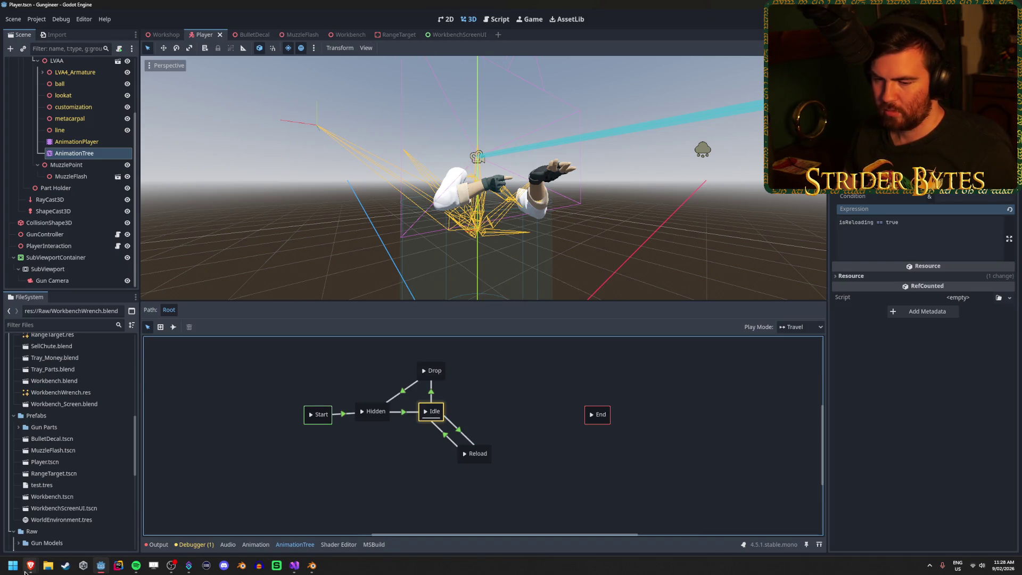
{"action": "mouse_move", "coordinate": [25, 573]}
{"action": "left_click", "coordinate": [181, 519]}
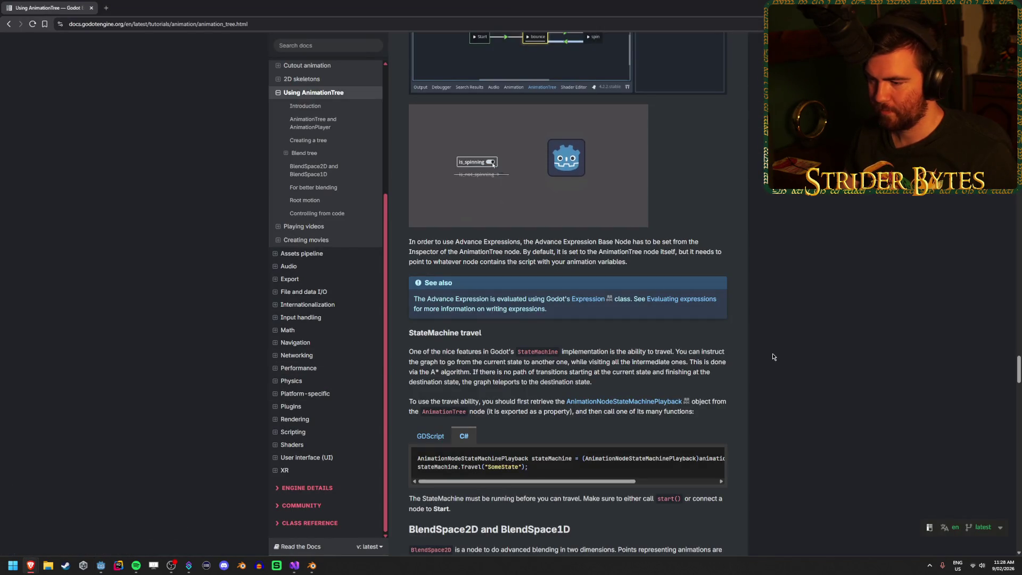
- Scroll from the Advance Expression screenshot down to the BlendSpace2D section, then return to Godot
{"action": "scroll", "coordinate": [773, 357], "scroll_direction": "up", "scroll_amount": 3}
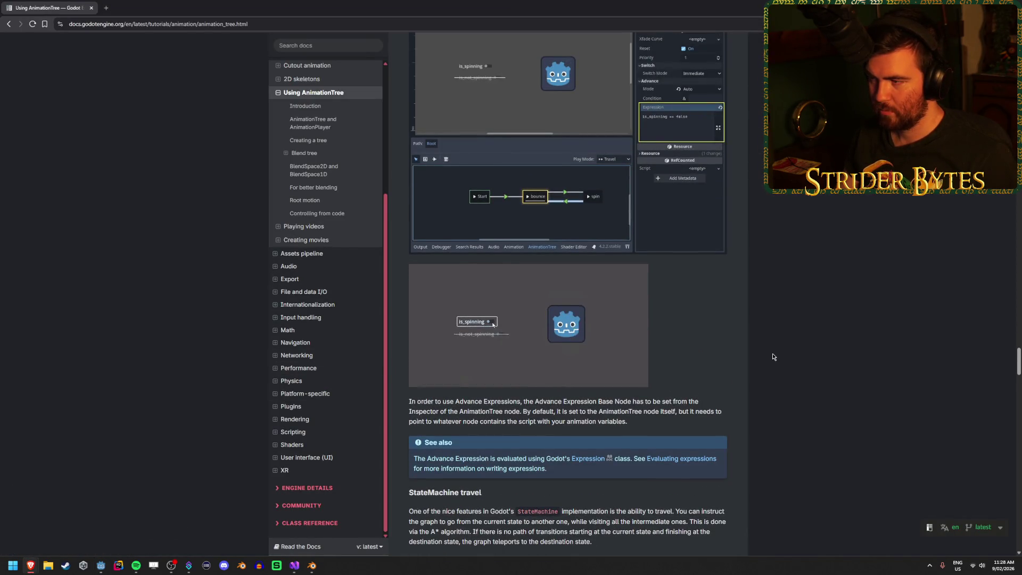
{"action": "scroll", "coordinate": [773, 356], "scroll_direction": "down", "scroll_amount": 1}
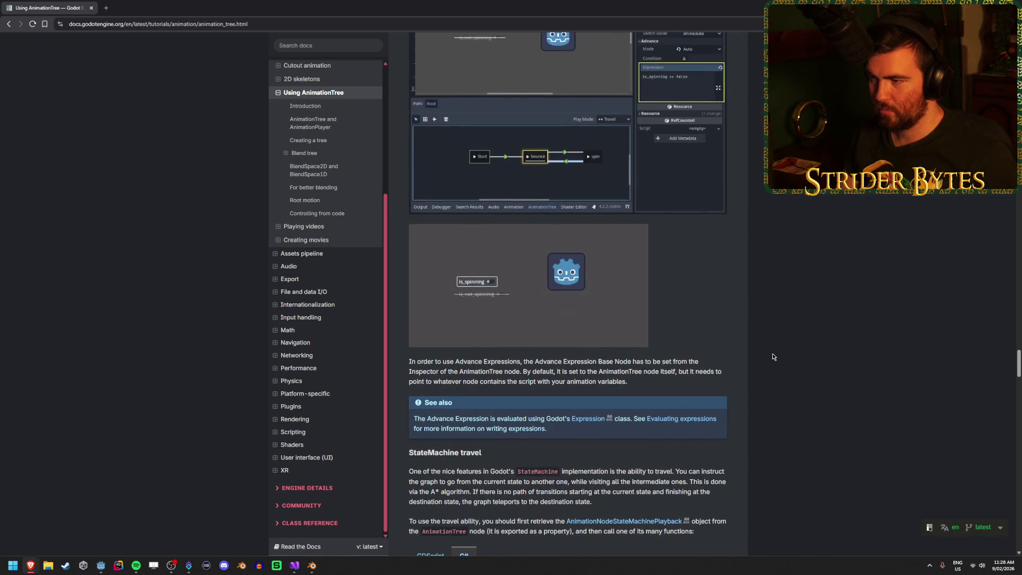
{"action": "scroll", "coordinate": [773, 357], "scroll_direction": "down", "scroll_amount": 6}
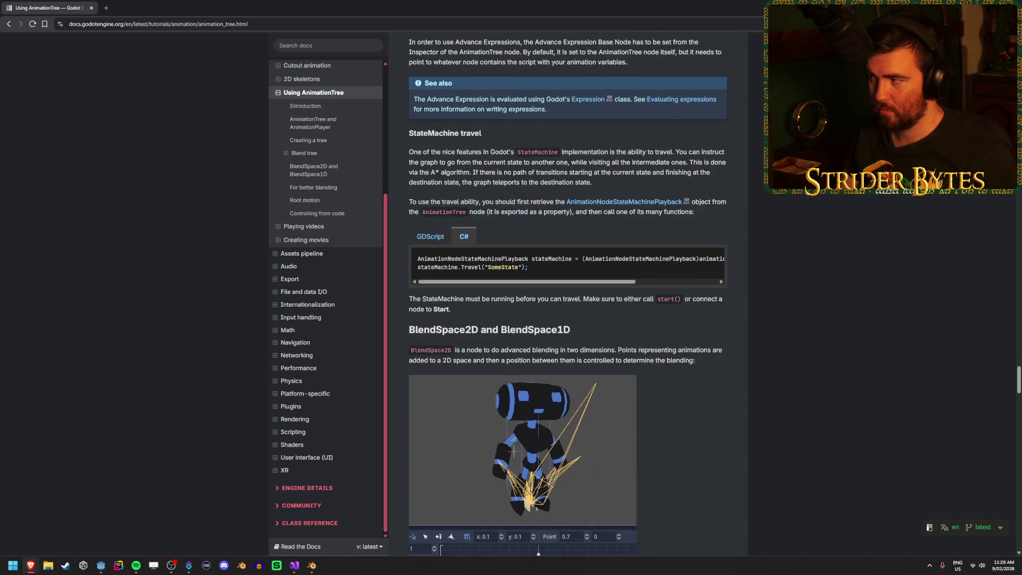
{"action": "key", "text": "alt+Tab"}
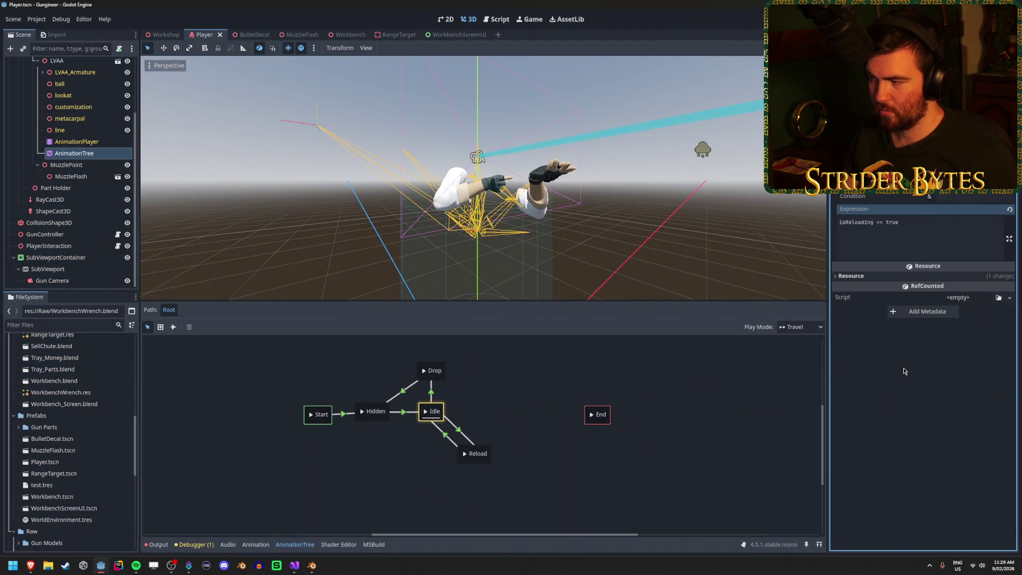
- Inspect the Reload, Idle and Drop transitions' conditions and preview the state machine travelling to Drop
{"action": "left_click", "coordinate": [480, 442]}
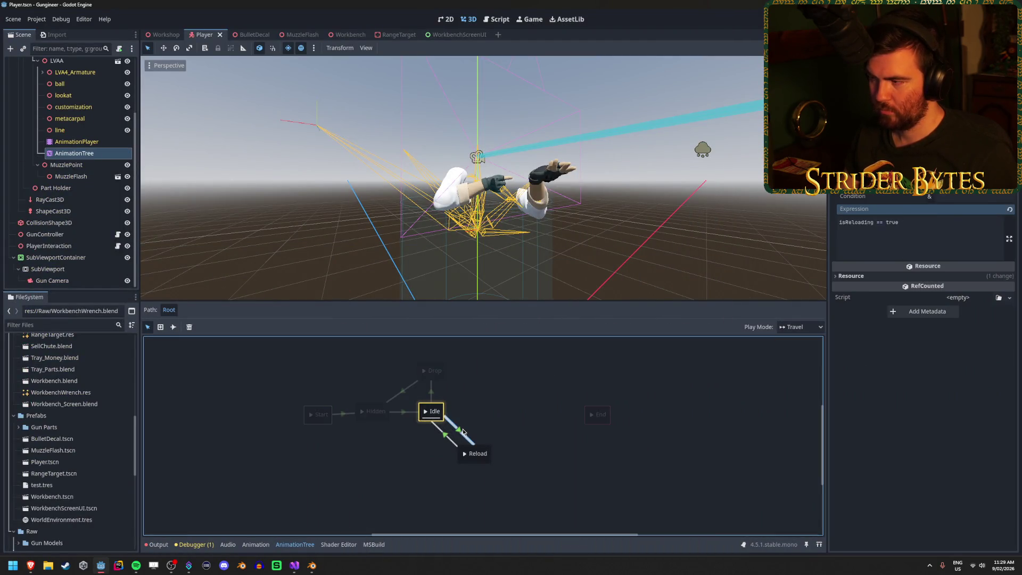
{"action": "left_click", "coordinate": [444, 438]}
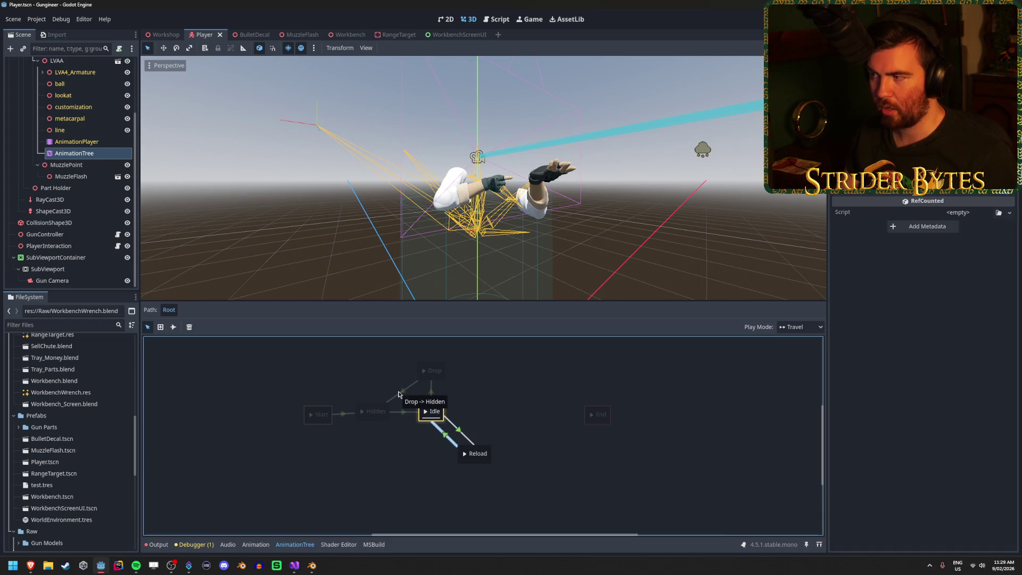
{"action": "left_click", "coordinate": [461, 430]}
{"action": "left_click", "coordinate": [432, 394]}
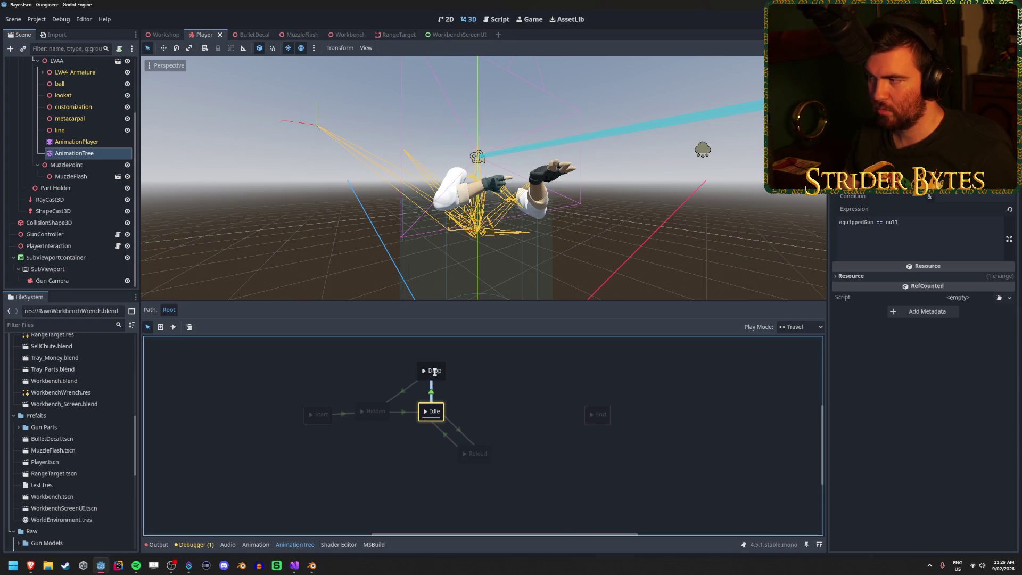
{"action": "double_click", "coordinate": [436, 371]}
{"action": "left_click", "coordinate": [425, 372]}
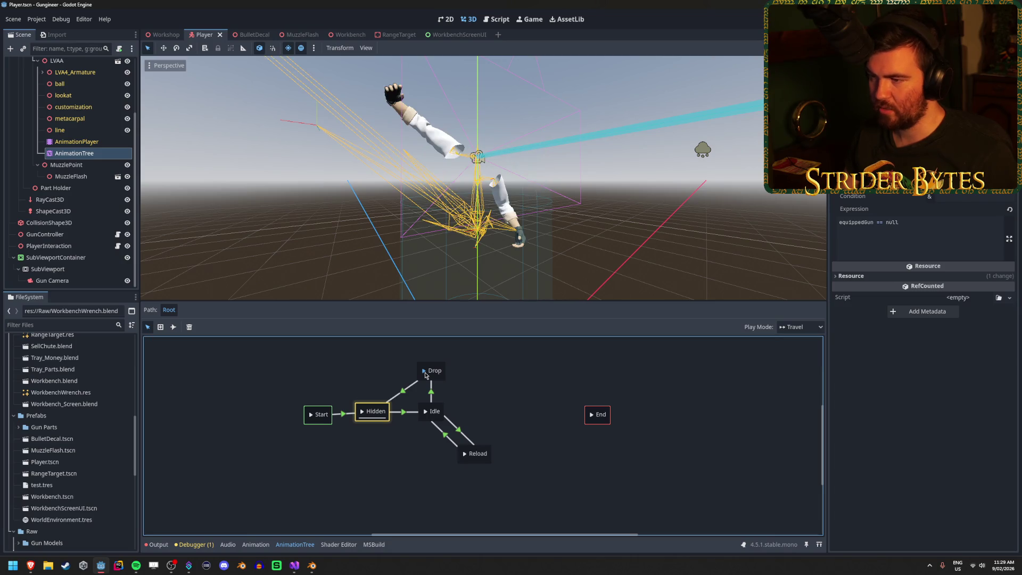
- Give the Hidden→Drop transition a different Switch Mode and save the Player scene
{"action": "left_click", "coordinate": [403, 397]}
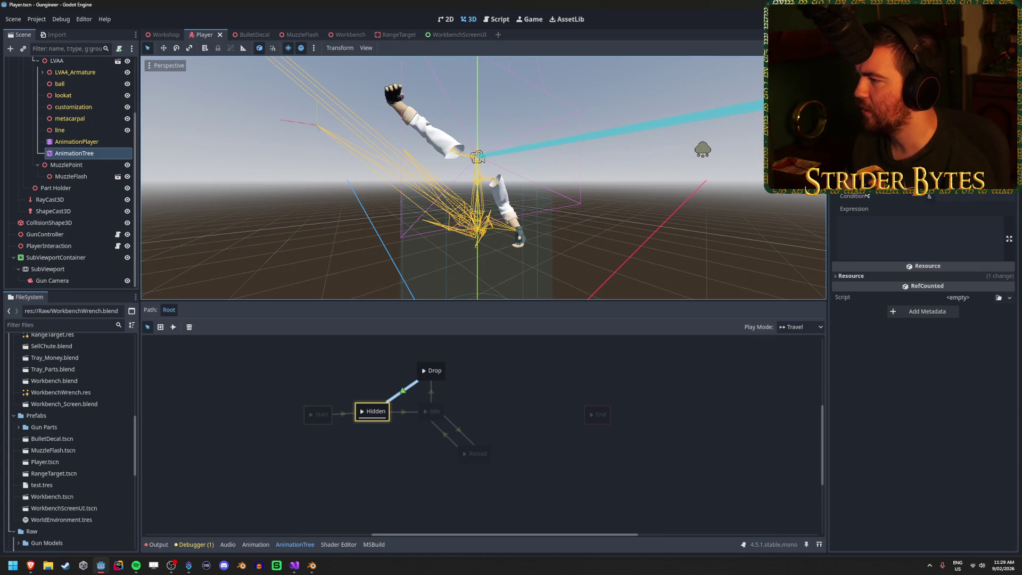
{"action": "scroll", "coordinate": [924, 240], "scroll_direction": "up", "scroll_amount": 1}
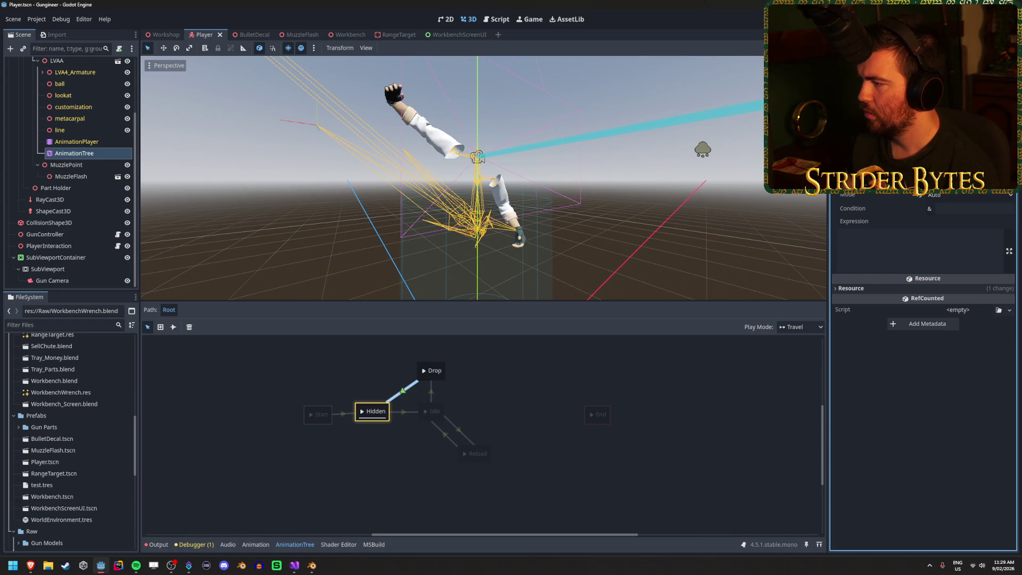
{"action": "left_click", "coordinate": [943, 194]}
{"action": "left_click", "coordinate": [942, 197]}
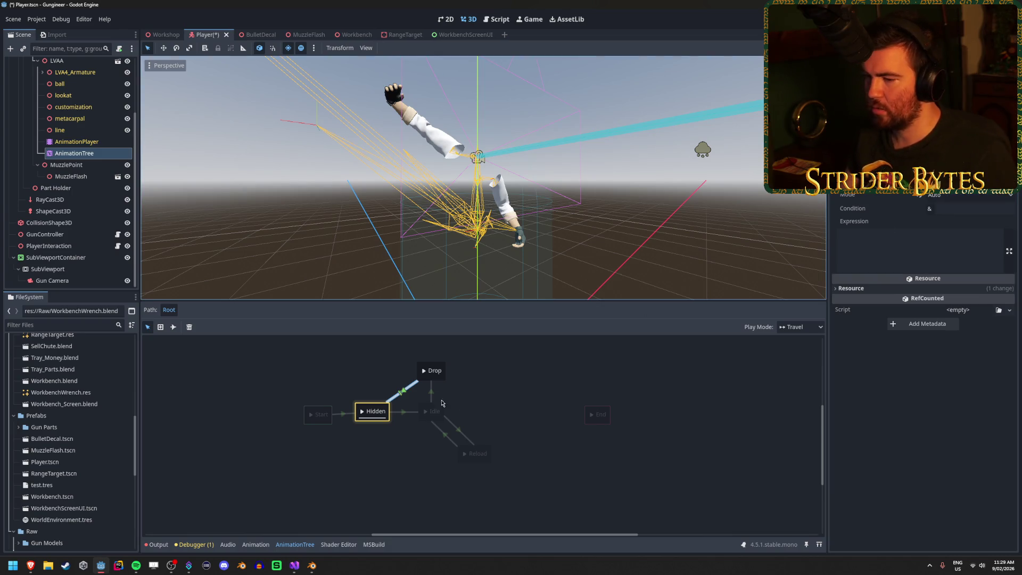
{"action": "left_click", "coordinate": [425, 376]}
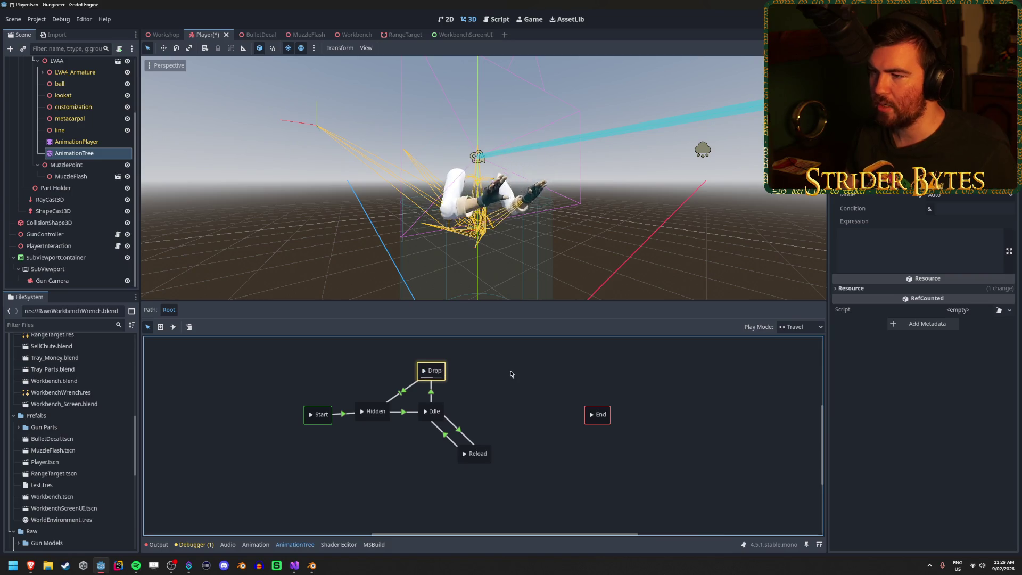
{"action": "key", "text": "ctrl+s"}
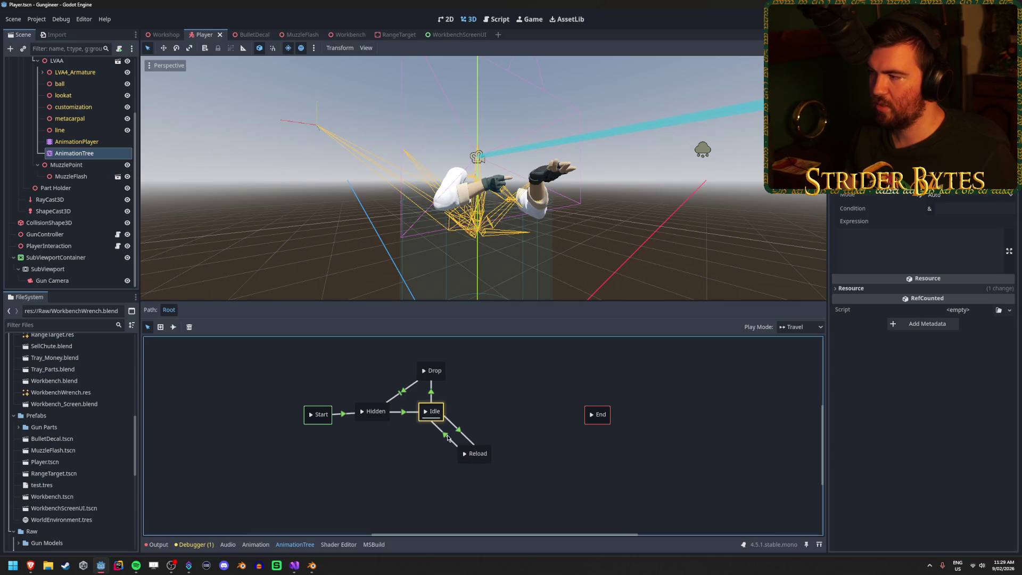
- Preview the state machine travelling to Reload, then run the game with F5
{"action": "left_click", "coordinate": [448, 438]}
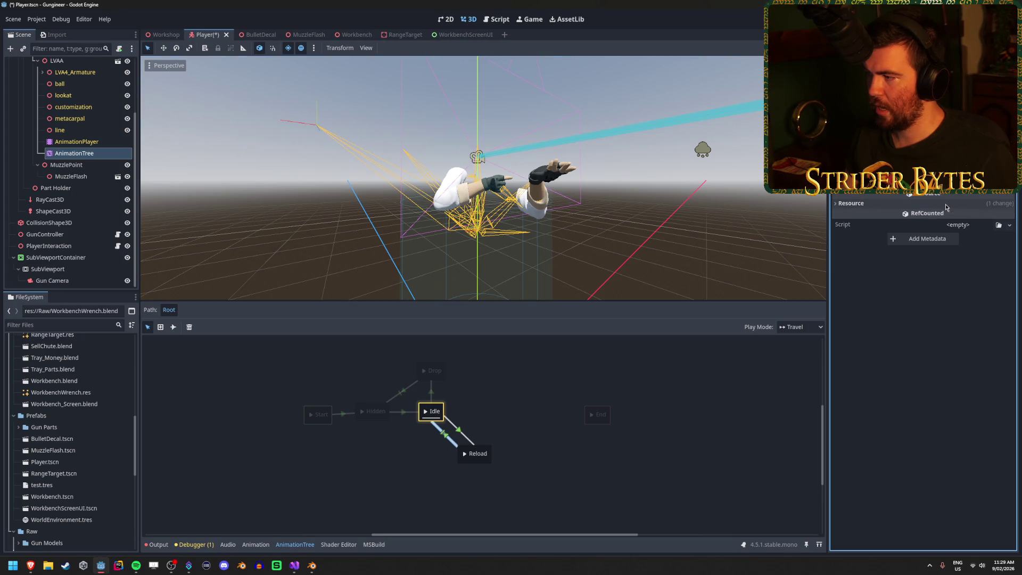
{"action": "left_click", "coordinate": [944, 197]}
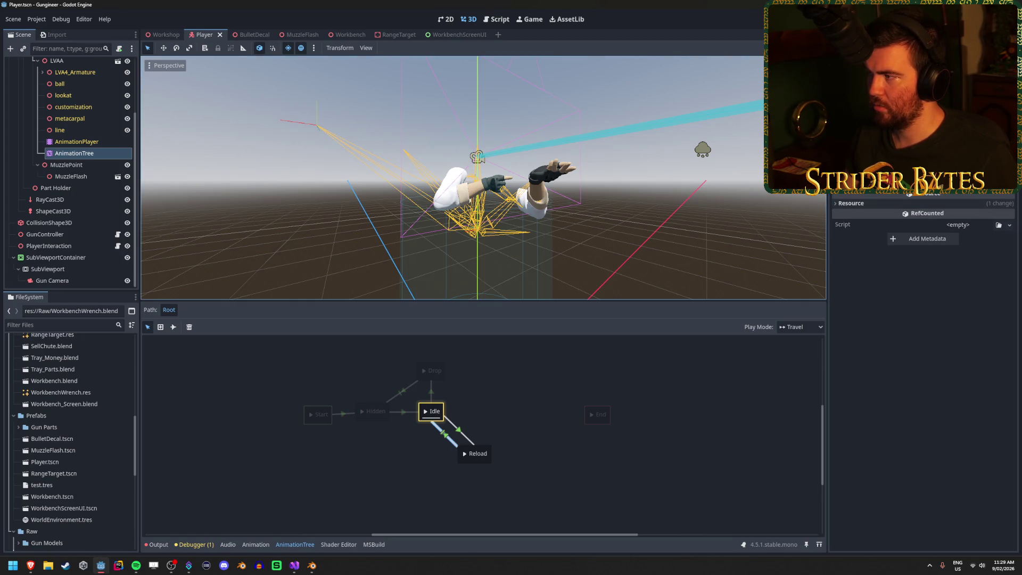
{"action": "left_click", "coordinate": [466, 457]}
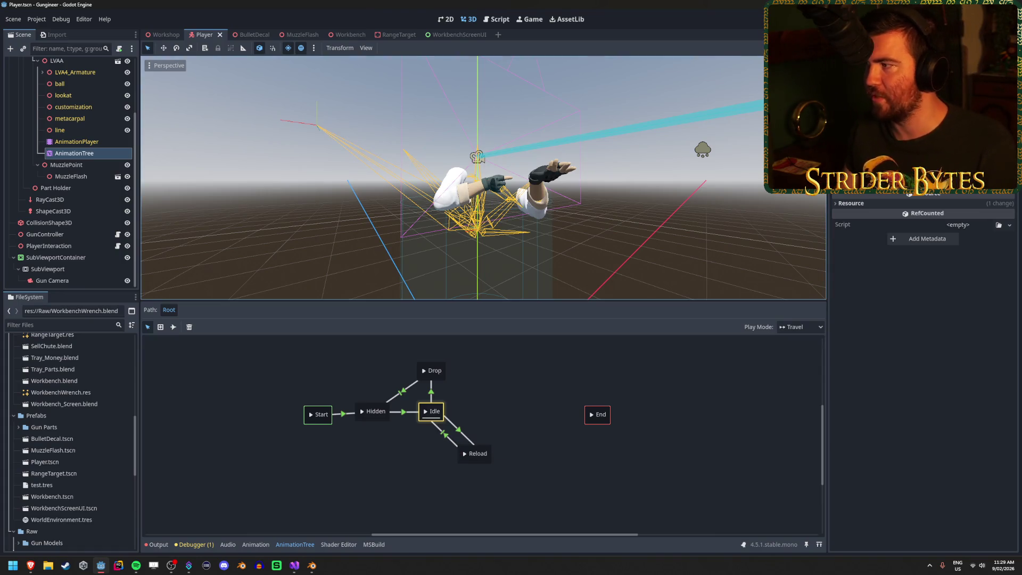
{"action": "key", "text": "F5"}
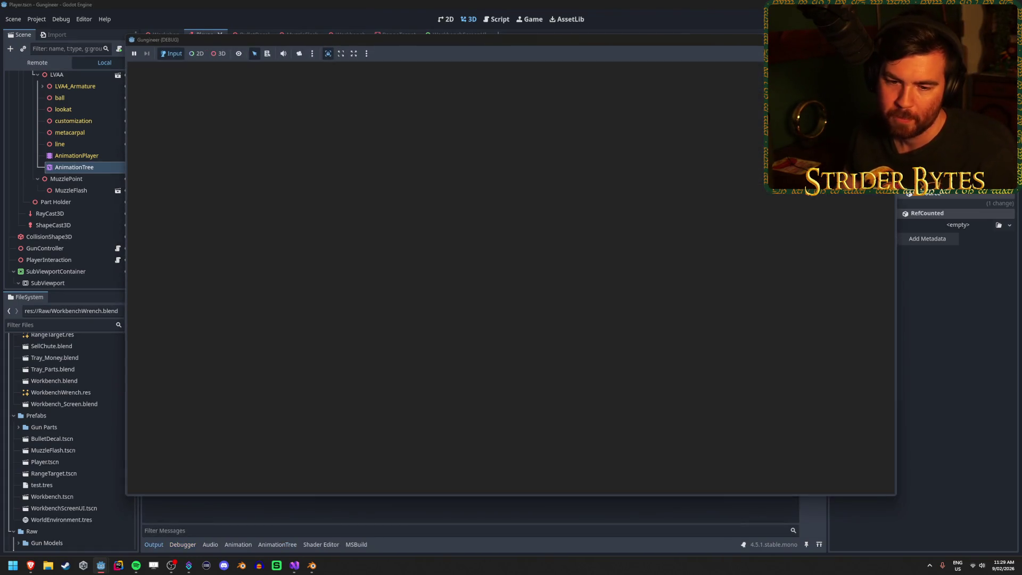
- Walk to the bench, reload twice, fire at the range target, drop the gun with Q, and stop the game
{"action": "key", "text": "w"}
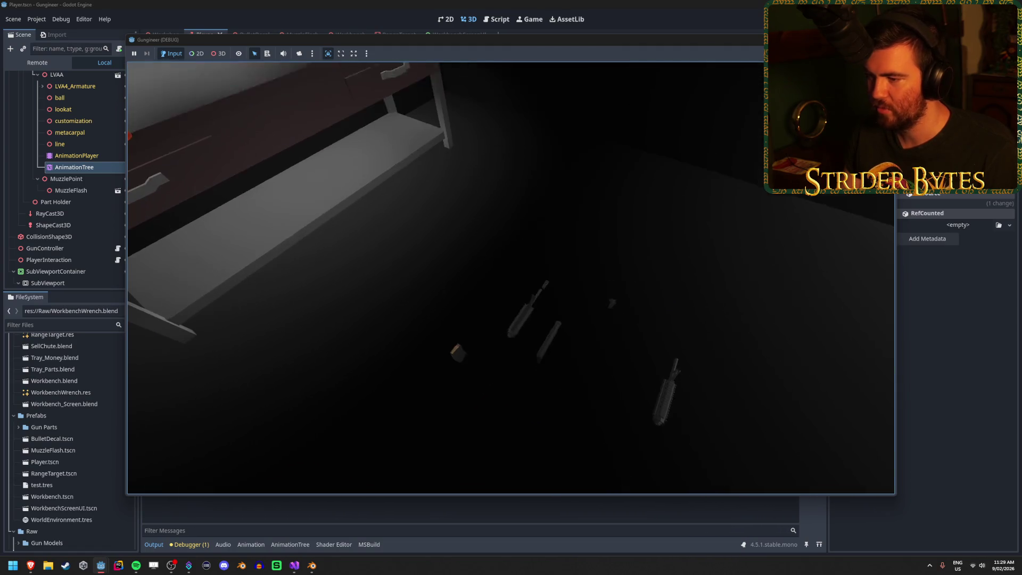
{"action": "key", "text": "s"}
{"action": "key", "text": "w"}
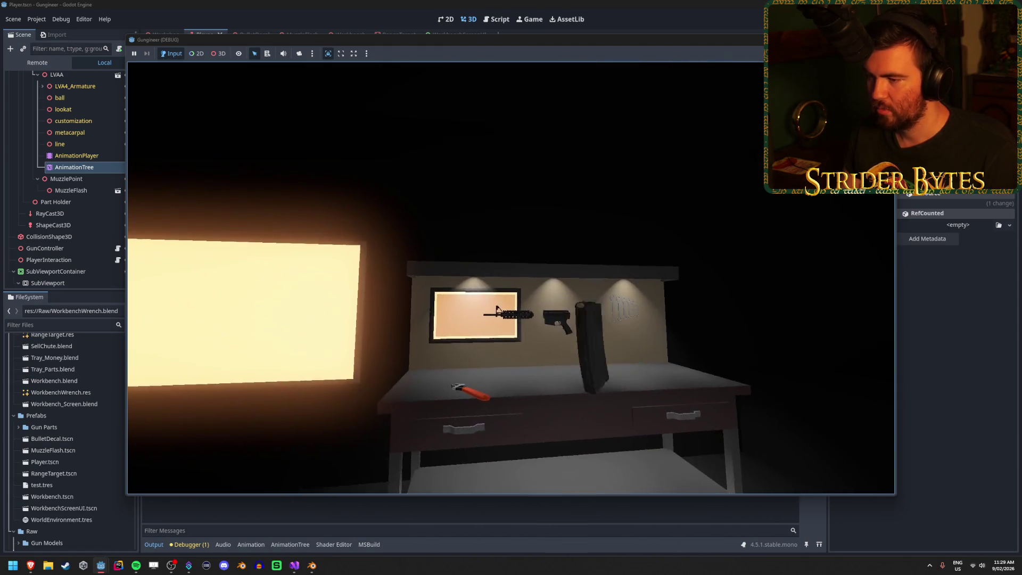
{"action": "key", "text": "r"}
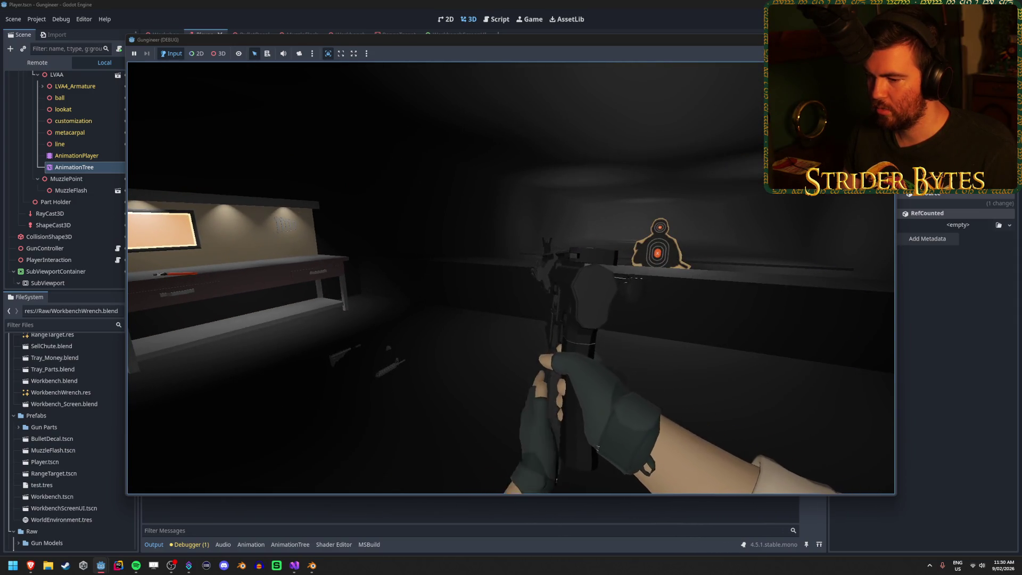
{"action": "key", "text": "r"}
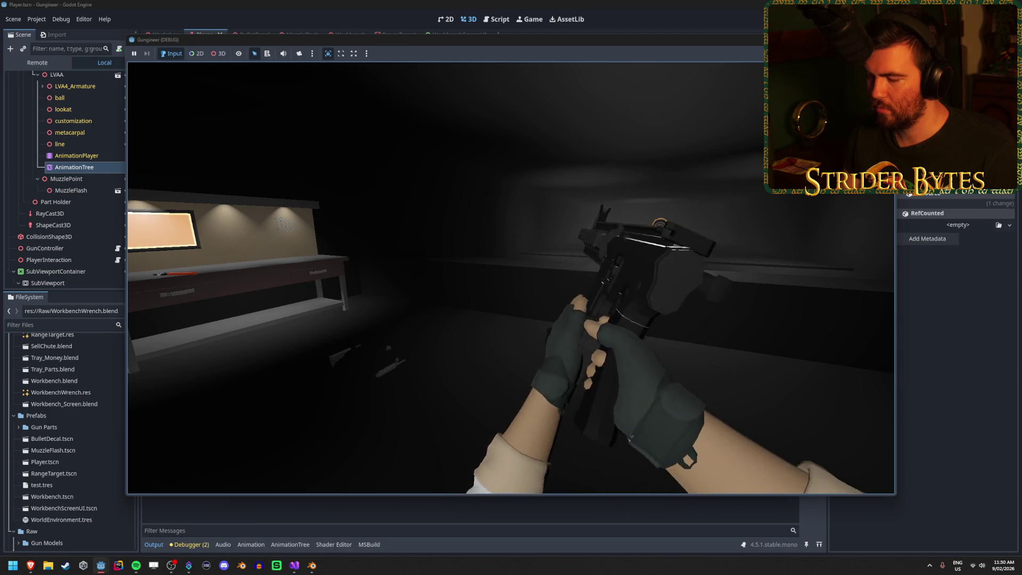
{"action": "left_click", "coordinate": [511, 277]}
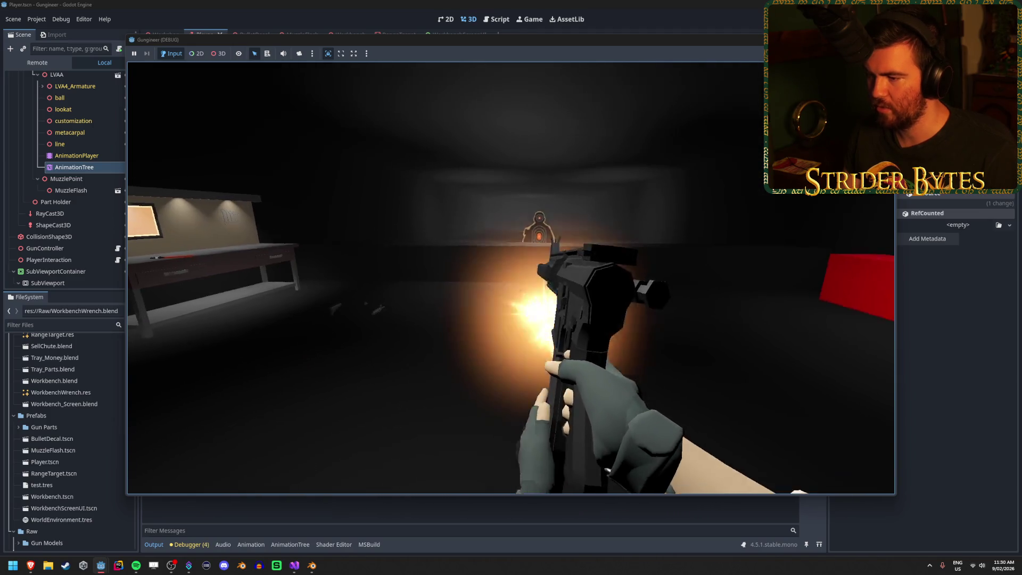
{"action": "key", "text": "q"}
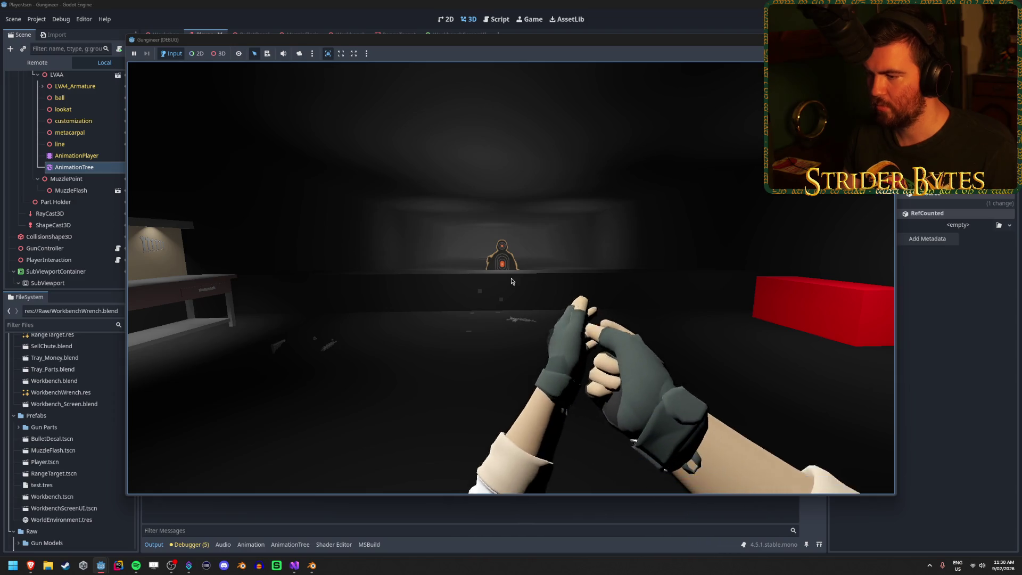
{"action": "key", "text": "F8"}
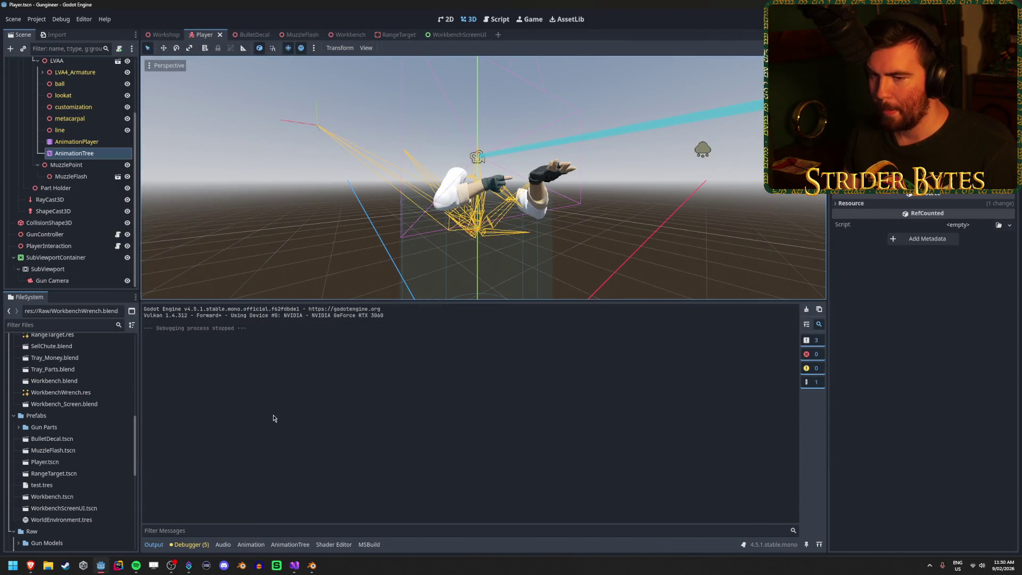
- Change line 20 of GunController.cs to 'public bool isReloading = false;' and return to Godot
{"action": "left_click", "coordinate": [298, 572]}
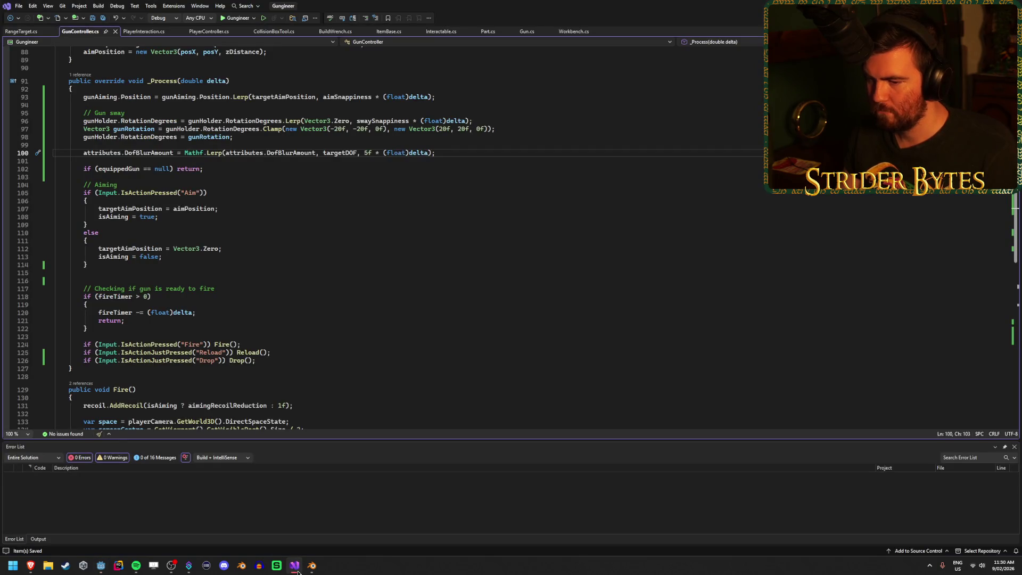
{"action": "scroll", "coordinate": [246, 252], "scroll_direction": "down", "scroll_amount": 20}
{"action": "scroll", "coordinate": [246, 249], "scroll_direction": "up", "scroll_amount": 12}
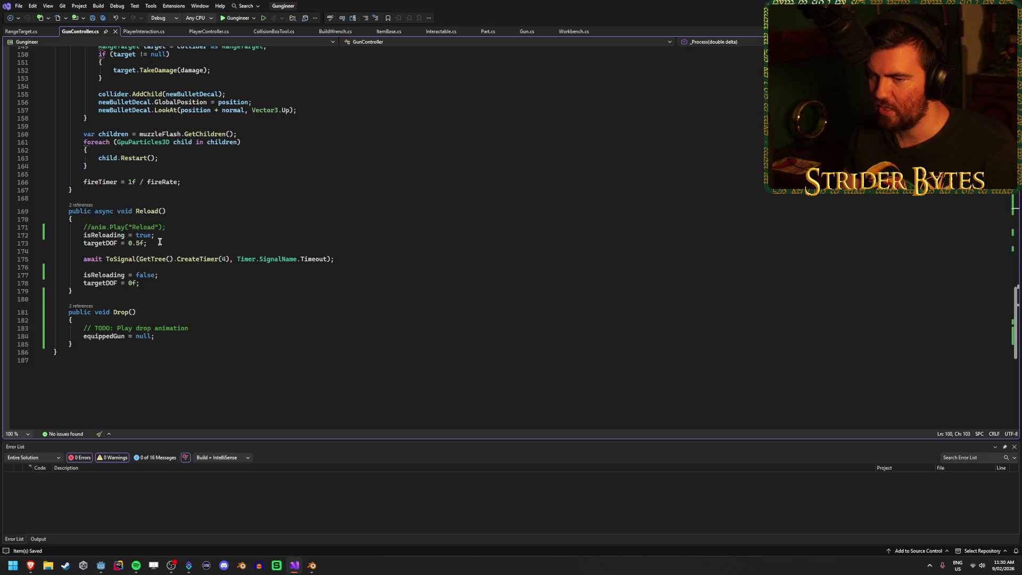
{"action": "scroll", "coordinate": [159, 242], "scroll_direction": "up", "scroll_amount": 20}
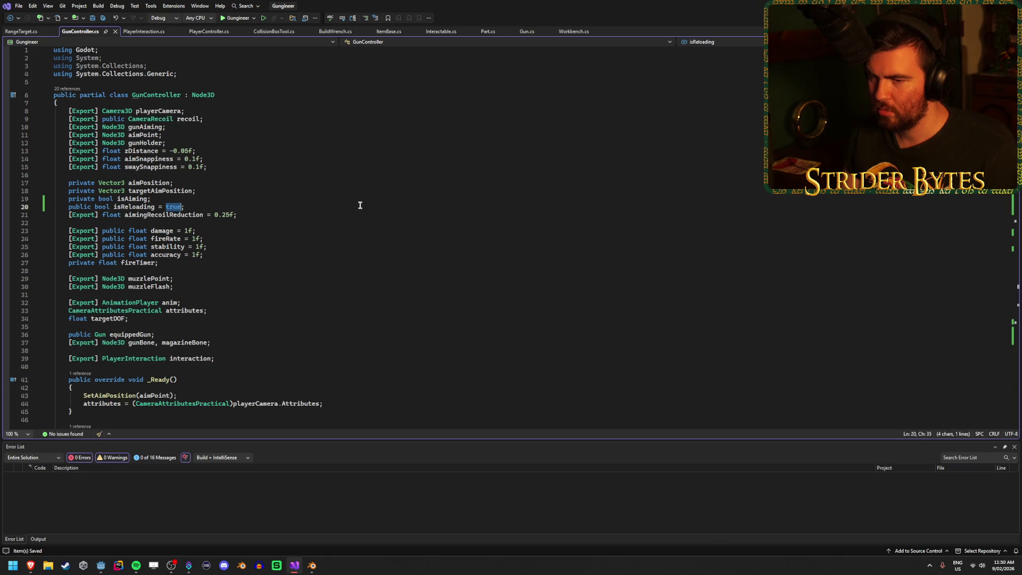
{"action": "type", "text": "false"}
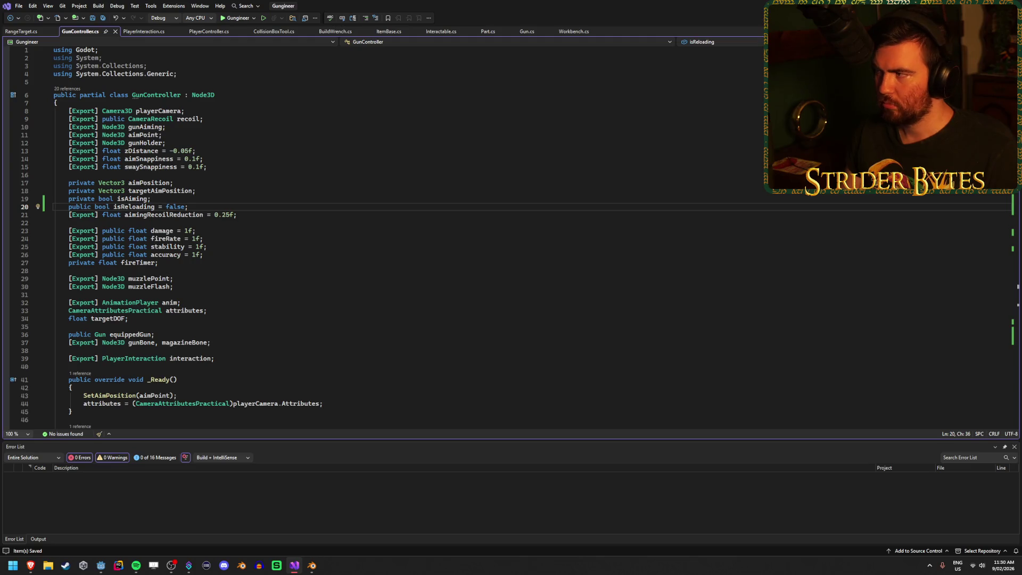
{"action": "key", "text": "alt+Tab"}
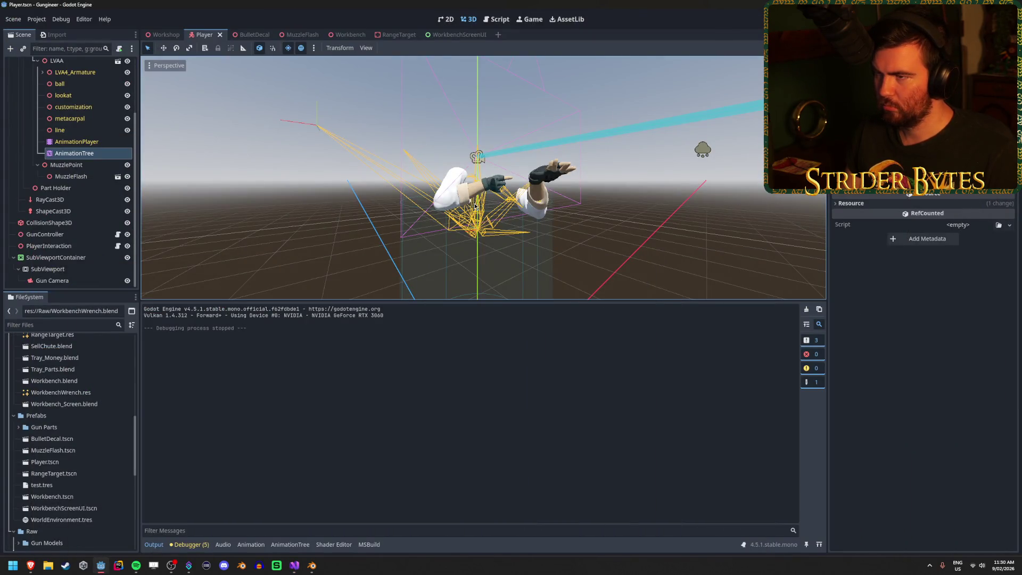
- Give the Idle–Reload transition the expression 'isReloading == false' and save the Player scene
{"action": "left_click", "coordinate": [89, 158]}
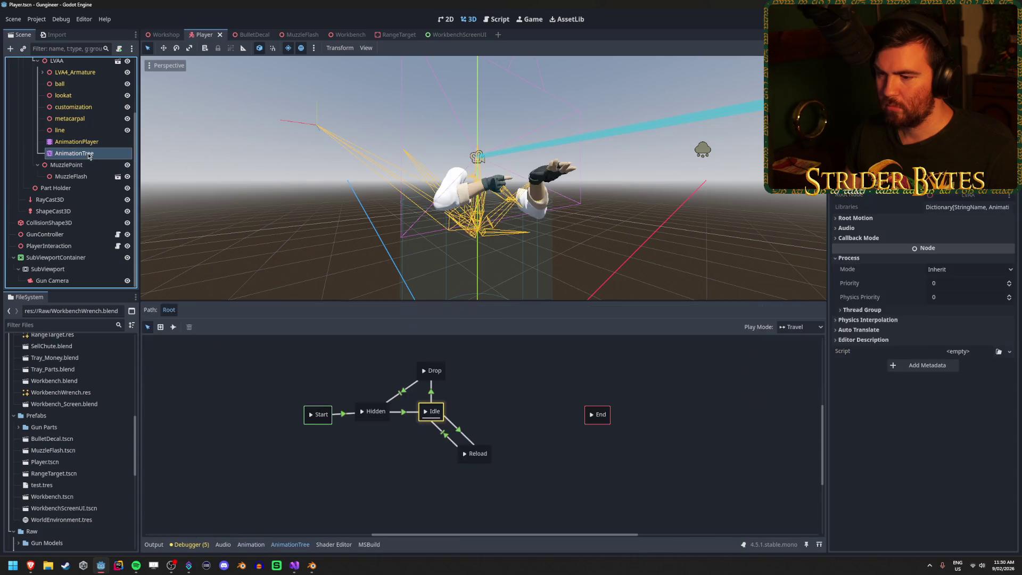
{"action": "left_click", "coordinate": [455, 443]}
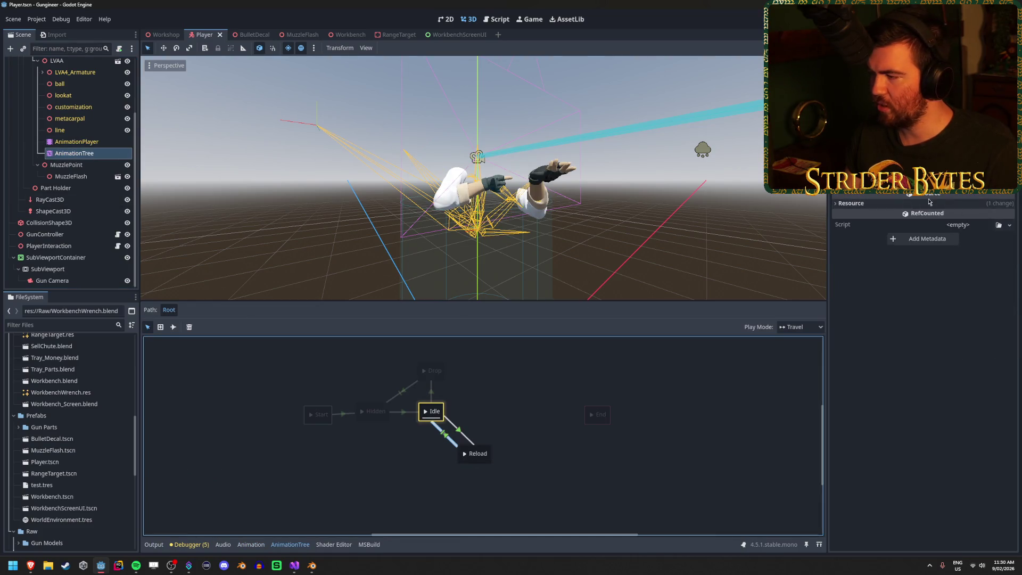
{"action": "left_click", "coordinate": [959, 176]}
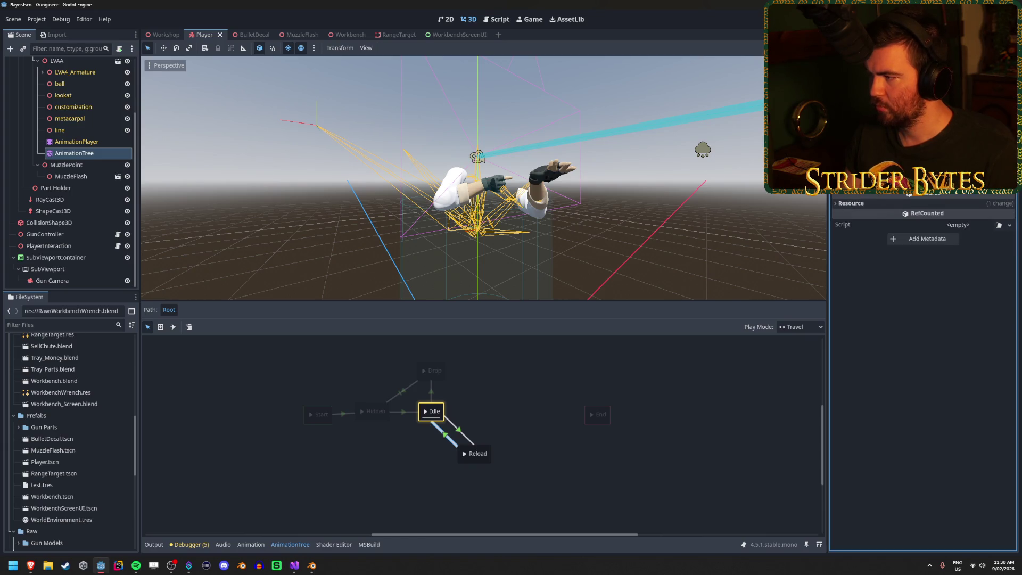
{"action": "scroll", "coordinate": [879, 234], "scroll_direction": "up", "scroll_amount": 3}
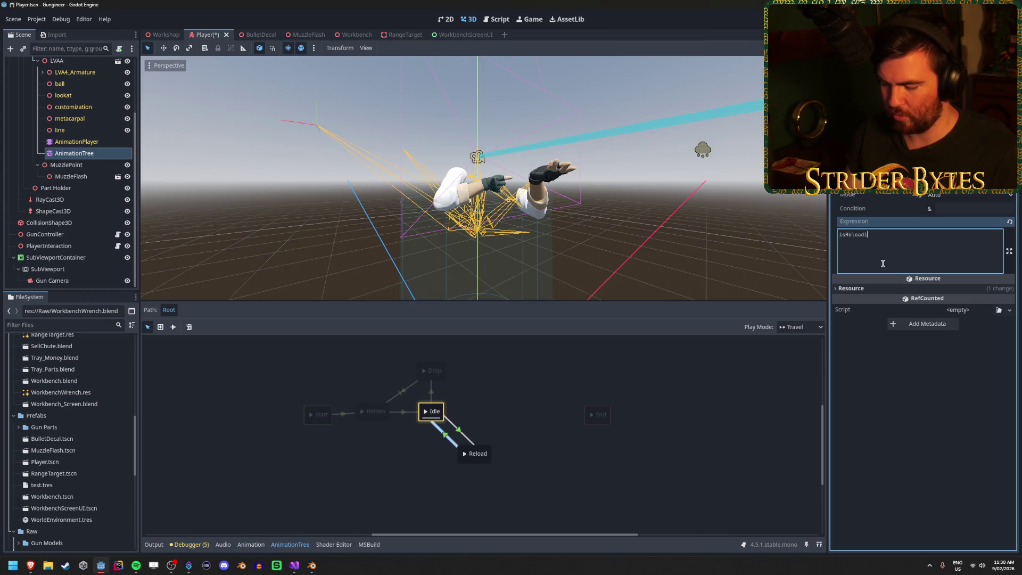
{"action": "left_click", "coordinate": [650, 413]}
{"action": "key", "text": "ctrl+s"}
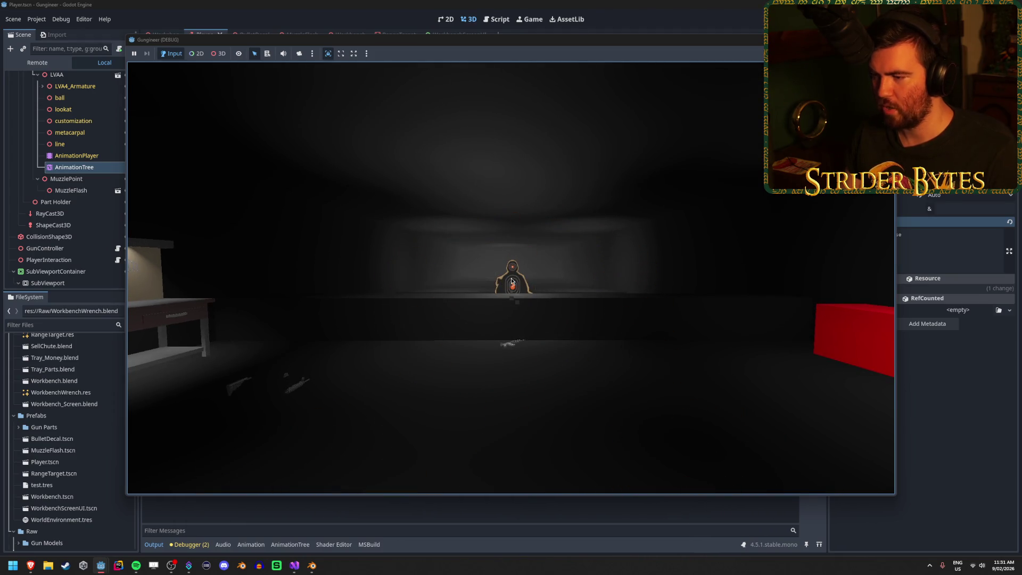
- Stop the game and view the Idle→Drop transition's expression in the AnimationTree graph
{"action": "key", "text": "F8"}
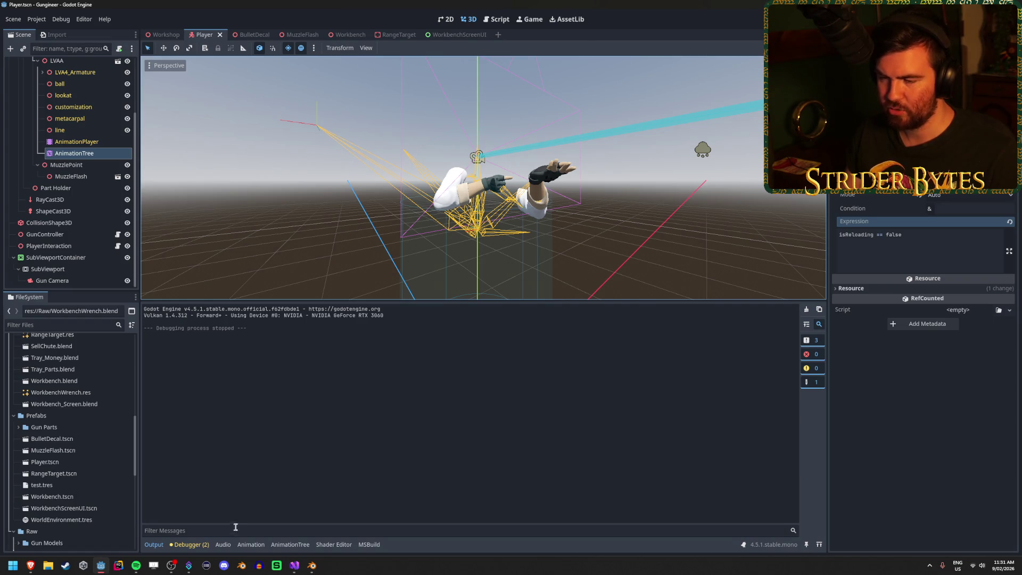
{"action": "left_click", "coordinate": [78, 142]}
{"action": "left_click", "coordinate": [75, 153]}
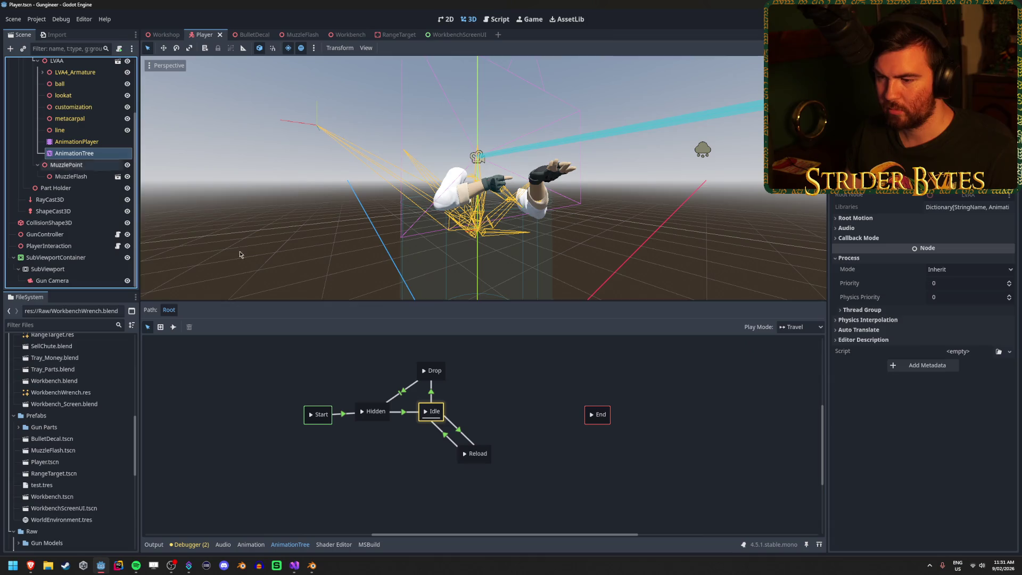
{"action": "left_click", "coordinate": [432, 394]}
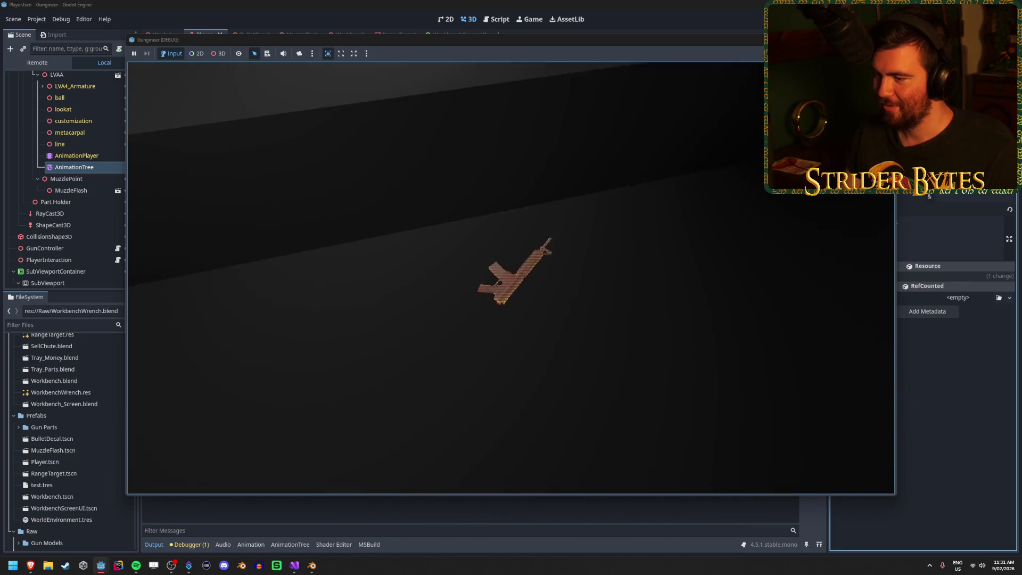
- Pick the rifle back up from the floor with E, then stop the game
{"action": "key", "text": "e"}
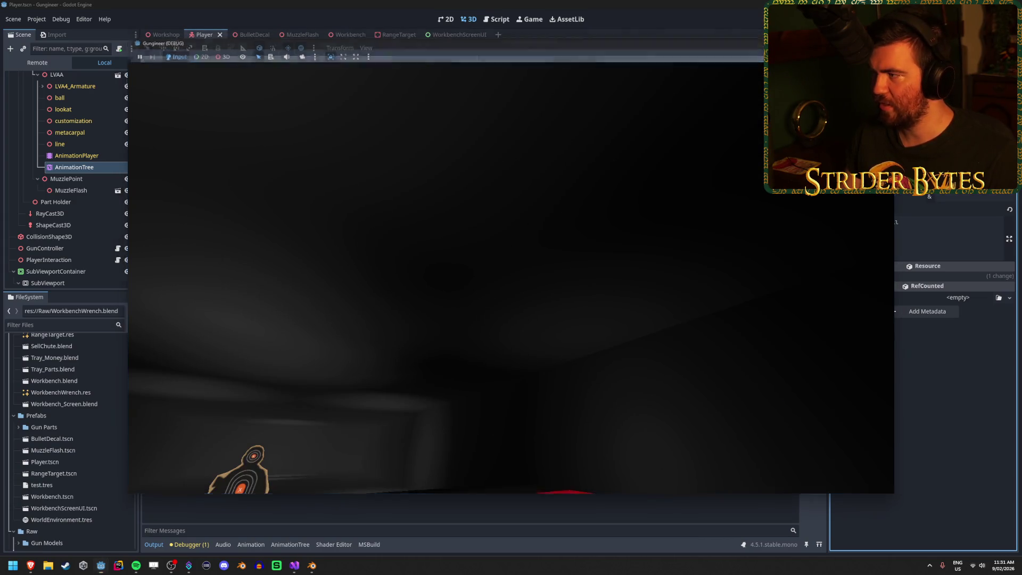
{"action": "key", "text": "F8"}
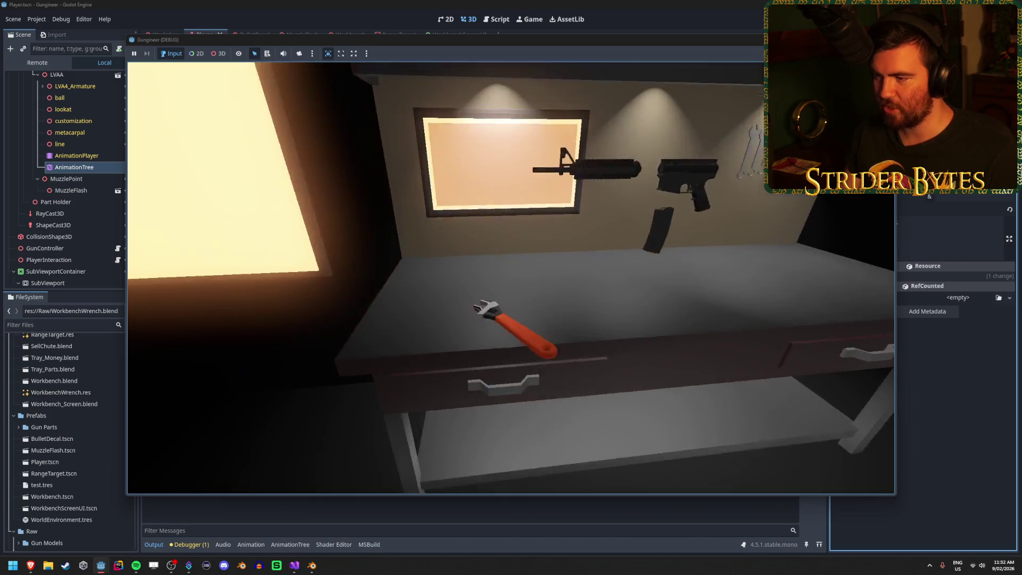
- Drop the rifle with G and pick it up with E several times, then stop the game
{"action": "key", "text": "g"}
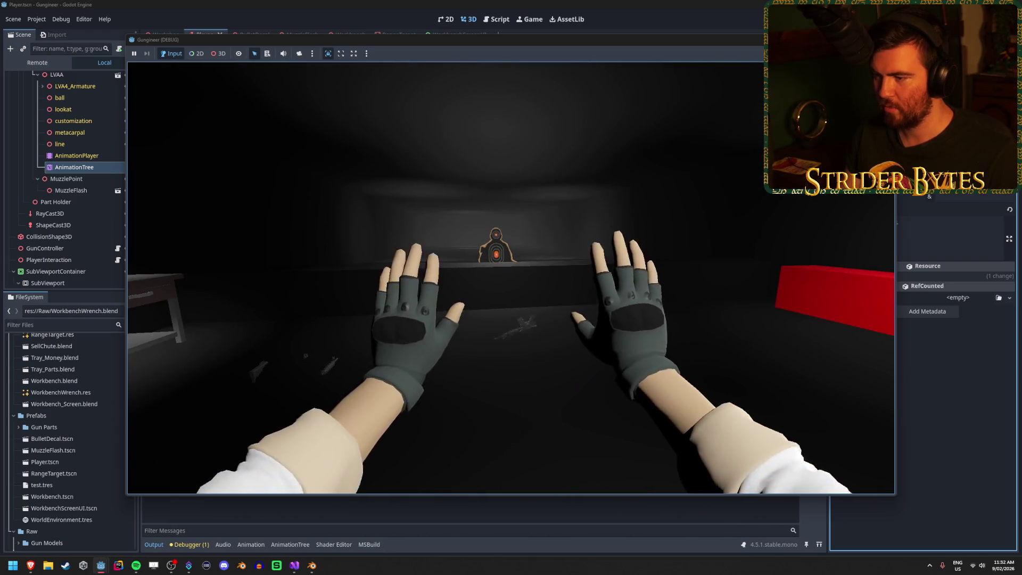
{"action": "key", "text": "e"}
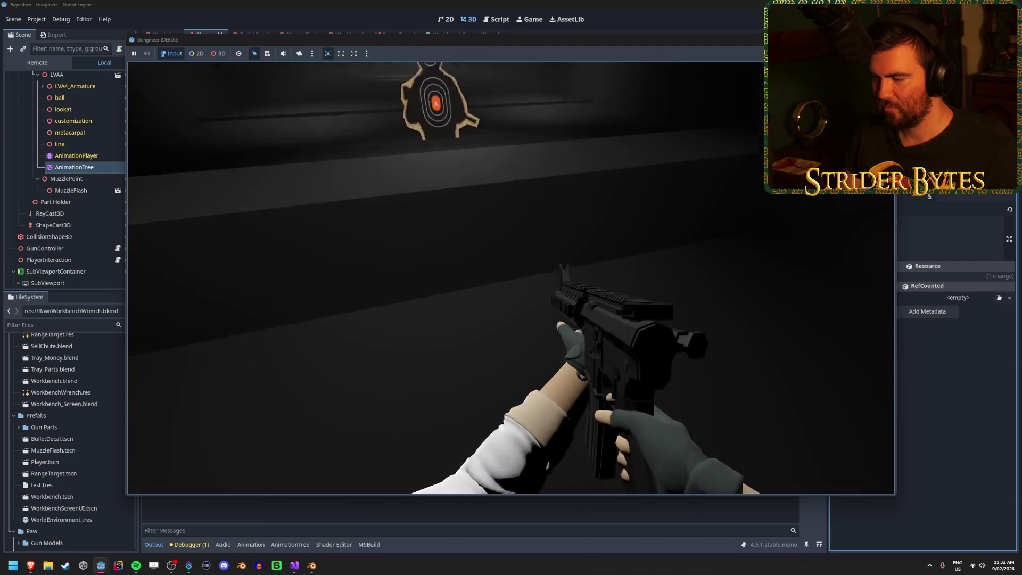
{"action": "key", "text": "g"}
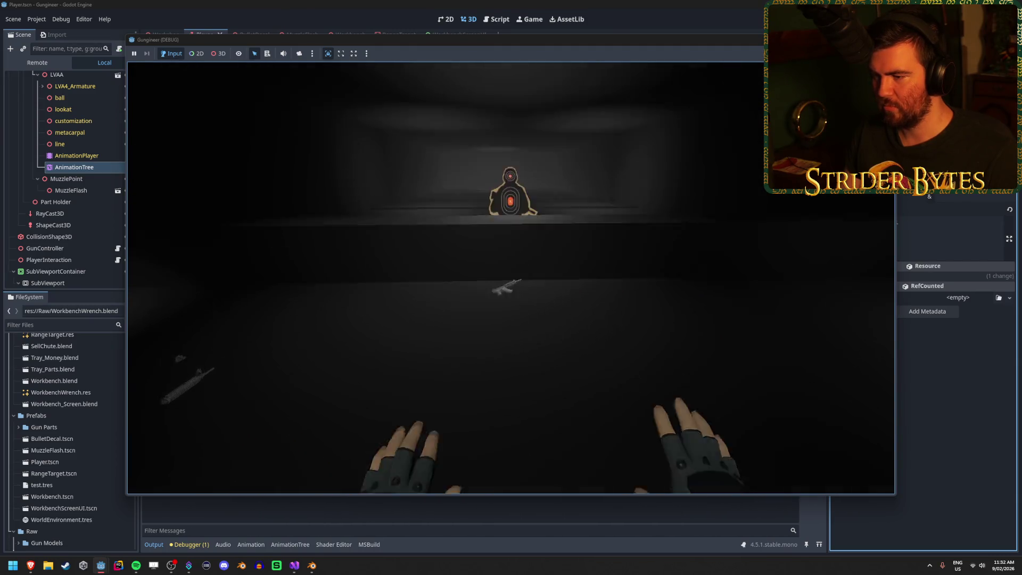
{"action": "key", "text": "e"}
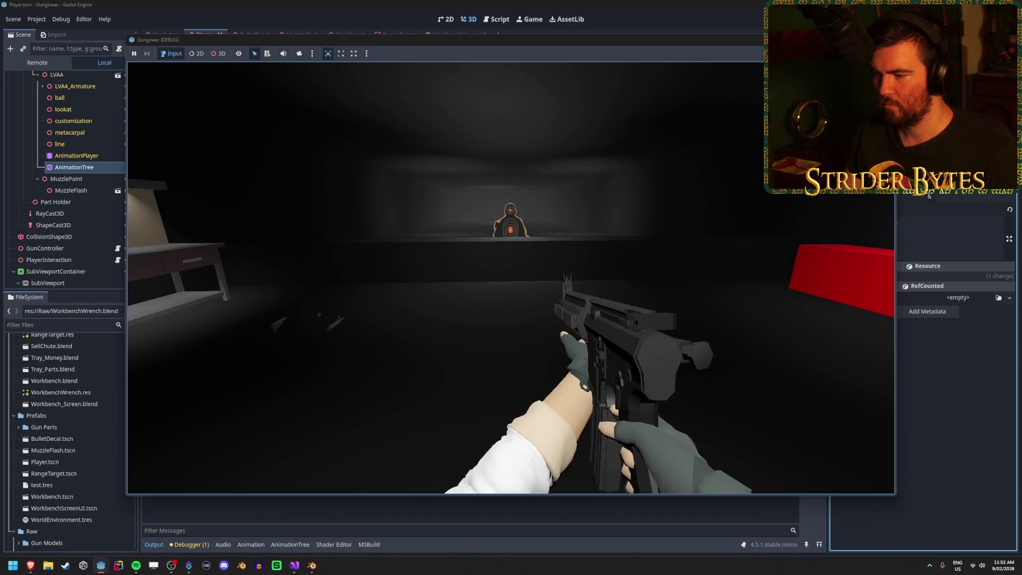
{"action": "key", "text": "g"}
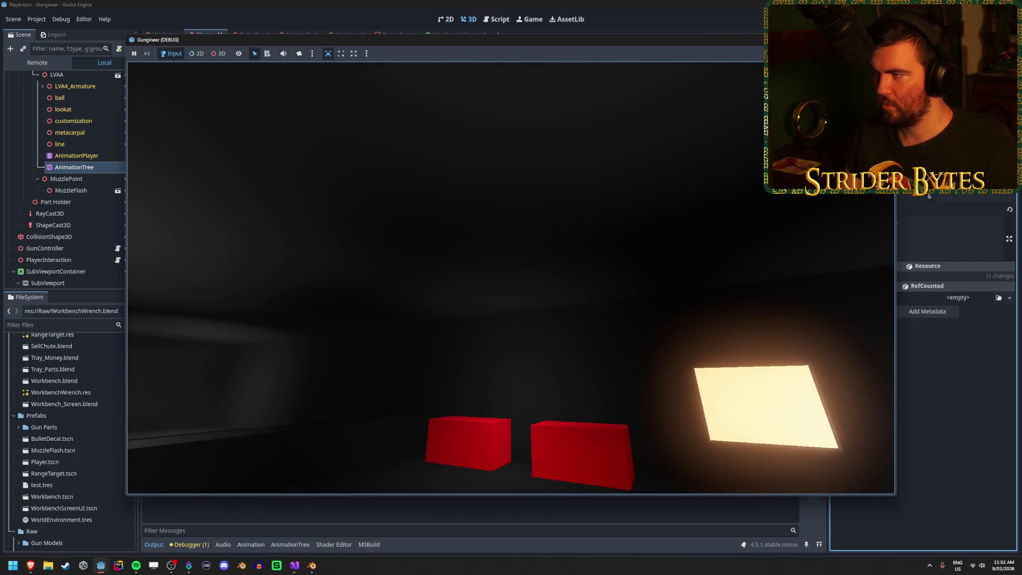
{"action": "key", "text": "F8"}
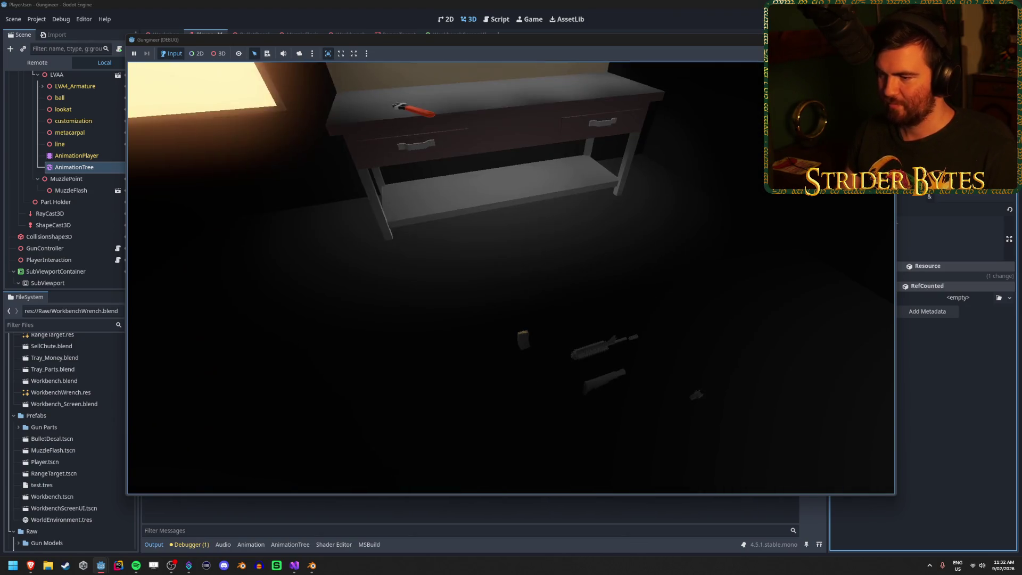
- In a new run, walk to the rifle and repeatedly pick it up and drop it with E
{"action": "key", "text": "w"}
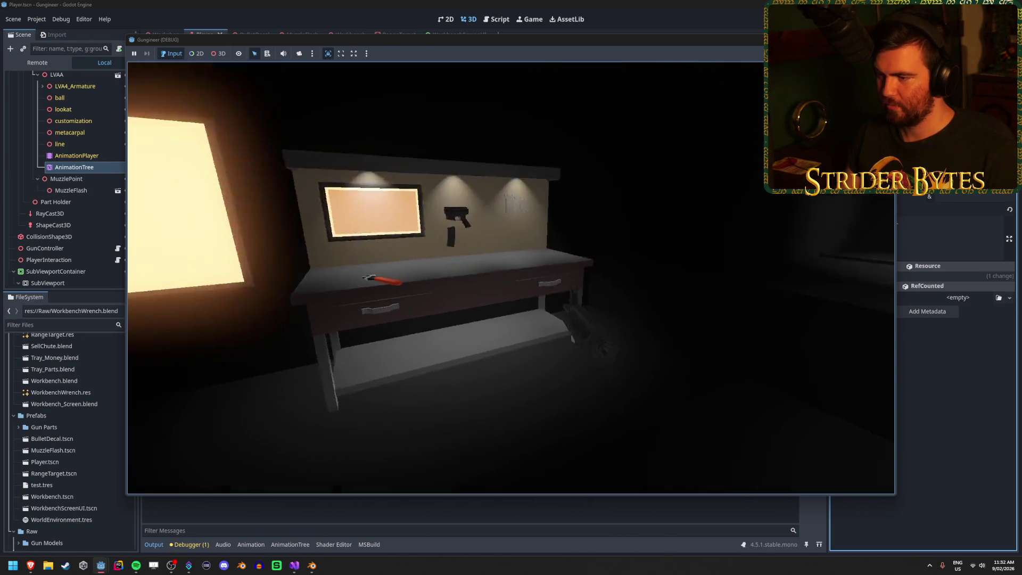
{"action": "key", "text": "e"}
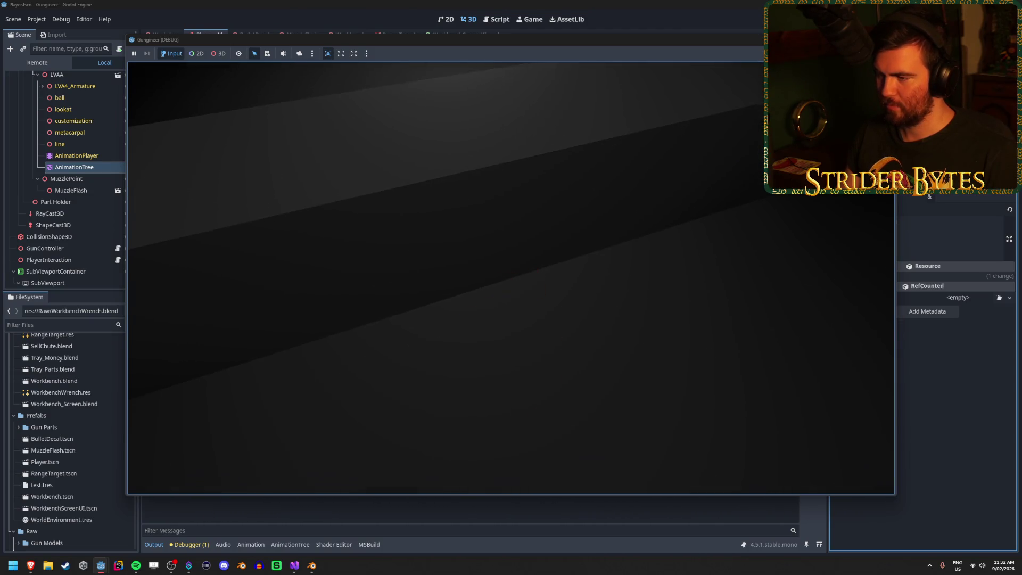
{"action": "key", "text": "e"}
{"action": "key", "text": "e"}
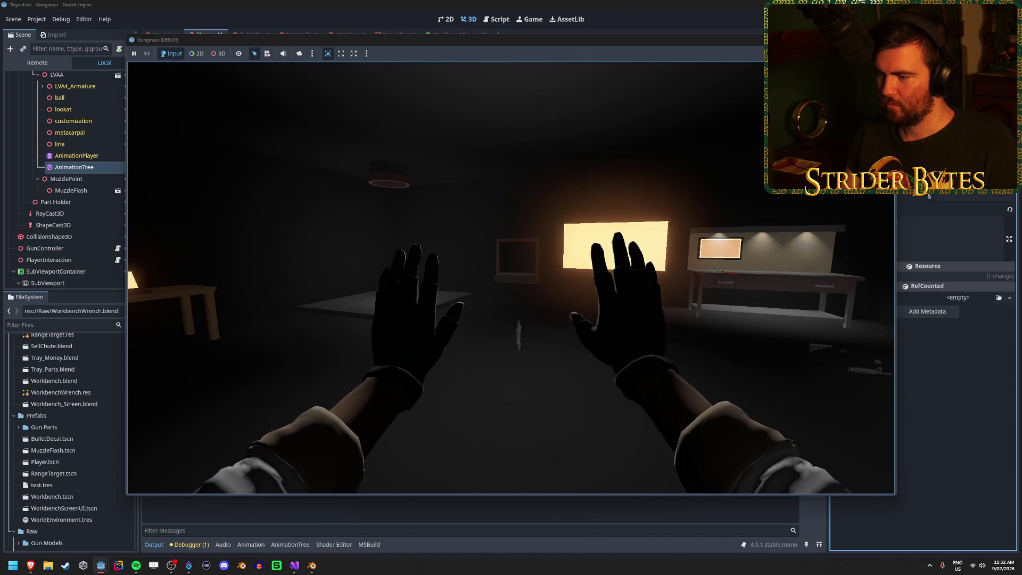
{"action": "key", "text": "e"}
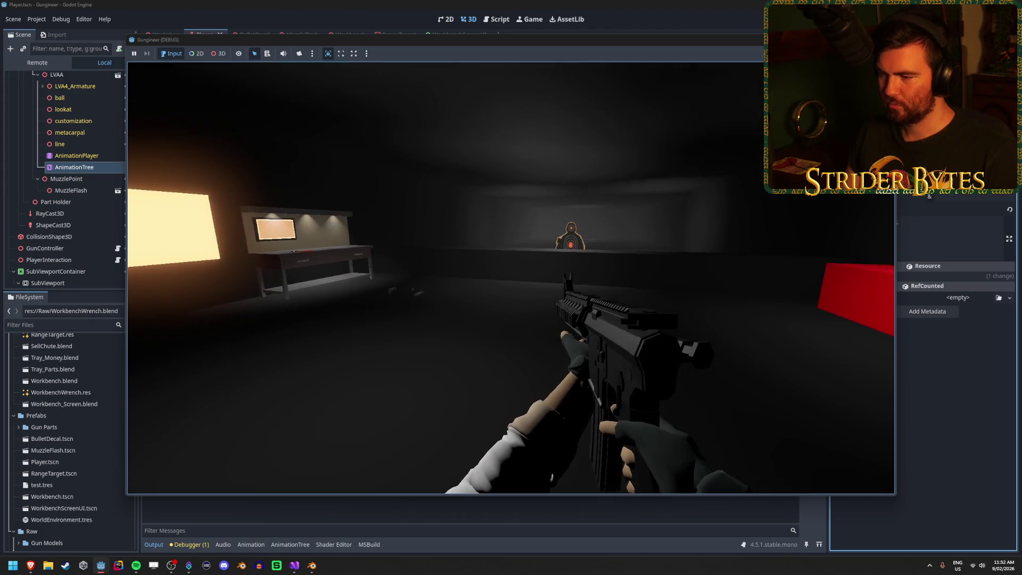
{"action": "key", "text": "e"}
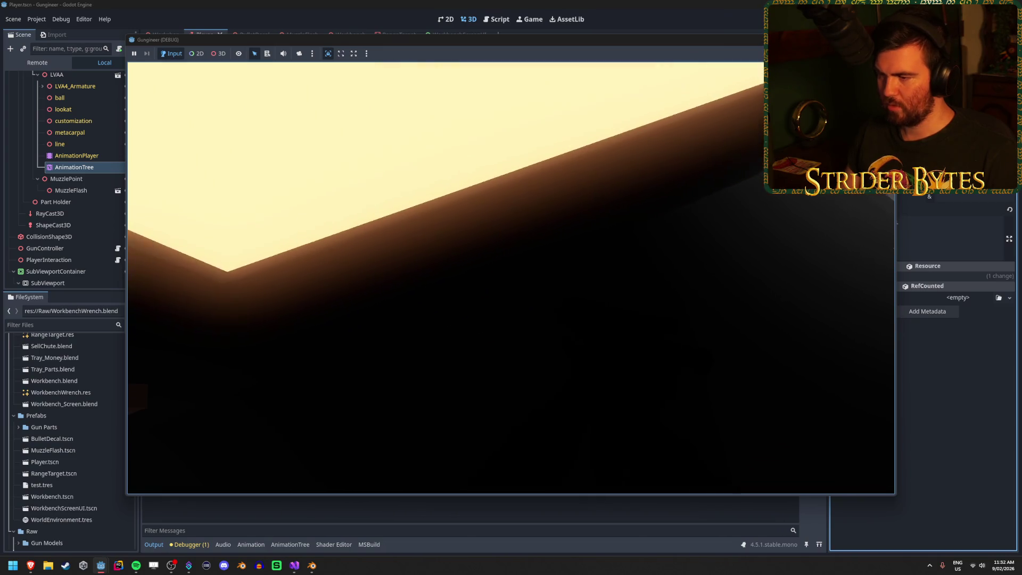
{"action": "key", "text": "e"}
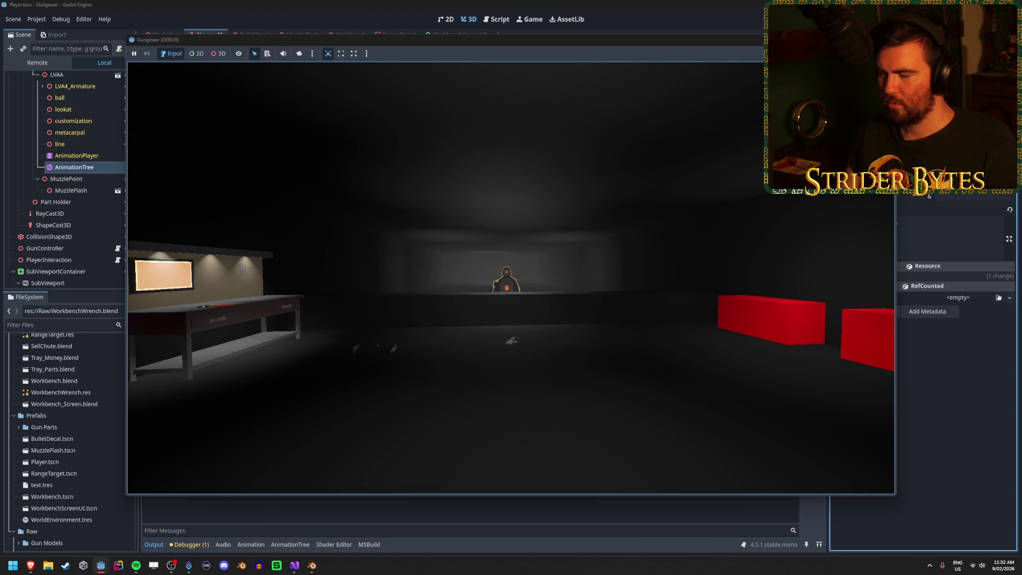
{"action": "key", "text": "e"}
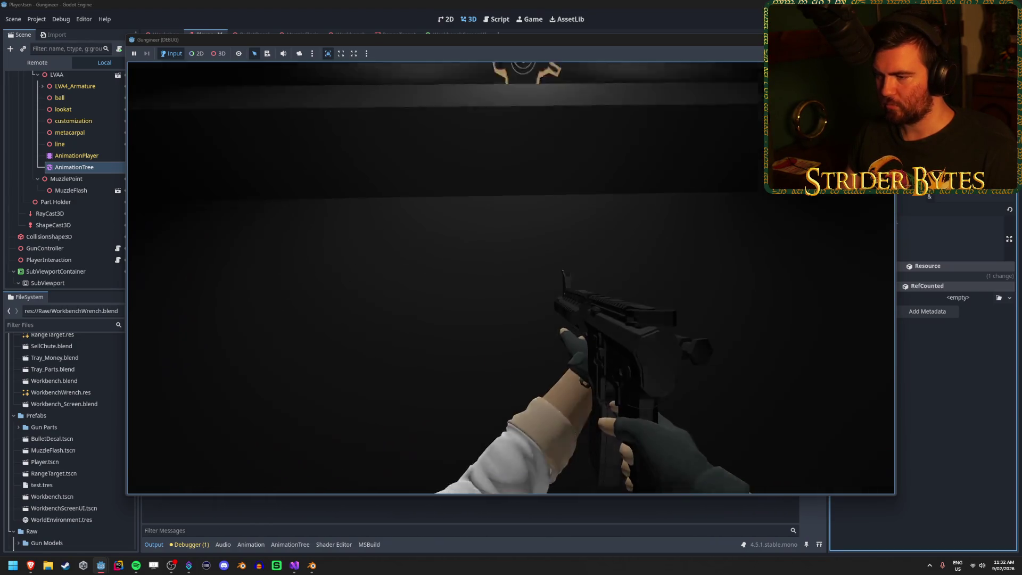
- Alternate dropping the rifle with Q and picking it up with E to check the drop animation
{"action": "key", "text": "q"}
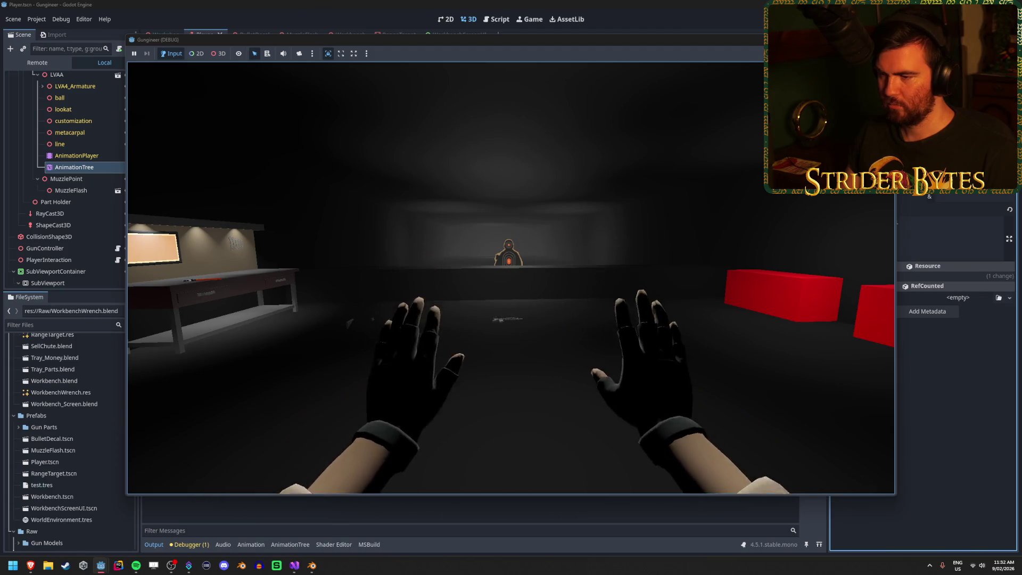
{"action": "key", "text": "e"}
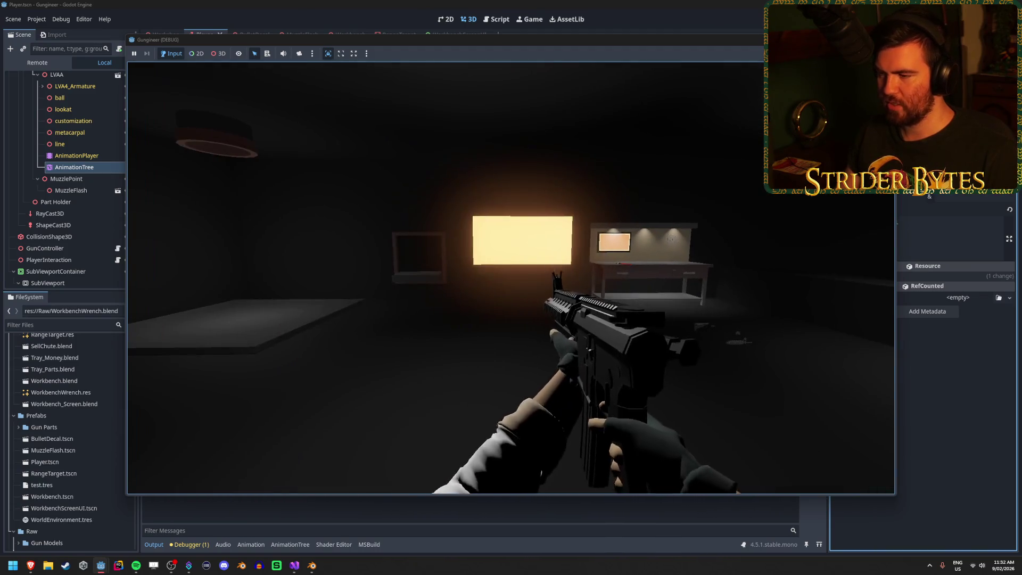
{"action": "key", "text": "q"}
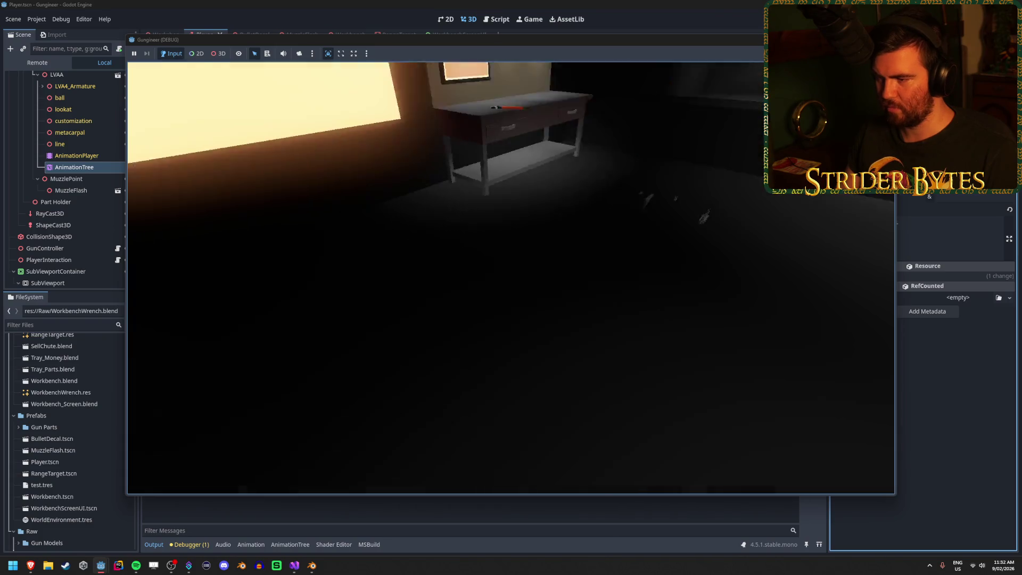
{"action": "key", "text": "e"}
{"action": "key", "text": "q"}
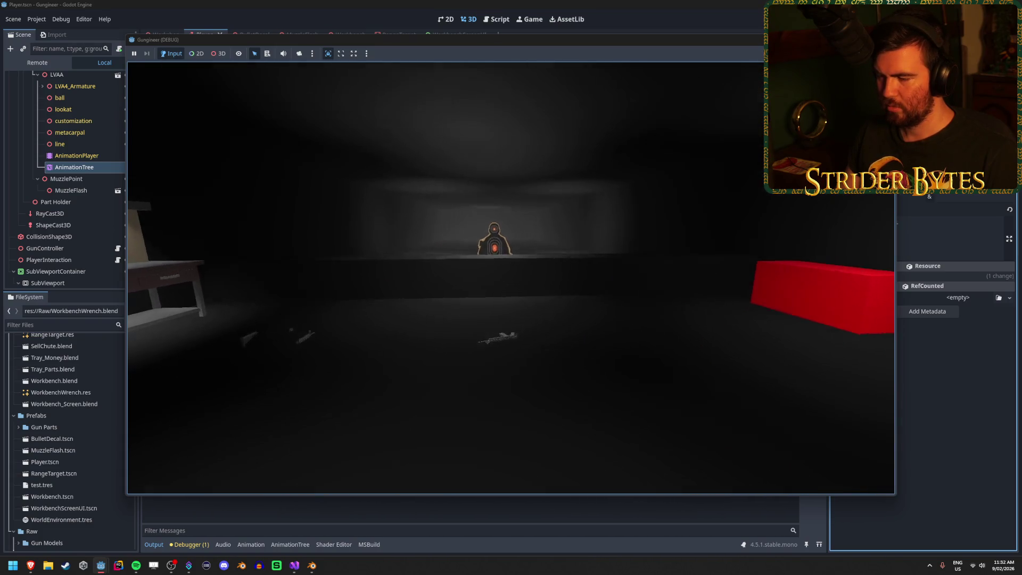
{"action": "key", "text": "e"}
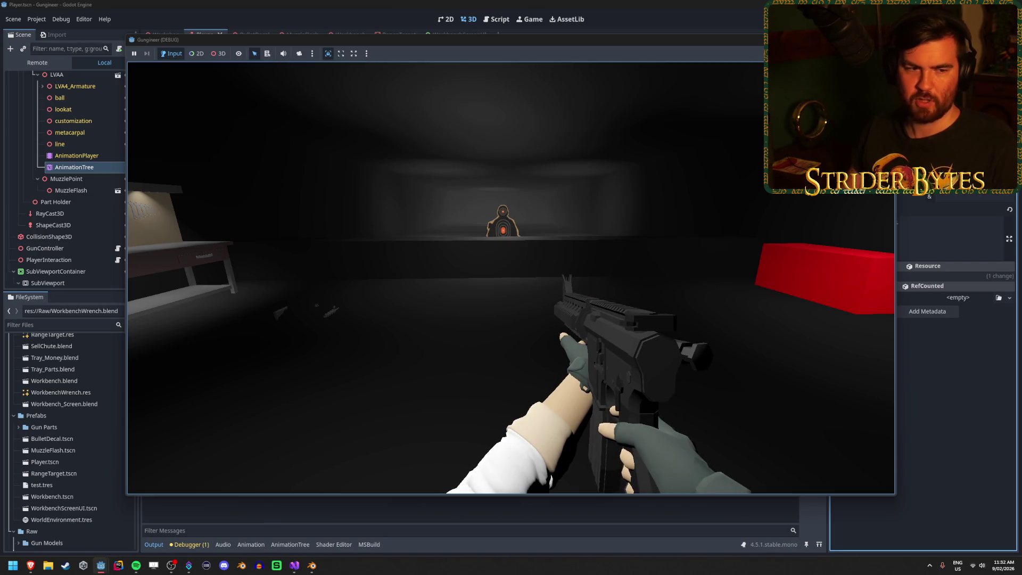
{"action": "key", "text": "q"}
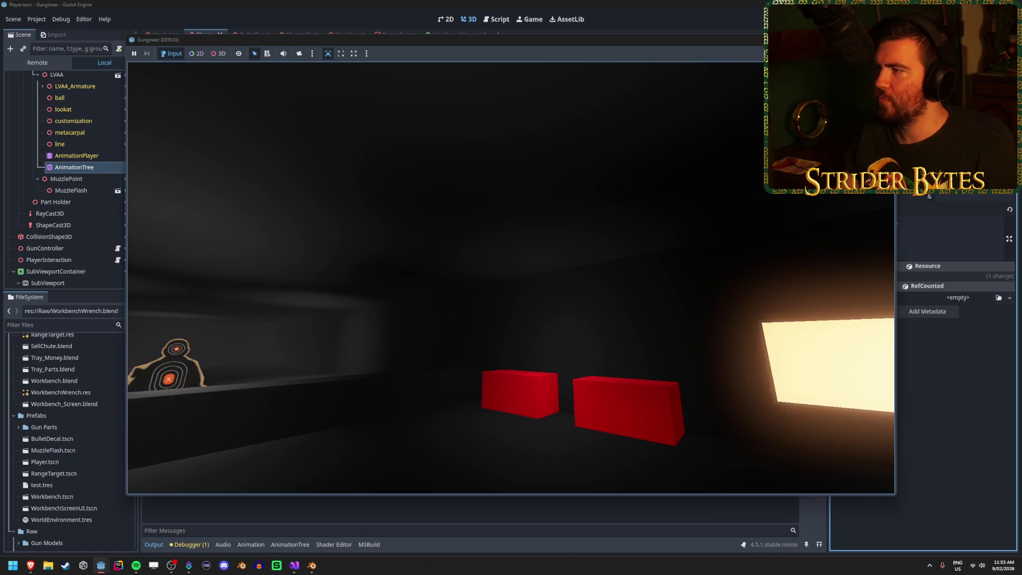
- Stop the game, switch the rig in Blender to the Drop action, and save LVAA.blend
{"action": "key", "text": "Escape"}
{"action": "left_click", "coordinate": [314, 569]}
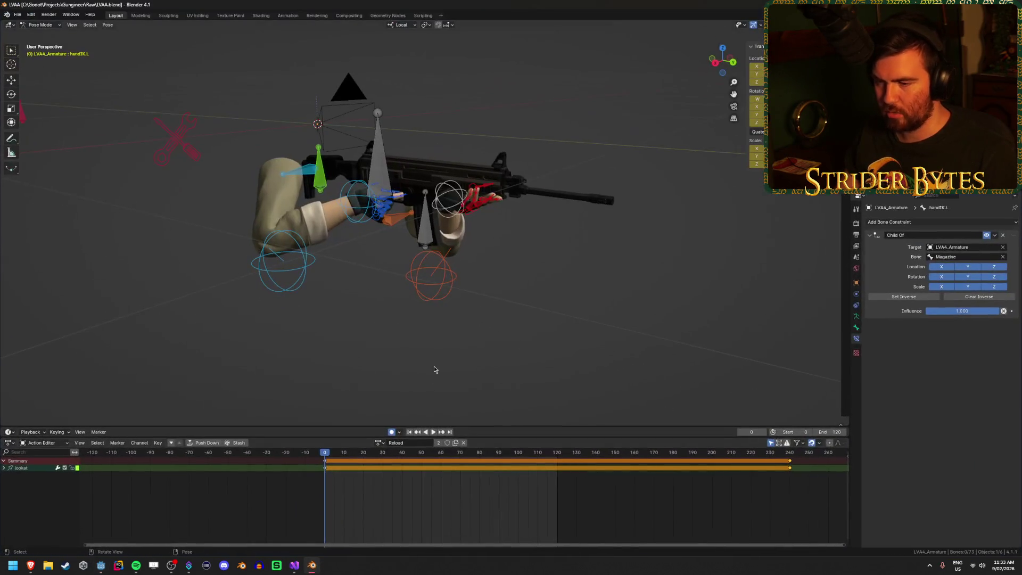
{"action": "left_click", "coordinate": [380, 443]}
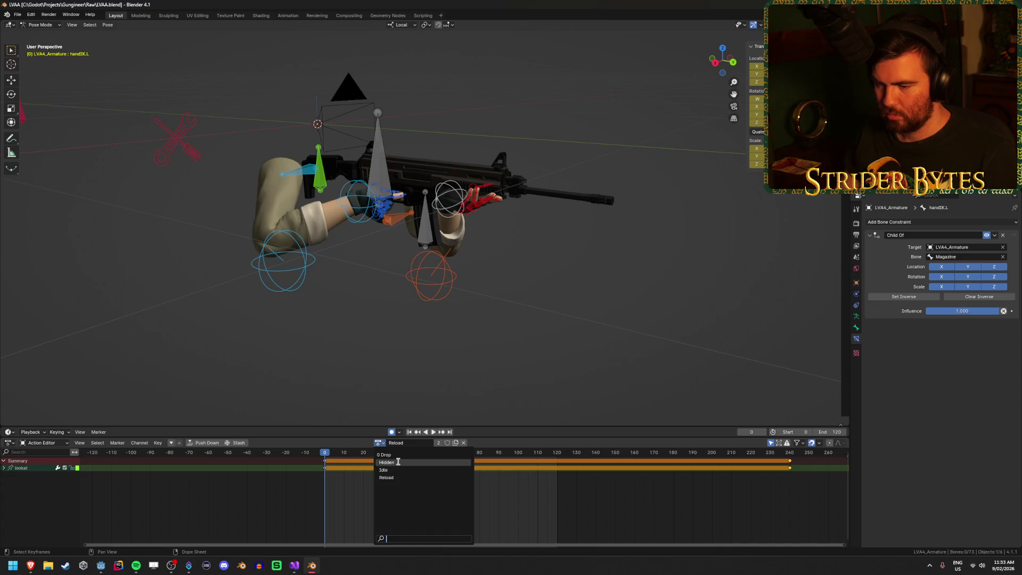
{"action": "left_click", "coordinate": [399, 456]}
{"action": "key", "text": "ctrl+s"}
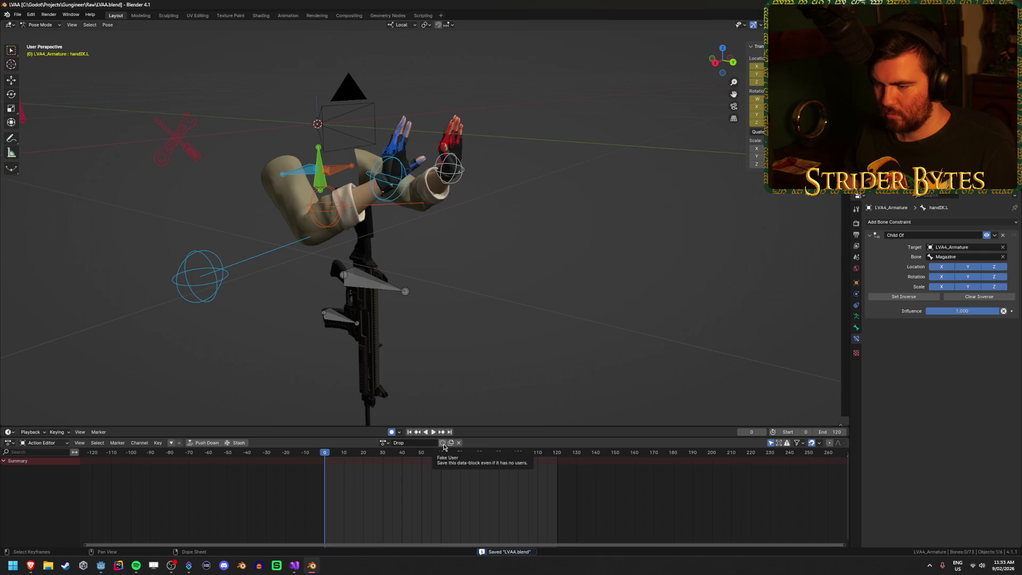
- Select the handIK.R bone and preview the Drop animation, returning to frame 60
{"action": "mouse_move", "coordinate": [448, 423]}
{"action": "left_mouse_down"}
{"action": "mouse_move", "coordinate": [447, 276]}
{"action": "mouse_move", "coordinate": [282, 325]}
{"action": "mouse_move", "coordinate": [396, 151]}
{"action": "left_mouse_up"}
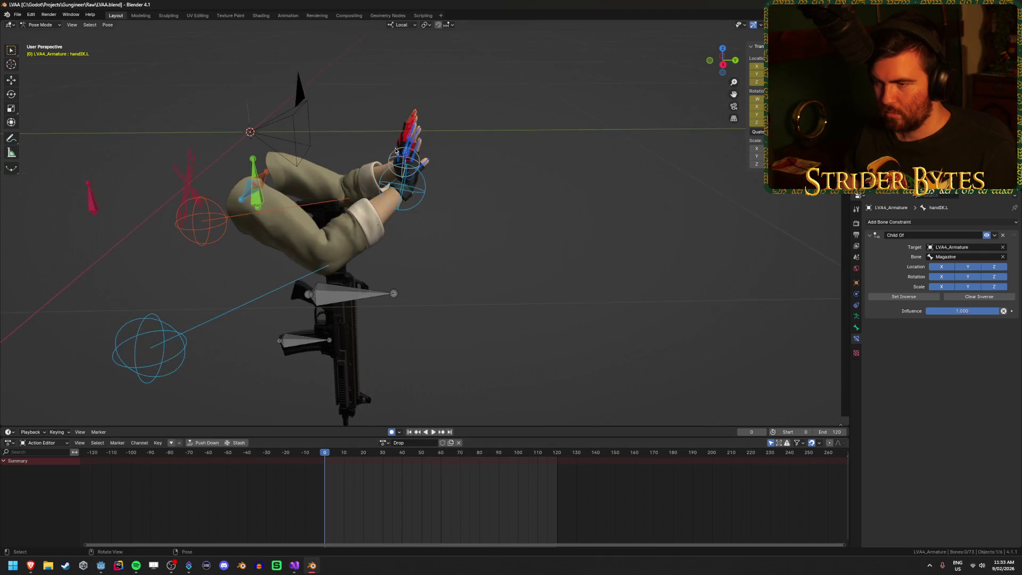
{"action": "left_click", "coordinate": [403, 194]}
{"action": "left_click_drag", "start_coordinate": [403, 194], "coordinate": [387, 387]}
{"action": "key", "text": "space"}
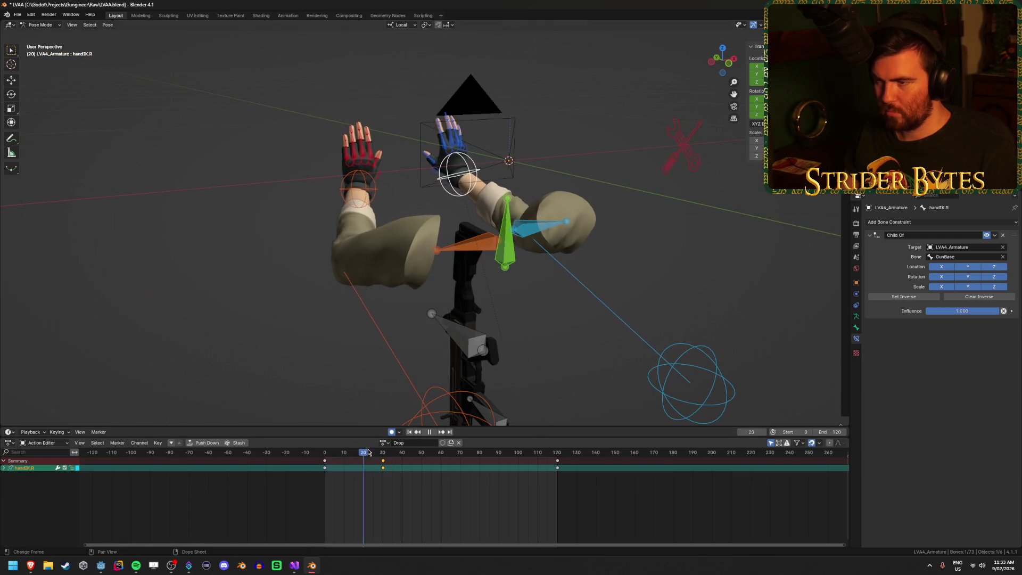
{"action": "left_click_drag", "start_coordinate": [464, 469], "coordinate": [442, 479]}
- Move both hand IK bones' end keys to frame 60 and their middle keys to frame 15
{"action": "left_click", "coordinate": [375, 234], "text": "shift"}
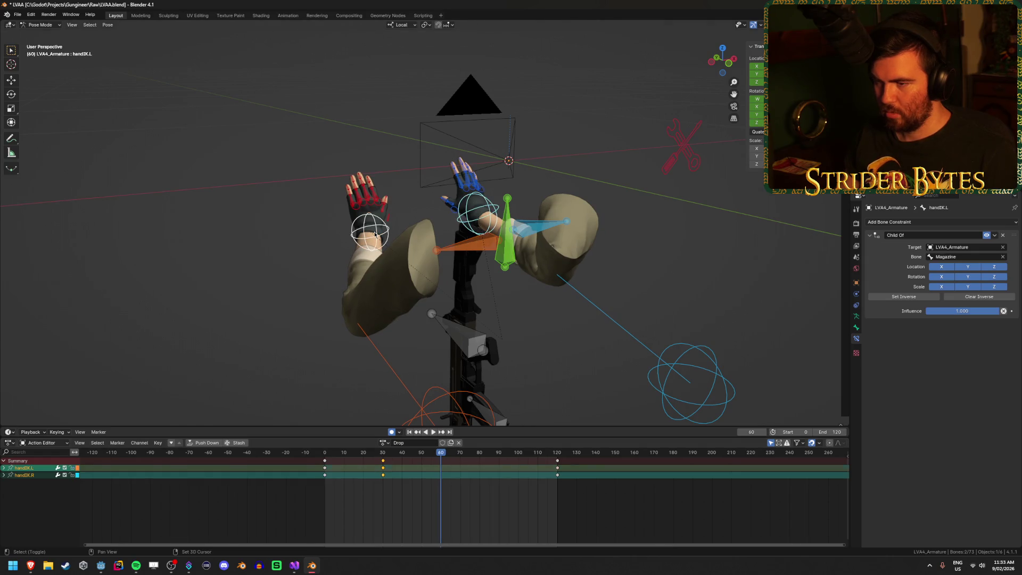
{"action": "type", "text": "g-60"}
{"action": "key", "text": "Return"}
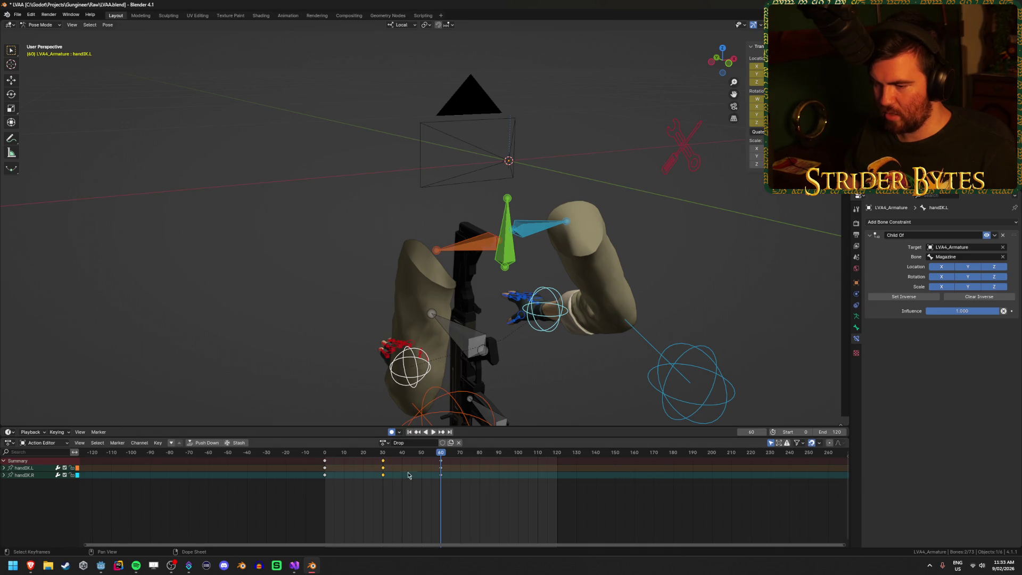
{"action": "key", "text": "g"}
{"action": "left_click", "coordinate": [395, 488]}
- Scrub through the retimed Drop animation, then play it from the start and stop it
{"action": "mouse_move", "coordinate": [362, 453]}
{"action": "left_mouse_down"}
{"action": "mouse_move", "coordinate": [327, 452]}
{"action": "mouse_move", "coordinate": [432, 457]}
{"action": "left_mouse_up"}
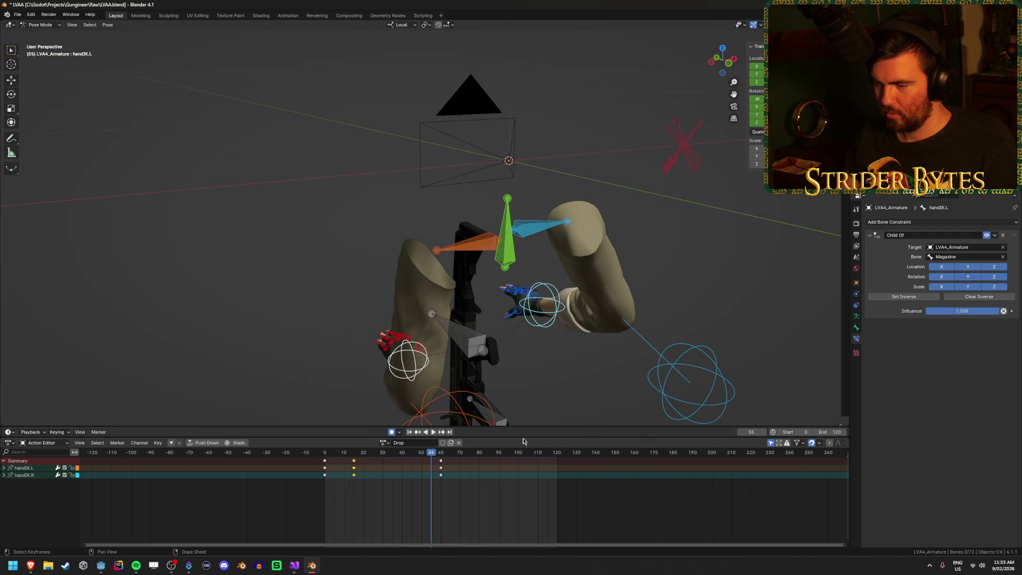
{"action": "left_click", "coordinate": [410, 432]}
{"action": "left_click", "coordinate": [433, 432]}
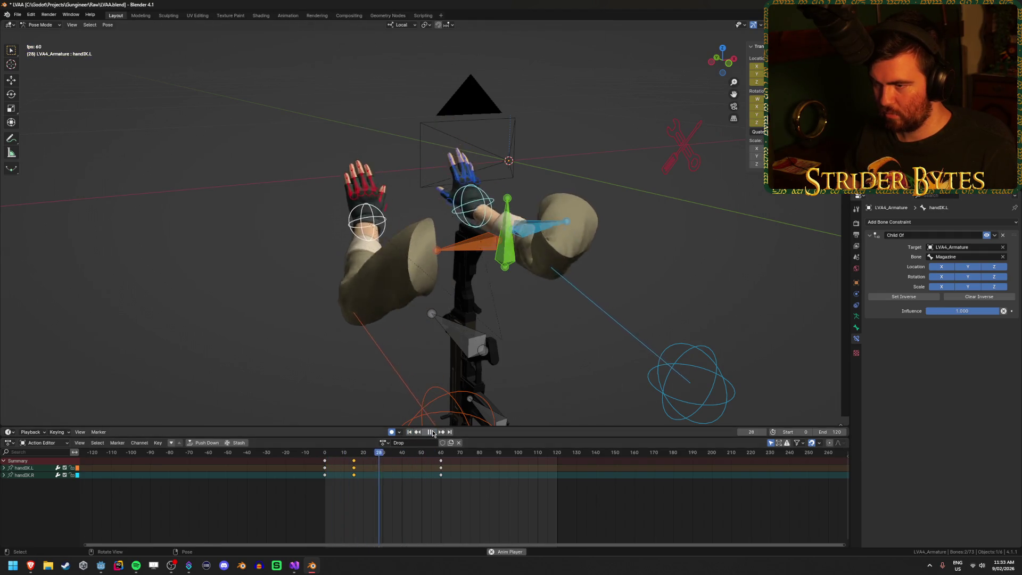
{"action": "left_click", "coordinate": [433, 432]}
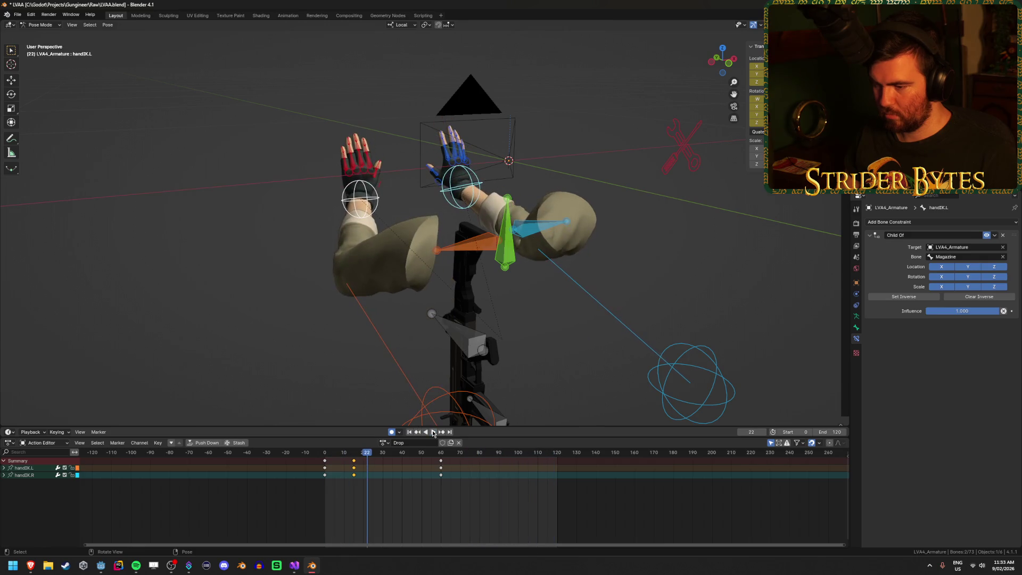
{"action": "left_click", "coordinate": [18, 15]}
- Export the rig in glTF 2.0 format as LVAA.glb after checking the Mesh settings
{"action": "mouse_move", "coordinate": [32, 139]}
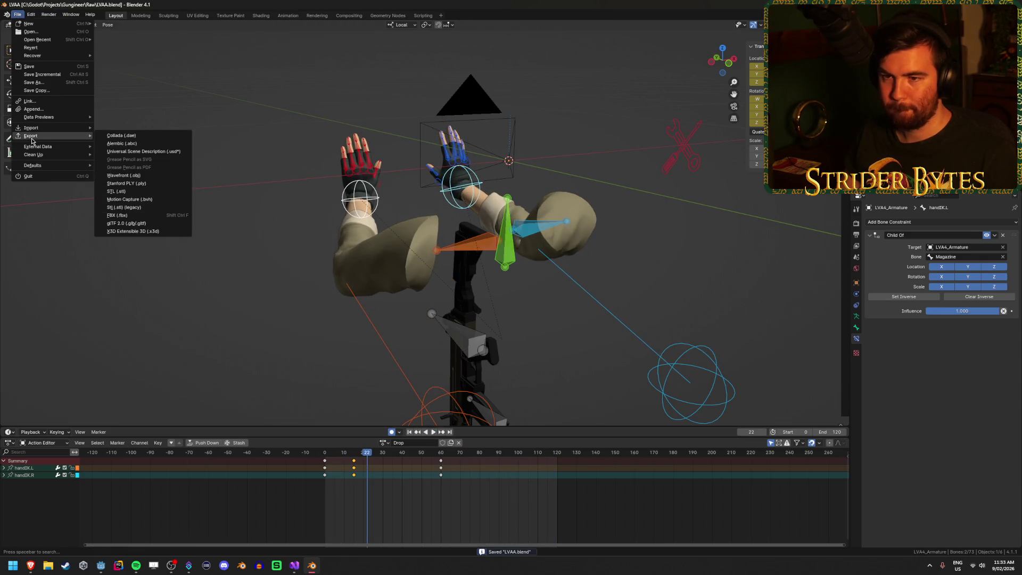
{"action": "left_click", "coordinate": [132, 224]}
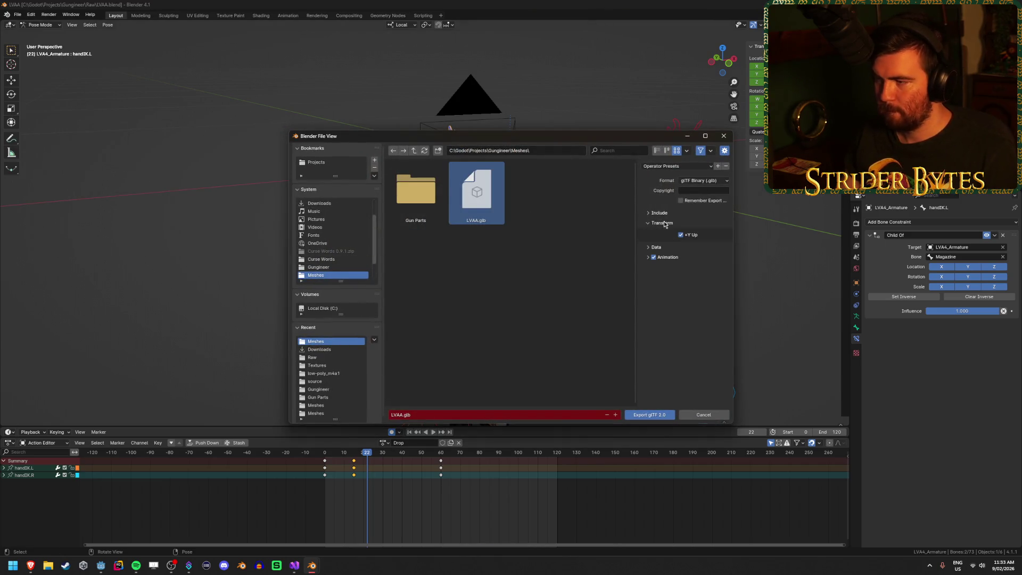
{"action": "left_click", "coordinate": [666, 254]}
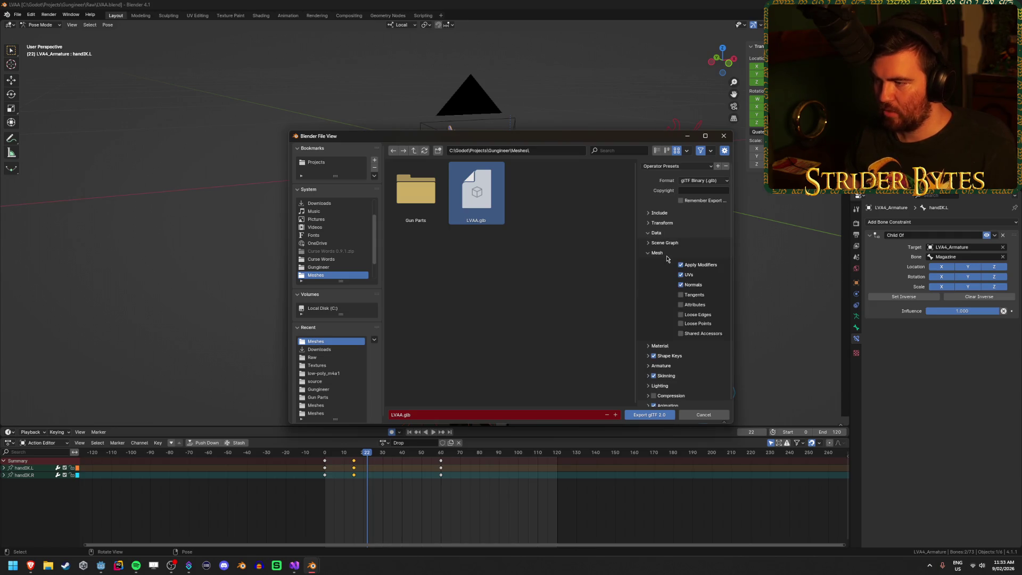
{"action": "left_click", "coordinate": [667, 255]}
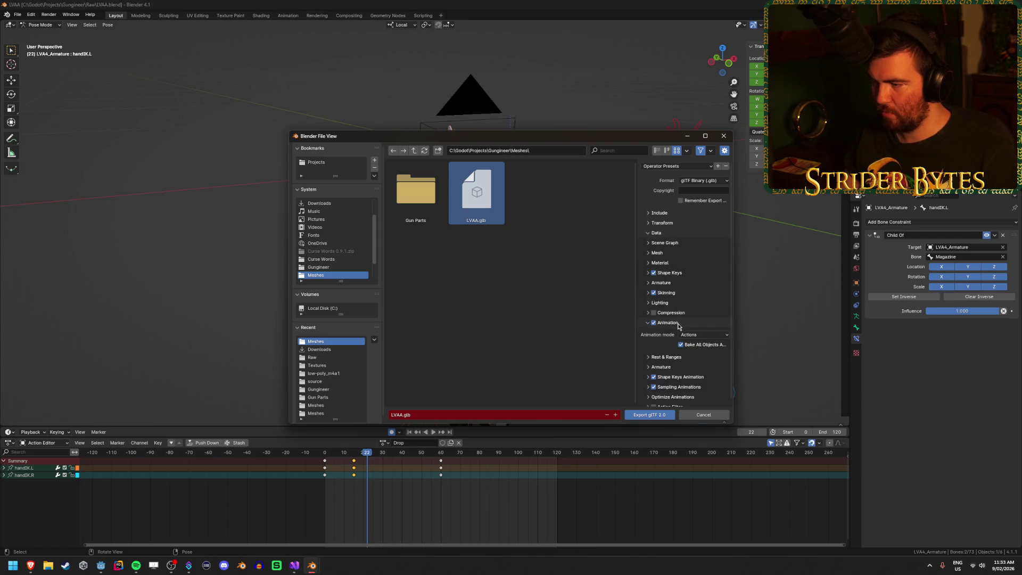
{"action": "left_click", "coordinate": [648, 417]}
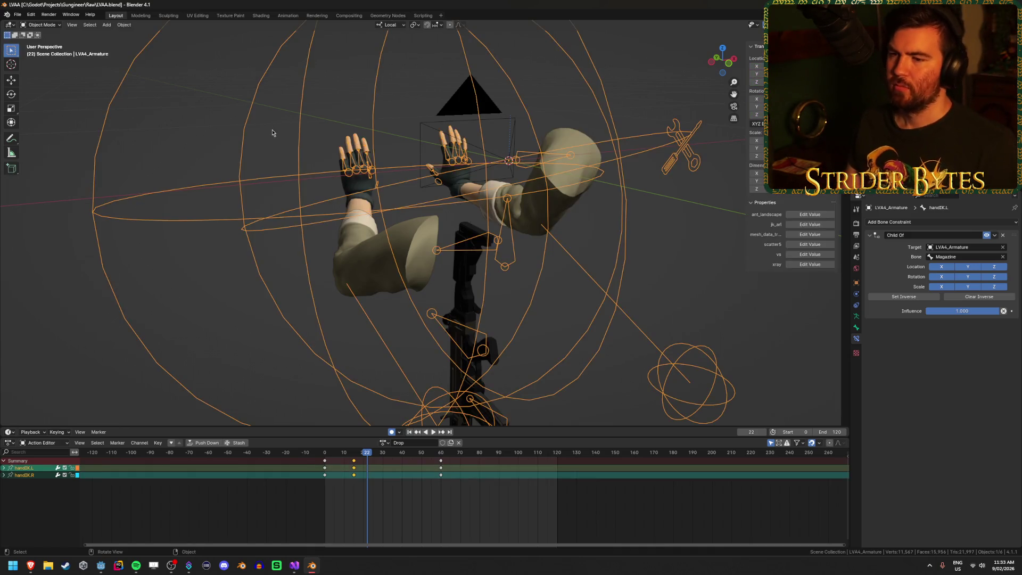
- Deselect the armature and switch back to the Godot editor
{"action": "left_click_drag", "start_coordinate": [272, 132], "coordinate": [331, 132]}
{"action": "left_click", "coordinate": [110, 273]}
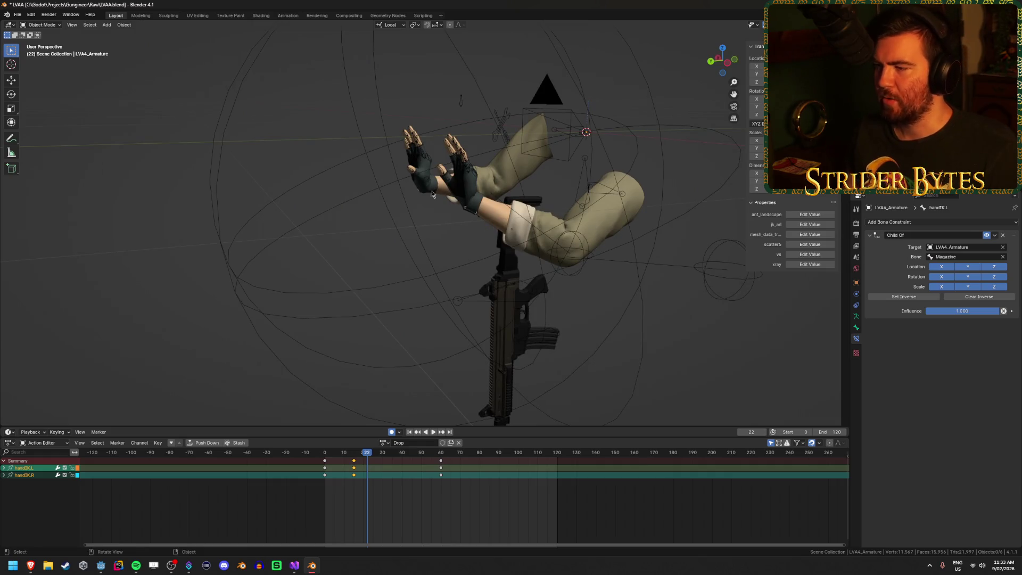
{"action": "key", "text": "alt+Tab"}
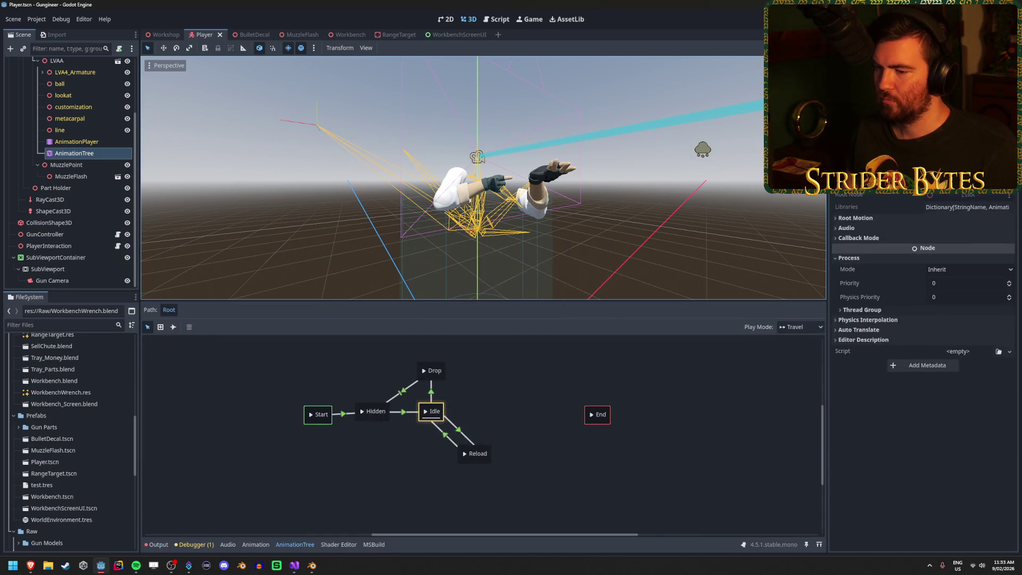
- Run the game and pick up and drop the rifle three times with E and Q
{"action": "key", "text": "F5"}
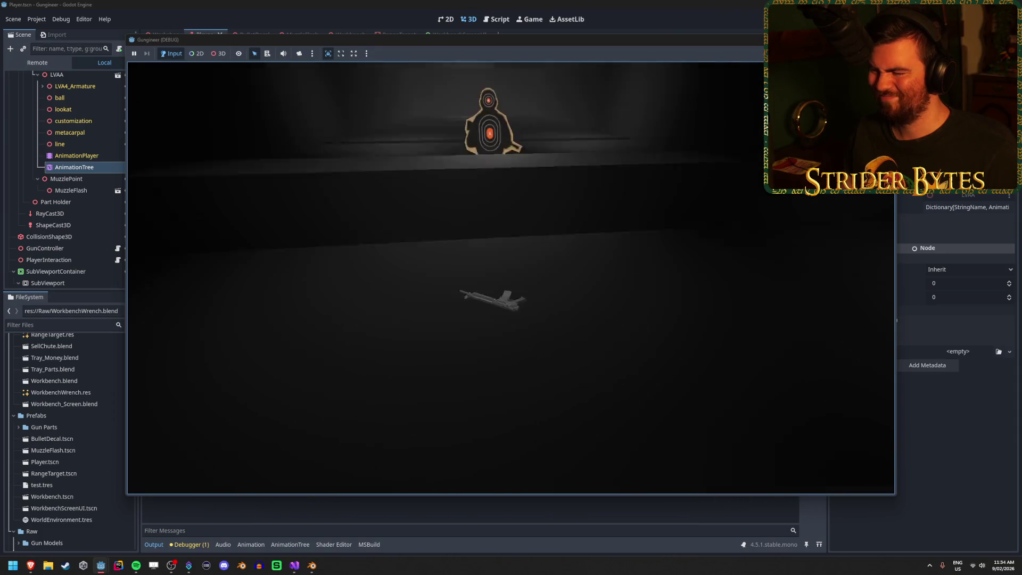
{"action": "key", "text": "e"}
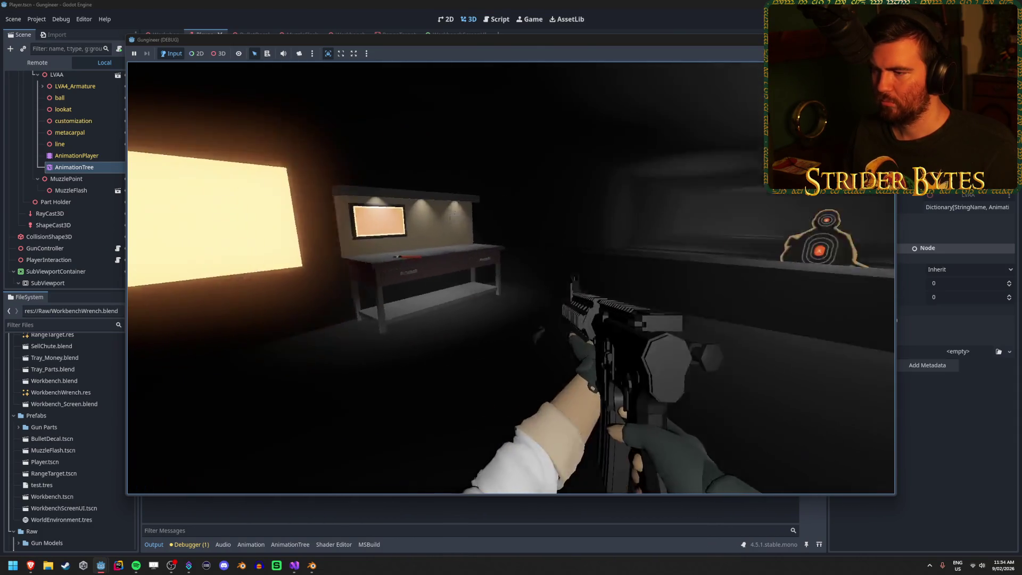
{"action": "key", "text": "q"}
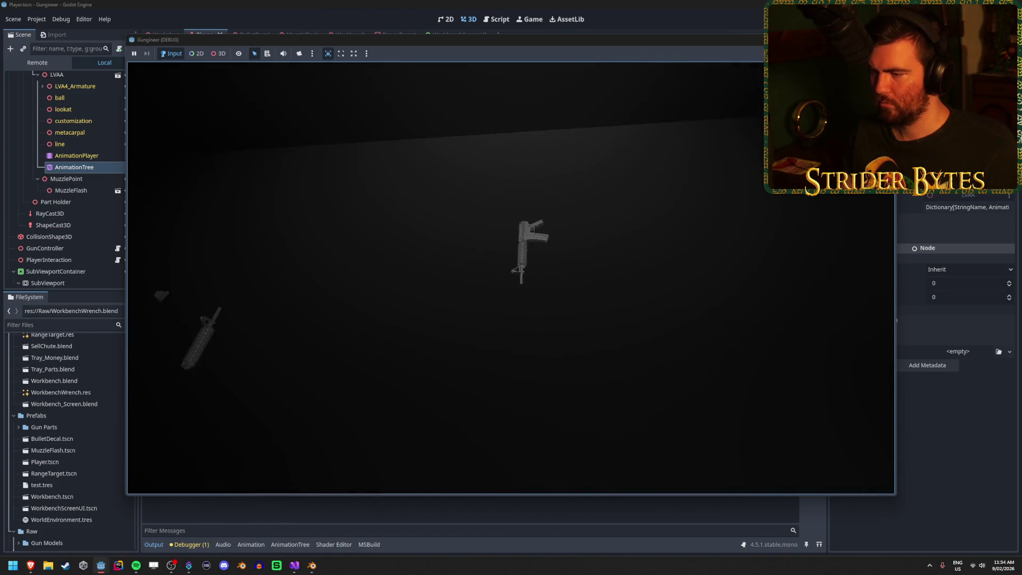
{"action": "key", "text": "e"}
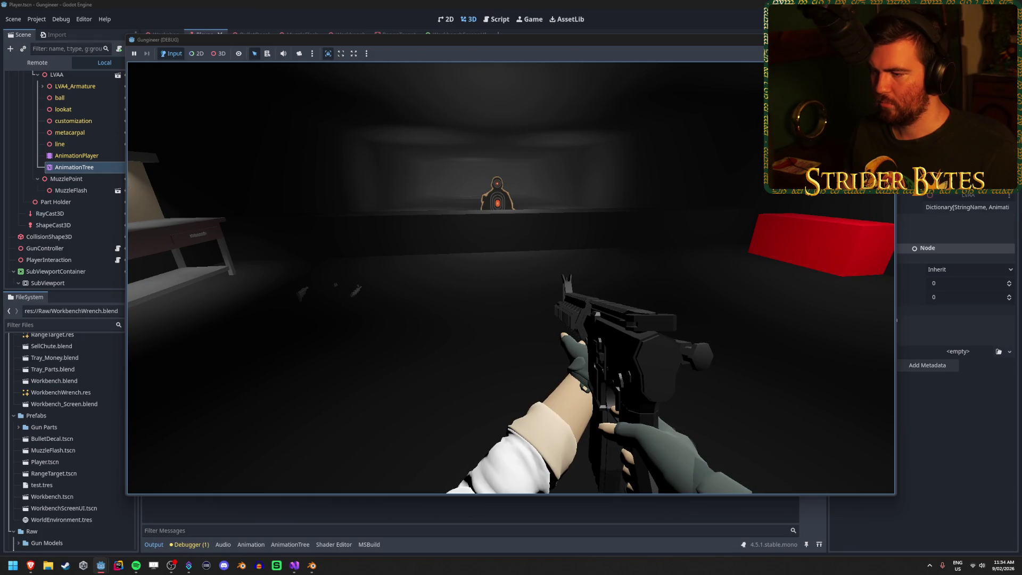
{"action": "key", "text": "q"}
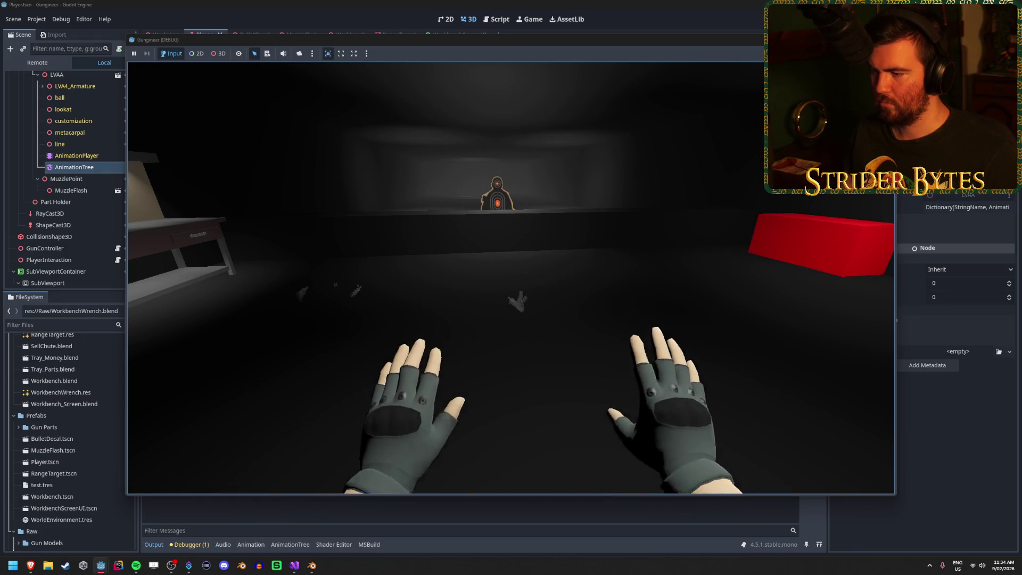
{"action": "key", "text": "e"}
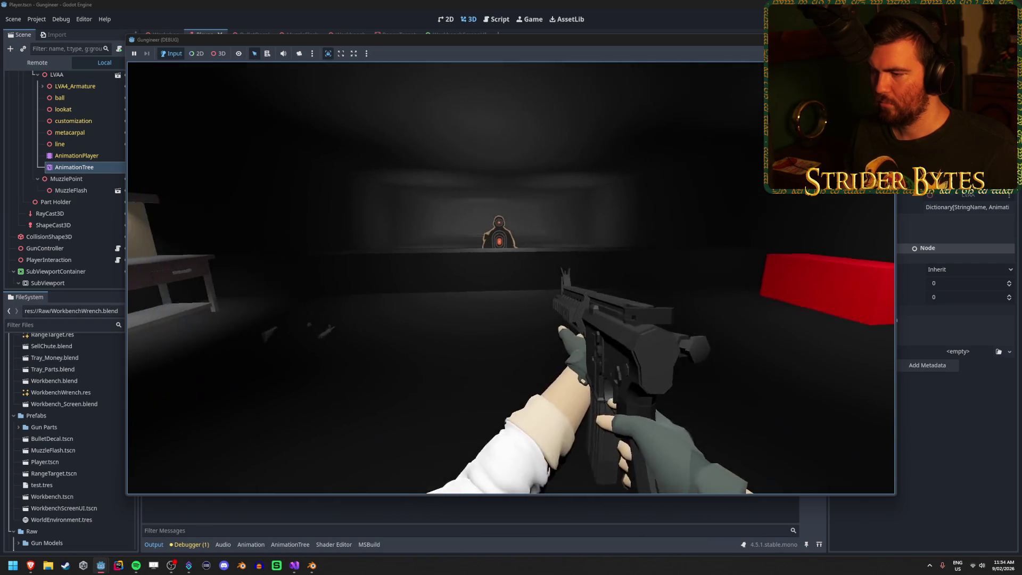
{"action": "key", "text": "q"}
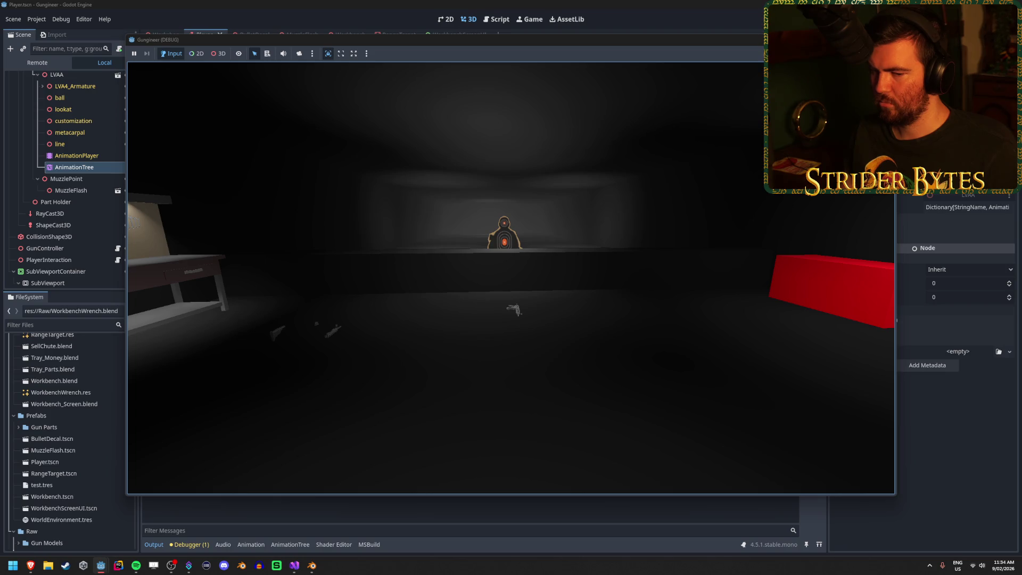
- Walk to the rifle, pick it up, step back, drop it once more, and stop the game
{"action": "key", "text": "w"}
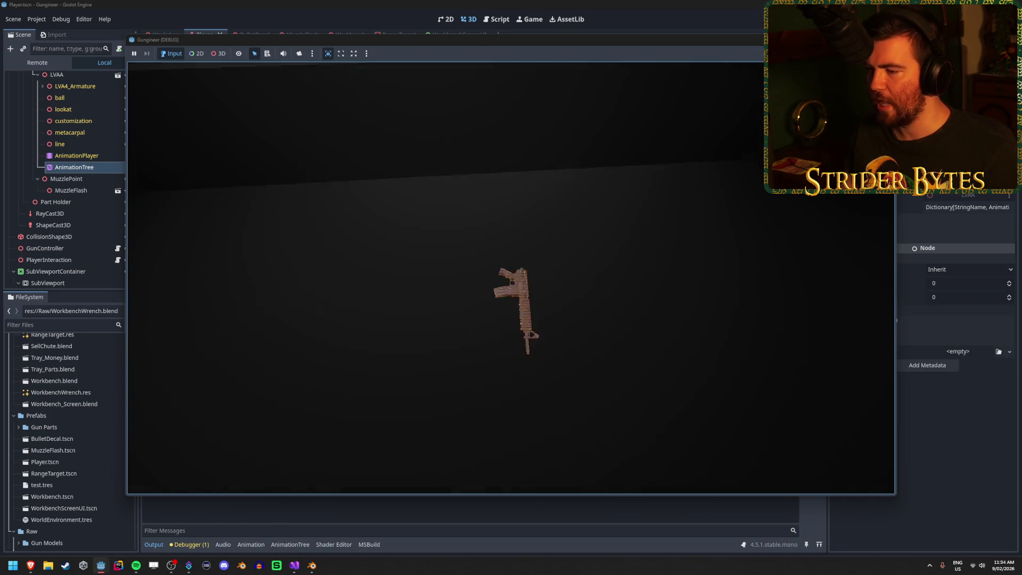
{"action": "key", "text": "e"}
{"action": "key", "text": "s"}
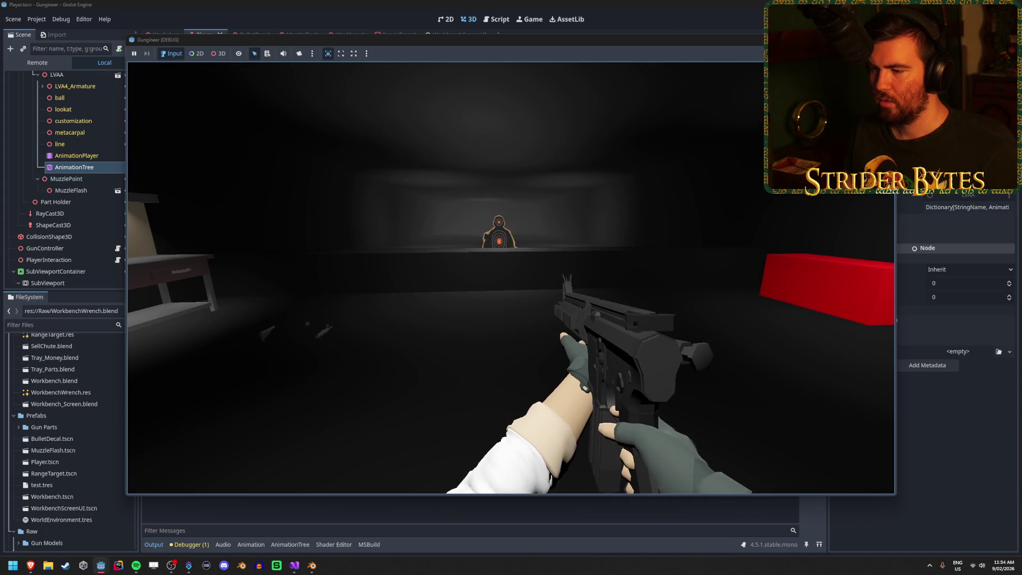
{"action": "key", "text": "q"}
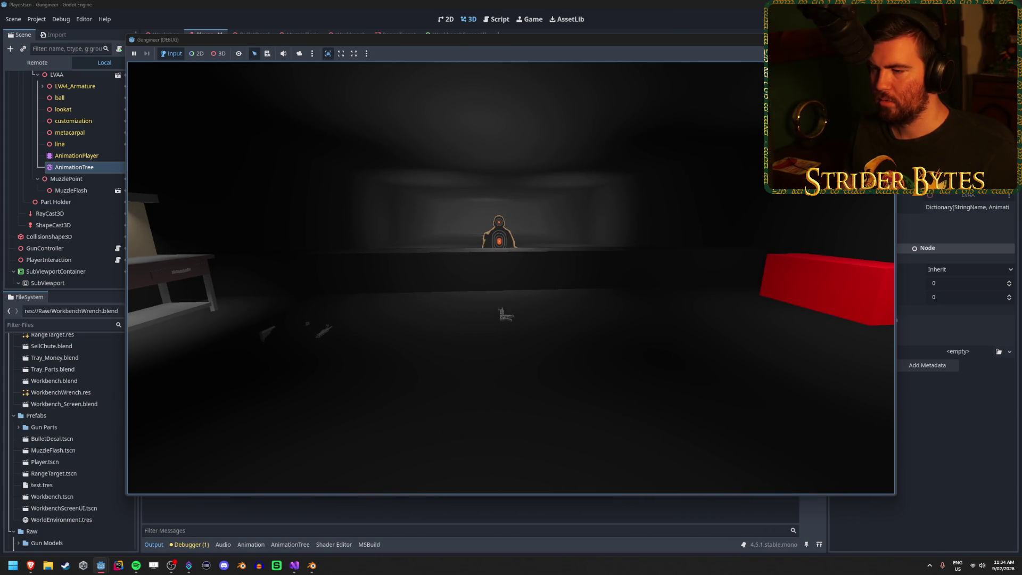
{"action": "mouse_move", "coordinate": [512, 278]}
{"action": "key", "text": "F8"}
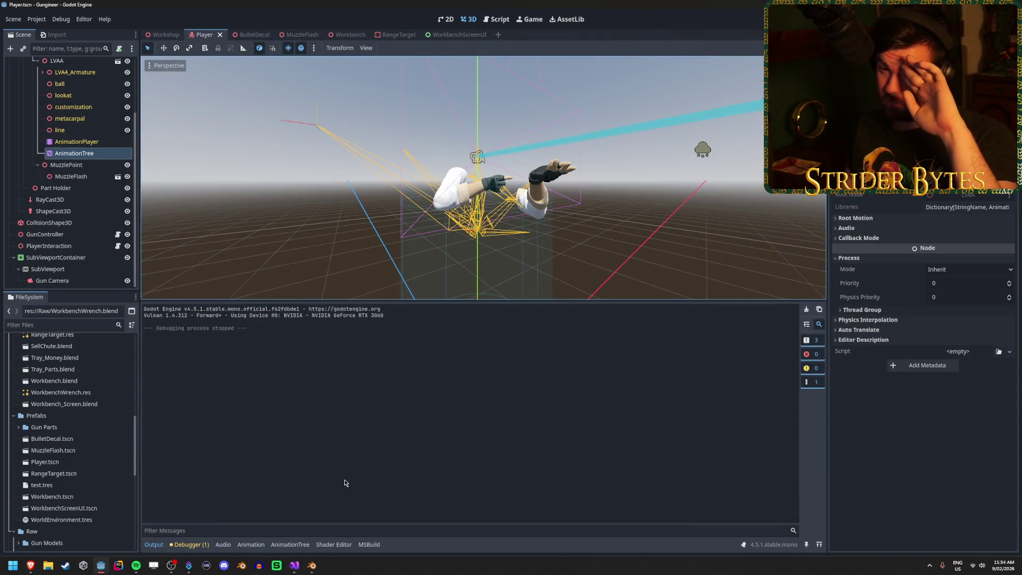
- Inspect the Idle-to-Drop transition's condition in the AnimationTree state machine, then return to Blender
{"action": "left_click", "coordinate": [76, 141]}
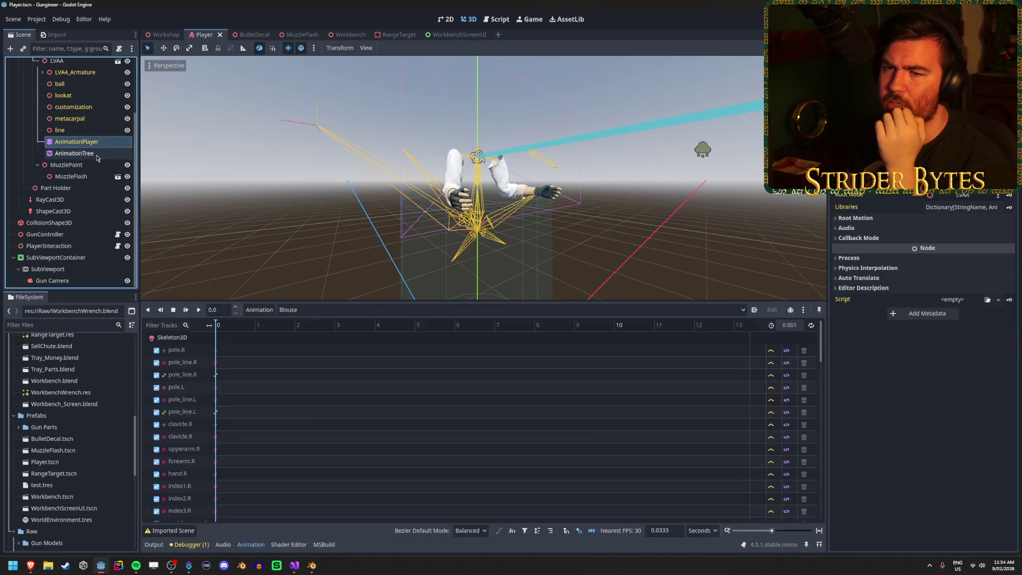
{"action": "left_click", "coordinate": [74, 153]}
{"action": "left_click", "coordinate": [432, 393]}
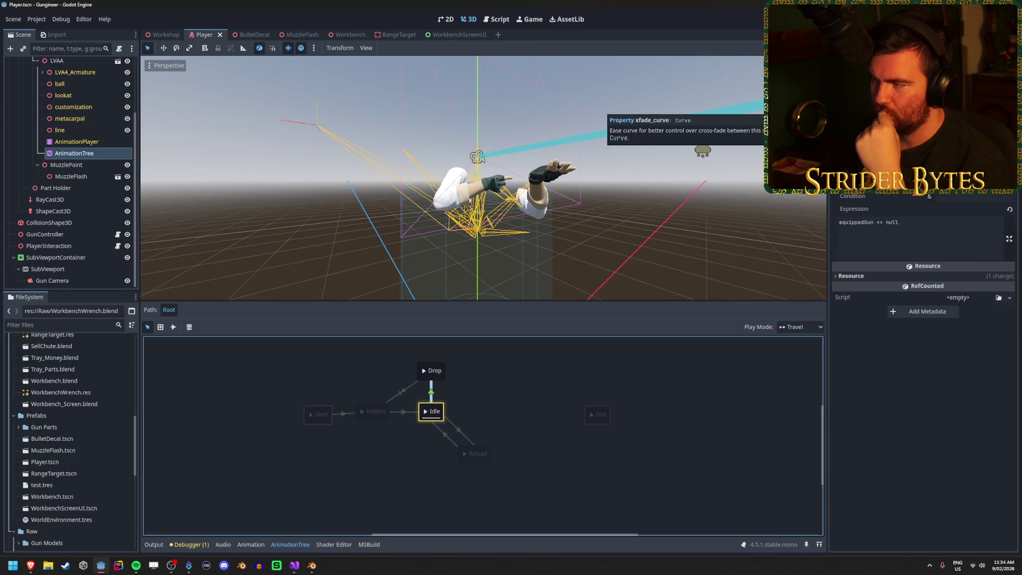
{"action": "mouse_move", "coordinate": [311, 568]}
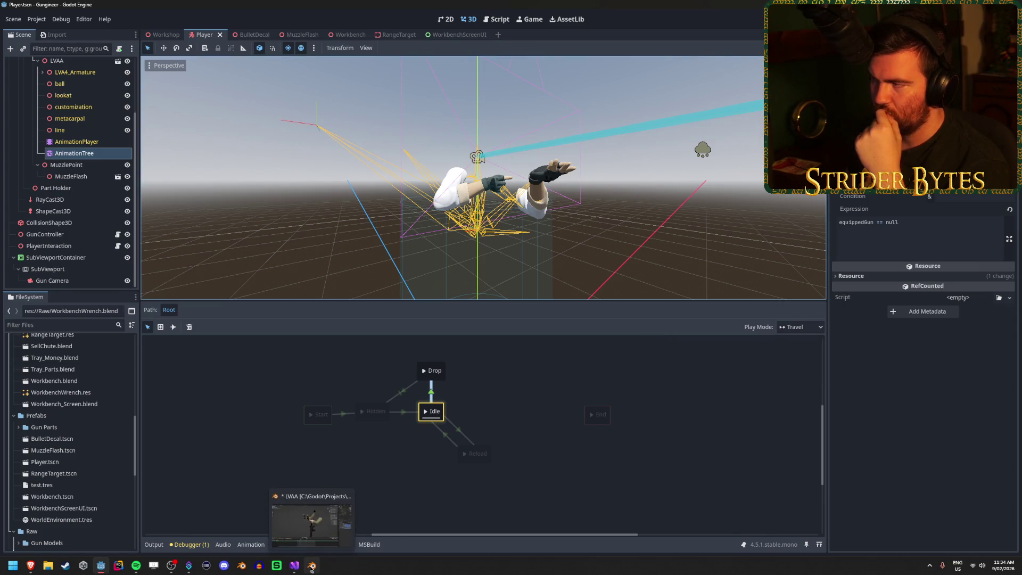
{"action": "left_click", "coordinate": [450, 515]}
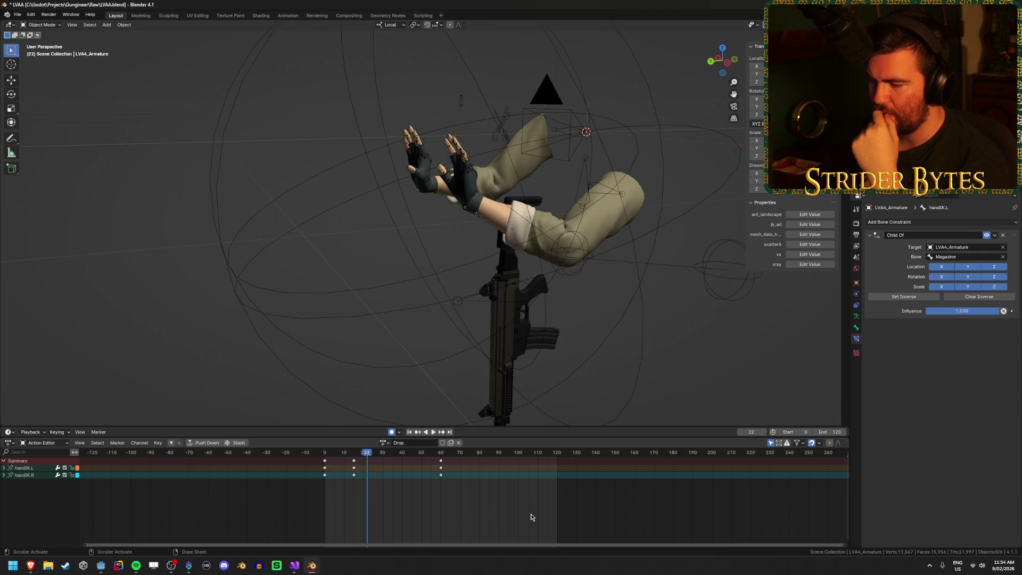
- Preview the Drop action from frame 14, then shift the frame 15 and 60 keys to 30 and 75
{"action": "left_click", "coordinate": [352, 456]}
{"action": "key", "text": "space"}
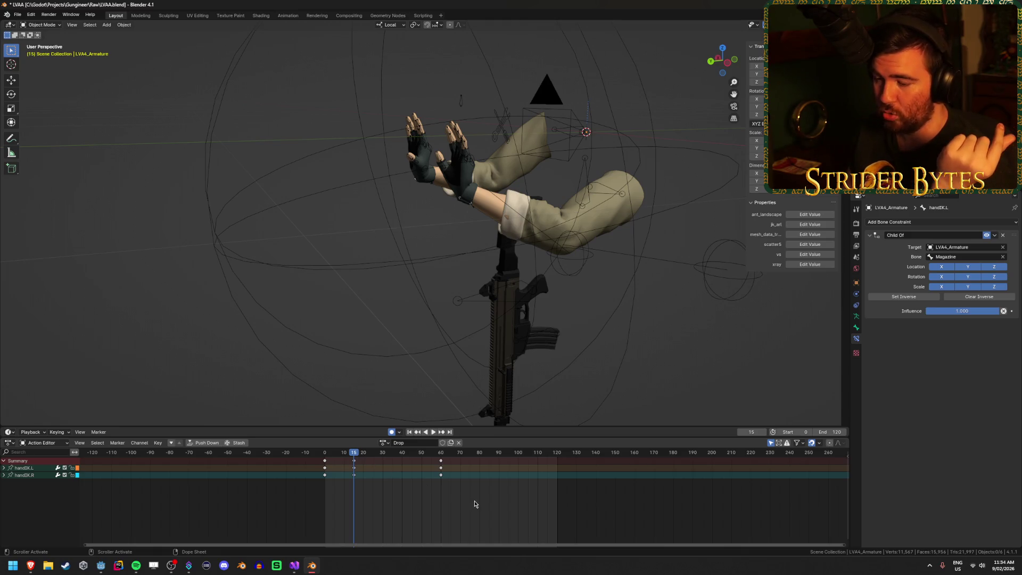
{"action": "left_click_drag", "start_coordinate": [490, 506], "coordinate": [335, 454]}
{"action": "key", "text": "g"}
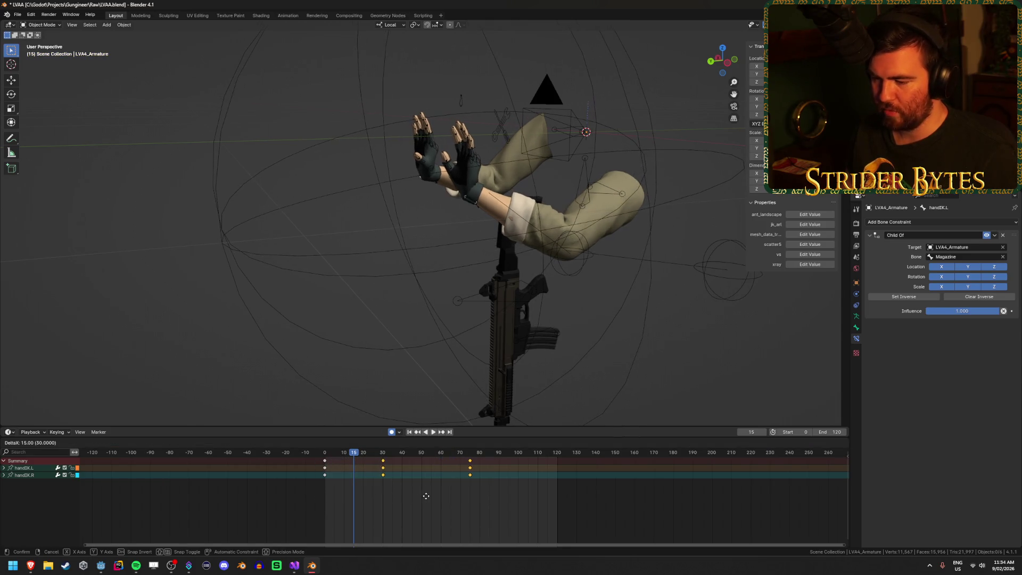
{"action": "left_click", "coordinate": [426, 496]}
- Duplicate the starting hand keys to frame 15 to hold the pose, and scrub to frame 73
{"action": "key", "text": "shift+d"}
{"action": "left_click", "coordinate": [354, 480]}
{"action": "left_click", "coordinate": [419, 514]}
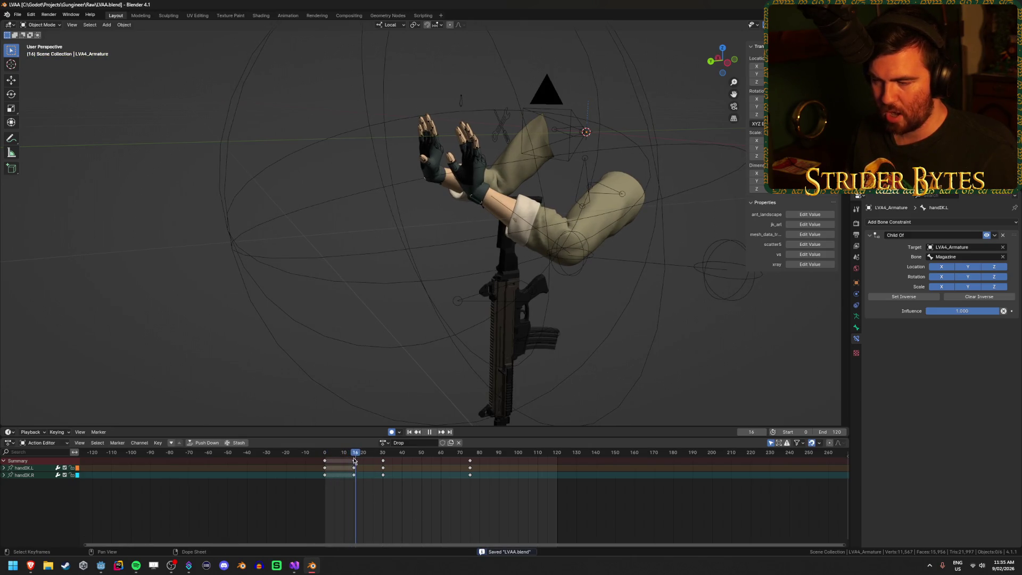
{"action": "left_click_drag", "start_coordinate": [359, 464], "coordinate": [467, 467]}
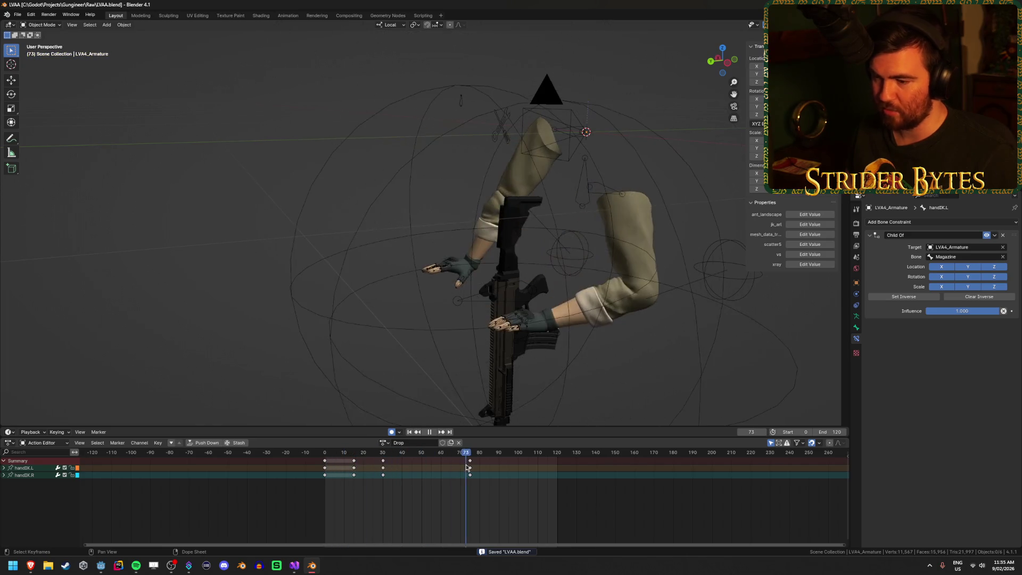
{"action": "left_click", "coordinate": [18, 14]}
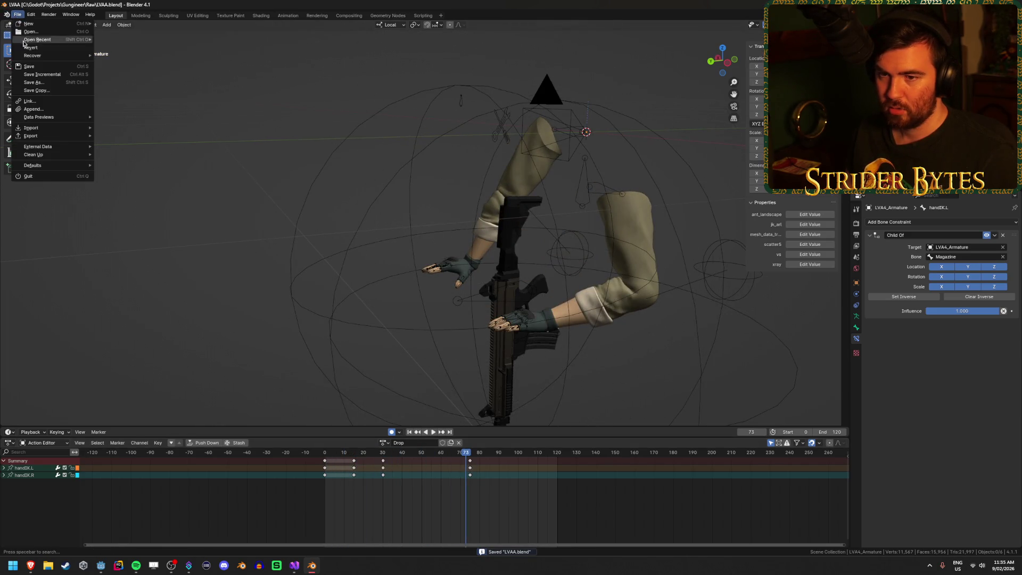
- Start an FBX export of the rig, then cancel it
{"action": "mouse_move", "coordinate": [44, 137]}
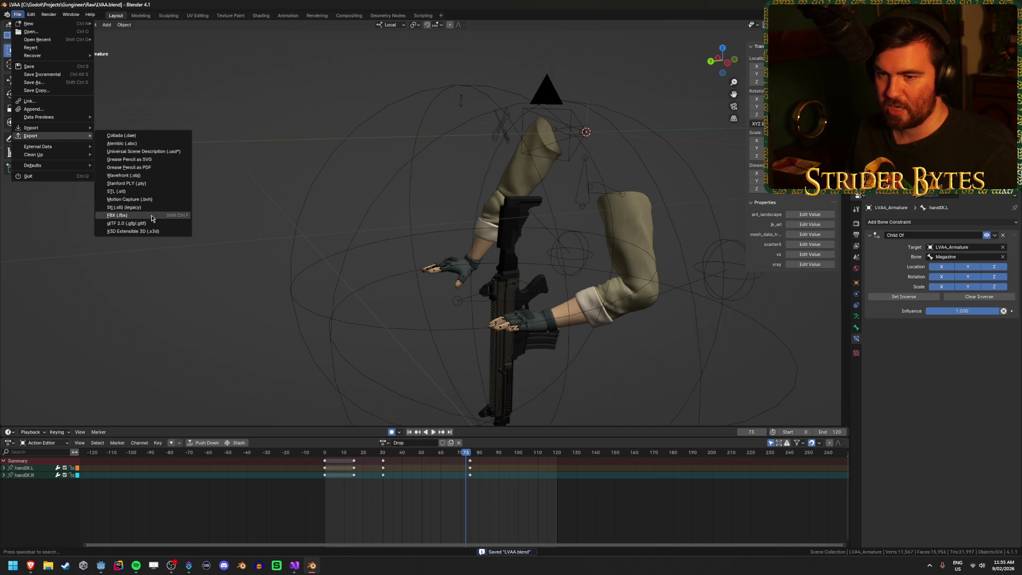
{"action": "left_click", "coordinate": [152, 216]}
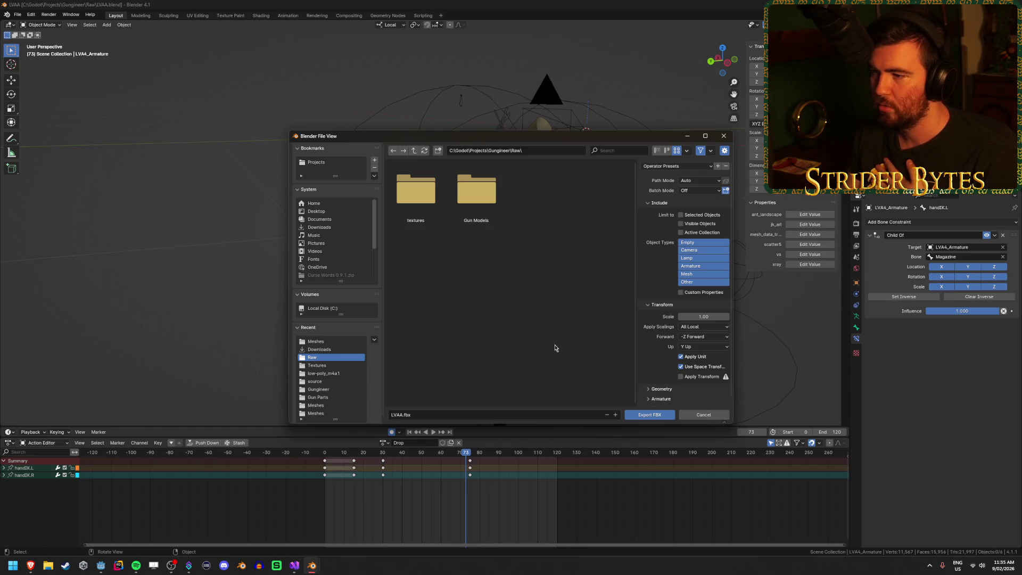
{"action": "left_click", "coordinate": [725, 136]}
- Export the rig as glTF 2.0 to LVAA.glb and switch back to Godot
{"action": "left_click", "coordinate": [17, 14]}
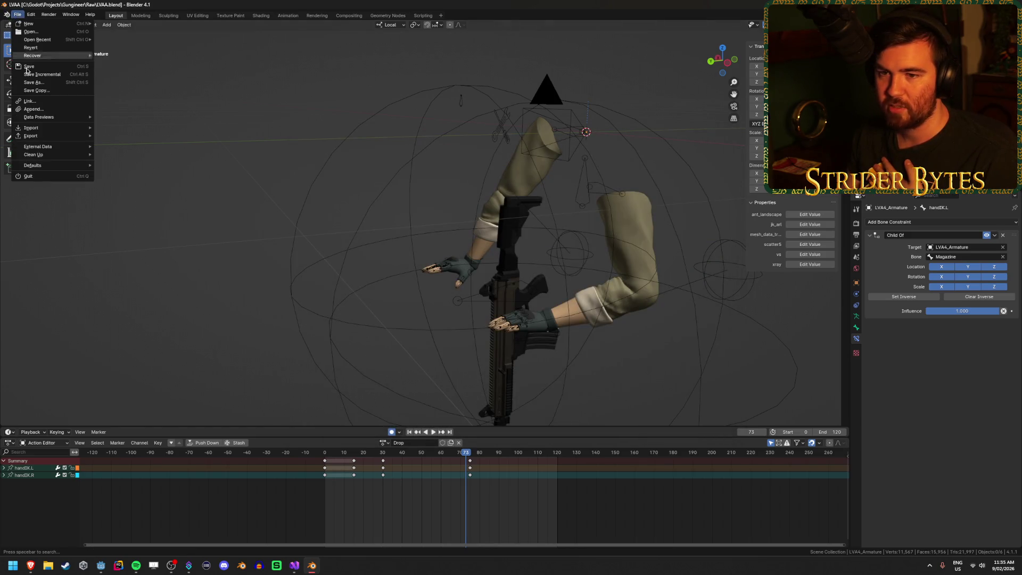
{"action": "mouse_move", "coordinate": [48, 136]}
{"action": "left_click", "coordinate": [132, 217]}
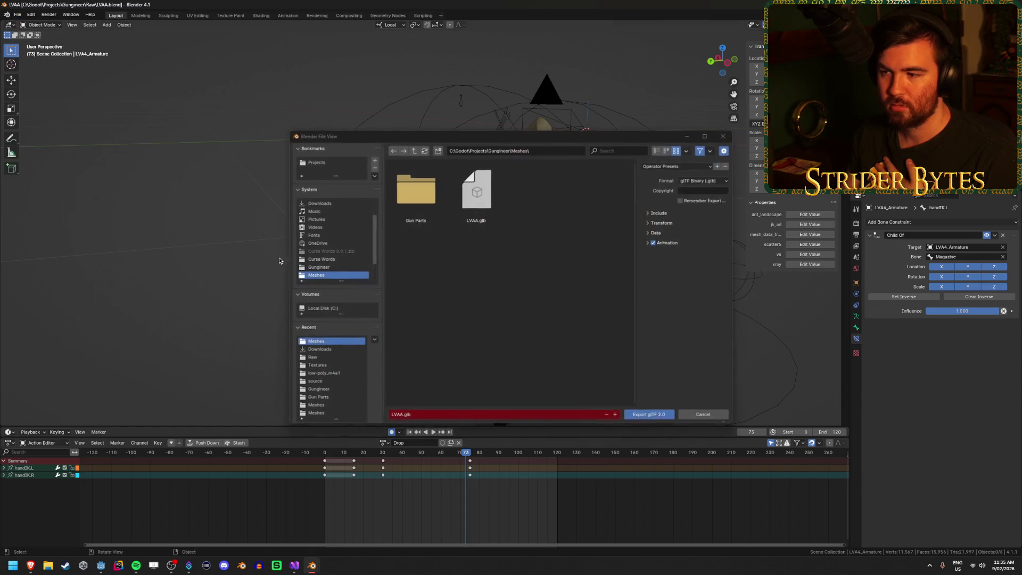
{"action": "left_click", "coordinate": [649, 415]}
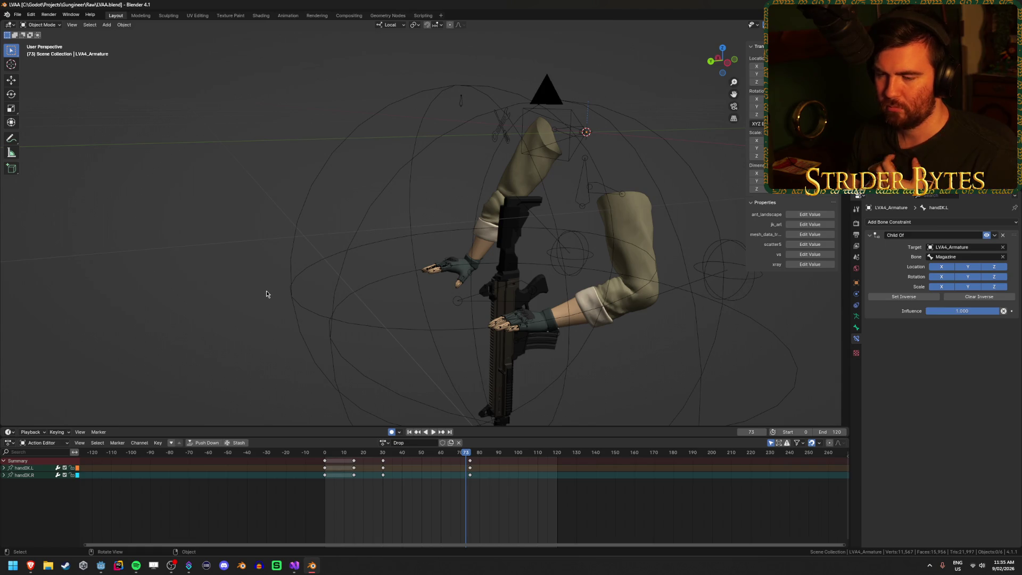
{"action": "left_click", "coordinate": [99, 569]}
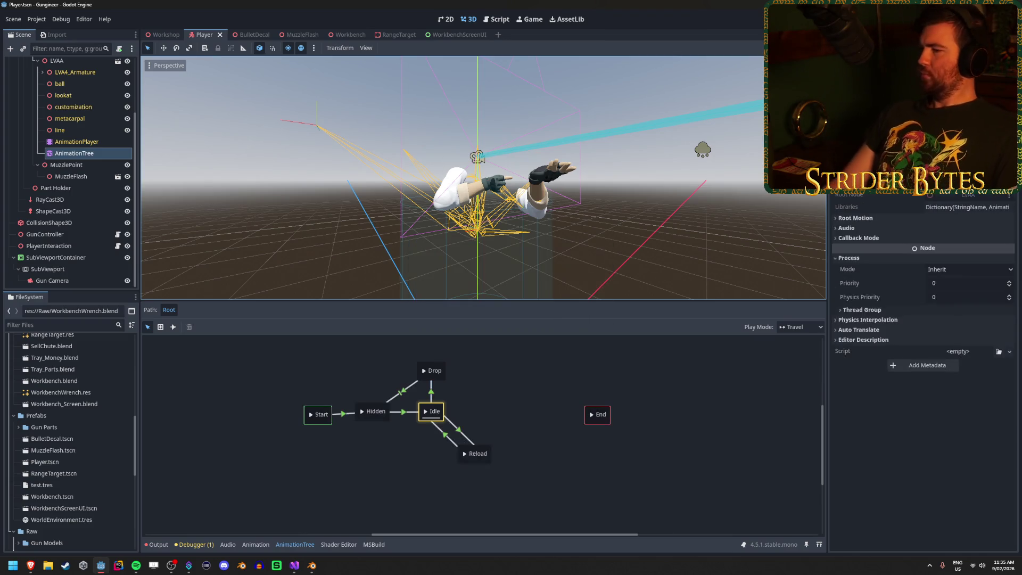
- Run the game, take the rifle from the workbench, repeatedly drop and pick it up with E, then stop
{"action": "key", "text": "F5"}
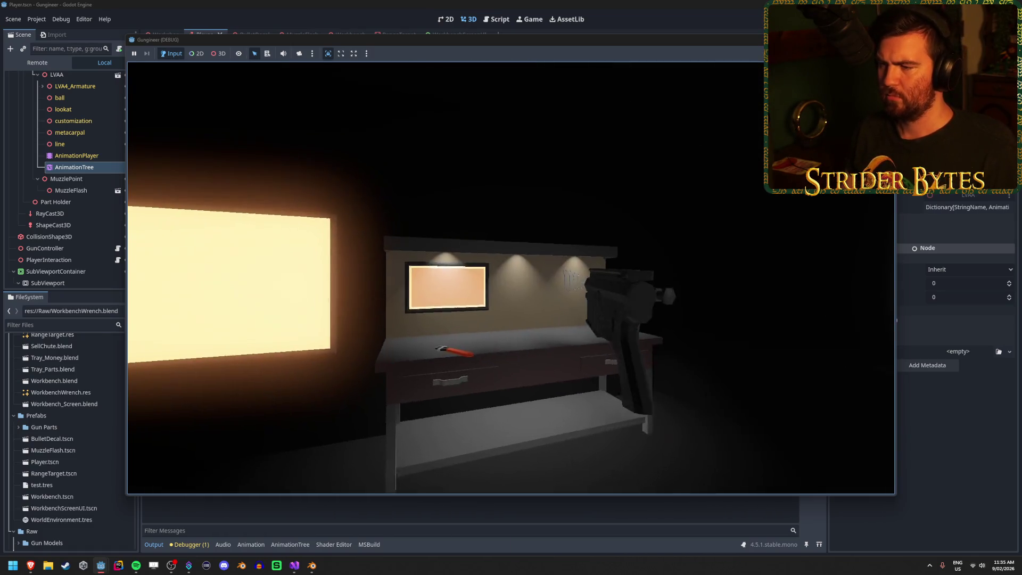
{"action": "key", "text": "e"}
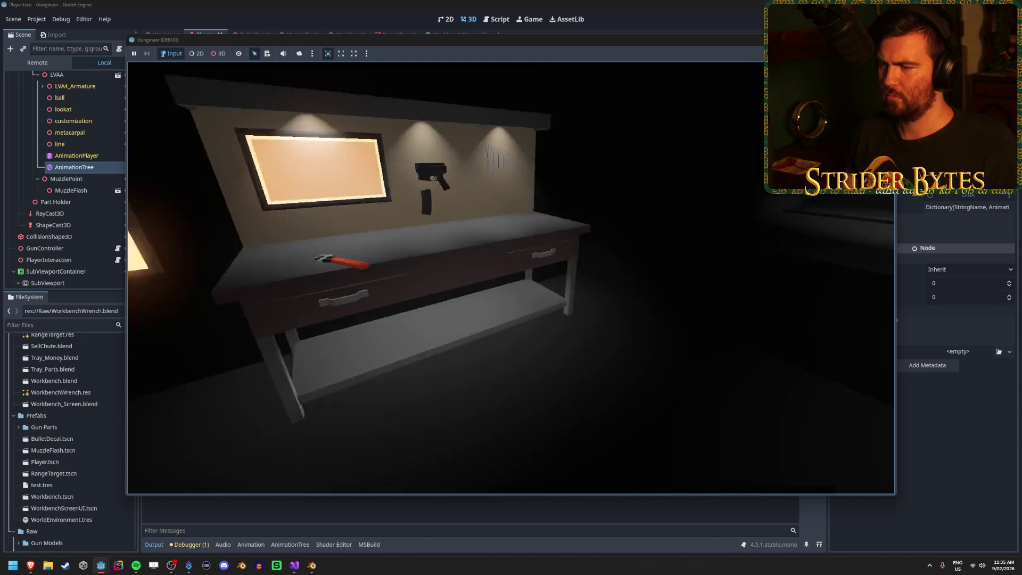
{"action": "key", "text": "w"}
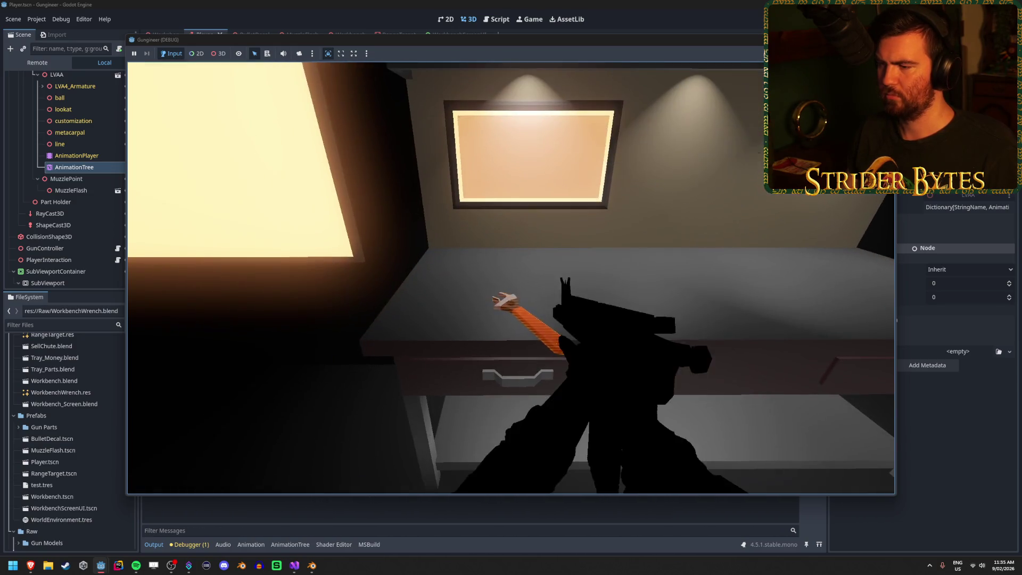
{"action": "key", "text": "e"}
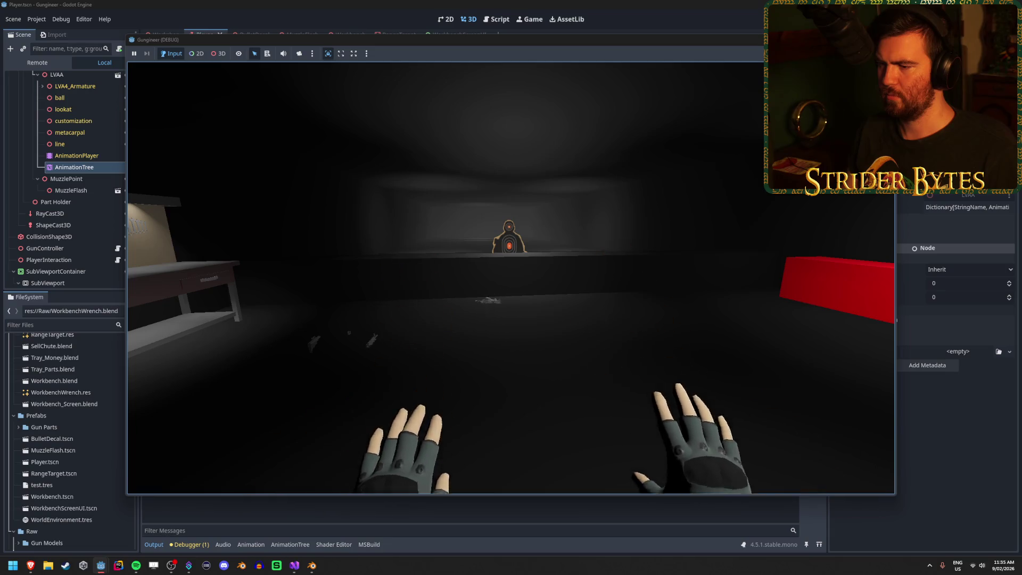
{"action": "key", "text": "e"}
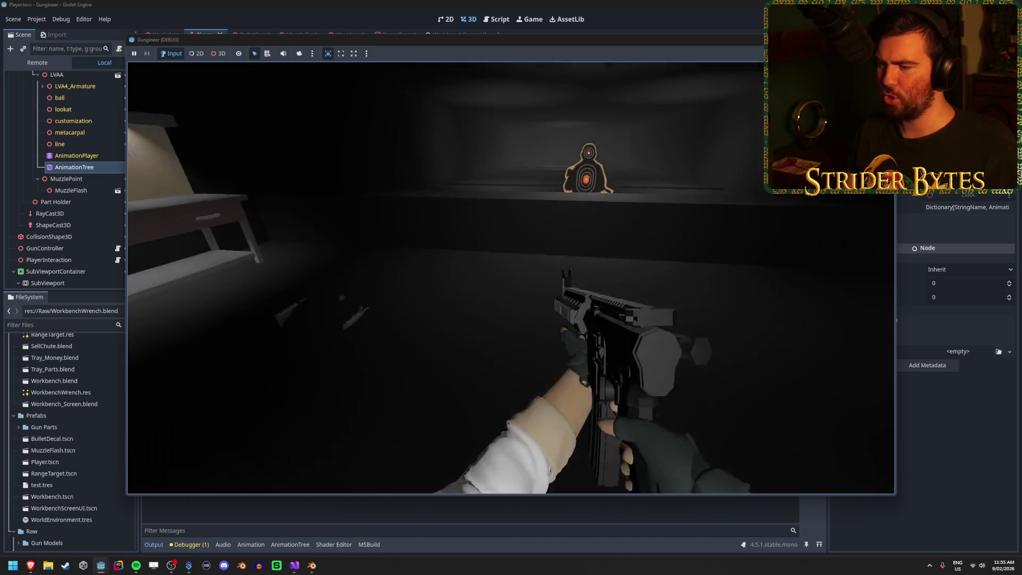
{"action": "key", "text": "e"}
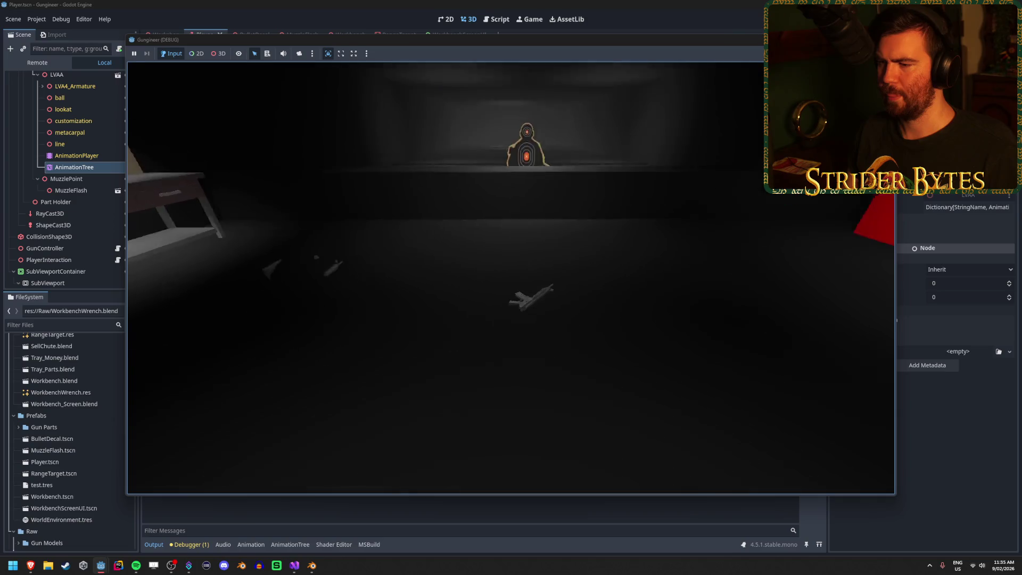
{"action": "key", "text": "e"}
{"action": "key", "text": "e"}
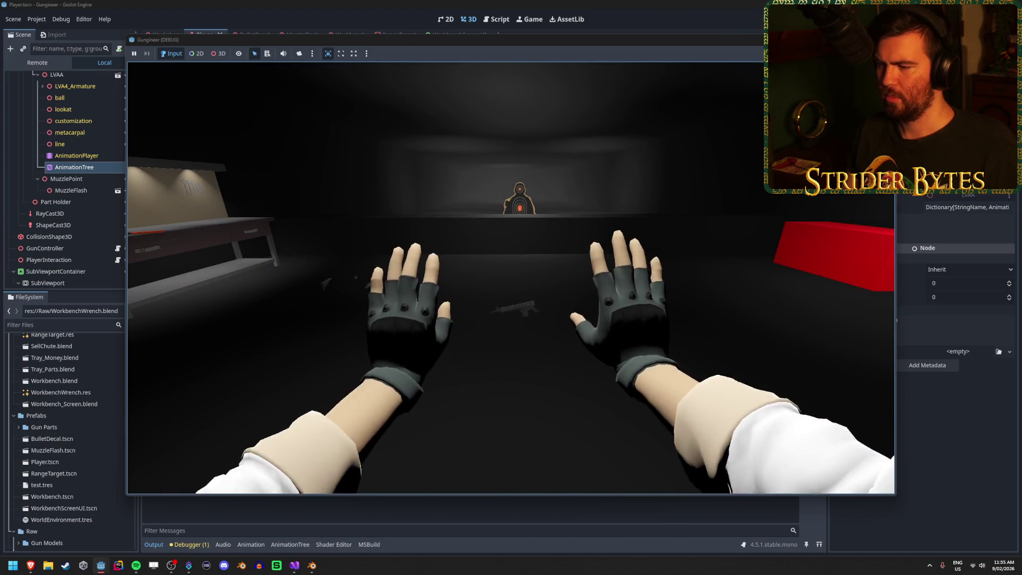
{"action": "key", "text": "e"}
{"action": "key", "text": "e"}
{"action": "key", "text": "e"}
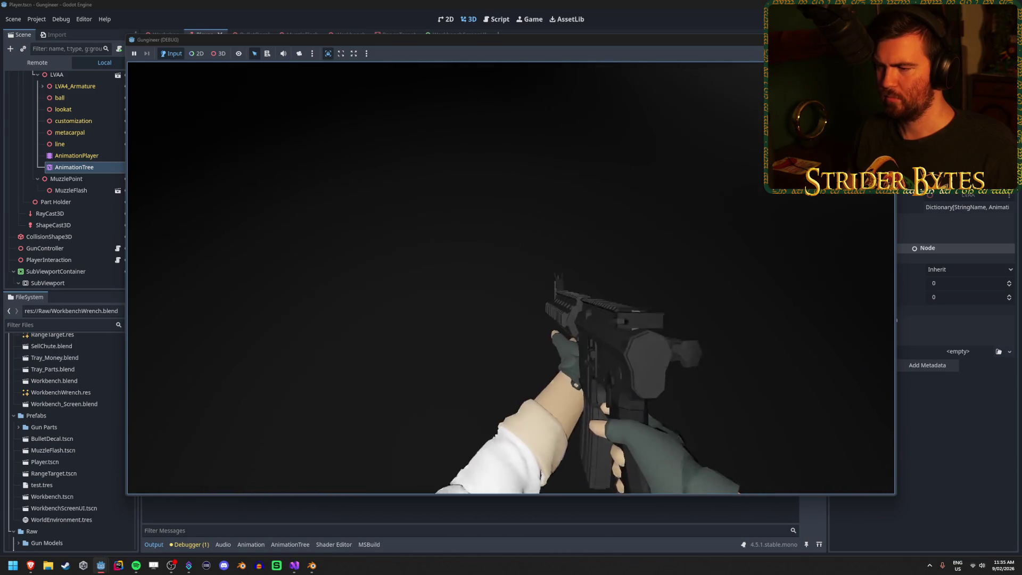
{"action": "key", "text": "e"}
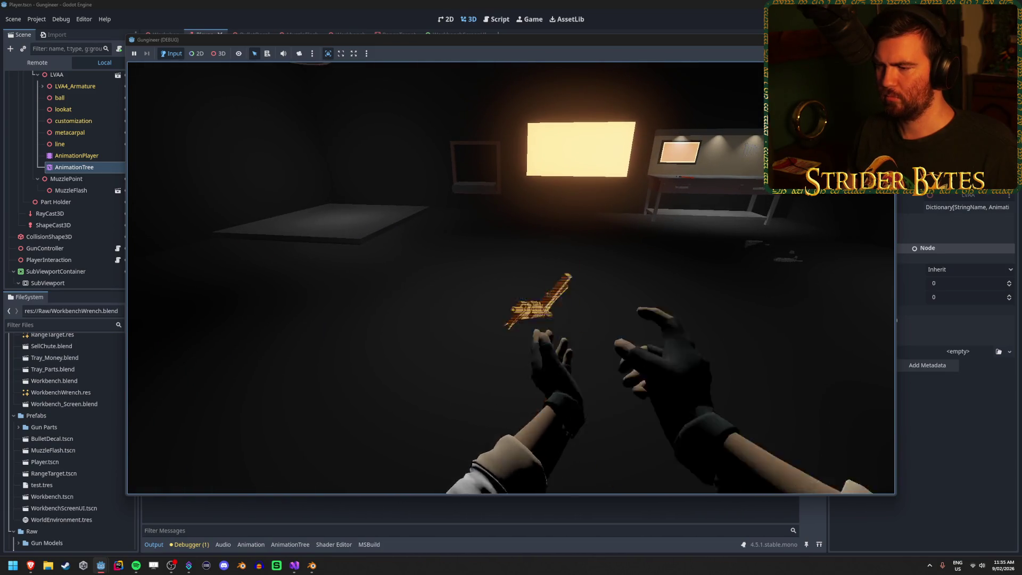
{"action": "key", "text": "e"}
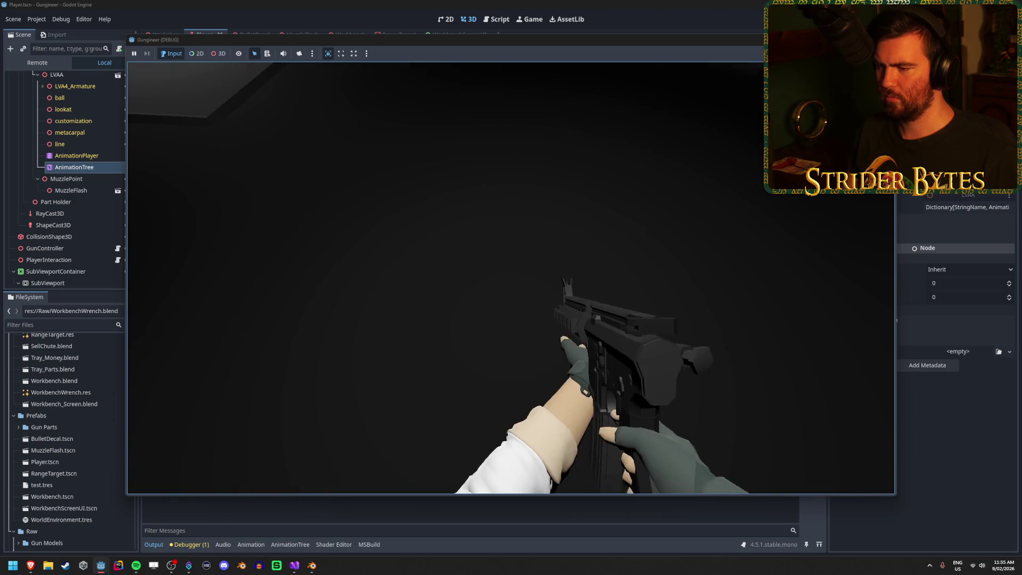
{"action": "key", "text": "e"}
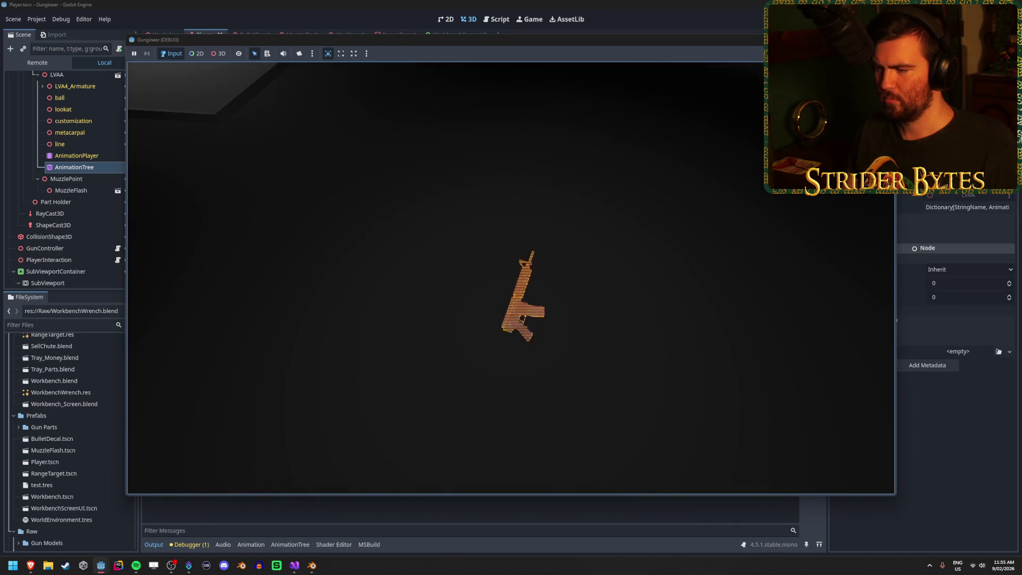
{"action": "key", "text": "e"}
{"action": "key", "text": "e"}
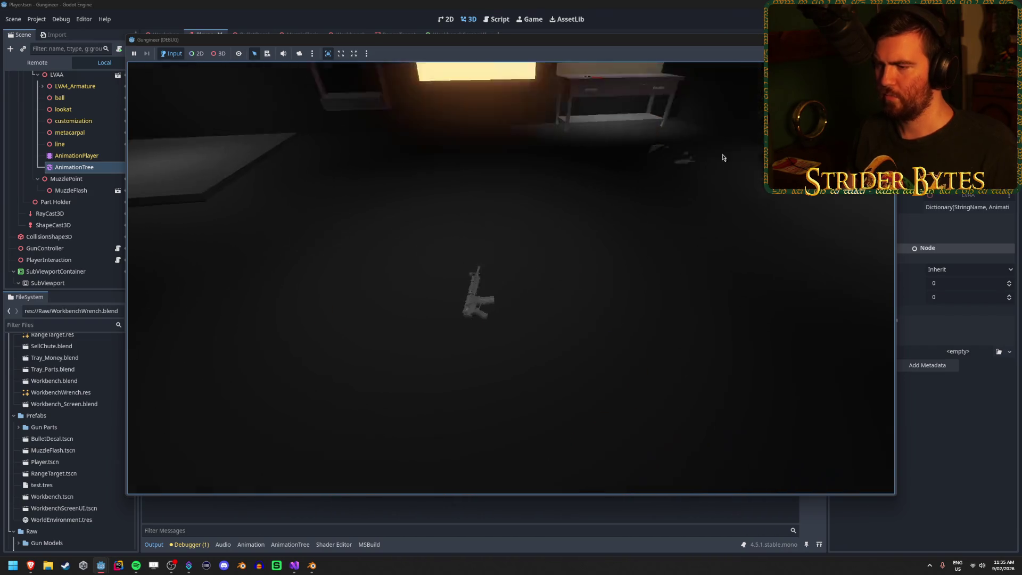
{"action": "key", "text": "F8"}
- Check the Idle-to-Drop transition condition in the AnimationTree and relaunch the game
{"action": "left_click", "coordinate": [74, 153]}
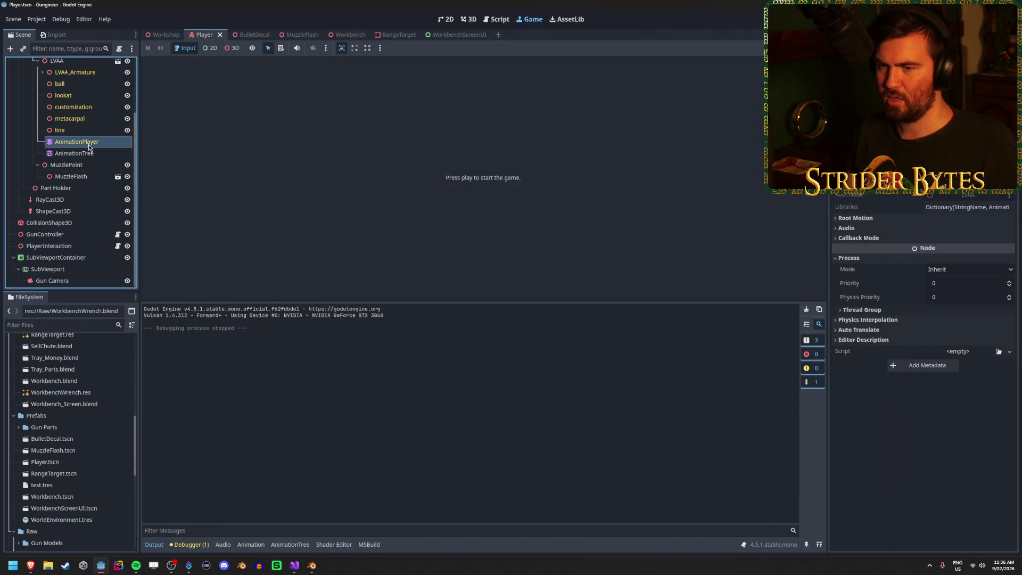
{"action": "left_click", "coordinate": [433, 392]}
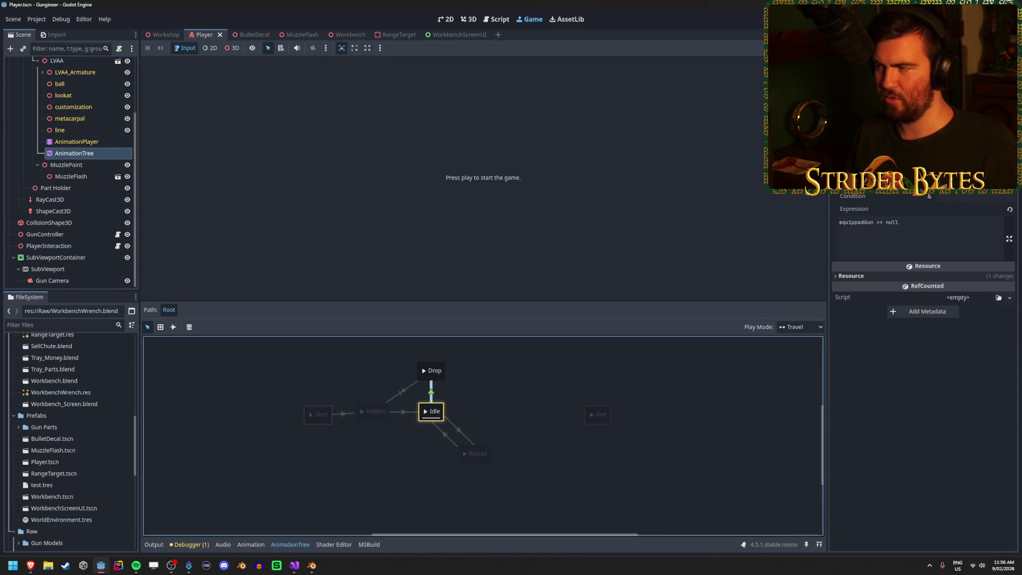
{"action": "left_click", "coordinate": [924, 426]}
{"action": "key", "text": "F5"}
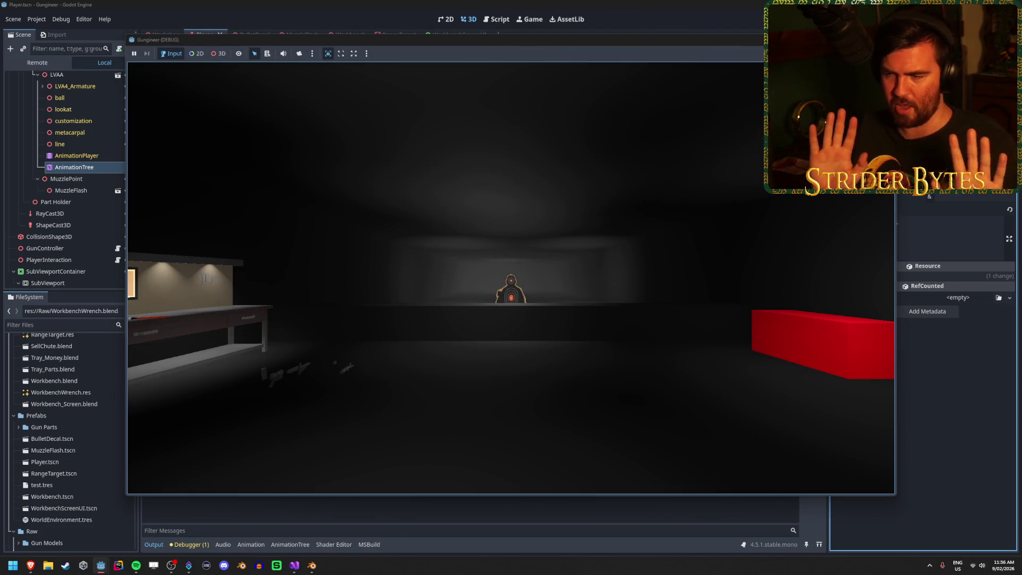
- Repeatedly drop the rifle with G and pick it back up with E, moving closer as needed
{"action": "mouse_move", "coordinate": [511, 278]}
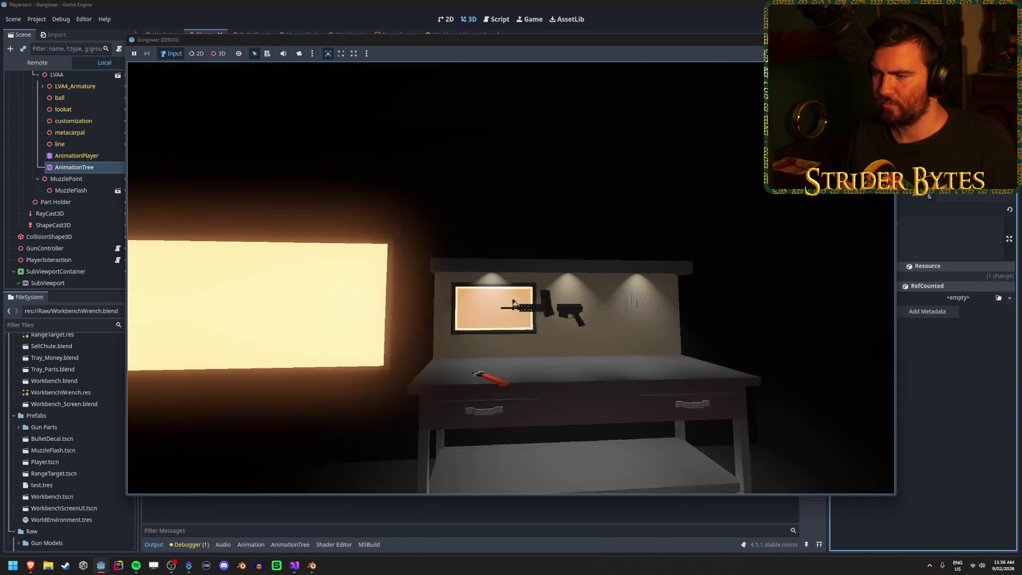
{"action": "key", "text": "g"}
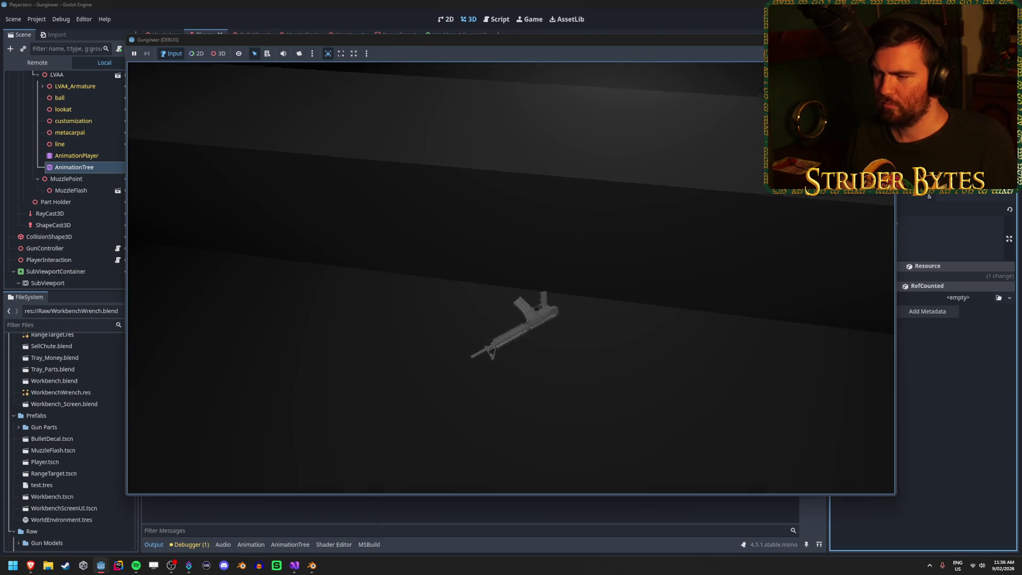
{"action": "key", "text": "e"}
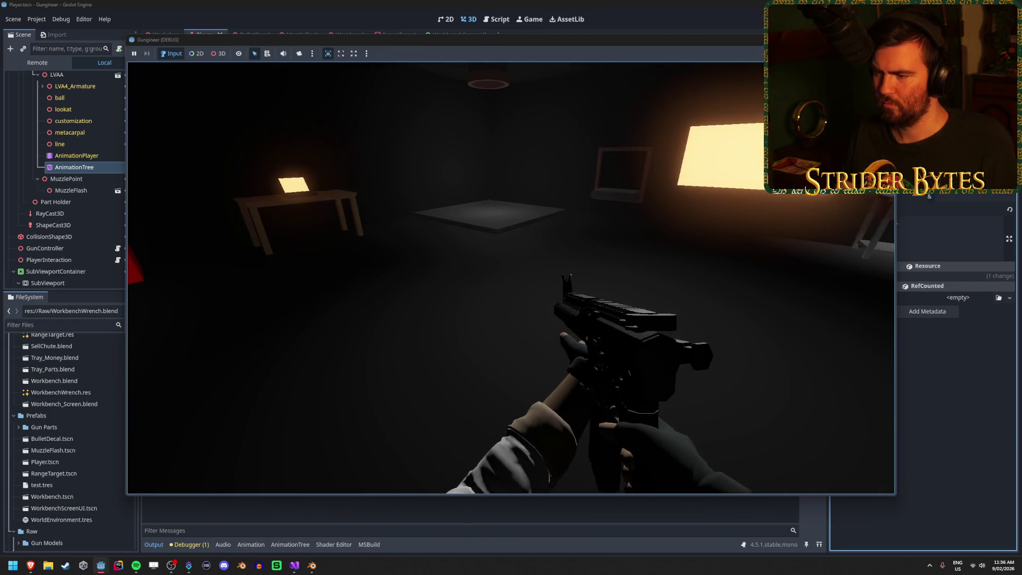
{"action": "key", "text": "g"}
{"action": "key", "text": "w"}
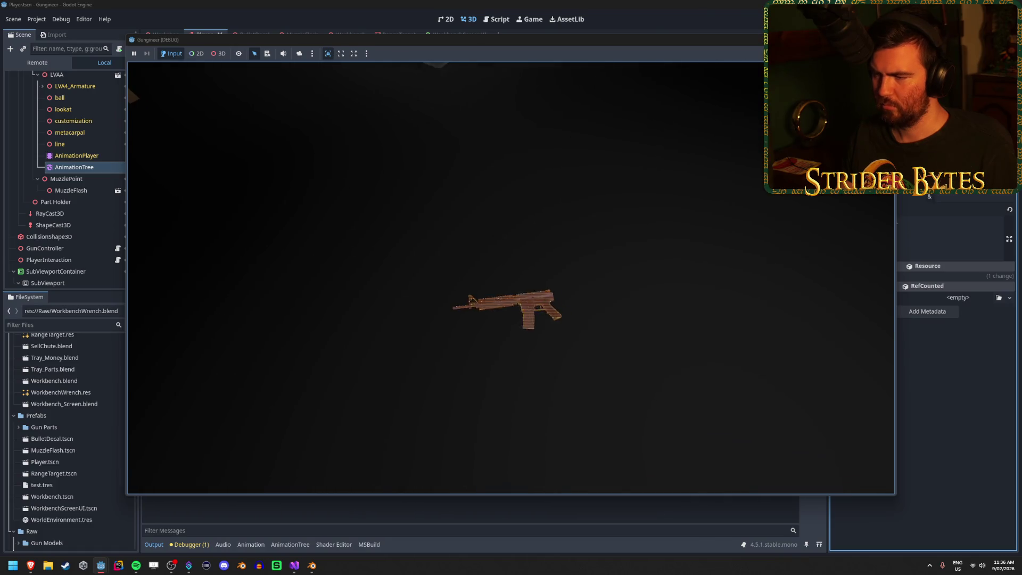
{"action": "key", "text": "g"}
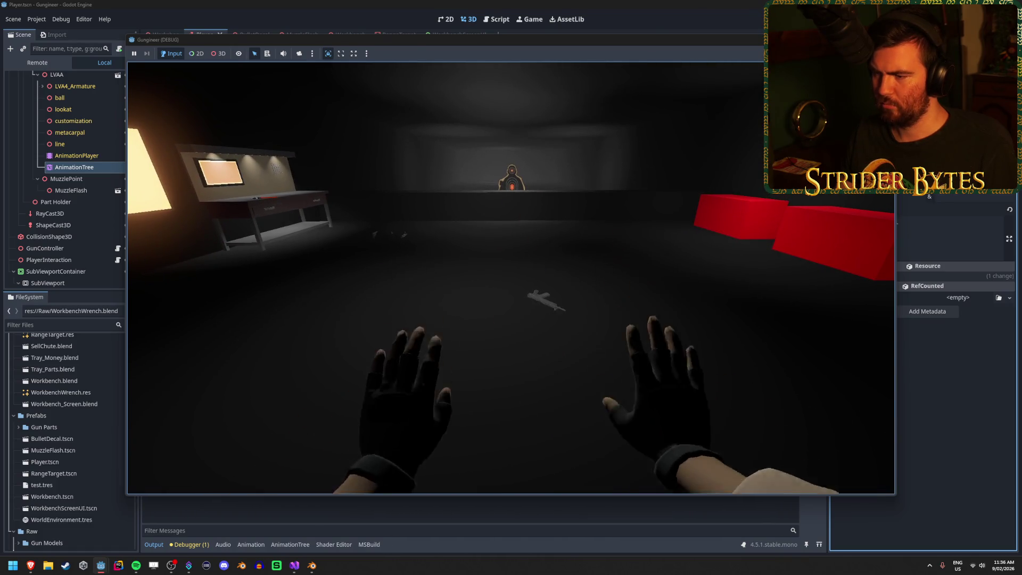
{"action": "key", "text": "e"}
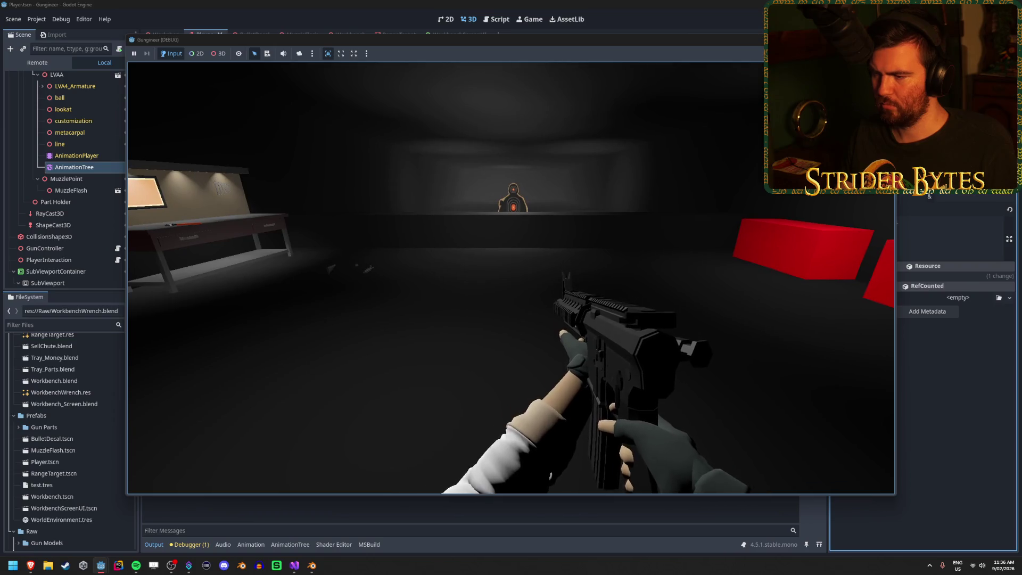
{"action": "key", "text": "g"}
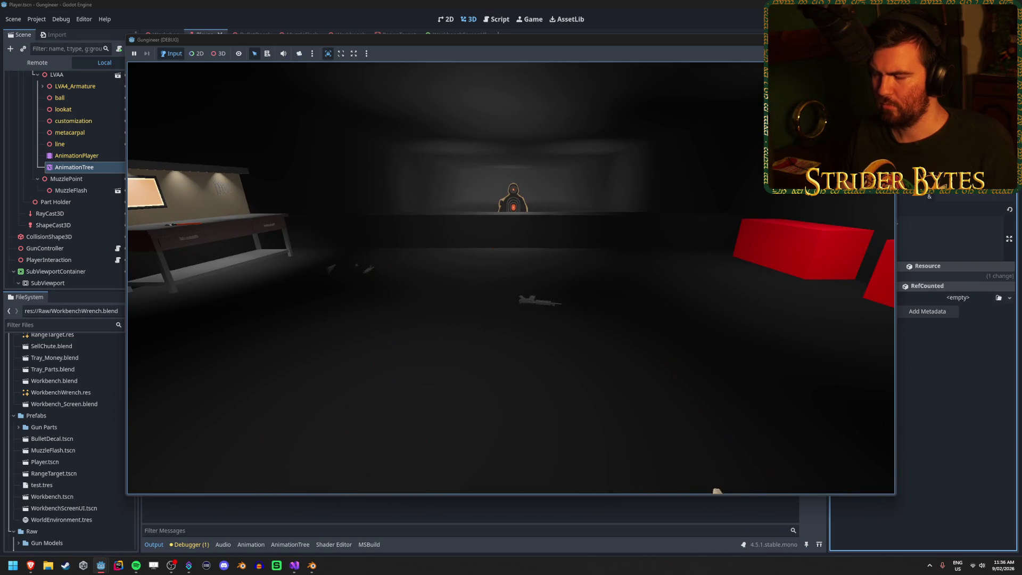
{"action": "key", "text": "e"}
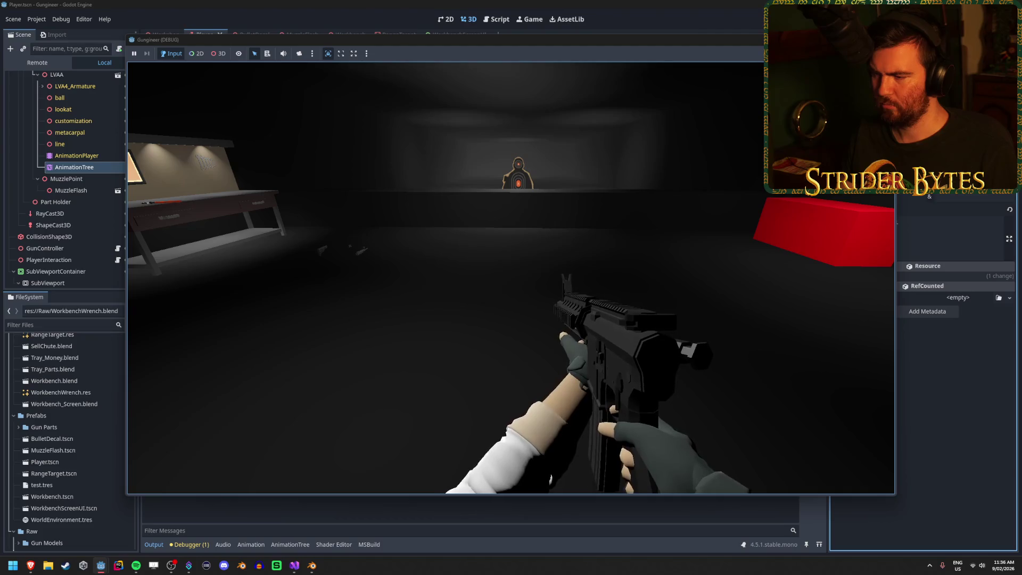
{"action": "key", "text": "g"}
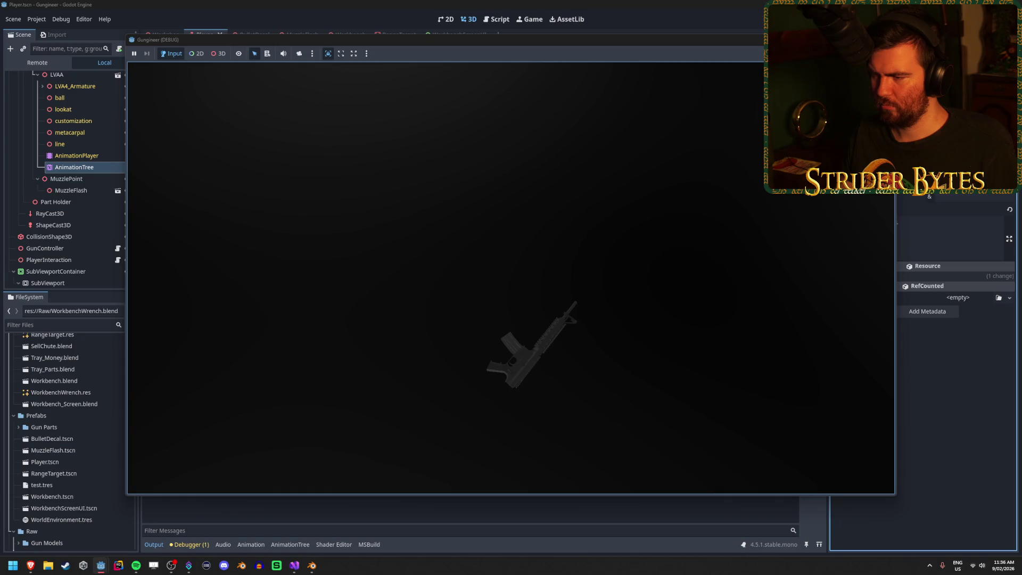
{"action": "key", "text": "e"}
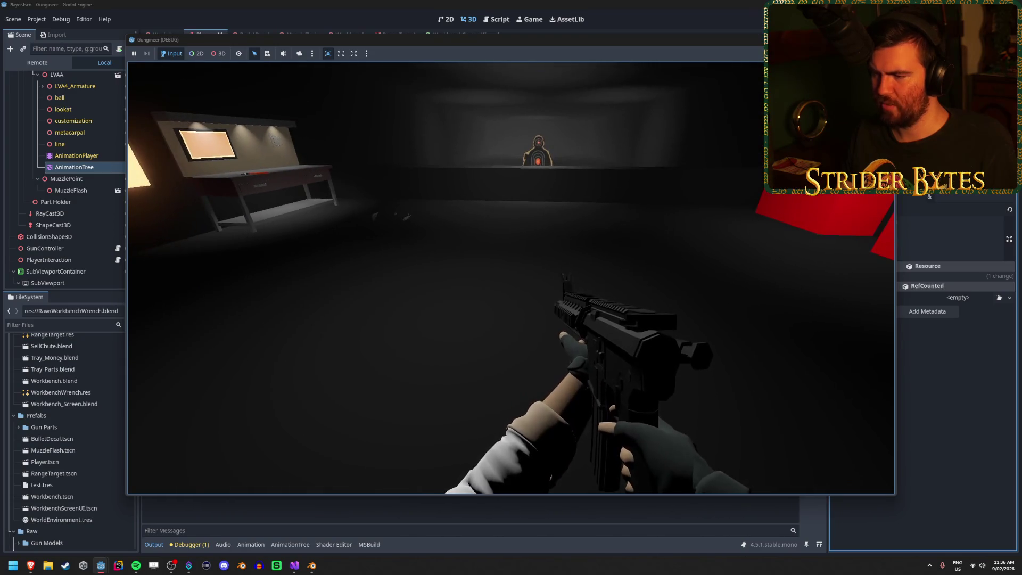
{"action": "key", "text": "g"}
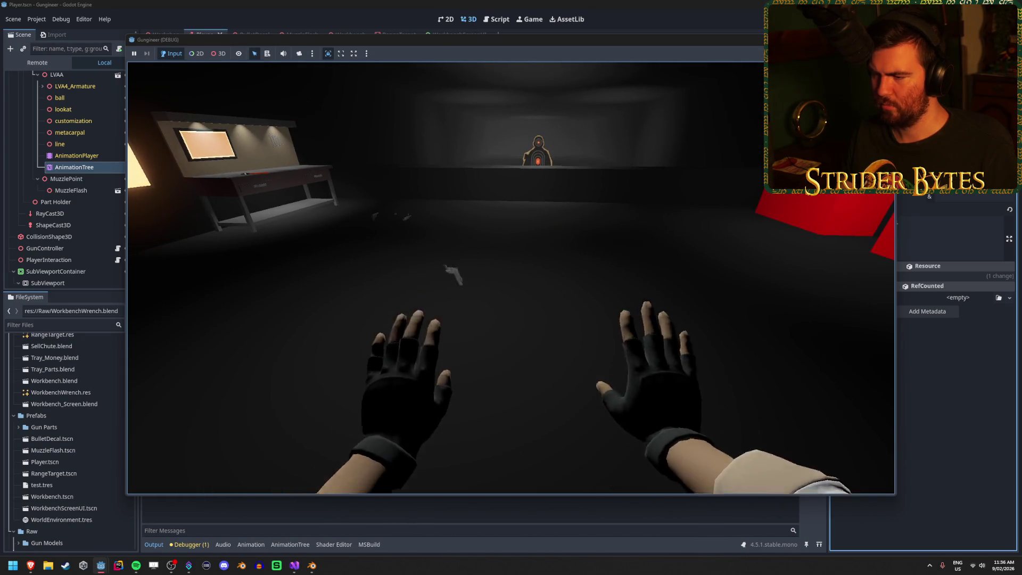
{"action": "key", "text": "e"}
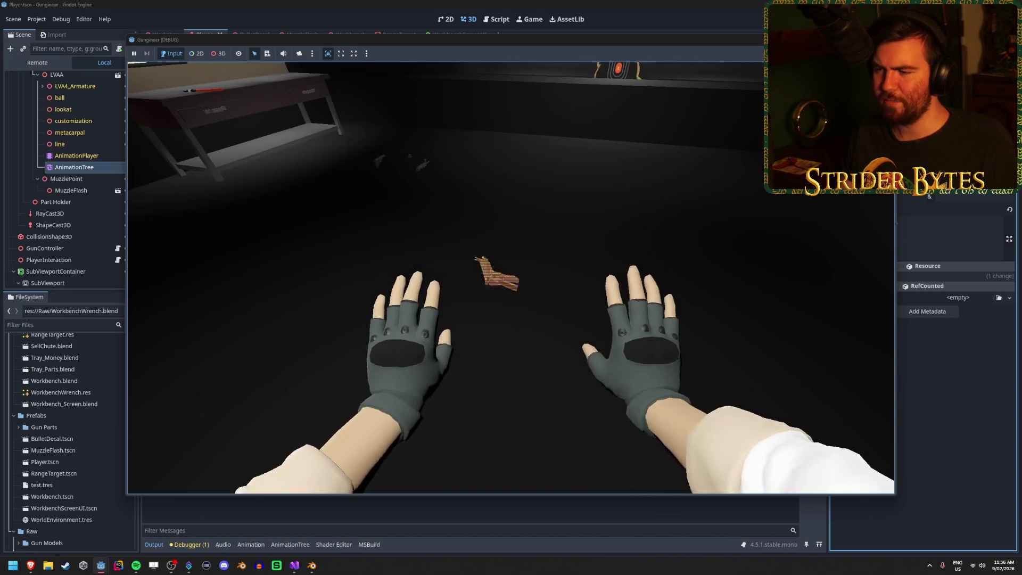
{"action": "key", "text": "e"}
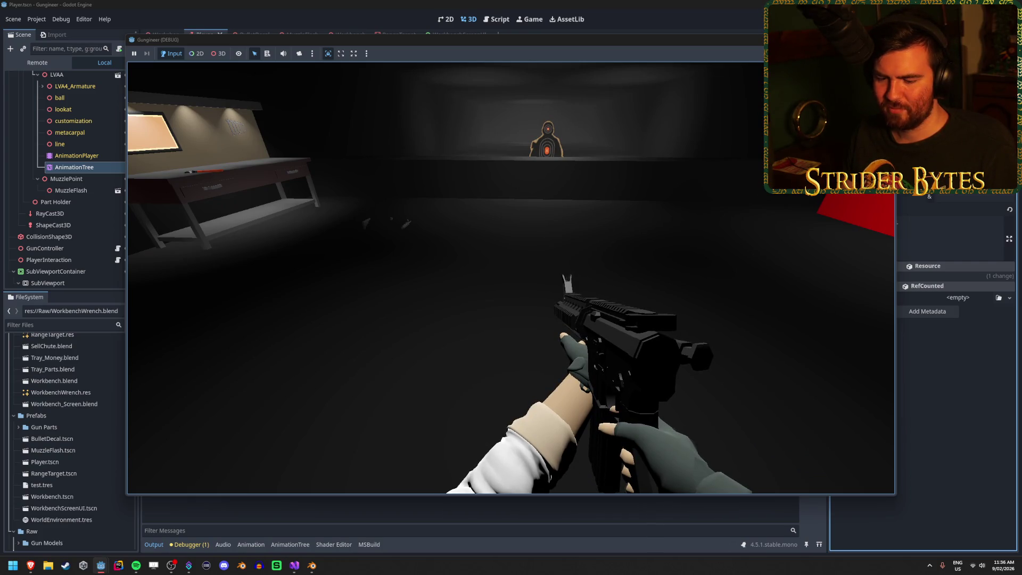
- Keep throwing the rifle with Q or G and retrieving it while moving toward the target, then switch to Blender
{"action": "key", "text": "q"}
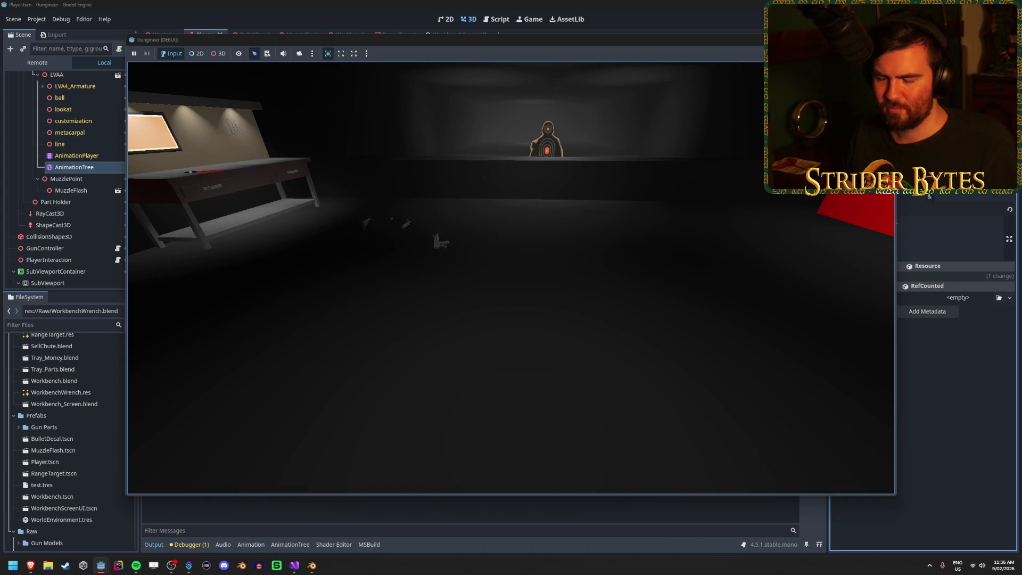
{"action": "key", "text": "e"}
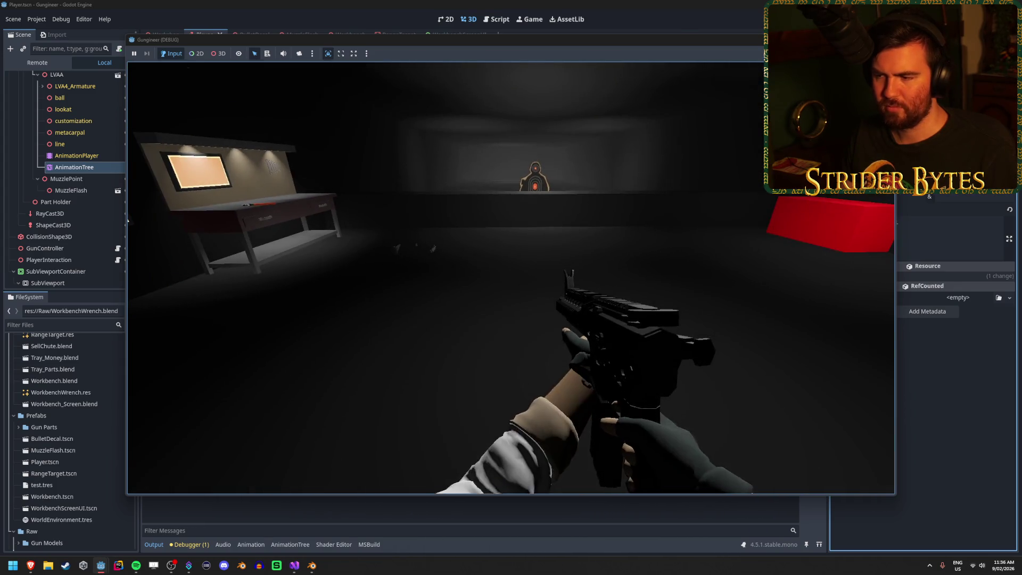
{"action": "key", "text": "q"}
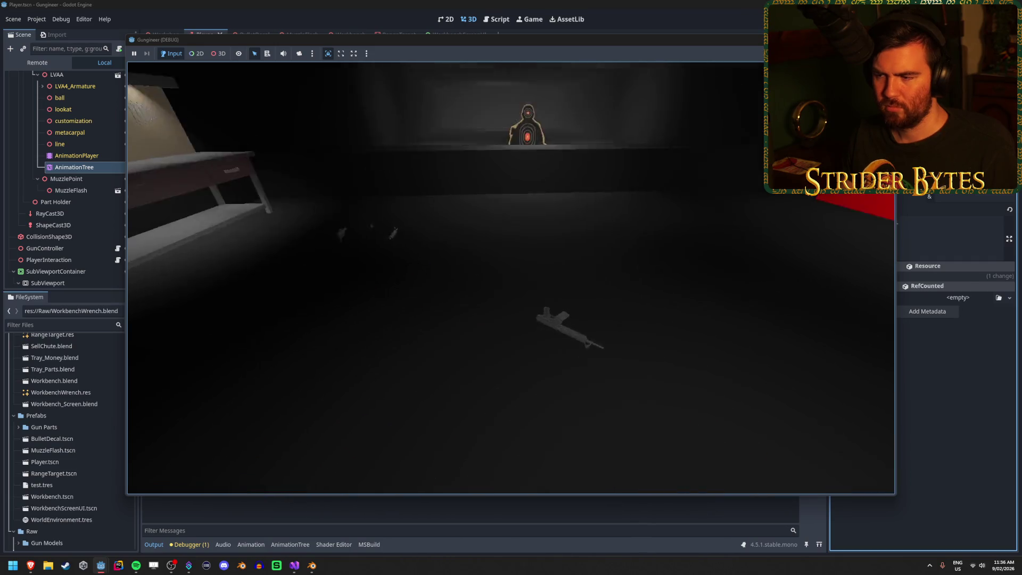
{"action": "key", "text": "e"}
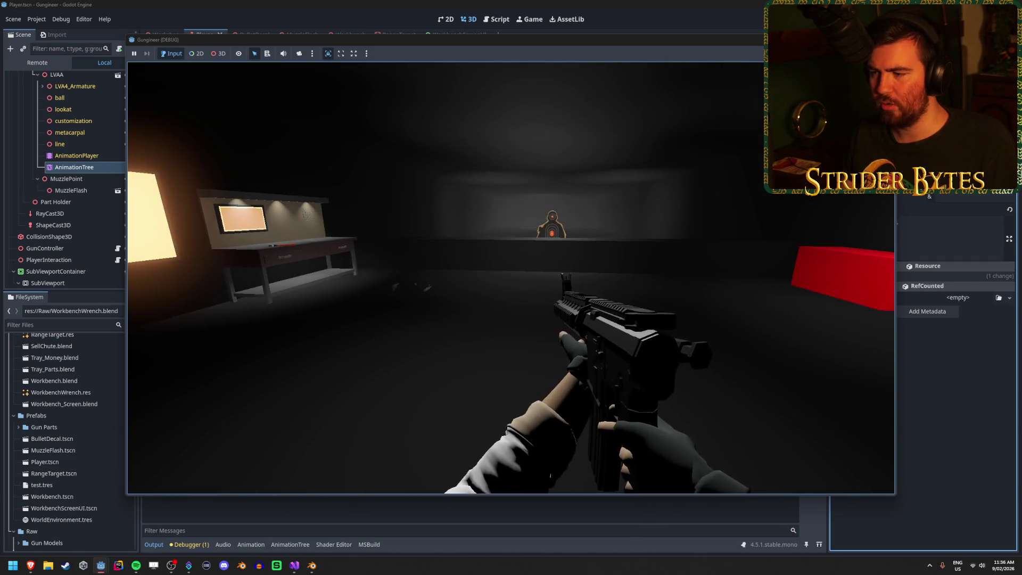
{"action": "key", "text": "d"}
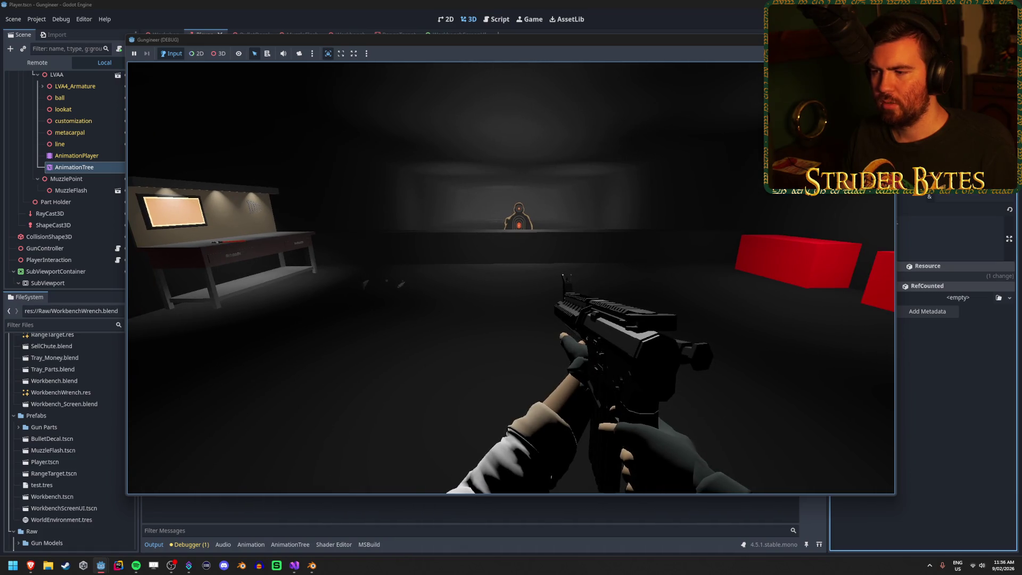
{"action": "key", "text": "q"}
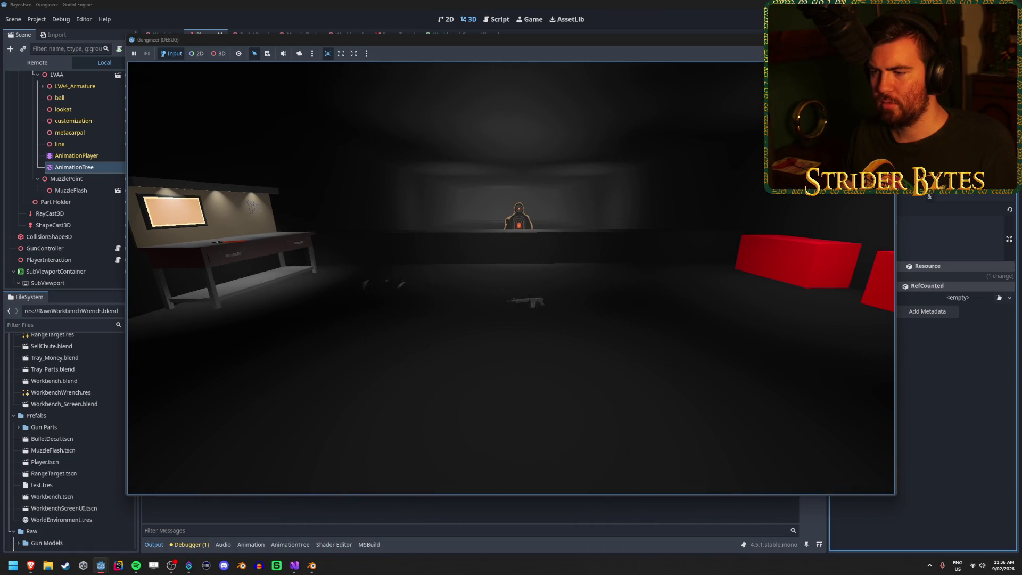
{"action": "key", "text": "w"}
{"action": "key", "text": "e"}
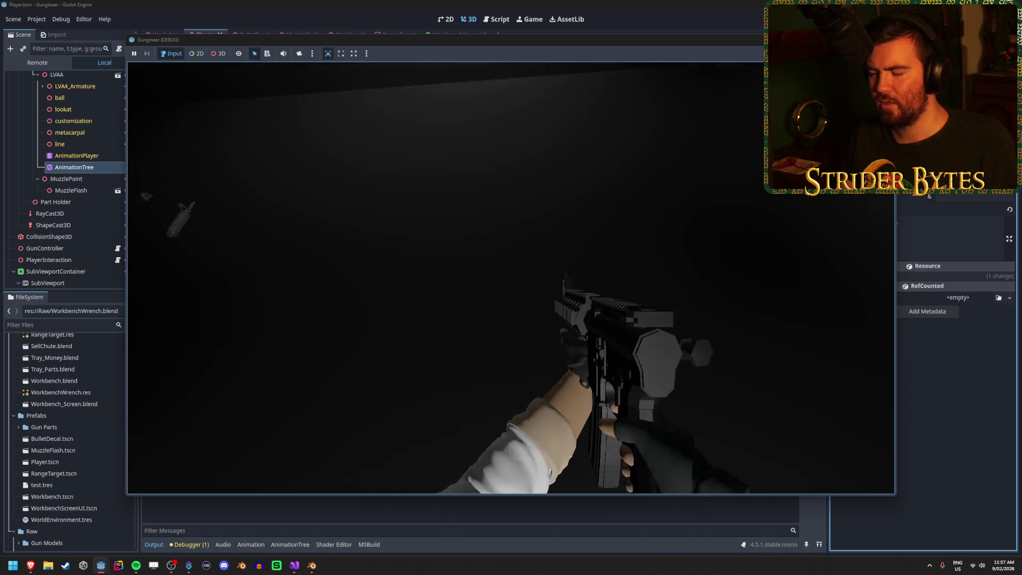
{"action": "key", "text": "w"}
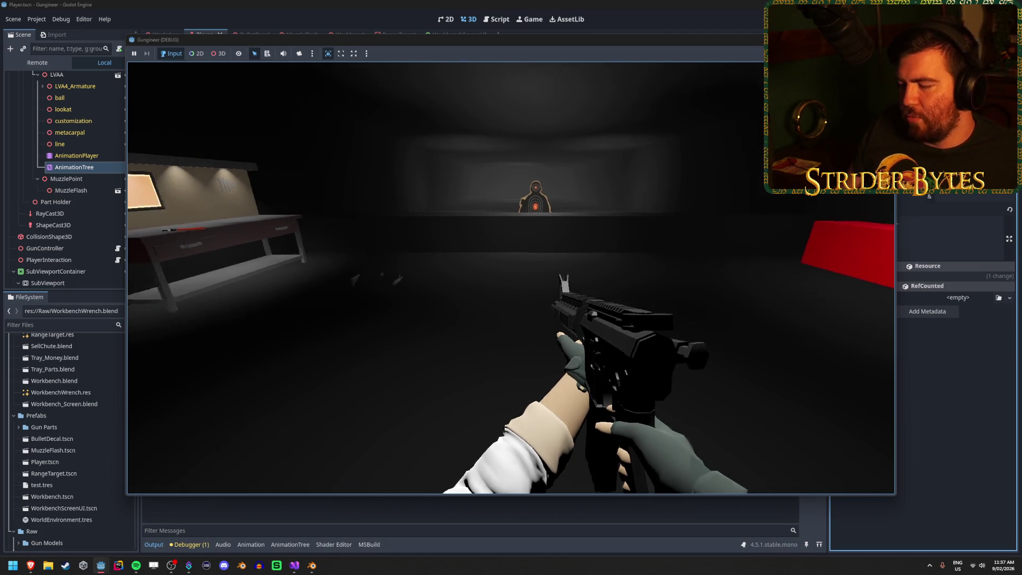
{"action": "key", "text": "g"}
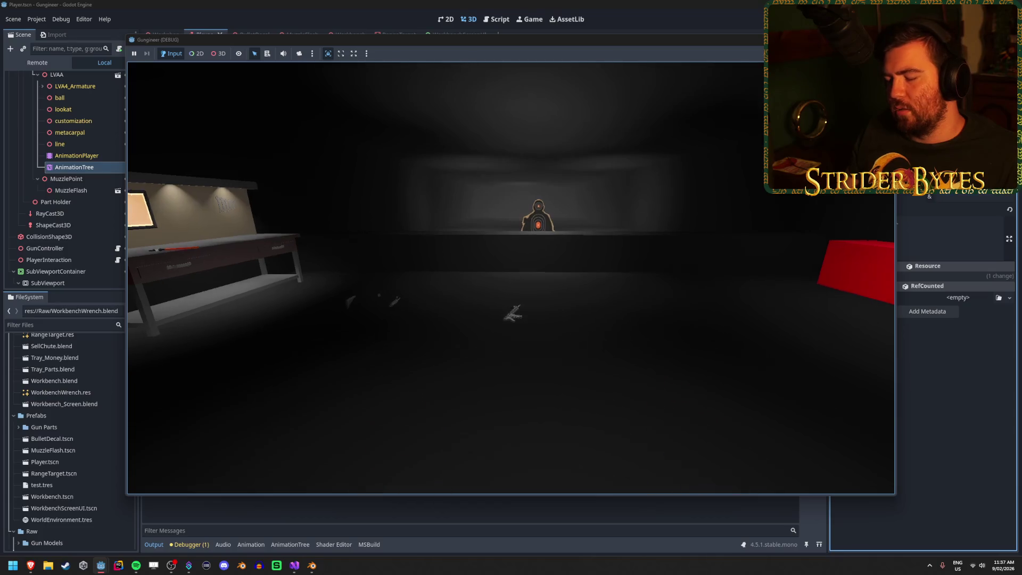
{"action": "key", "text": "e"}
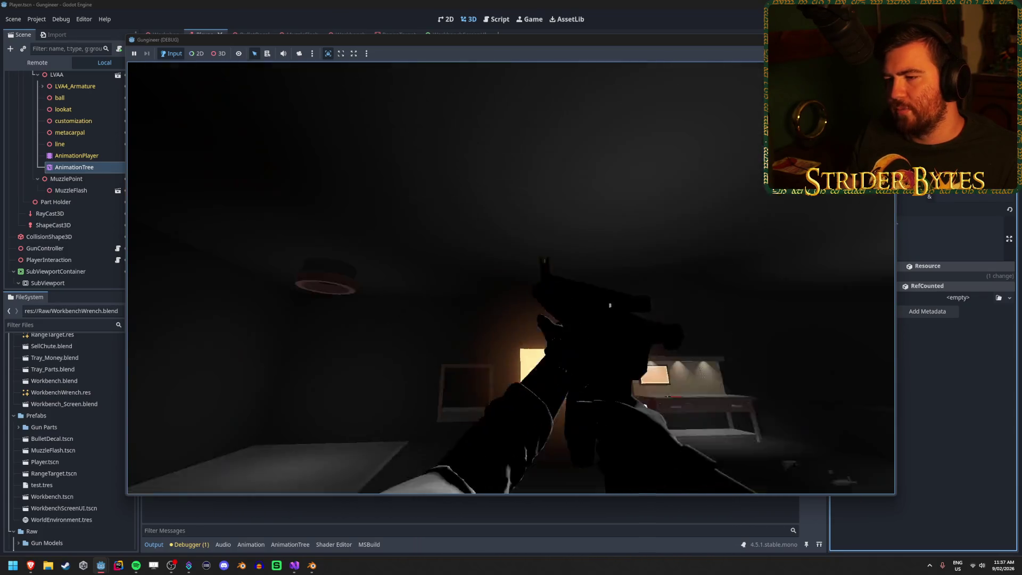
{"action": "key", "text": "g"}
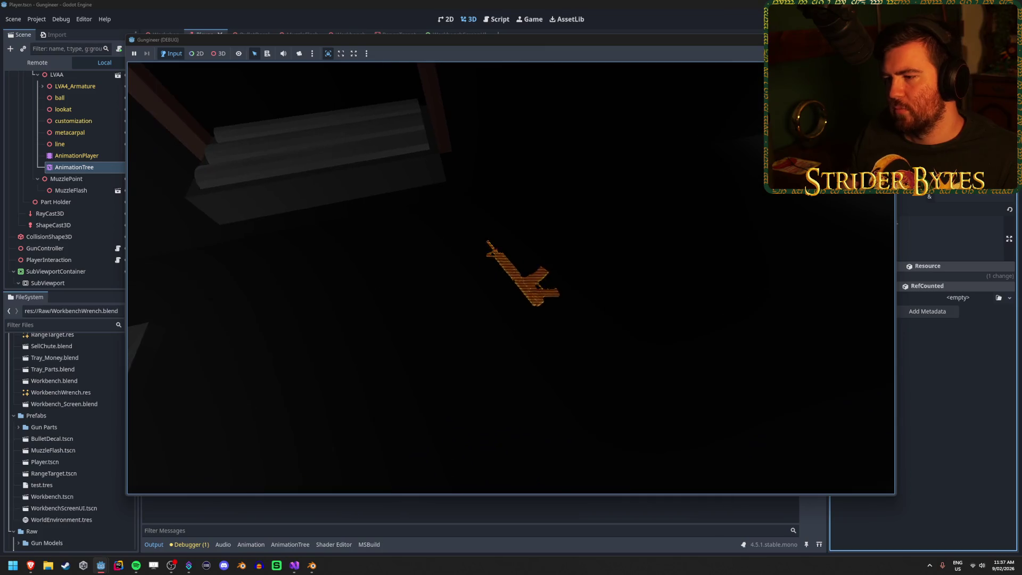
{"action": "key", "text": "e"}
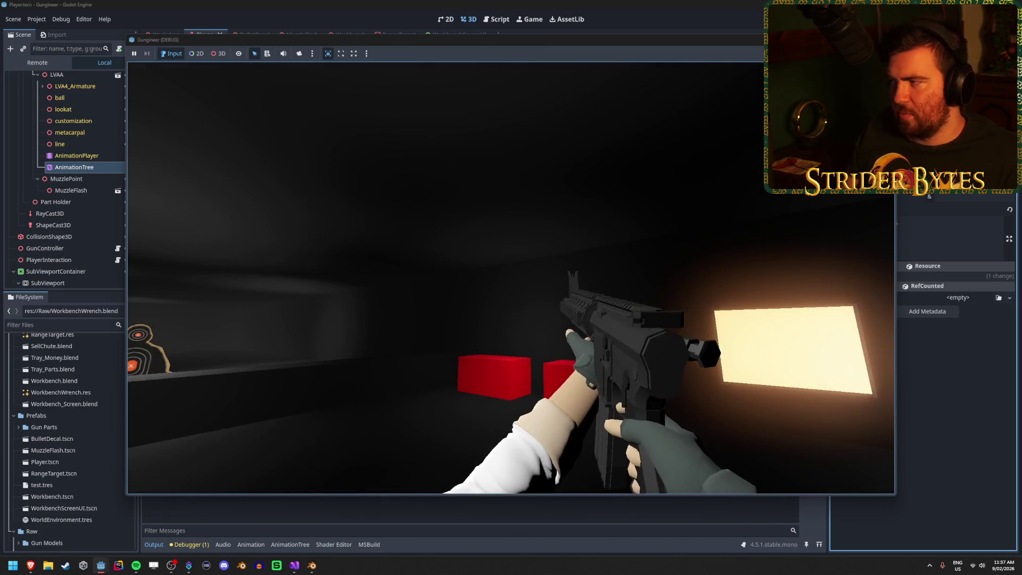
{"action": "left_click", "coordinate": [314, 567]}
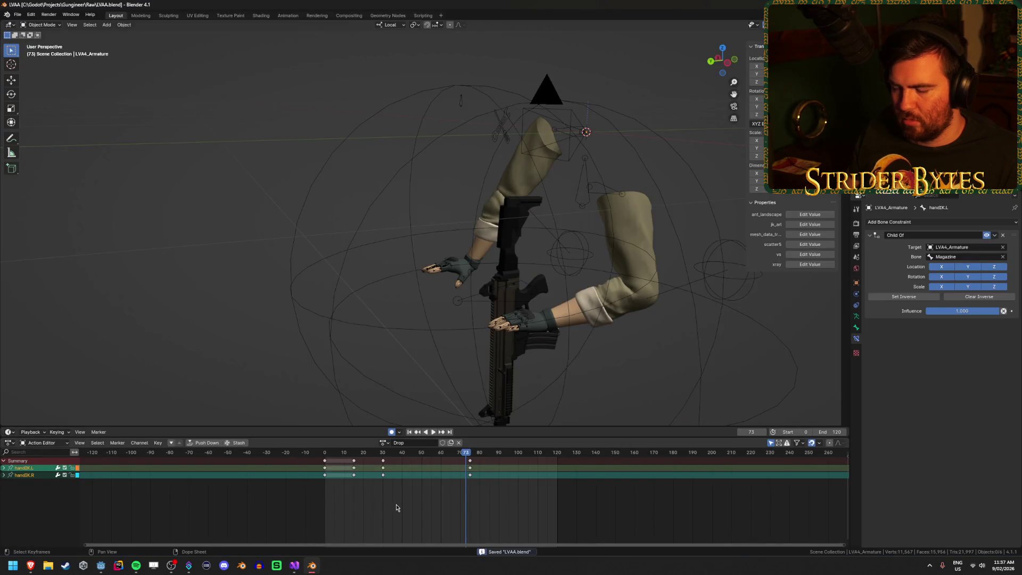
- Move the middle hand keys to about frame 25 and the final keys from 75 to 60
{"action": "left_click", "coordinate": [395, 506]}
{"action": "scroll", "coordinate": [372, 498], "scroll_direction": "up", "scroll_amount": 3}
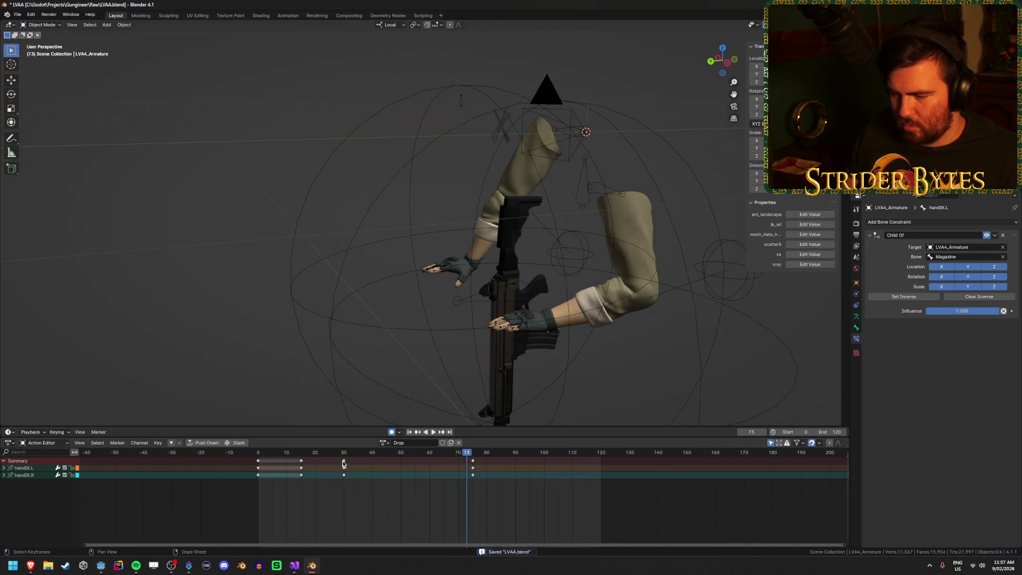
{"action": "key", "text": "g"}
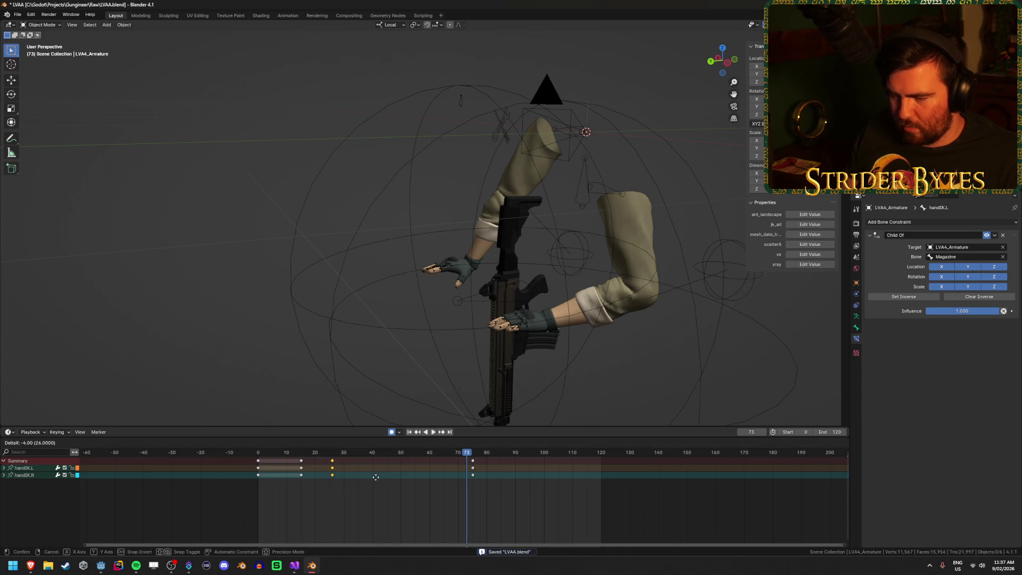
{"action": "left_click", "coordinate": [373, 478]}
{"action": "left_click", "coordinate": [473, 461]}
{"action": "key", "text": "g"}
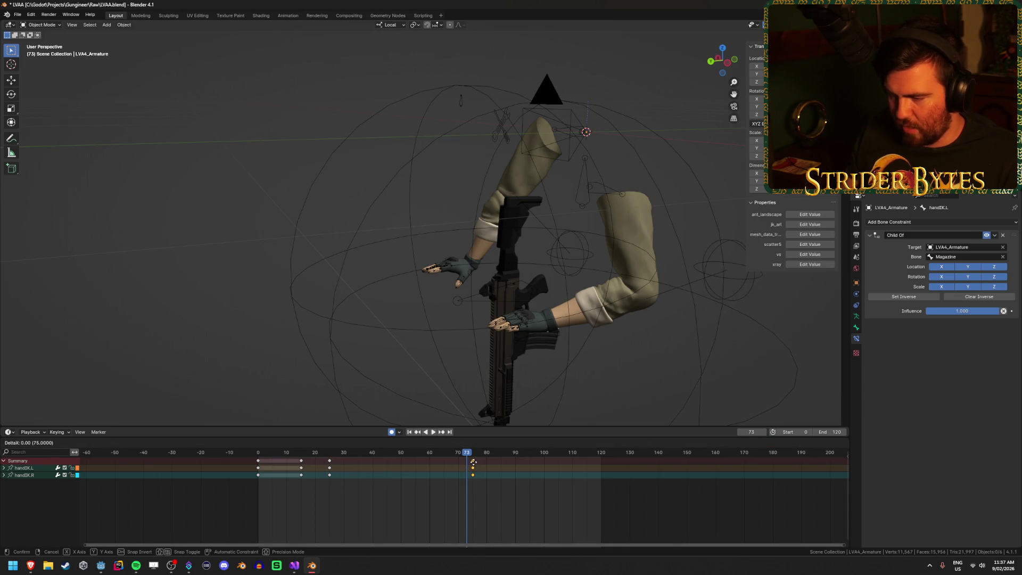
{"action": "left_click", "coordinate": [430, 474]}
- Save LVAA.blend and play back the retimed Drop animation from frame 0
{"action": "key", "text": "ctrl+s"}
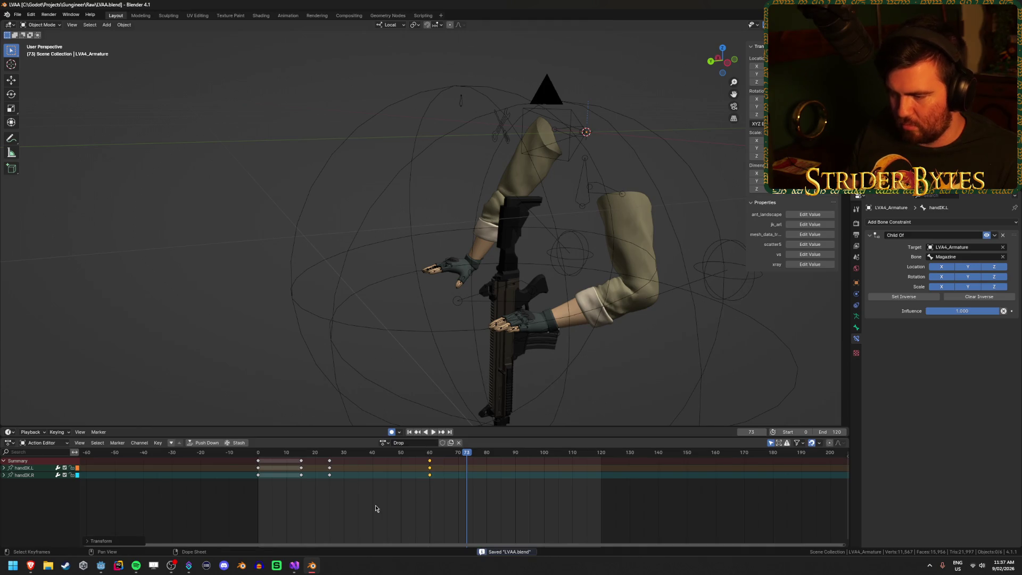
{"action": "left_click", "coordinate": [409, 431]}
{"action": "left_click", "coordinate": [433, 431]}
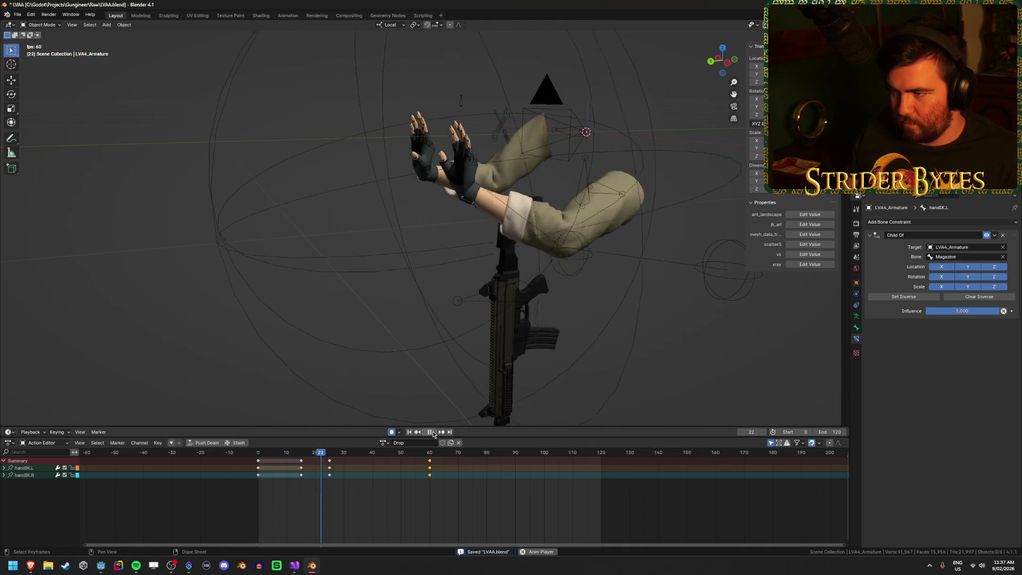
{"action": "left_click", "coordinate": [431, 432]}
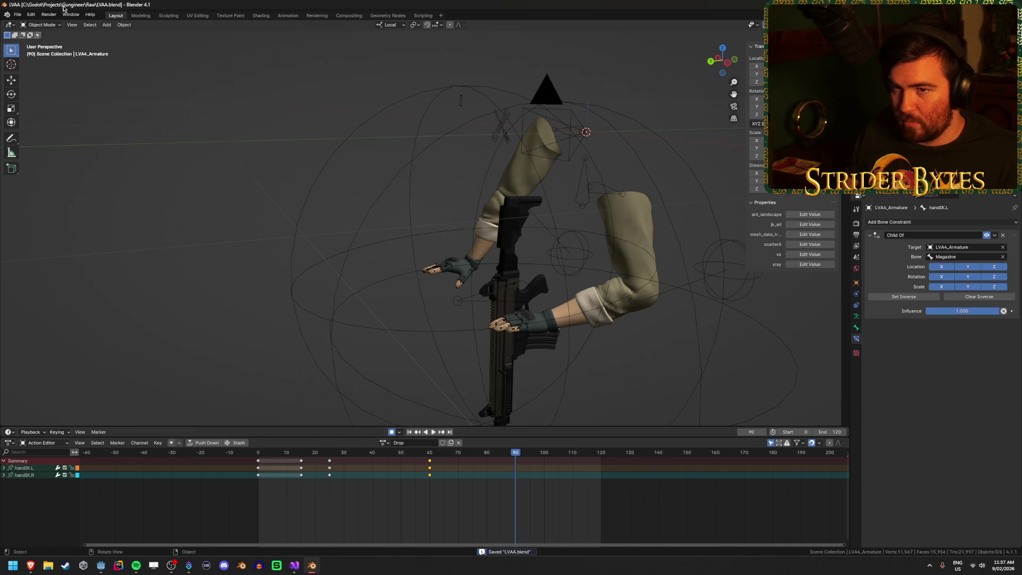
- Re-export as glTF 2.0 overwriting LVAA.glb, and switch to Godot to reimport it
{"action": "left_click", "coordinate": [17, 15]}
{"action": "mouse_move", "coordinate": [30, 135]}
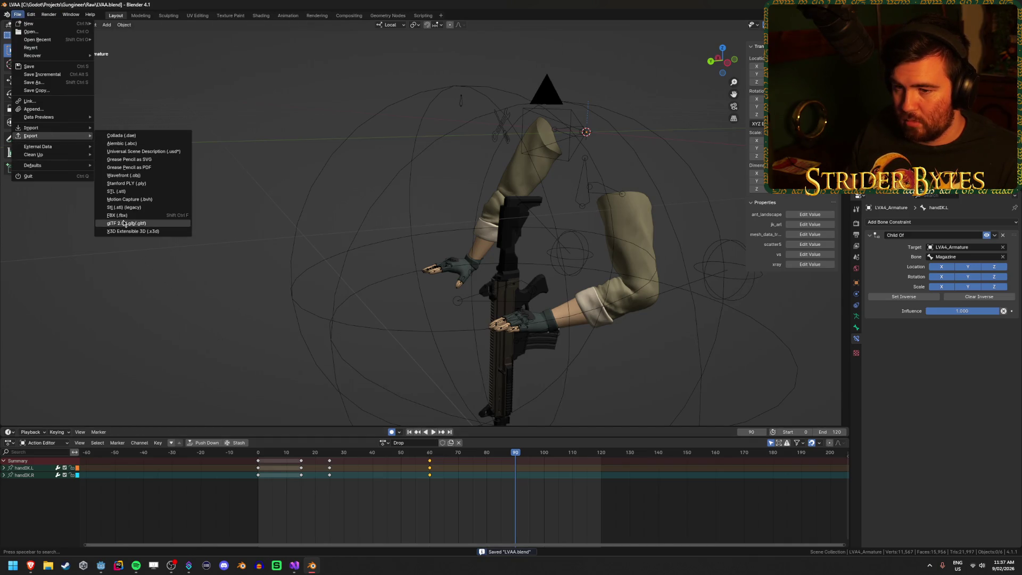
{"action": "left_click", "coordinate": [124, 223]}
{"action": "left_click", "coordinate": [476, 192]}
{"action": "left_click", "coordinate": [655, 411]}
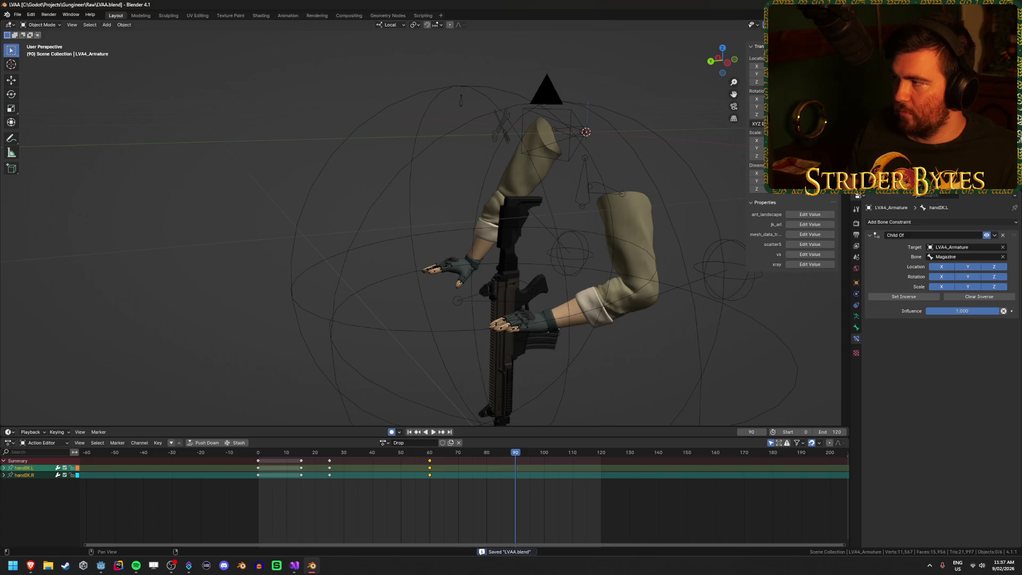
{"action": "key", "text": "alt+Tab"}
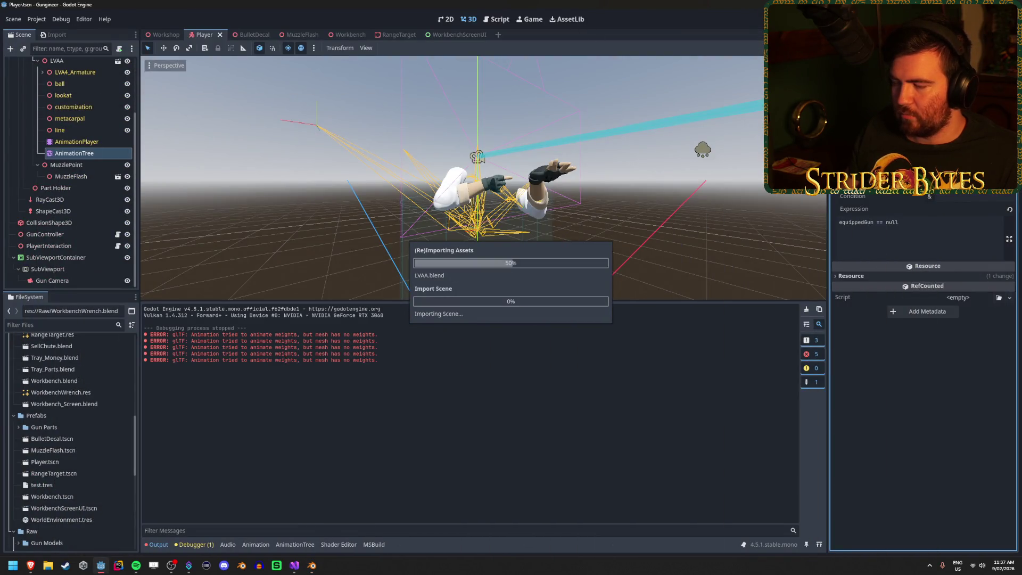
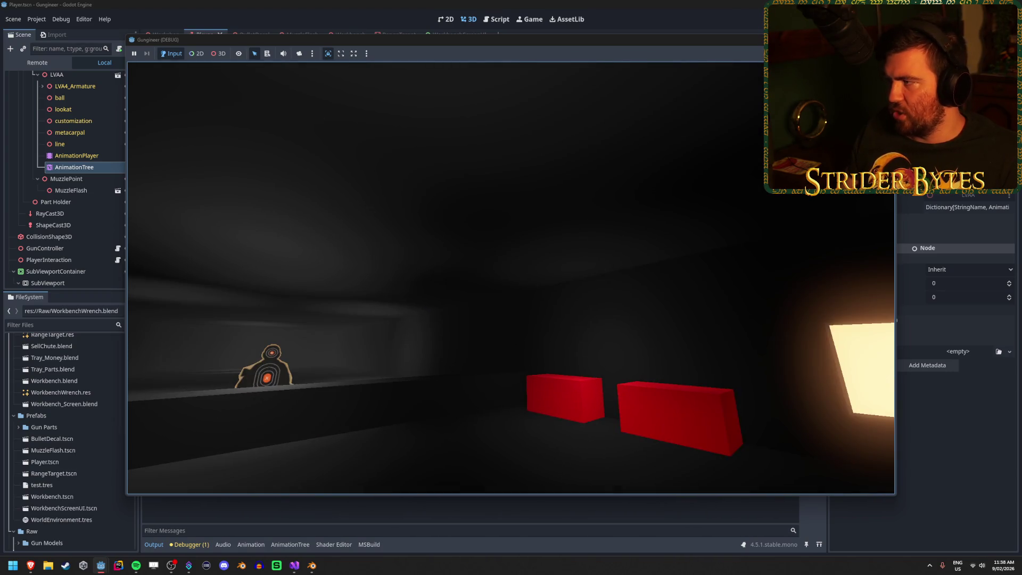
- Stop the game, review the AnimationPlayer and AnimationTree, save the Player scene and relaunch with F5
{"action": "key", "text": "F8"}
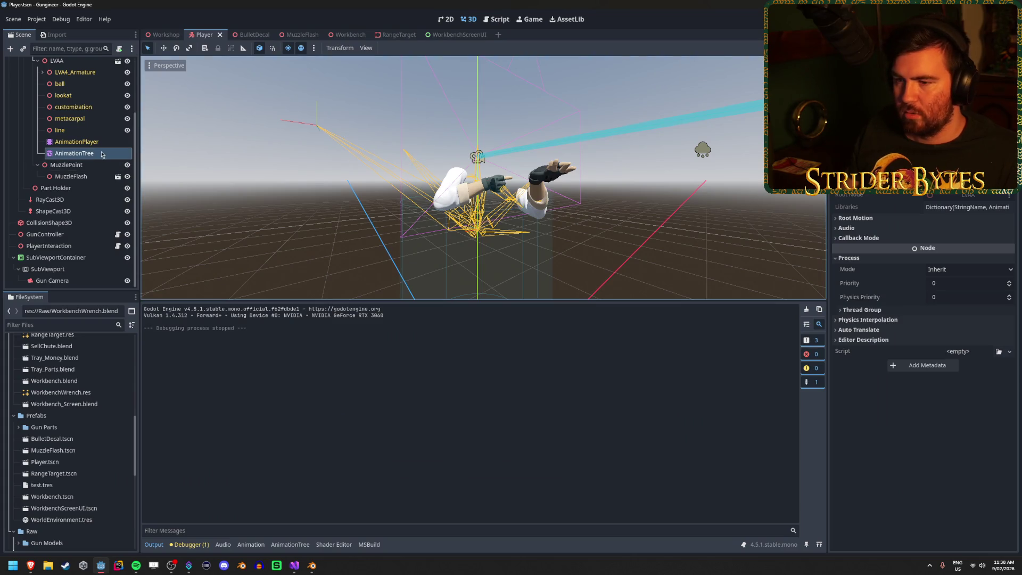
{"action": "left_click", "coordinate": [101, 144]}
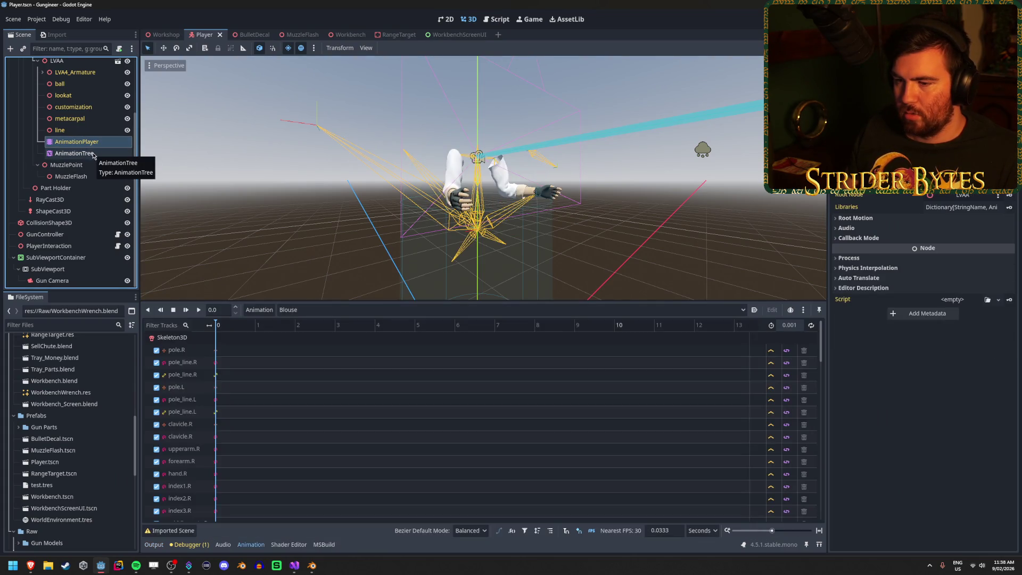
{"action": "left_click", "coordinate": [94, 154]}
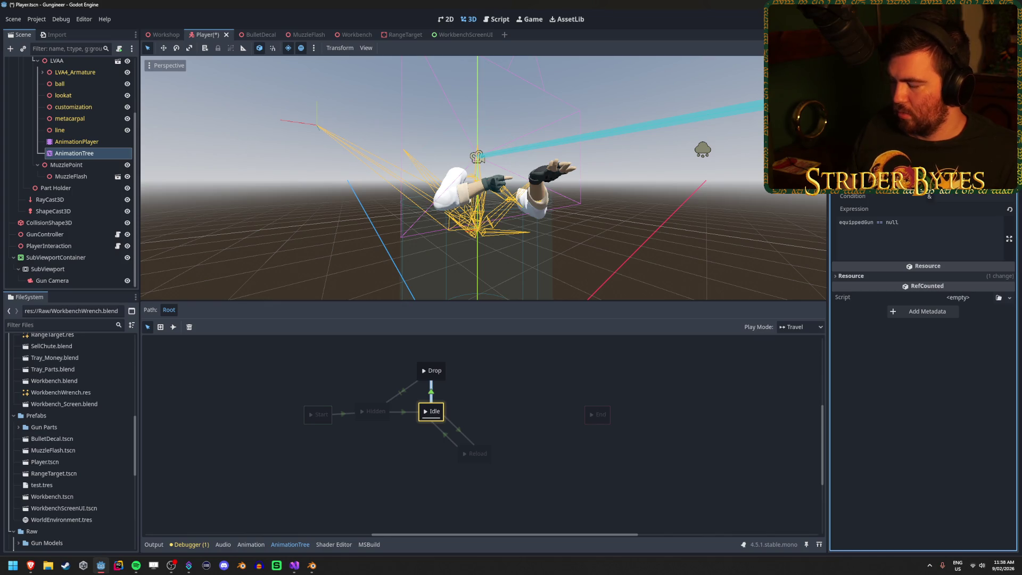
{"action": "key", "text": "ctrl+s"}
{"action": "key", "text": "F5"}
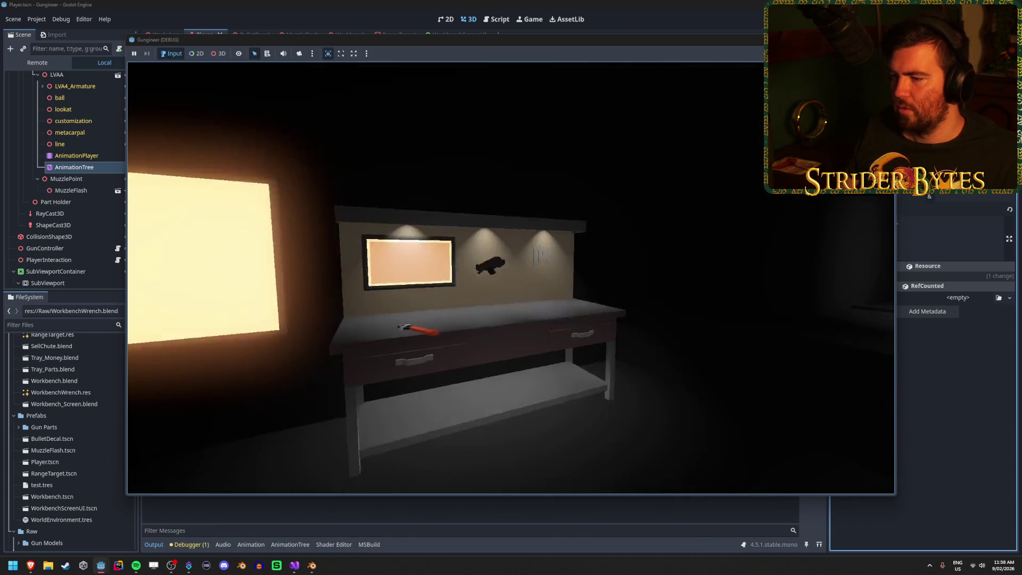
- Walk to the workbench, drop and re-pick the rifle with G and E several times, then stop the game
{"action": "key", "text": "w"}
{"action": "mouse_move", "coordinate": [511, 288]}
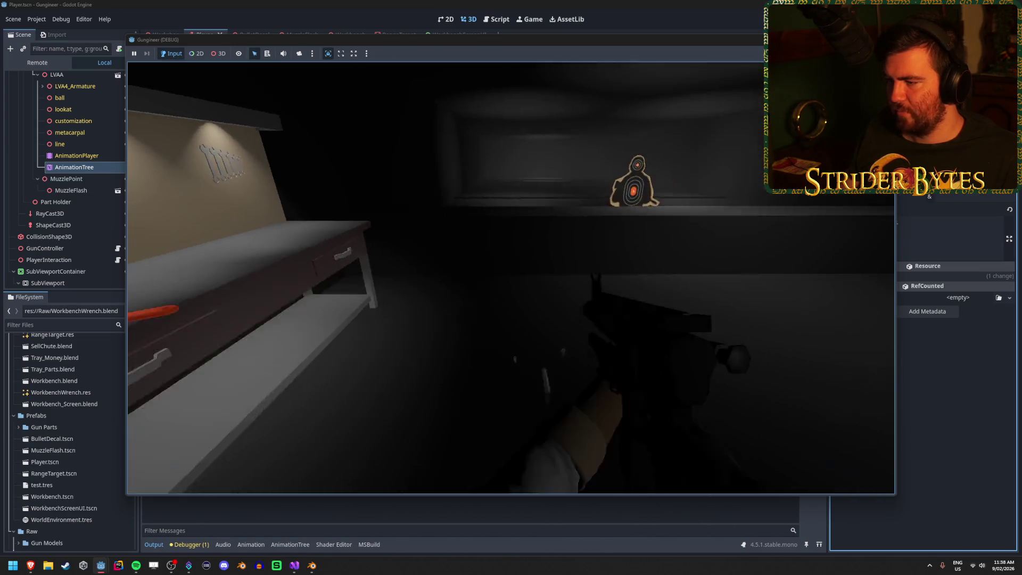
{"action": "key", "text": "g"}
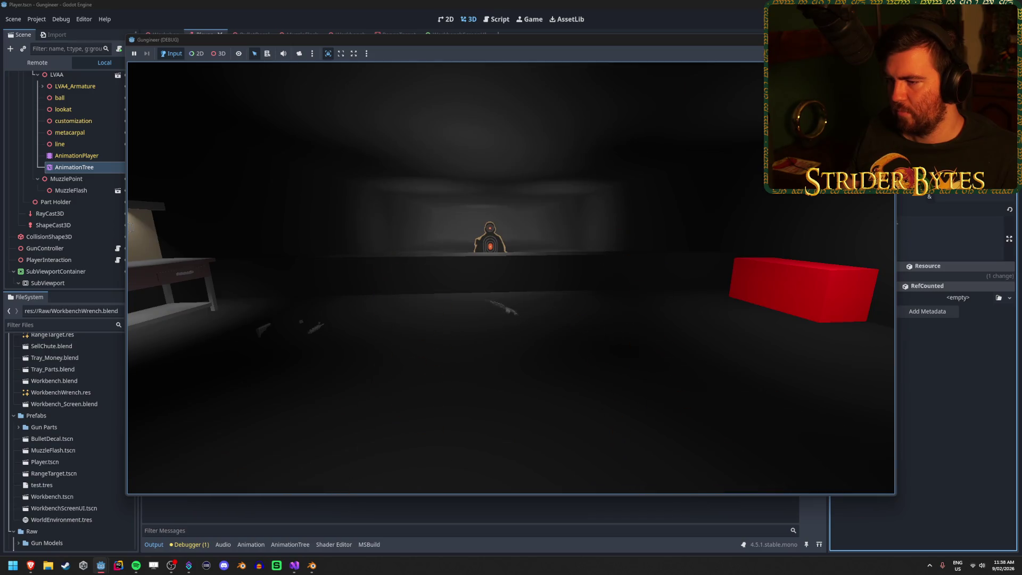
{"action": "key", "text": "e"}
{"action": "key", "text": "g"}
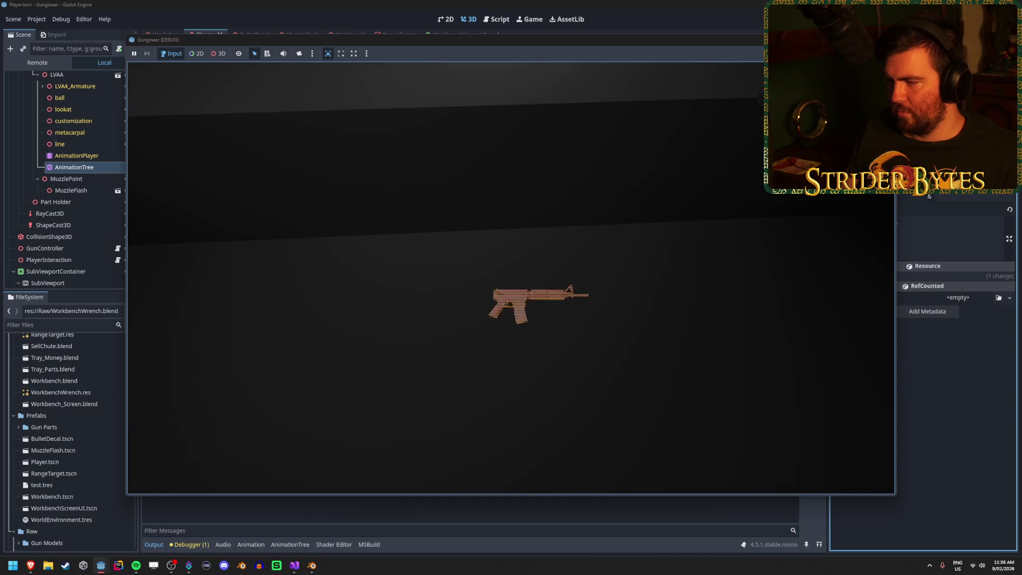
{"action": "key", "text": "e"}
{"action": "key", "text": "g"}
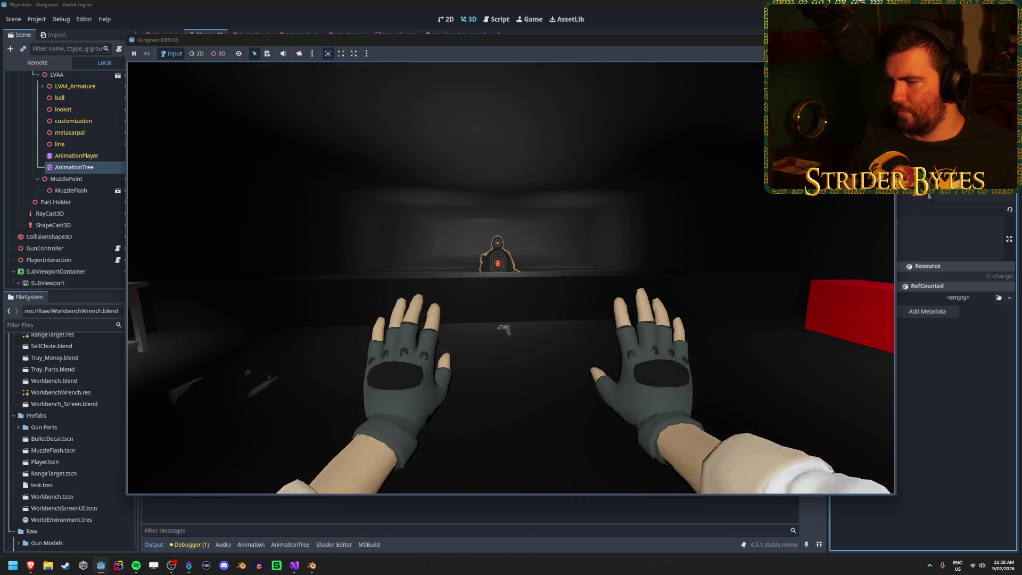
{"action": "key", "text": "F8"}
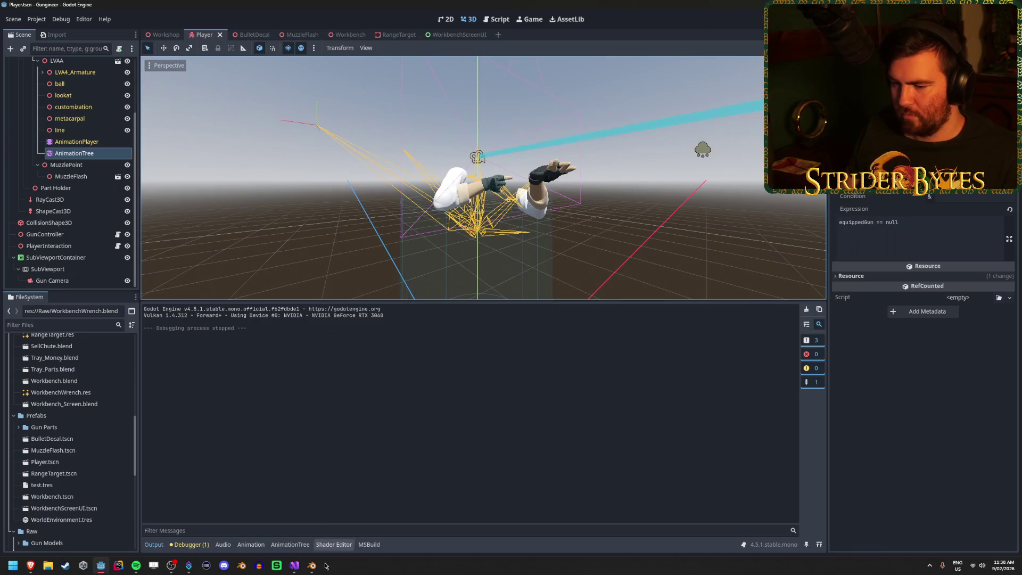
- In Blender, delete the frame-15 hand keyframes, then undo the deletion and clear the selection
{"action": "left_click", "coordinate": [312, 566]}
{"action": "left_click_drag", "start_coordinate": [454, 493], "coordinate": [329, 464]}
{"action": "left_click_drag", "start_coordinate": [454, 493], "coordinate": [329, 463]}
{"action": "key", "text": "x"}
{"action": "key", "text": "Return"}
{"action": "left_click_drag", "start_coordinate": [494, 517], "coordinate": [344, 475]}
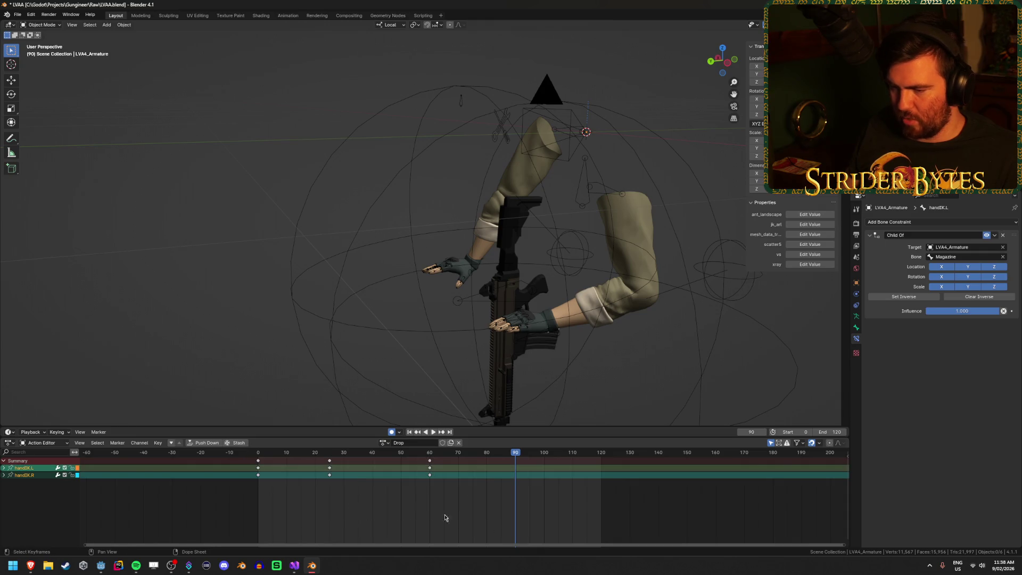
{"action": "key", "text": "ctrl+z"}
{"action": "left_click", "coordinate": [464, 514]}
- Move the frame-25 and frame-60 hand keys to frames 15 and 50, preview, then shift the last keys to about 45
{"action": "left_click_drag", "start_coordinate": [484, 509], "coordinate": [325, 458]}
{"action": "key", "text": "g"}
{"action": "left_click", "coordinate": [352, 501]}
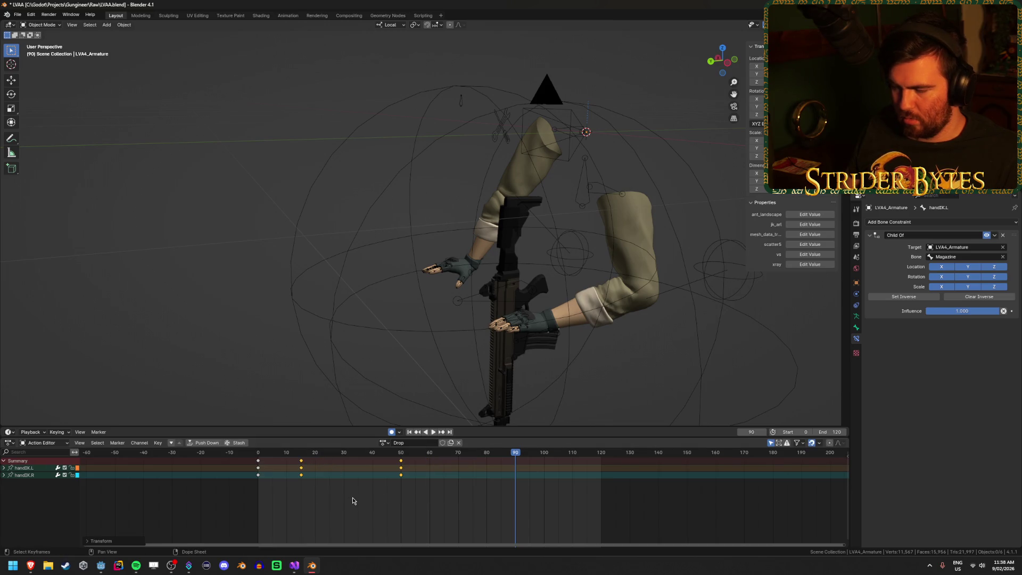
{"action": "key", "text": "shift+Left"}
{"action": "key", "text": "space"}
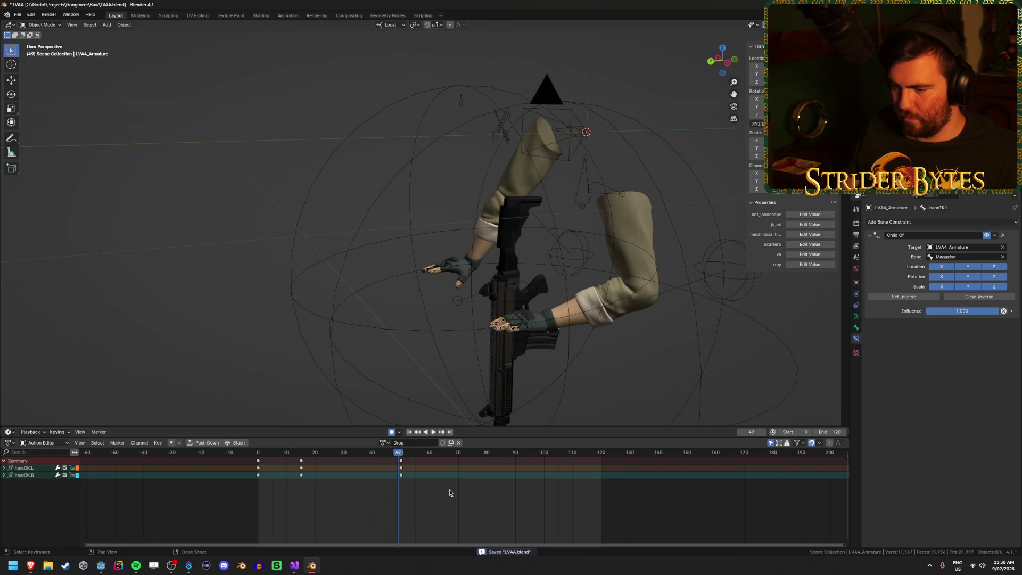
{"action": "left_click_drag", "start_coordinate": [402, 462], "coordinate": [388, 483]}
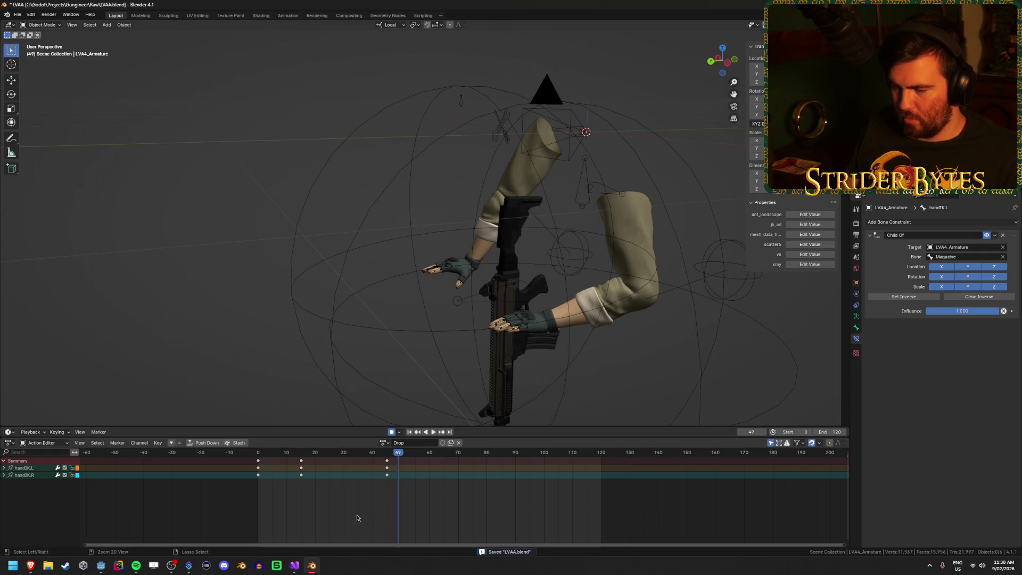
{"action": "left_click", "coordinate": [18, 15]}
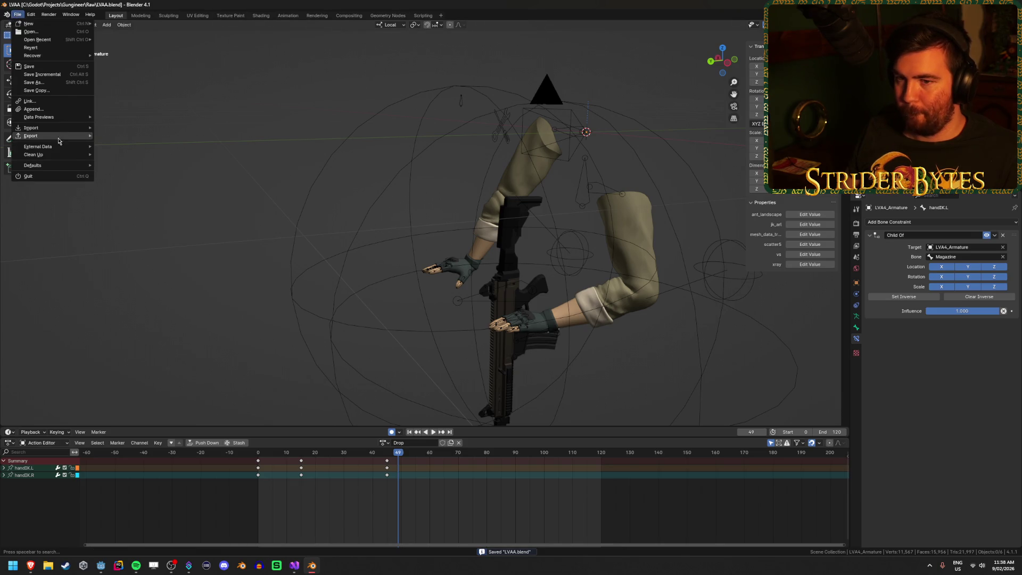
- Start an FBX export of the scene, then cancel it
{"action": "mouse_move", "coordinate": [58, 140]}
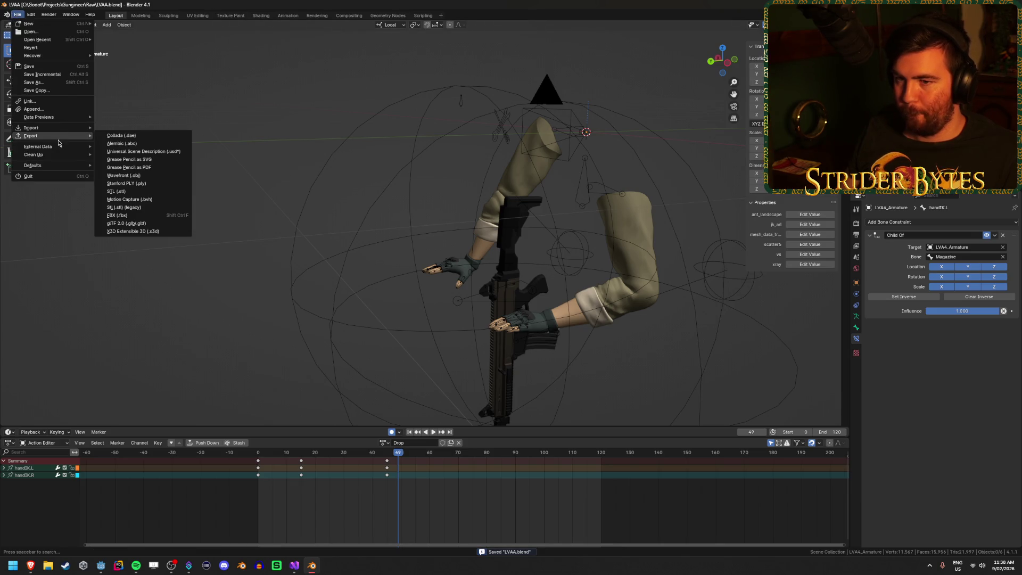
{"action": "left_click", "coordinate": [140, 216]}
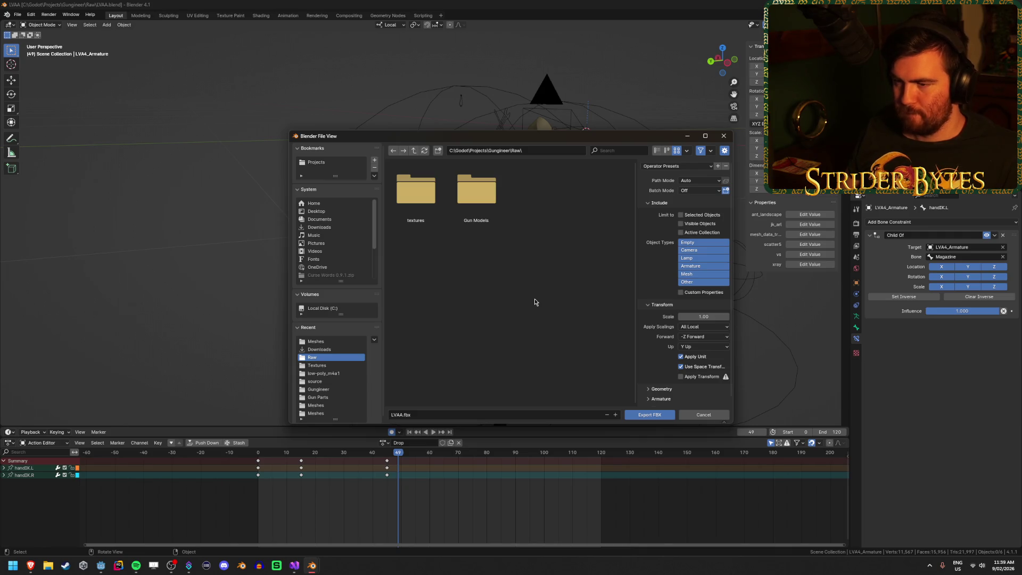
{"action": "left_click", "coordinate": [696, 415]}
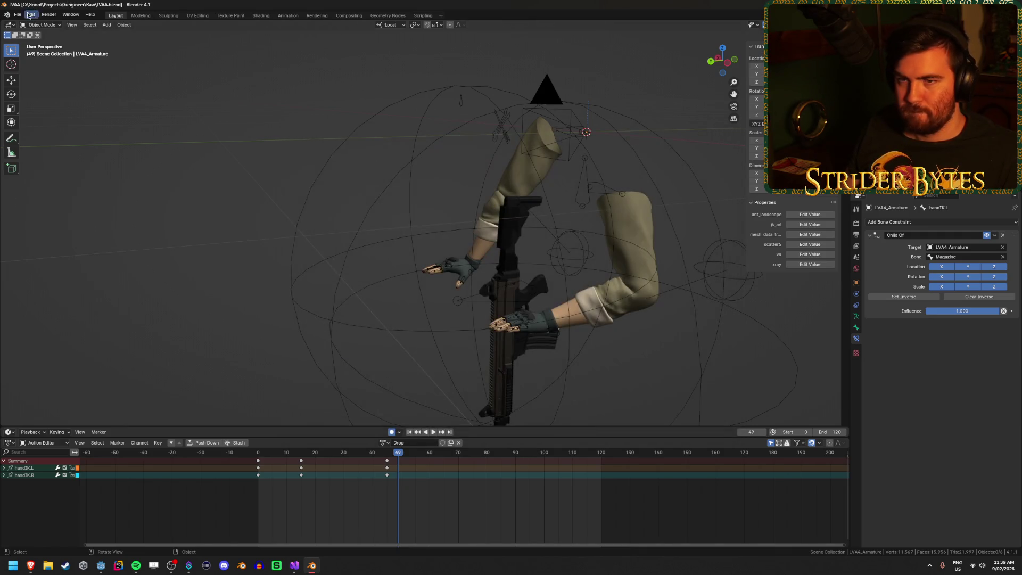
- Export the scene as glTF 2.0 to LVAA.glb and return to Godot for the reimport
{"action": "left_click", "coordinate": [17, 14]}
{"action": "mouse_move", "coordinate": [51, 136]}
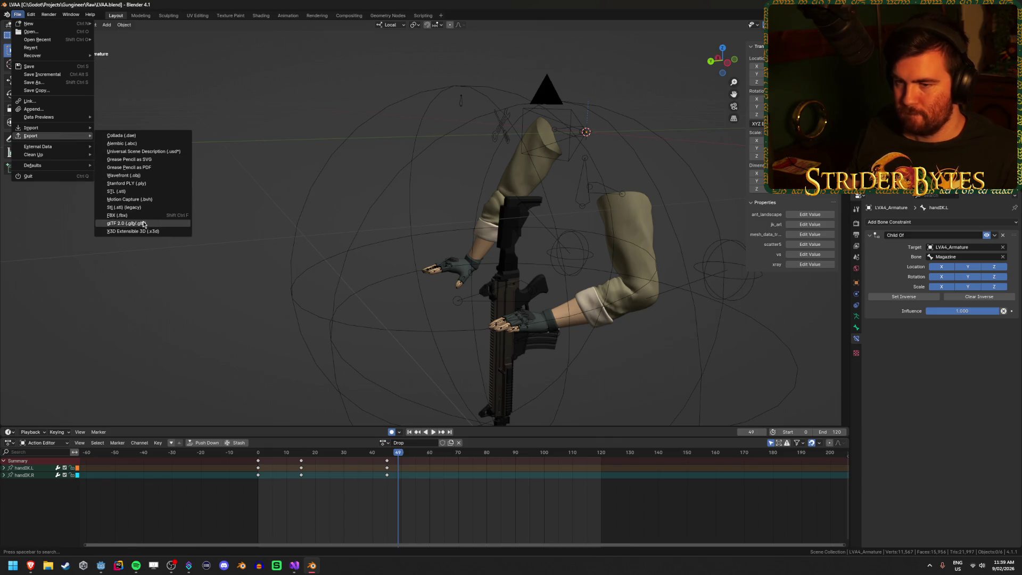
{"action": "left_click", "coordinate": [143, 225]}
{"action": "left_click", "coordinate": [650, 415]}
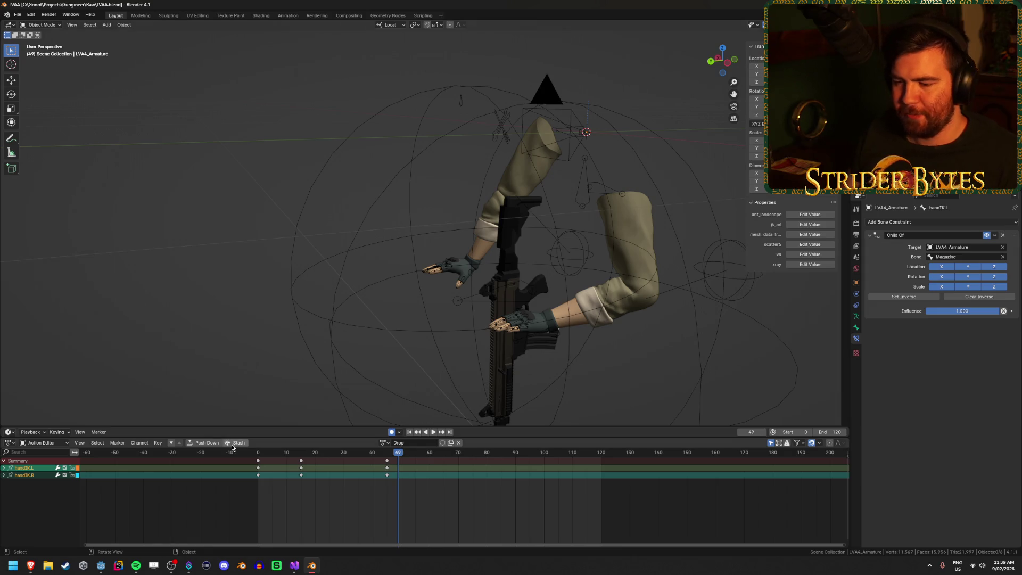
{"action": "left_click", "coordinate": [100, 566]}
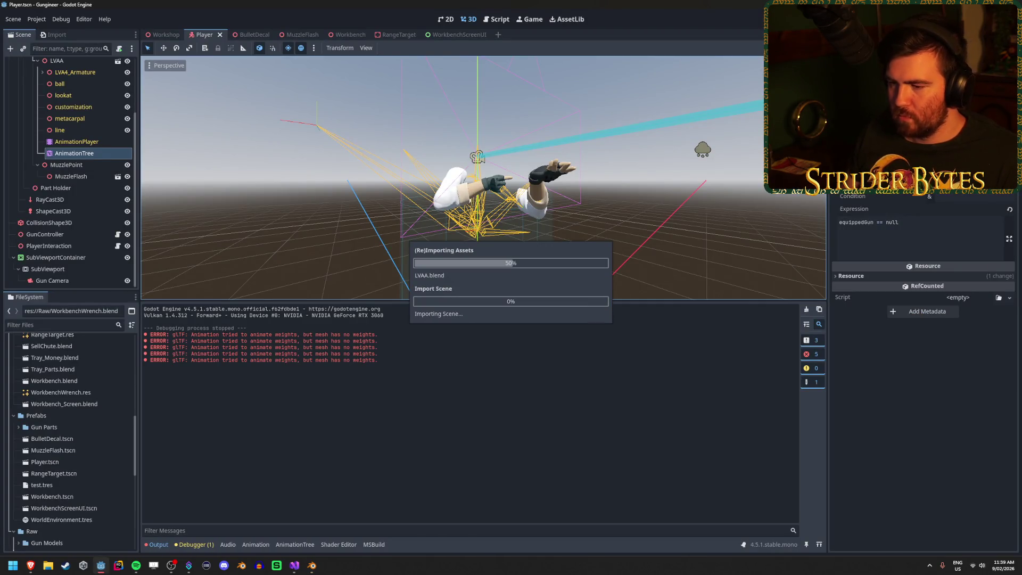
- Inspect the Idle-to-Drop transition condition in the AnimationTree, then relaunch the game with F5
{"action": "left_click", "coordinate": [85, 154]}
{"action": "left_click", "coordinate": [85, 158]}
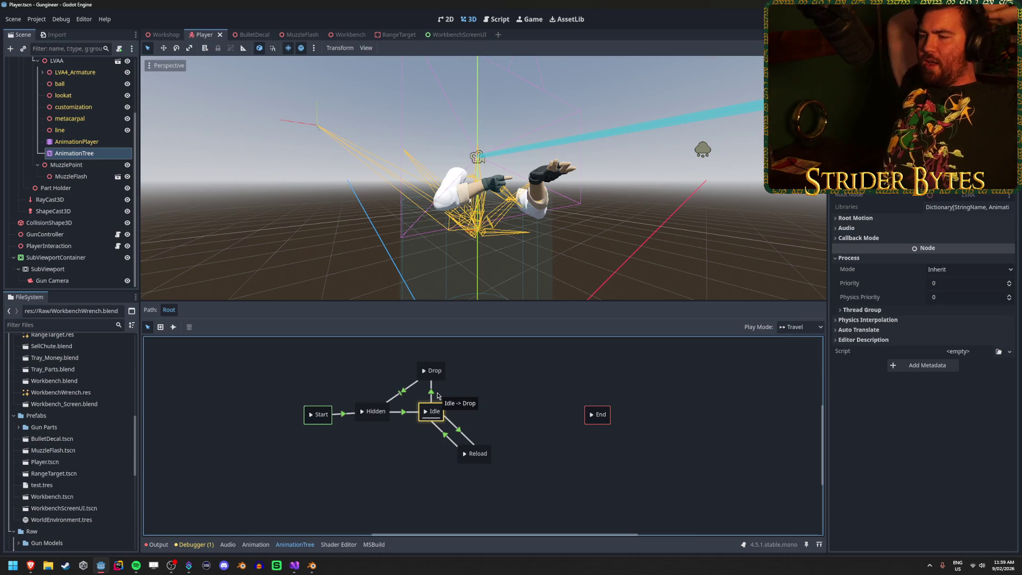
{"action": "left_click", "coordinate": [437, 395]}
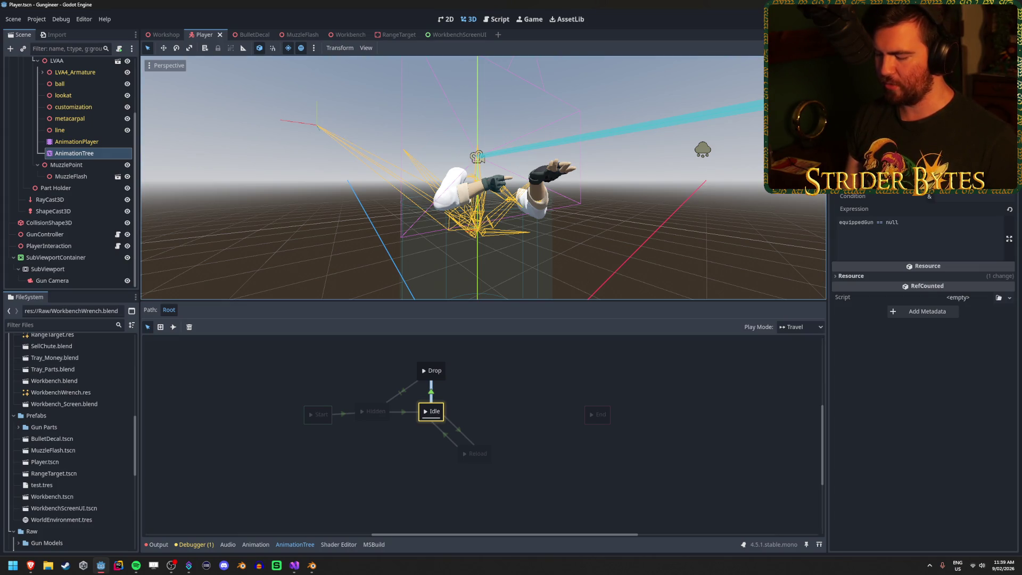
{"action": "key", "text": "F5"}
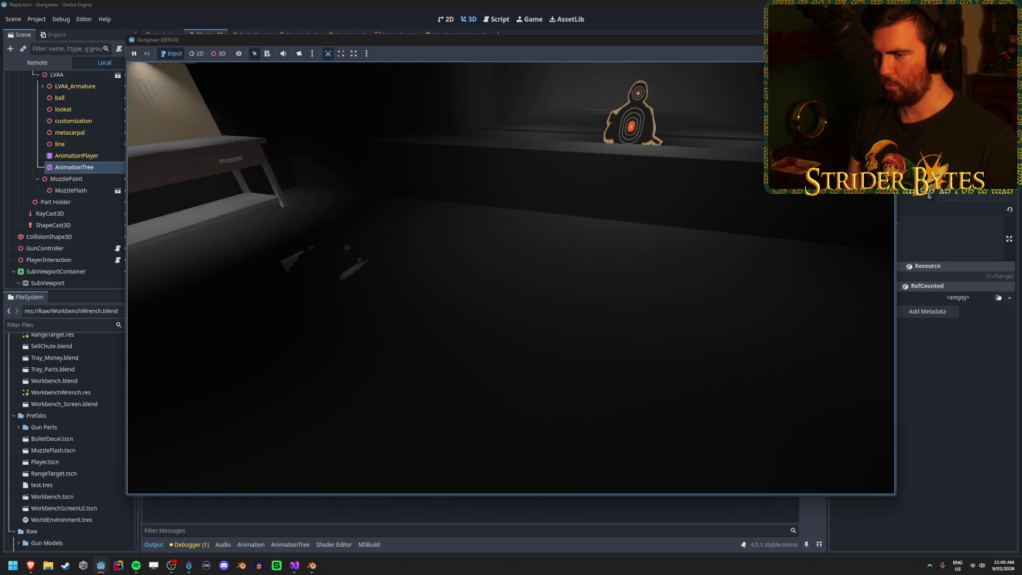
- Restart the game and repeatedly pick up the rifle with E and drop it with Q
{"action": "key", "text": "F5"}
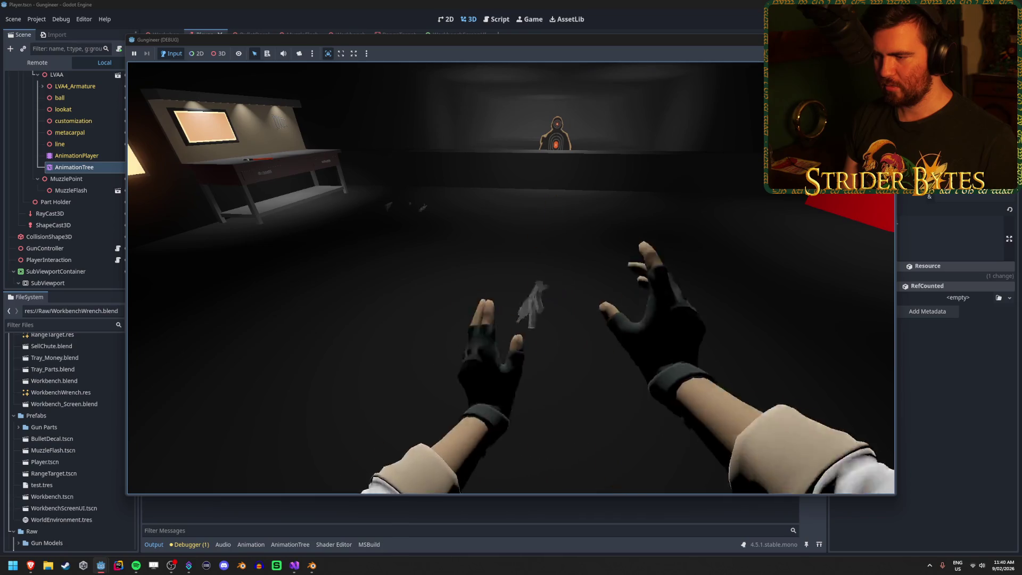
{"action": "key", "text": "e"}
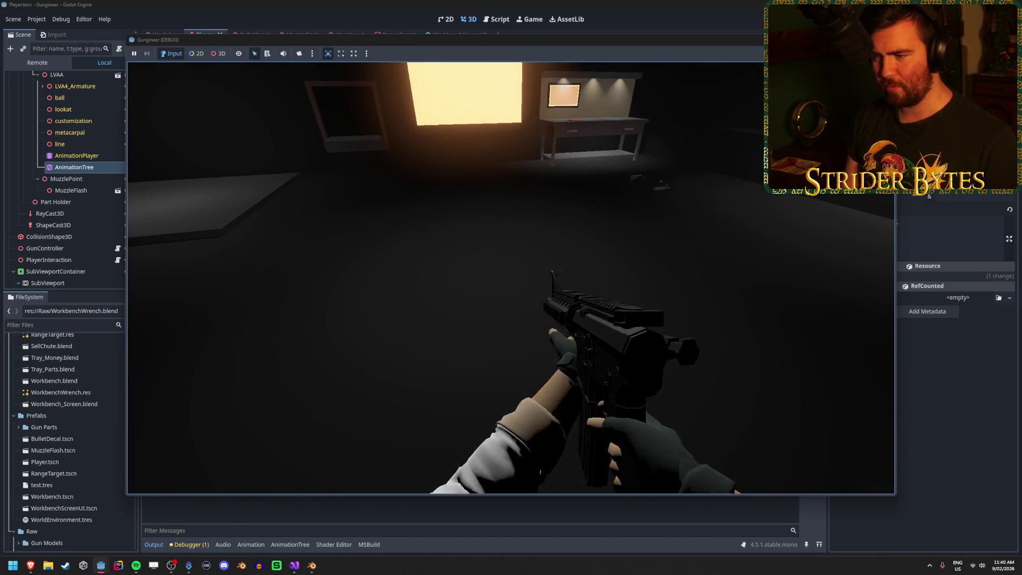
{"action": "key", "text": "q"}
{"action": "key", "text": "e"}
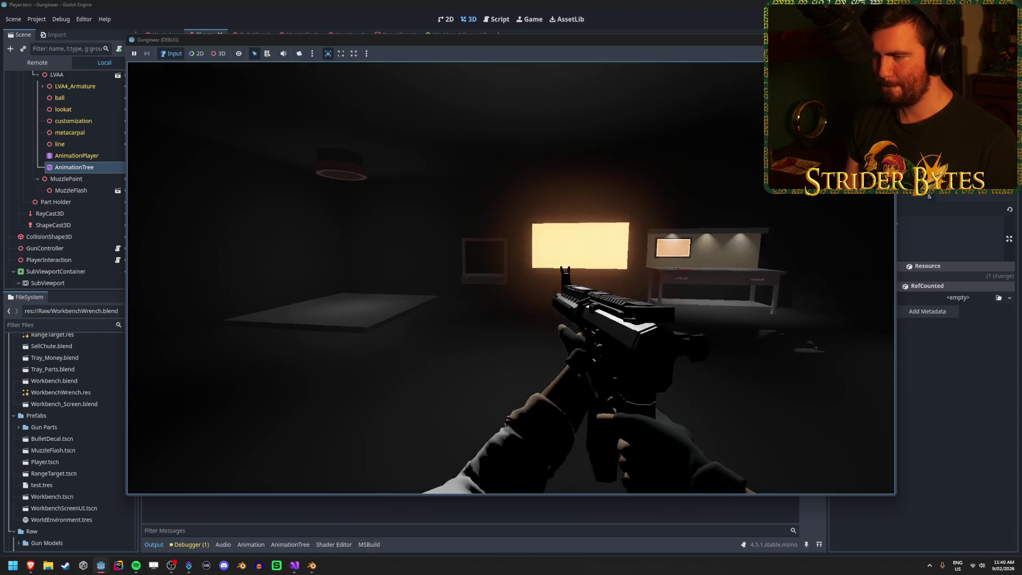
{"action": "key", "text": "q"}
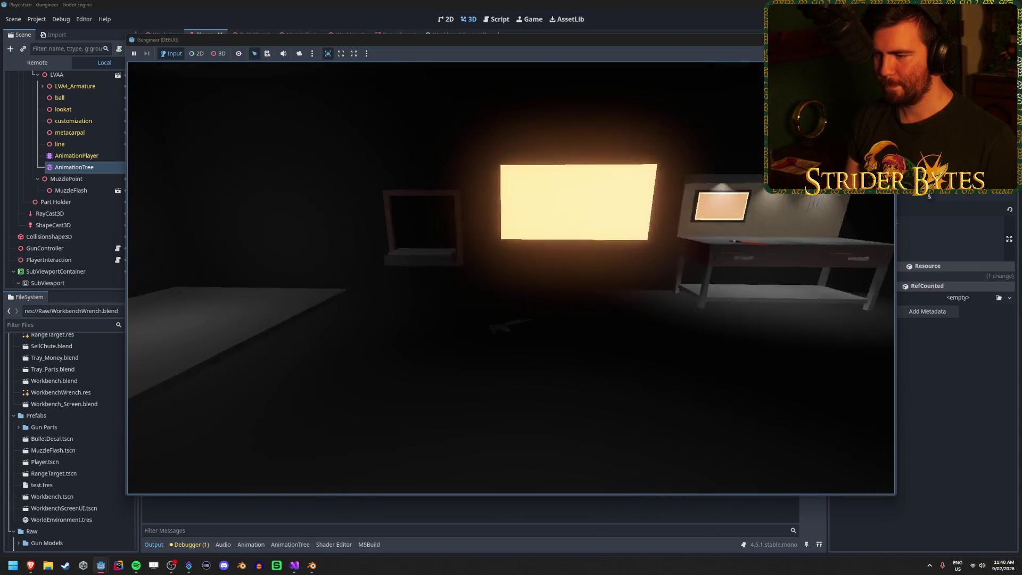
{"action": "key", "text": "e"}
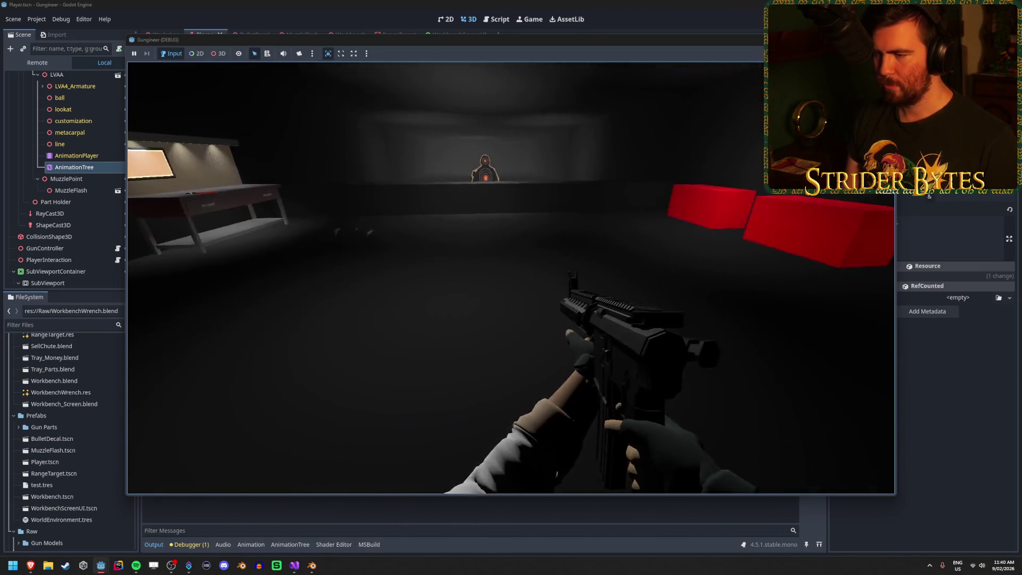
{"action": "key", "text": "q"}
{"action": "key", "text": "e"}
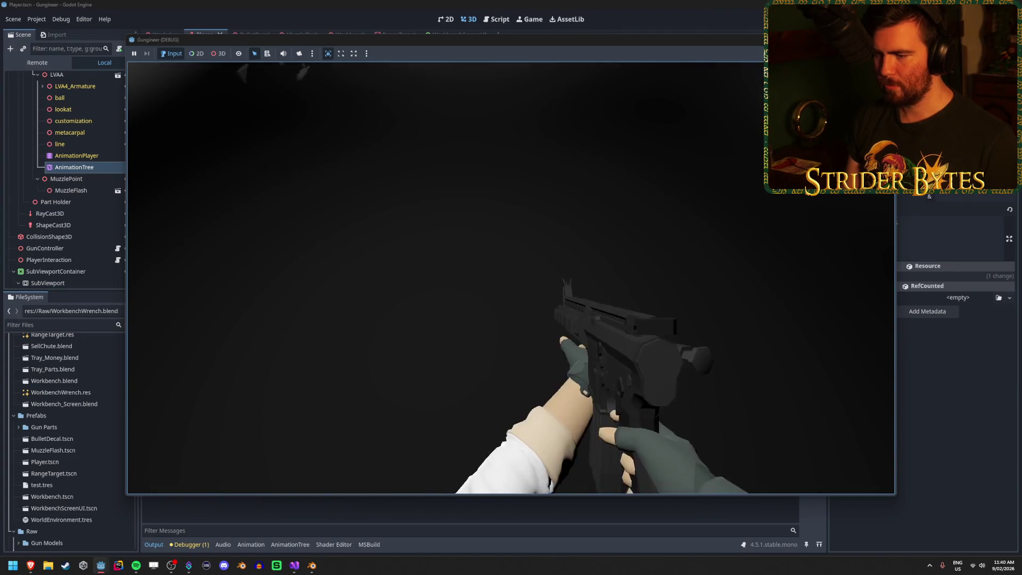
{"action": "key", "text": "q"}
{"action": "key", "text": "e"}
{"action": "key", "text": "q"}
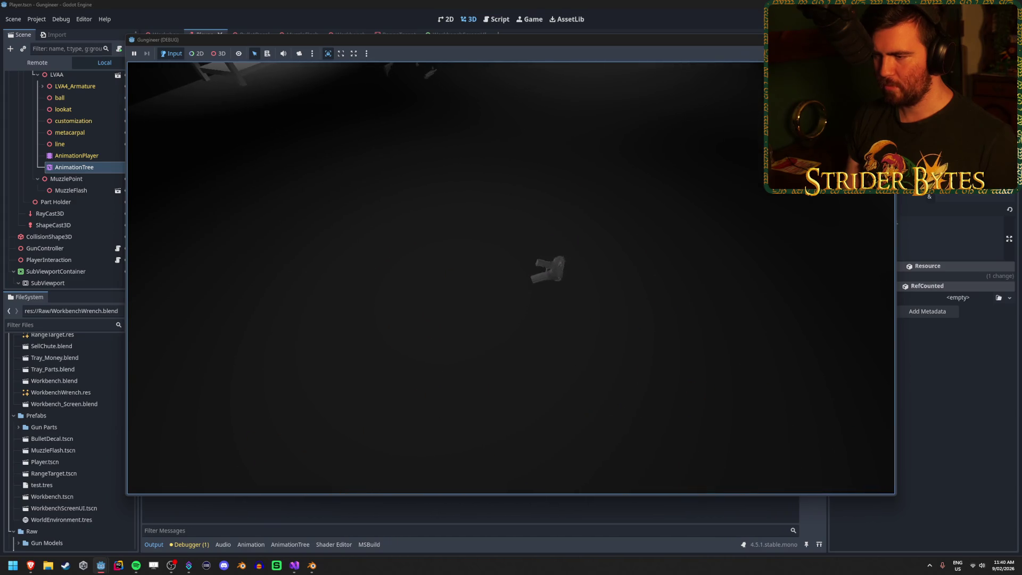
{"action": "key", "text": "e"}
{"action": "key", "text": "q"}
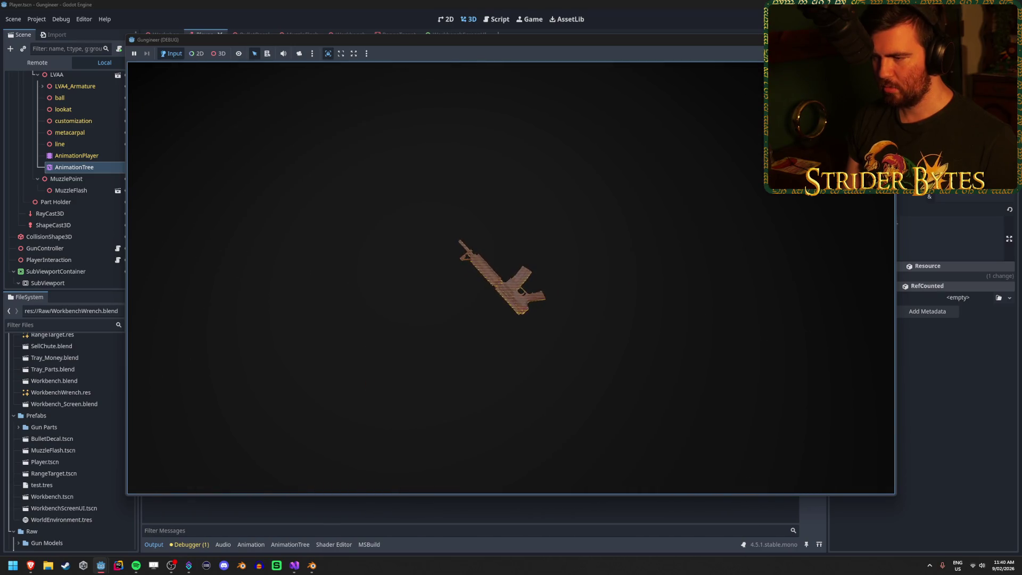
{"action": "key", "text": "e"}
{"action": "key", "text": "q"}
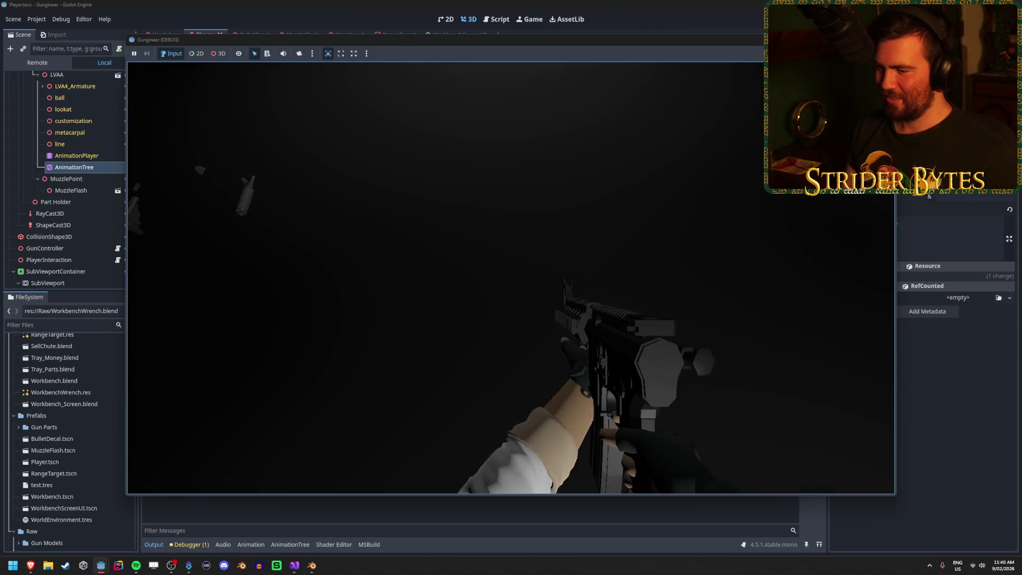
- Keep testing Q drops and E pick-ups of the rifle, then stop the game
{"action": "key", "text": "q"}
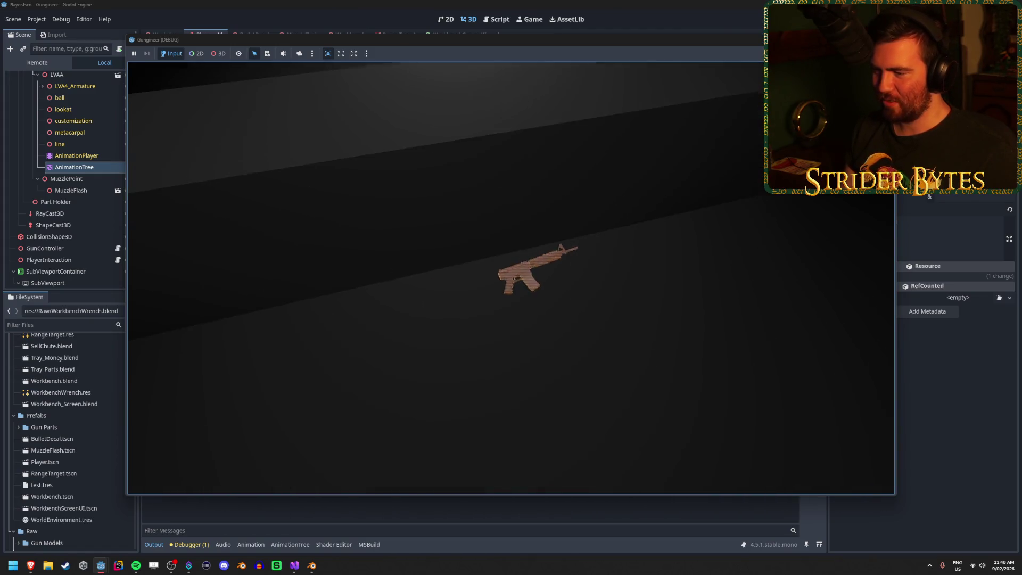
{"action": "key", "text": "e"}
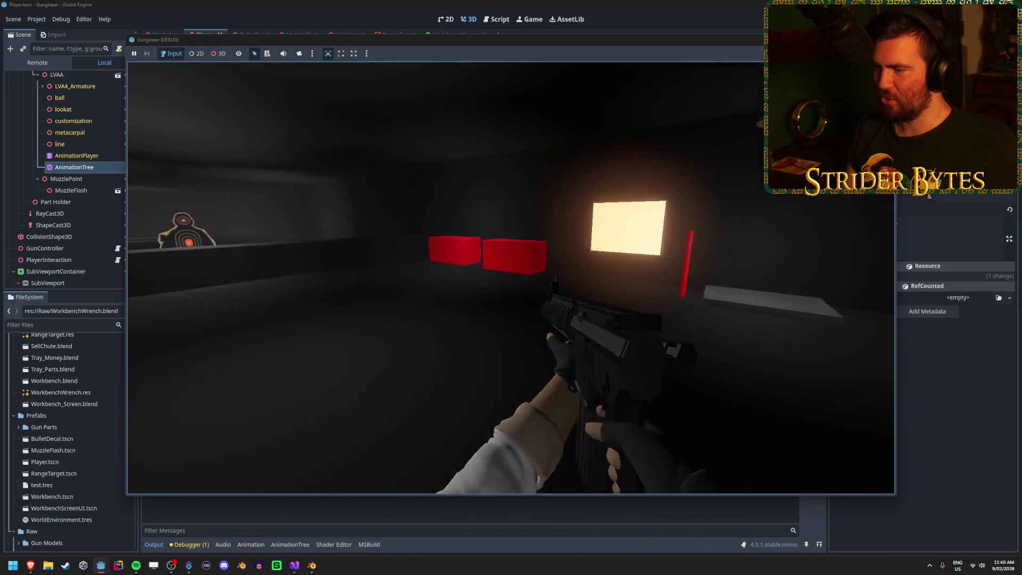
{"action": "key", "text": "q"}
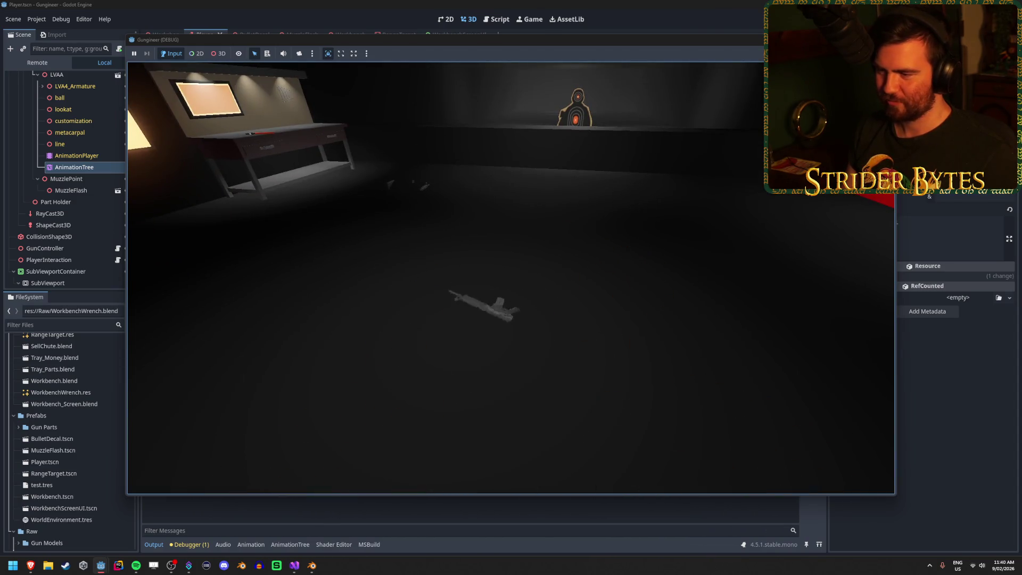
{"action": "key", "text": "e"}
{"action": "key", "text": "q"}
{"action": "key", "text": "e"}
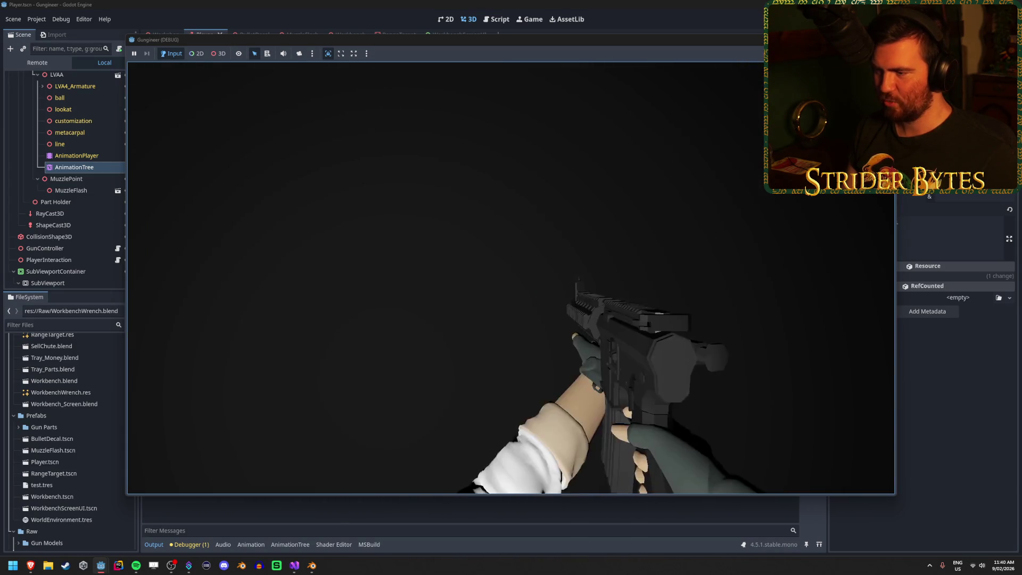
{"action": "key", "text": "q"}
{"action": "key", "text": "e"}
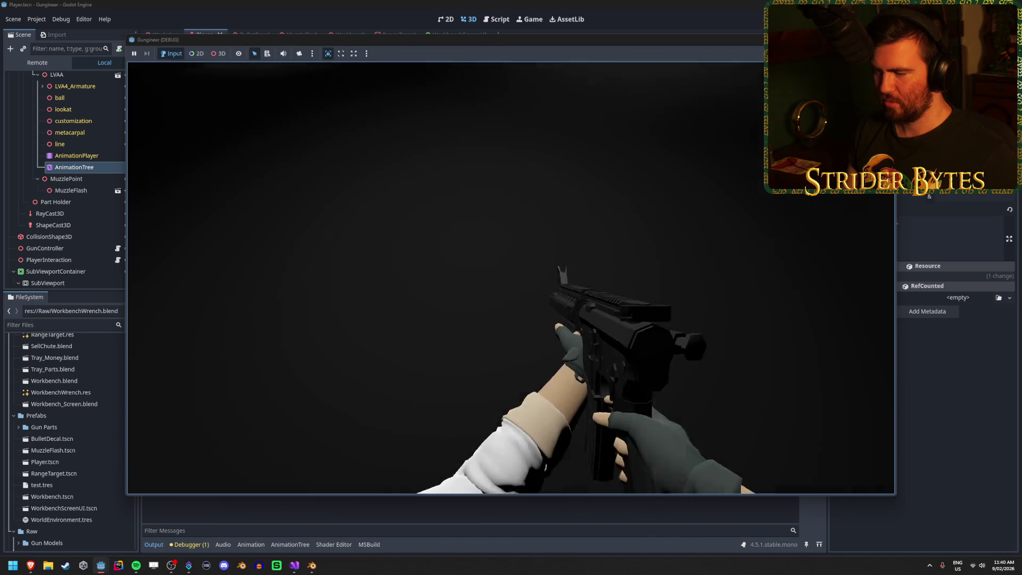
{"action": "key", "text": "q"}
{"action": "key", "text": "e"}
{"action": "key", "text": "q"}
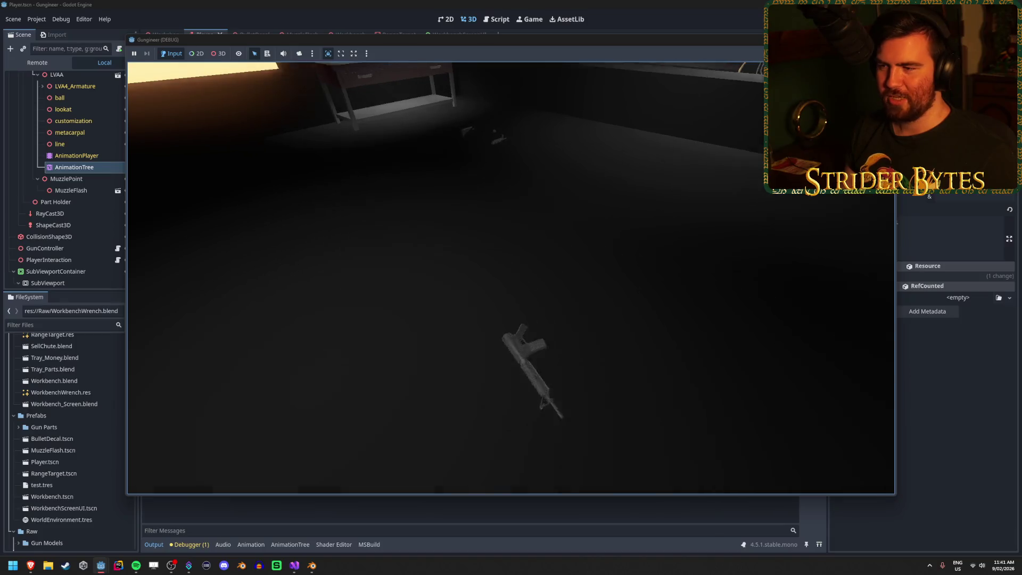
{"action": "key", "text": "e"}
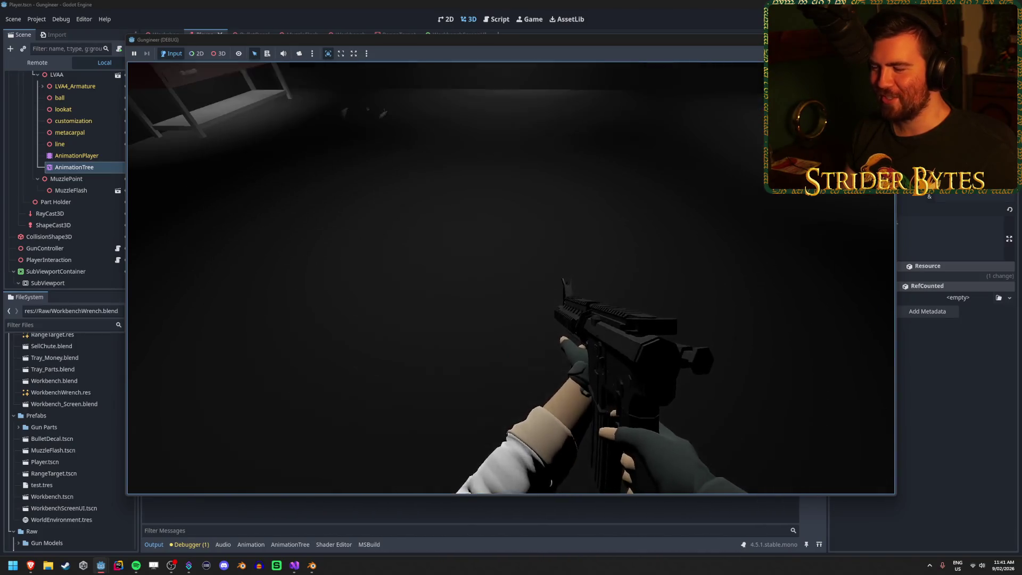
{"action": "key", "text": "q"}
{"action": "key", "text": "e"}
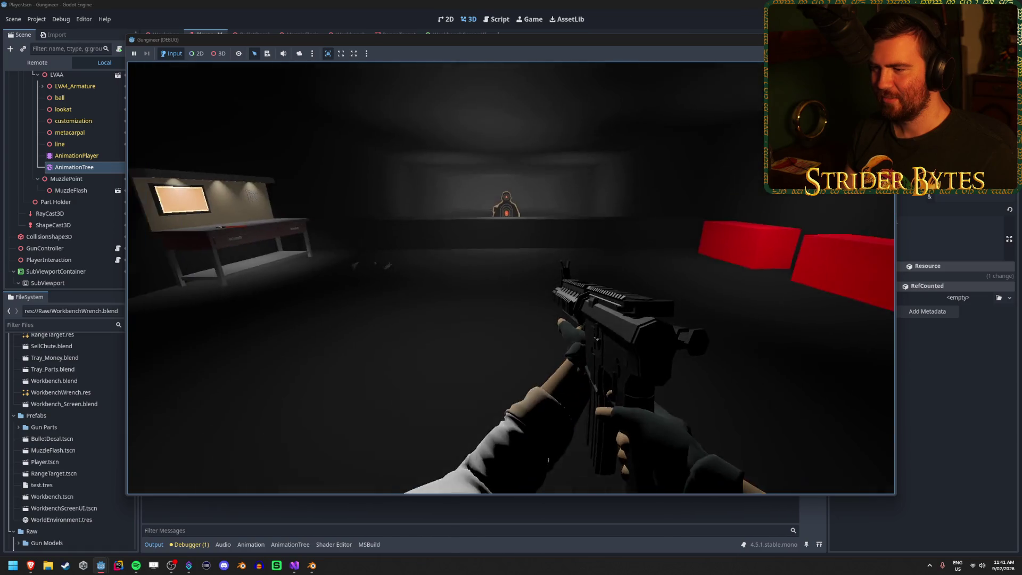
{"action": "key", "text": "q"}
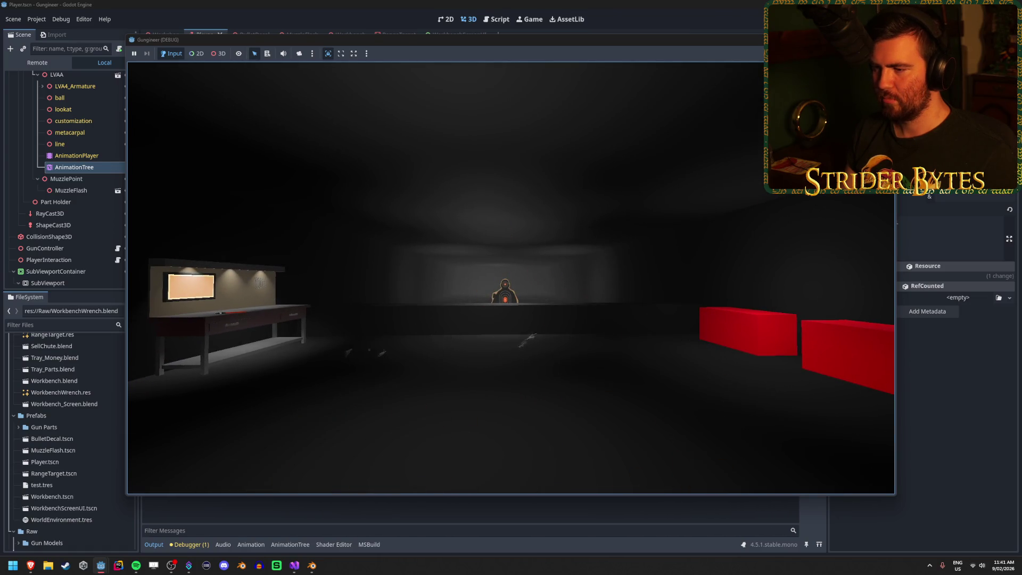
{"action": "key", "text": "e"}
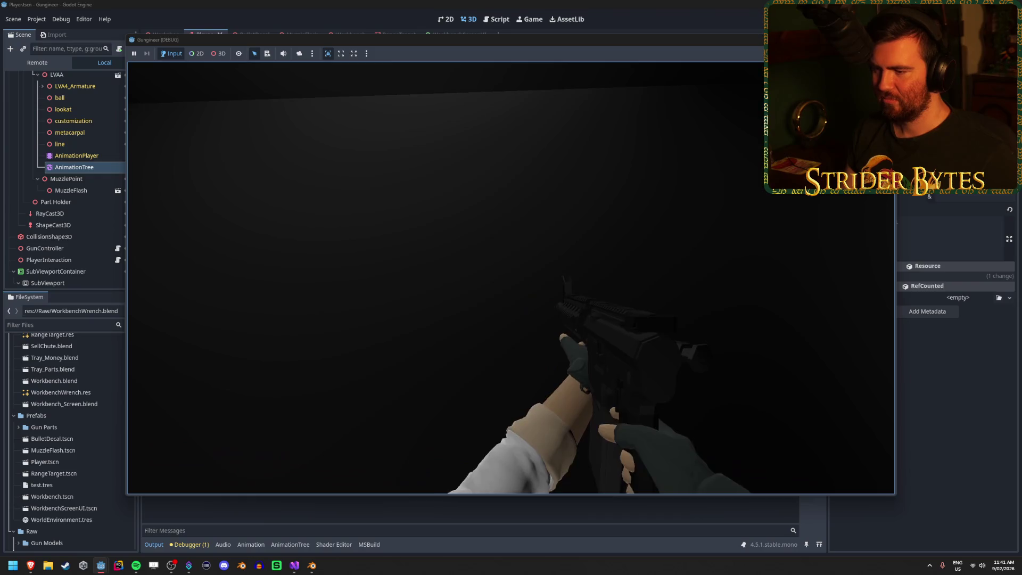
{"action": "key", "text": "q"}
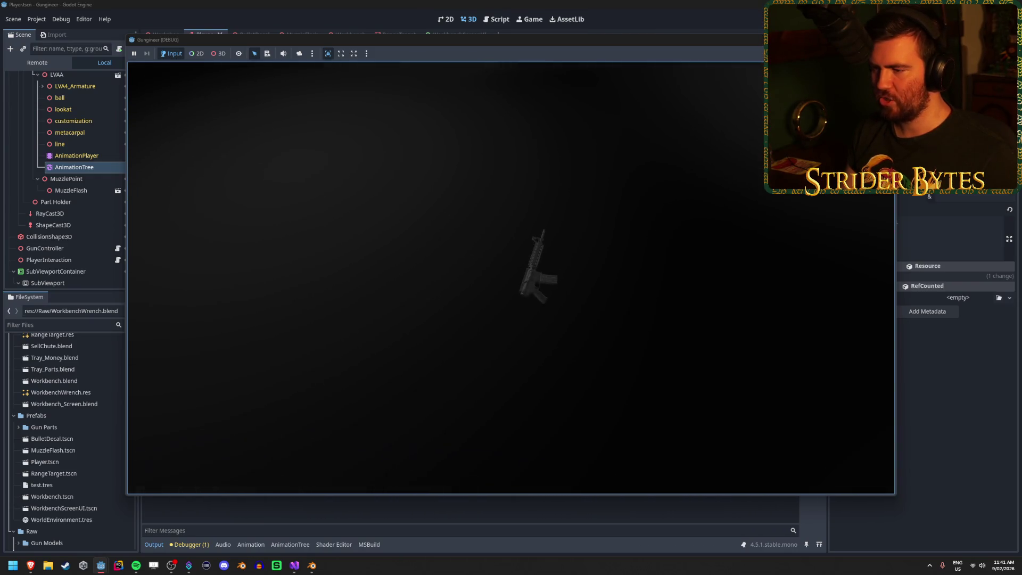
{"action": "key", "text": "e"}
{"action": "key", "text": "q"}
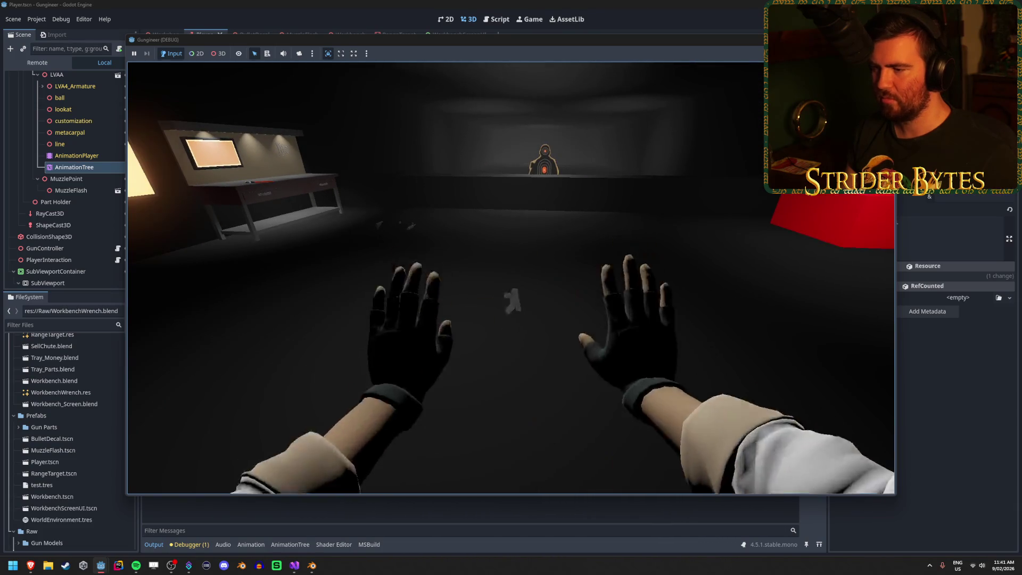
{"action": "key", "text": "F8"}
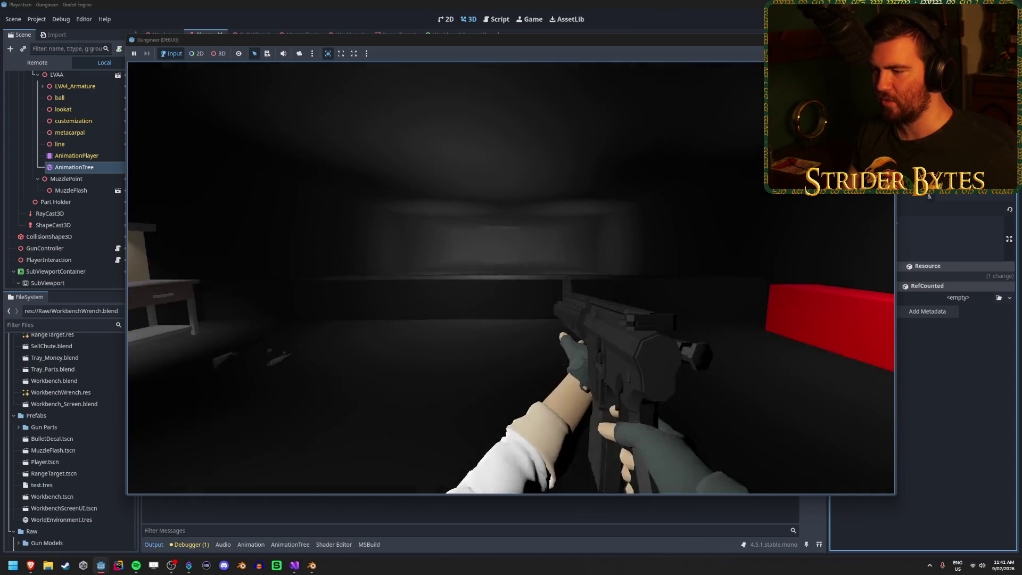
- Drop and re-pick the rifle with G and E, move around the workbench, then drop it and stop
{"action": "key", "text": "g"}
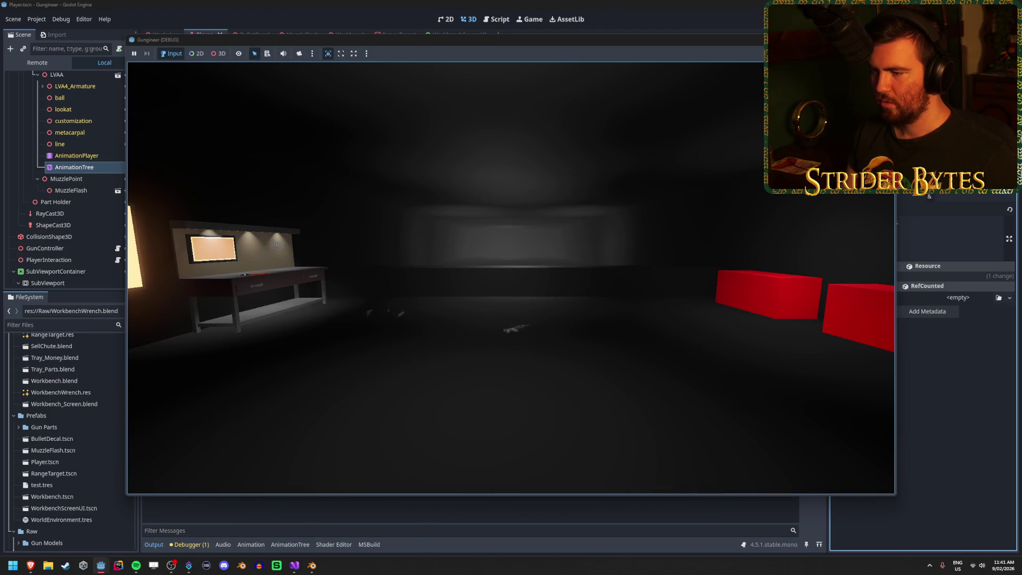
{"action": "key", "text": "e"}
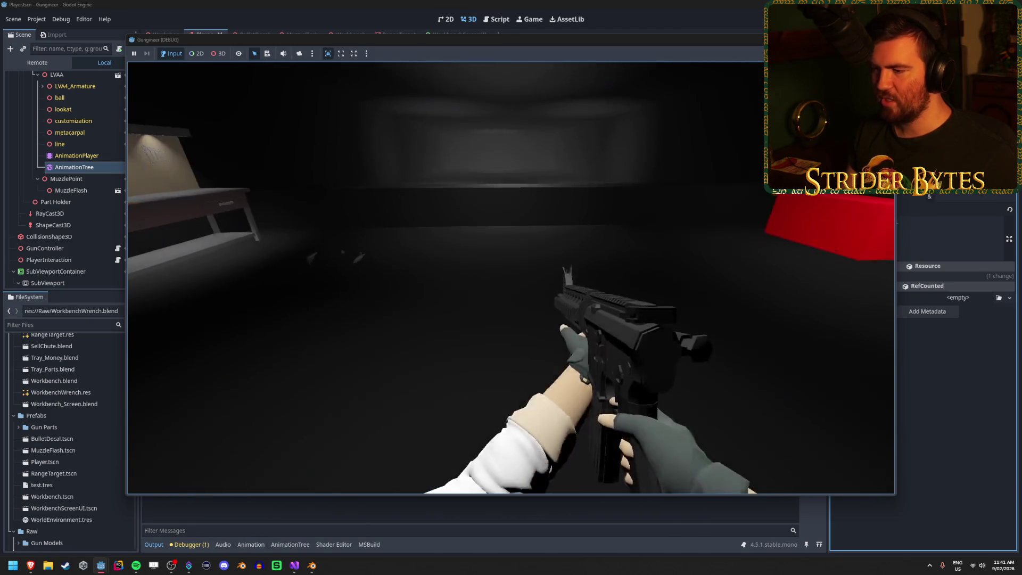
{"action": "key", "text": "g"}
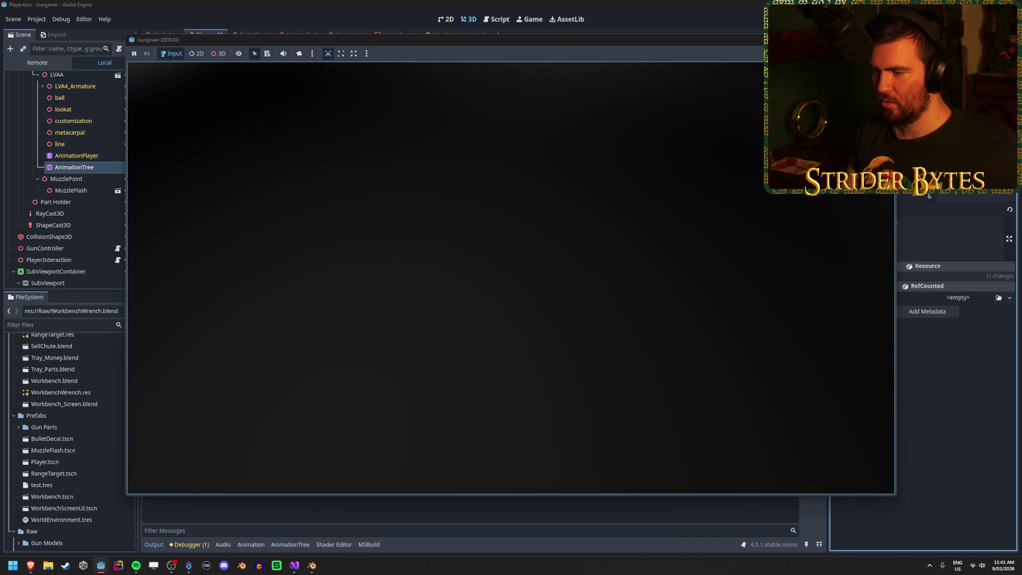
{"action": "key", "text": "e"}
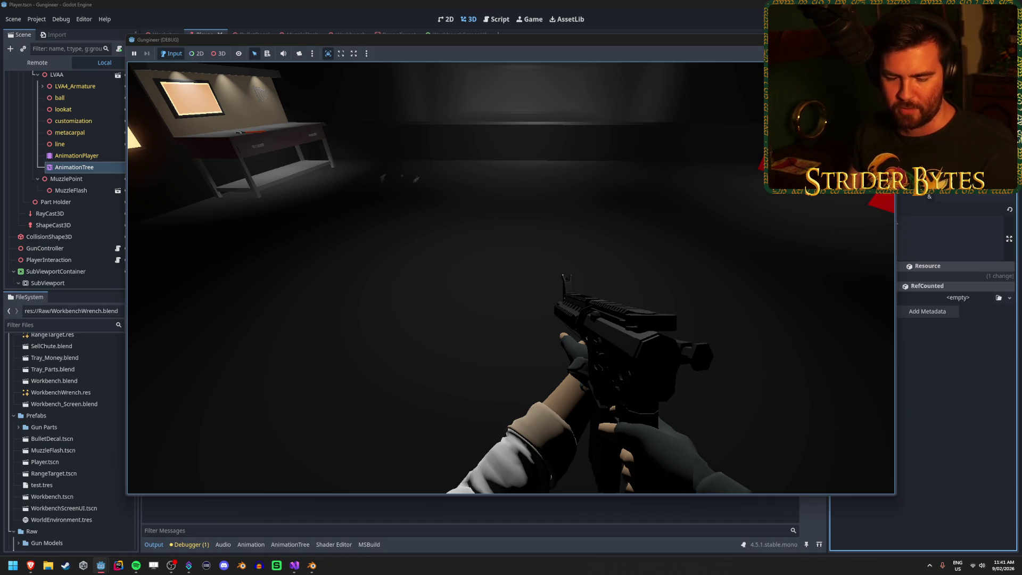
{"action": "key", "text": "s"}
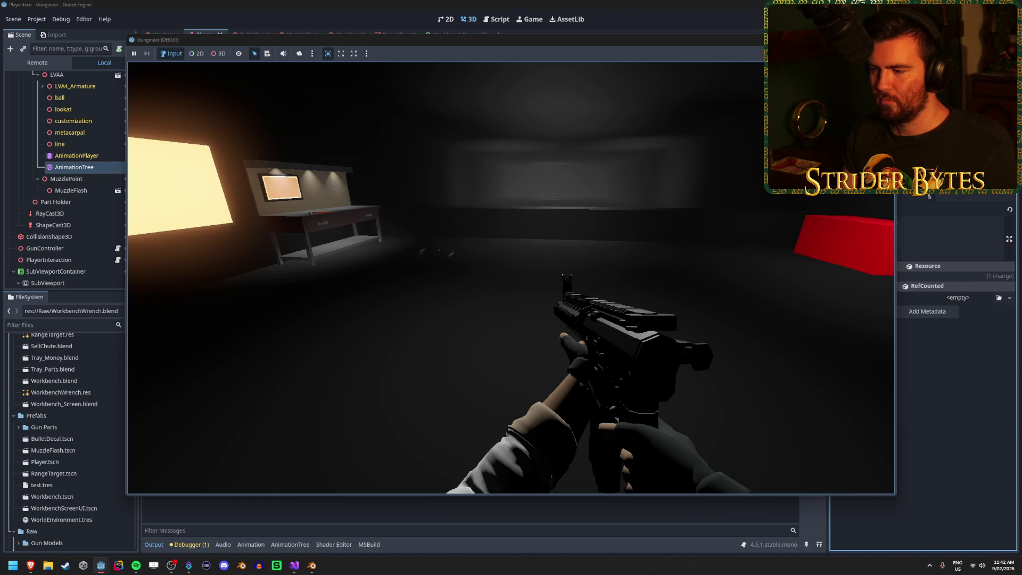
{"action": "key", "text": "s"}
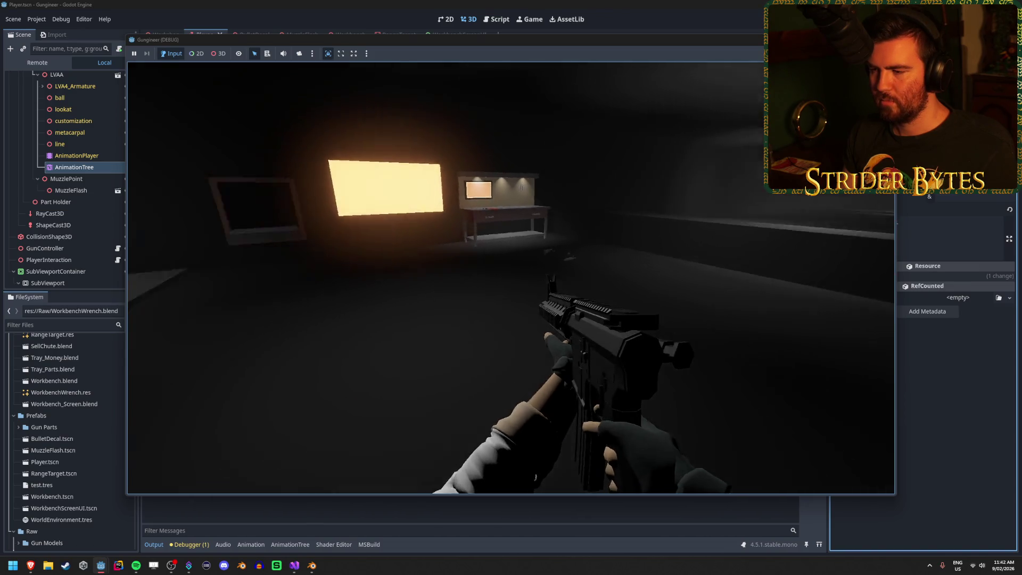
{"action": "key", "text": "w"}
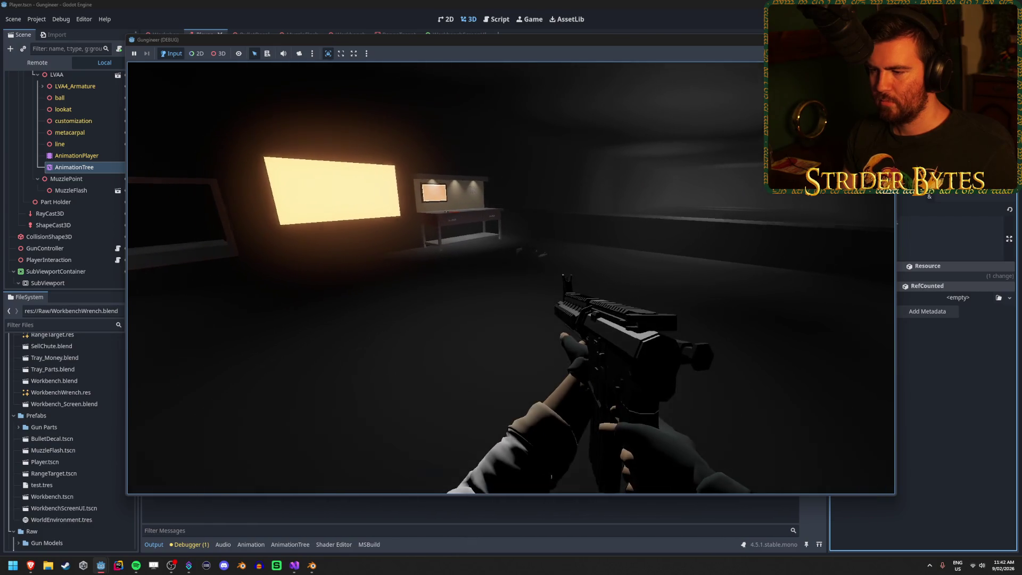
{"action": "key", "text": "q"}
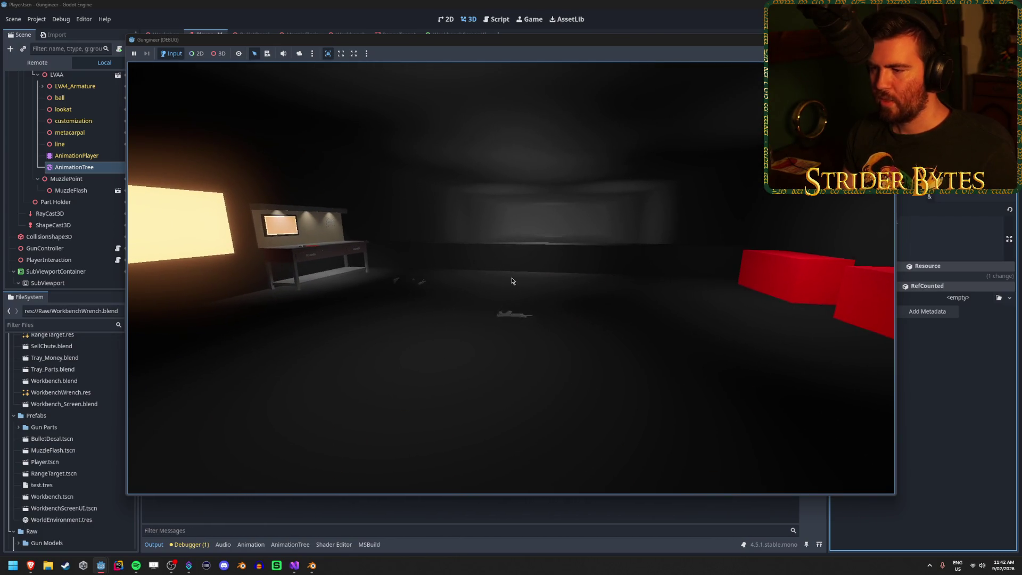
{"action": "key", "text": "F8"}
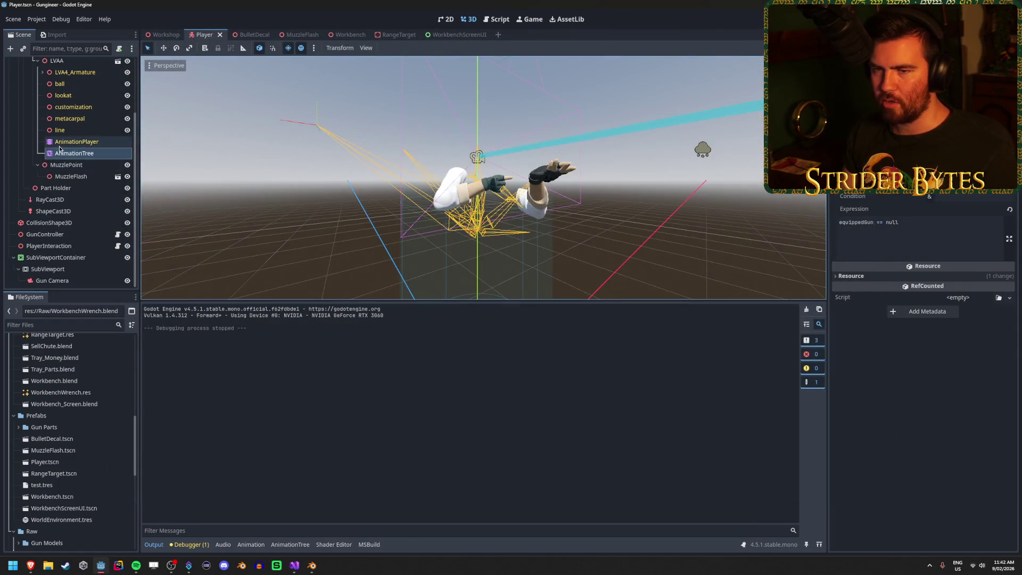
- Open the AnimationTree state machine, preview the Hidden state, and save the Player scene
{"action": "left_click", "coordinate": [59, 143]}
{"action": "left_click", "coordinate": [64, 153]}
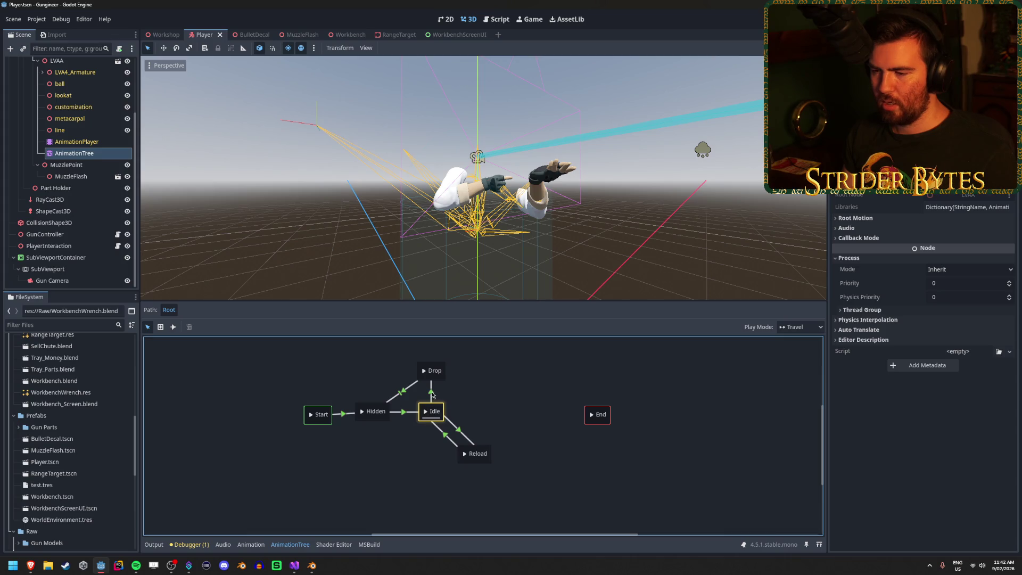
{"action": "left_click", "coordinate": [387, 410]}
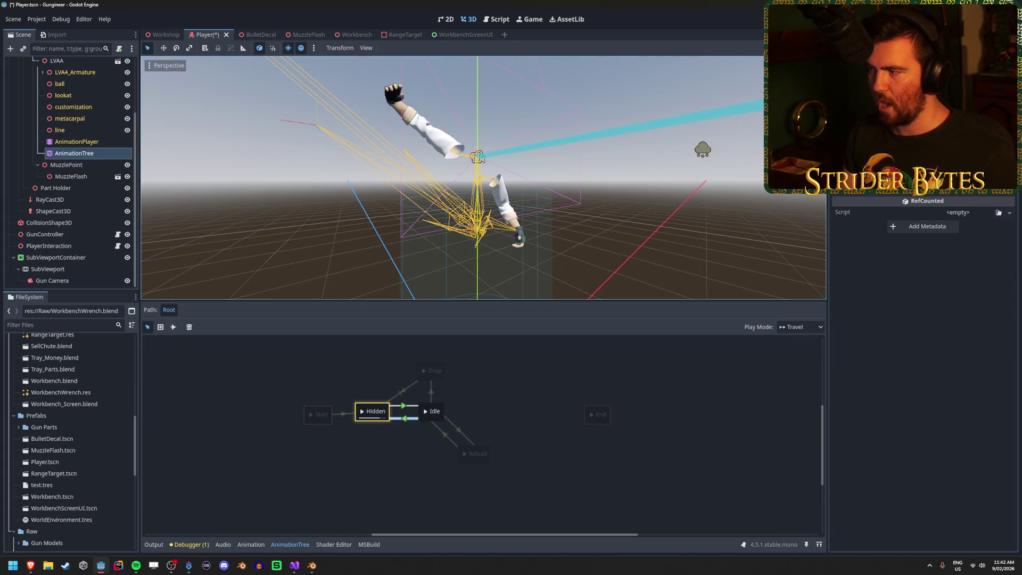
{"action": "scroll", "coordinate": [894, 225], "scroll_direction": "up", "scroll_amount": 2}
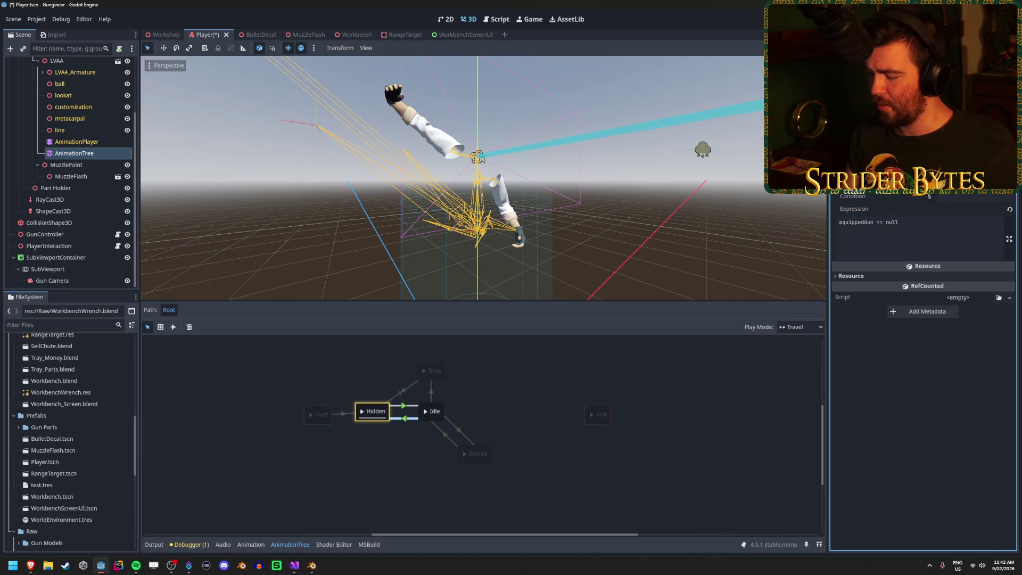
{"action": "key", "text": "ctrl+s"}
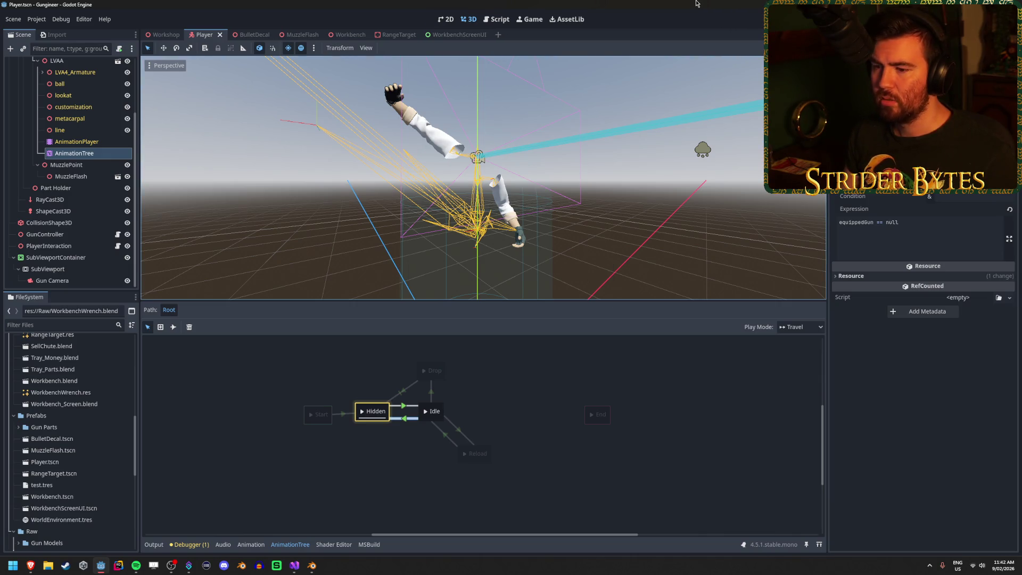
{"action": "left_click", "coordinate": [558, 447]}
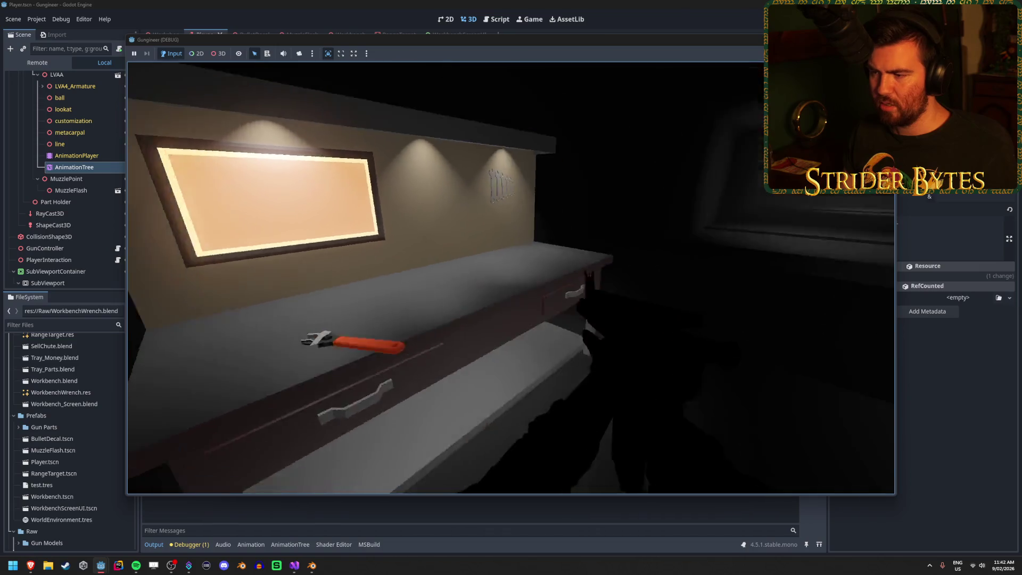
- Drop and pick up the rifle repeatedly with G and E
{"action": "key", "text": "g"}
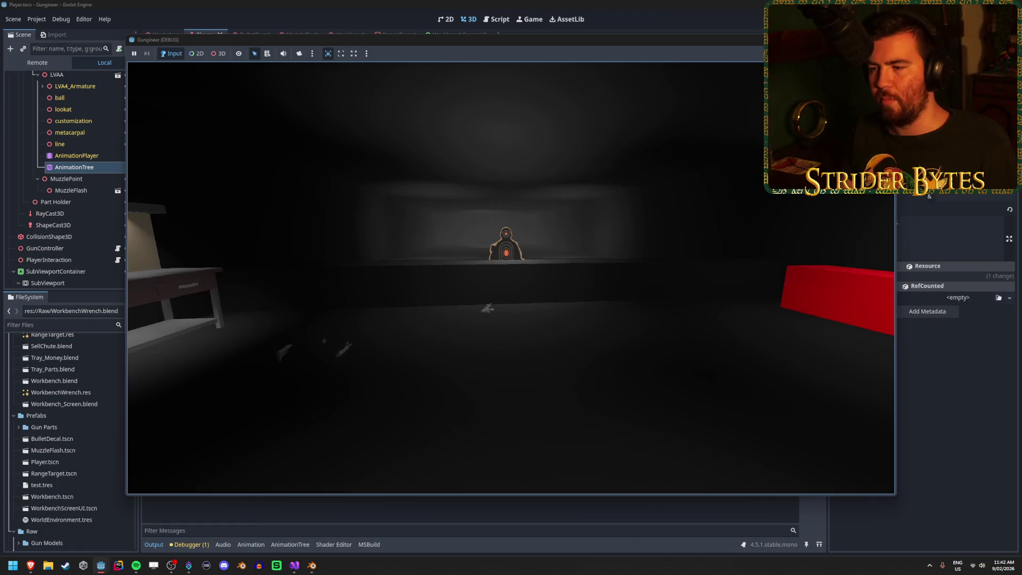
{"action": "key", "text": "e"}
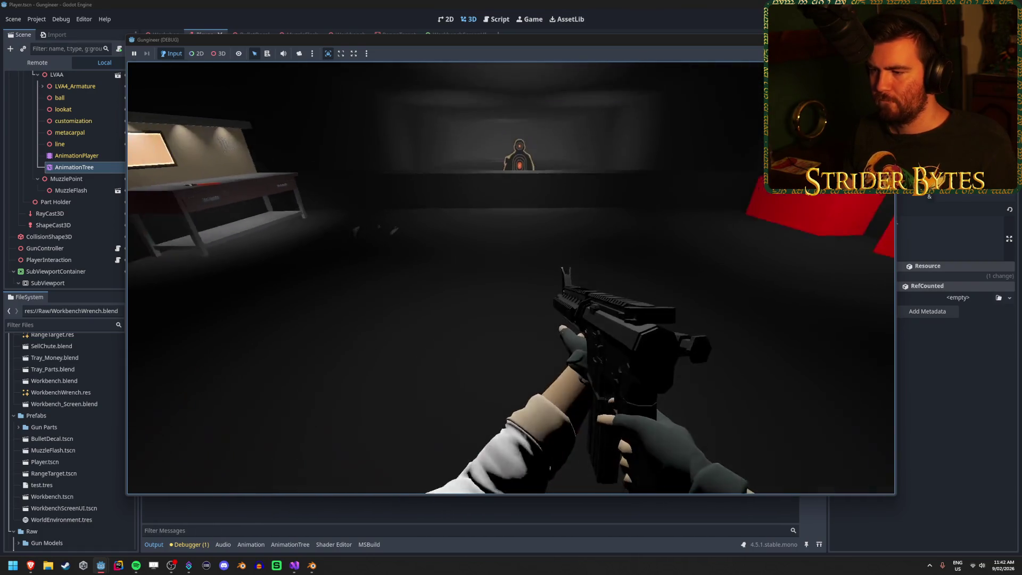
{"action": "key", "text": "g"}
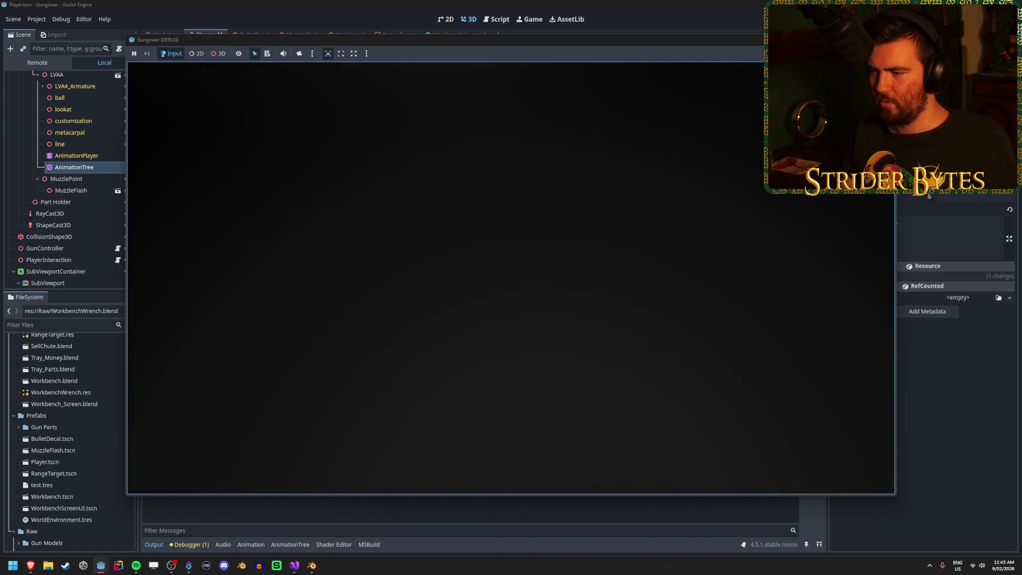
{"action": "key", "text": "e"}
{"action": "key", "text": "g"}
{"action": "key", "text": "e"}
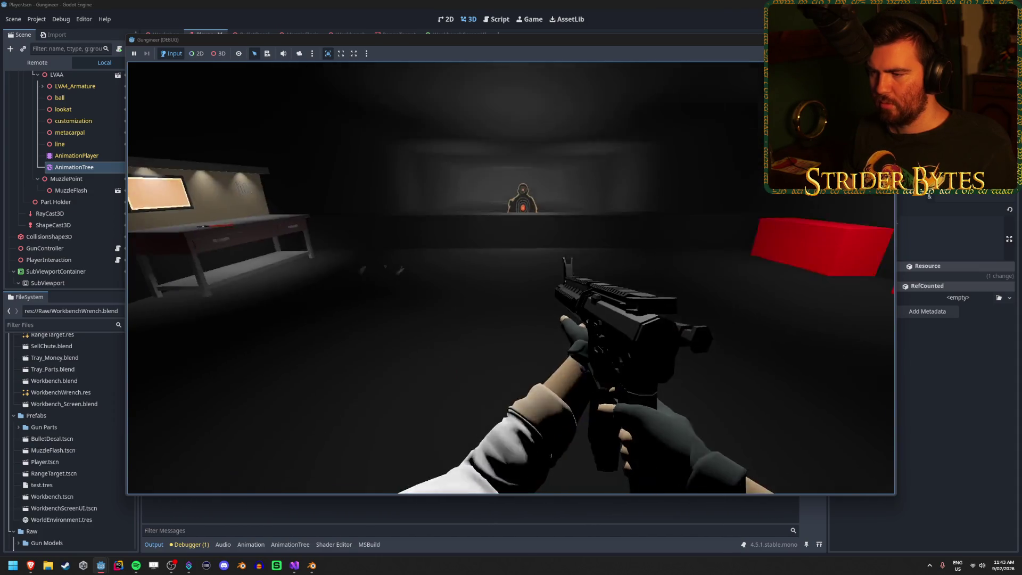
{"action": "key", "text": "g"}
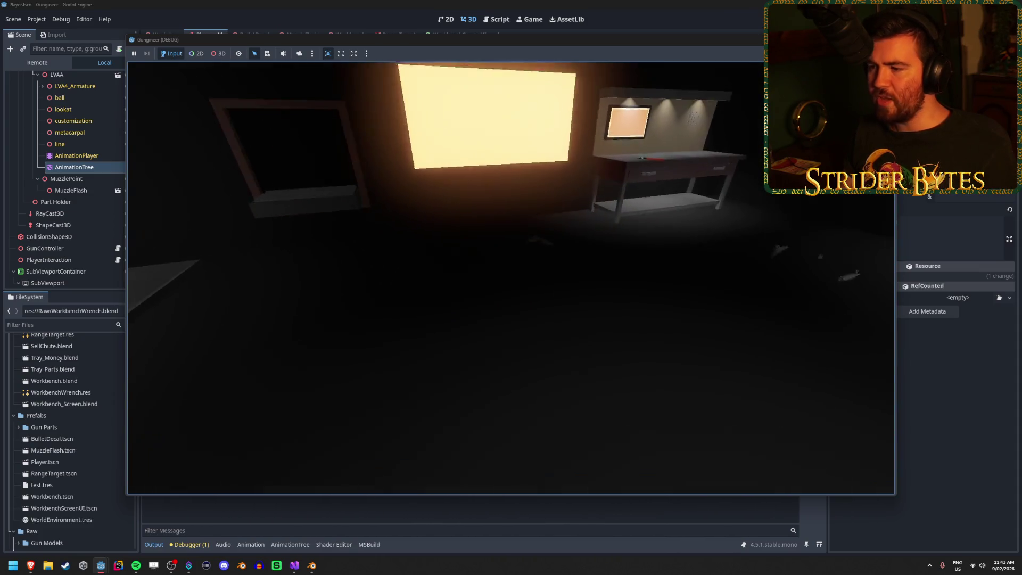
{"action": "key", "text": "e"}
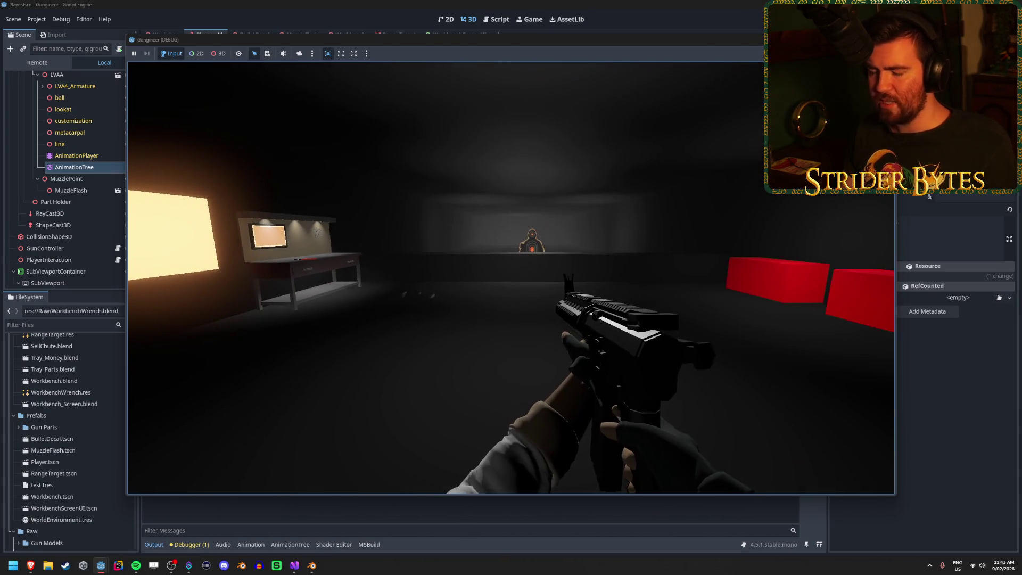
{"action": "key", "text": "g"}
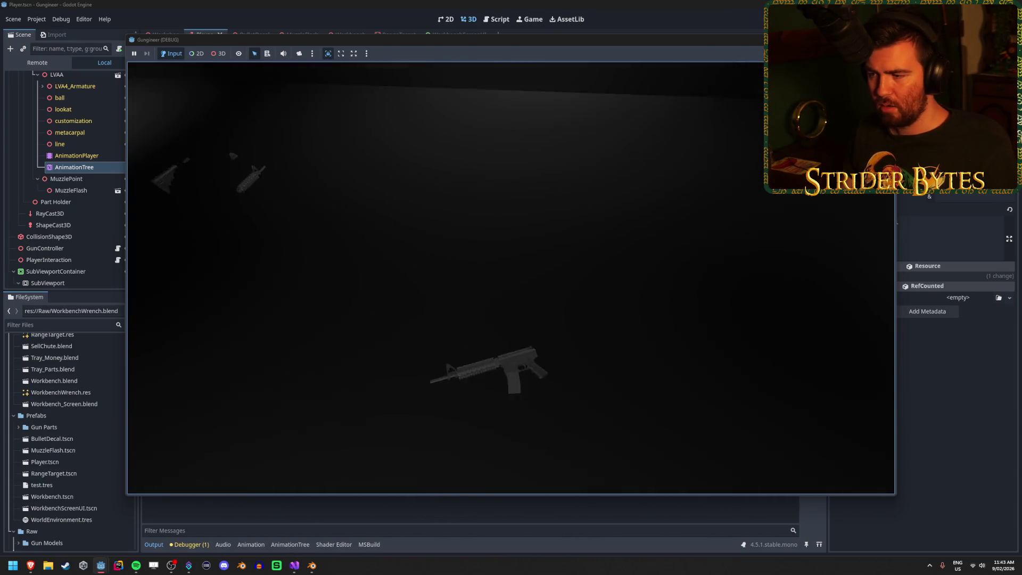
{"action": "key", "text": "e"}
{"action": "key", "text": "g"}
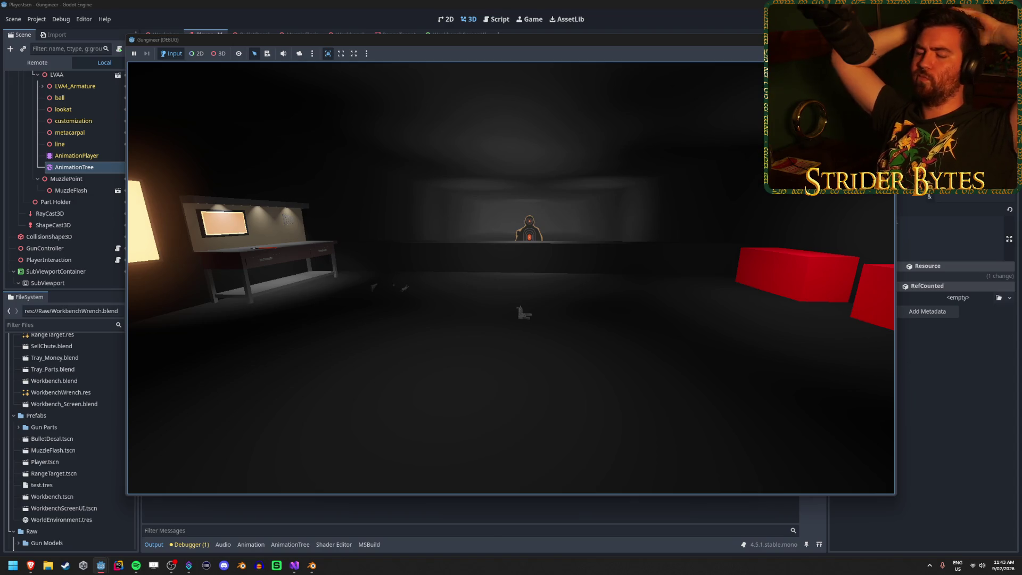
- Pick up and drop the gun with E and Q near the workbench, then stop the game and go to Blender
{"action": "key", "text": "e"}
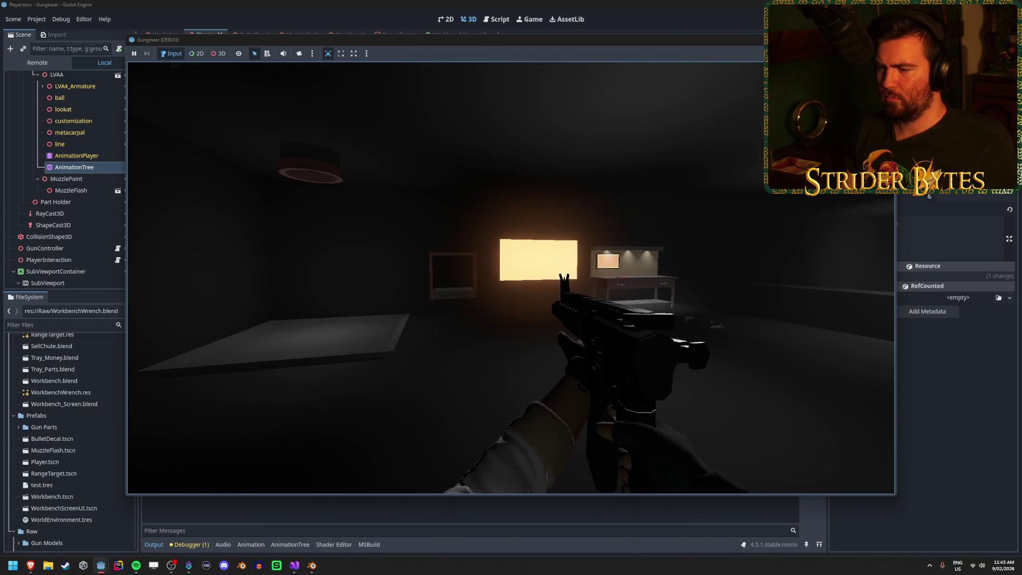
{"action": "key", "text": "q"}
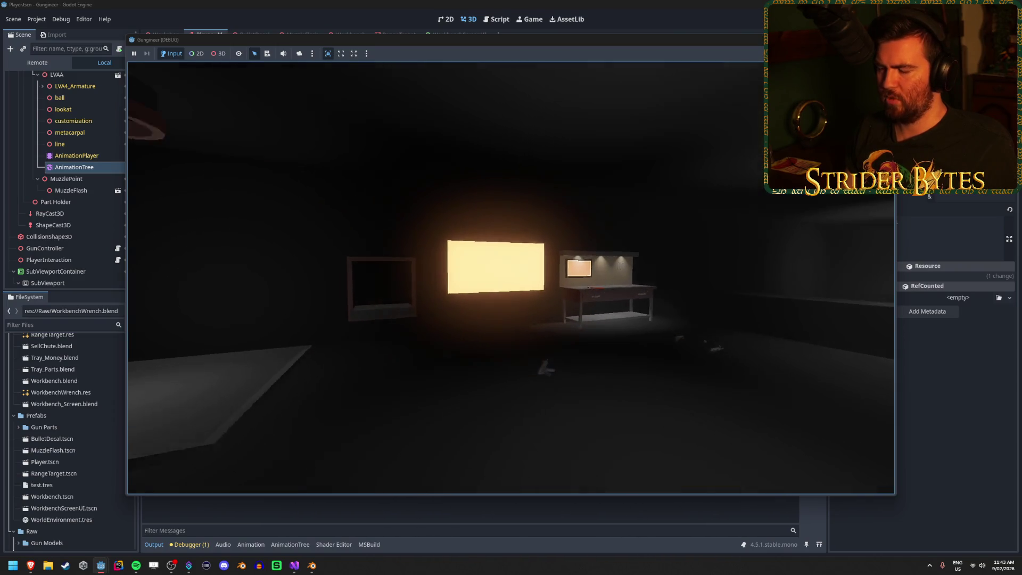
{"action": "key", "text": "w"}
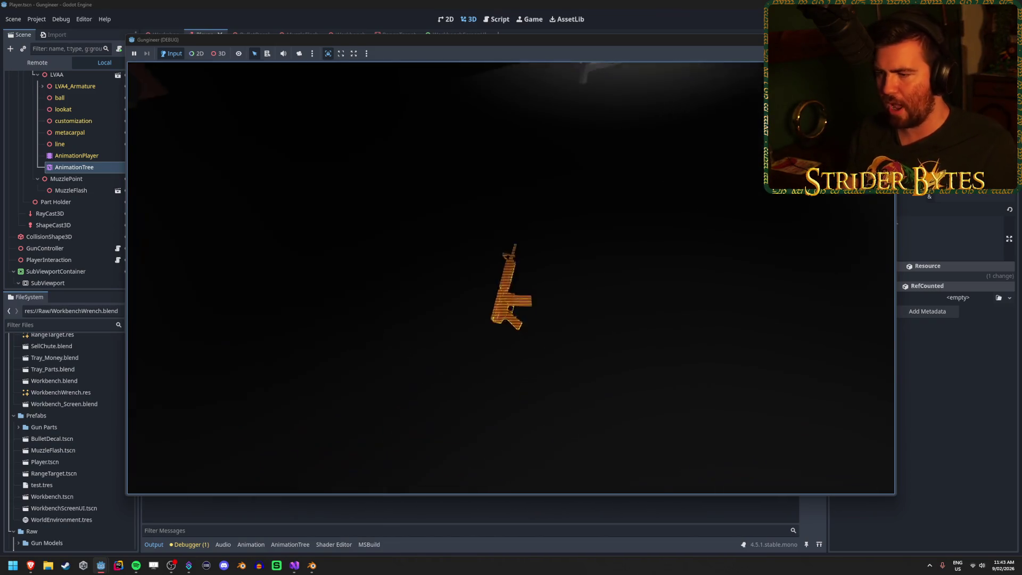
{"action": "key", "text": "e"}
{"action": "key", "text": "e"}
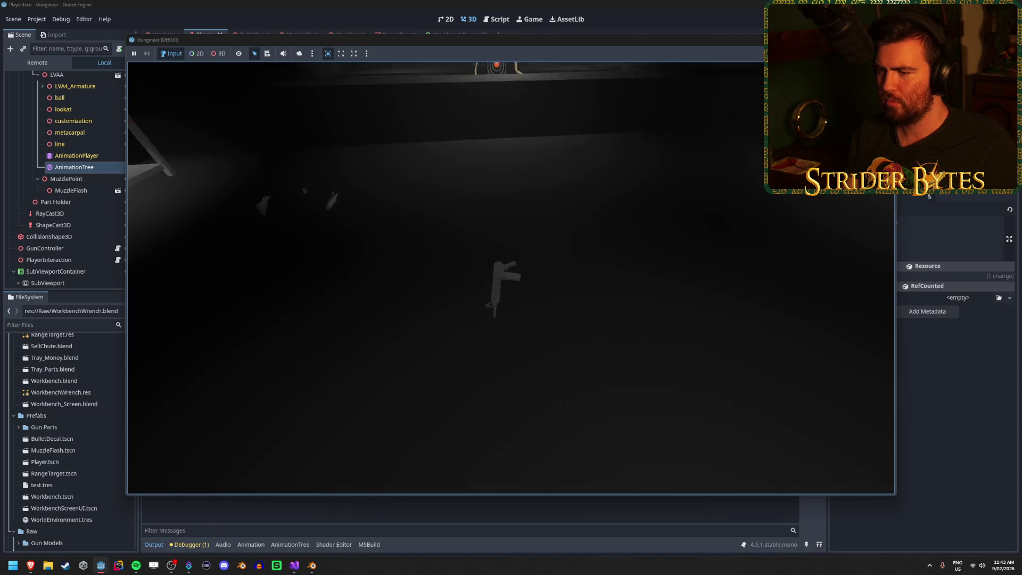
{"action": "key", "text": "e"}
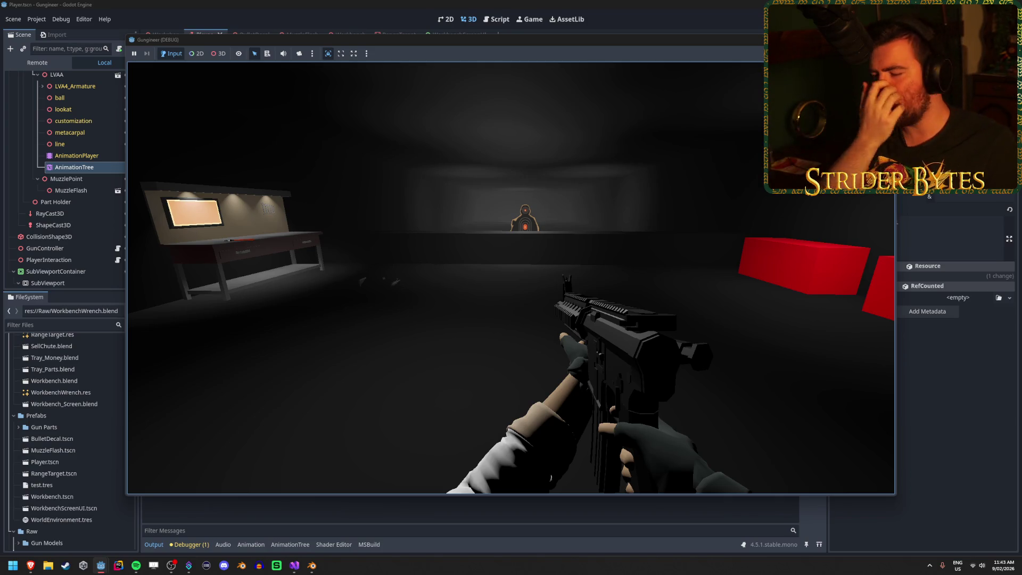
{"action": "key", "text": "Escape"}
{"action": "key", "text": "F8"}
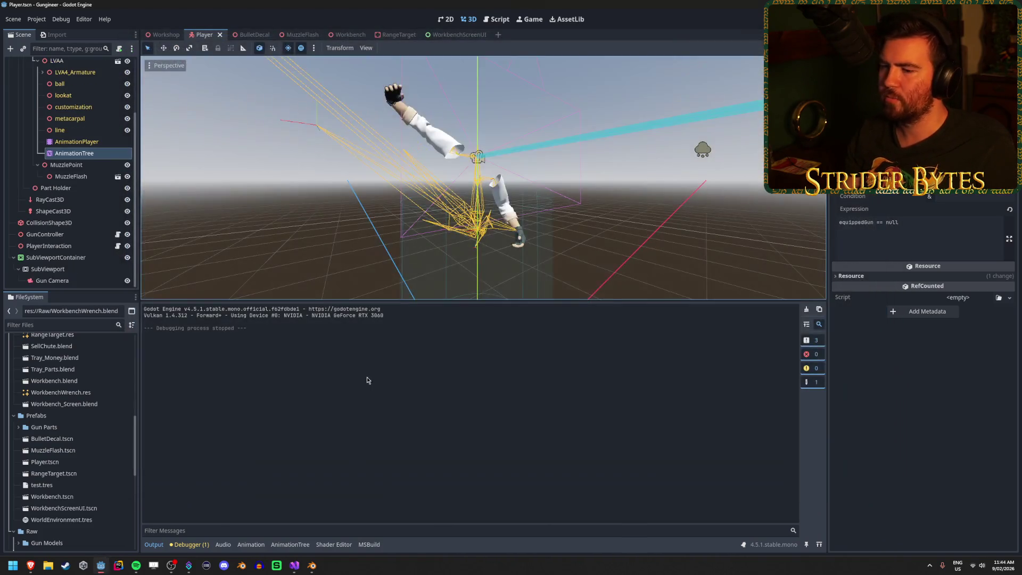
{"action": "left_click", "coordinate": [318, 568]}
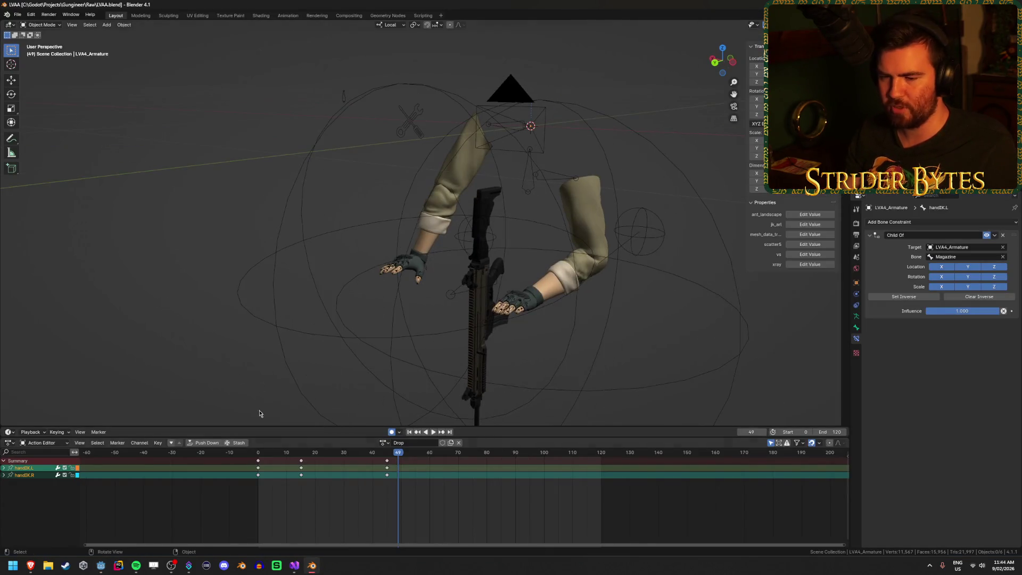
- Switch to the Hidden action and, in Pose Mode, move the clavicle.L bone, keyed at frame 49
{"action": "left_click", "coordinate": [383, 443]}
{"action": "left_click", "coordinate": [405, 461]}
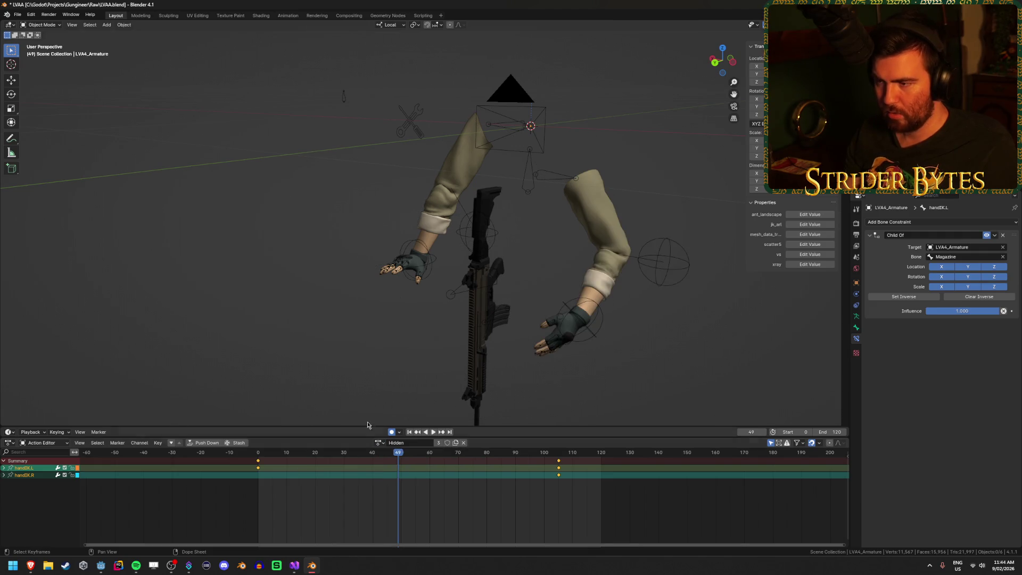
{"action": "left_click_drag", "start_coordinate": [313, 345], "coordinate": [350, 306]}
{"action": "left_click", "coordinate": [529, 321]}
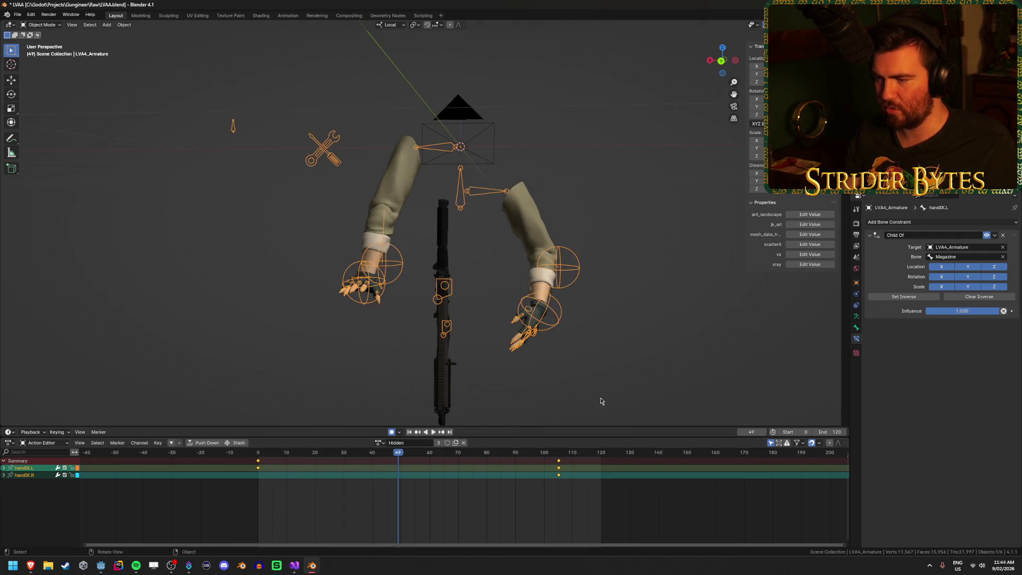
{"action": "left_click_drag", "start_coordinate": [529, 321], "coordinate": [558, 392]}
{"action": "key", "text": "ctrl+Tab"}
{"action": "scroll", "coordinate": [586, 298], "scroll_direction": "down", "scroll_amount": 3}
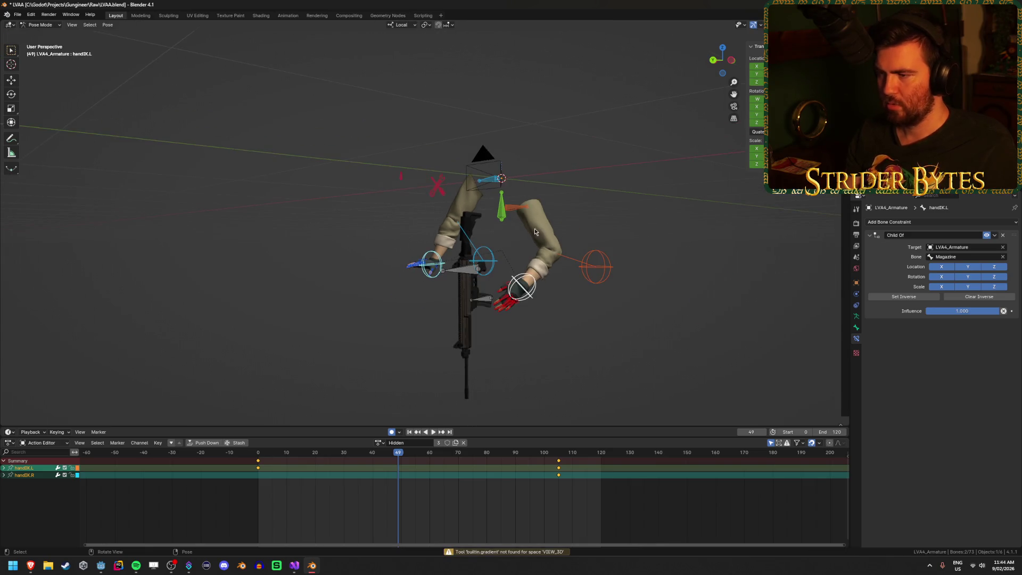
{"action": "left_click", "coordinate": [535, 228]}
{"action": "key", "text": "g"}
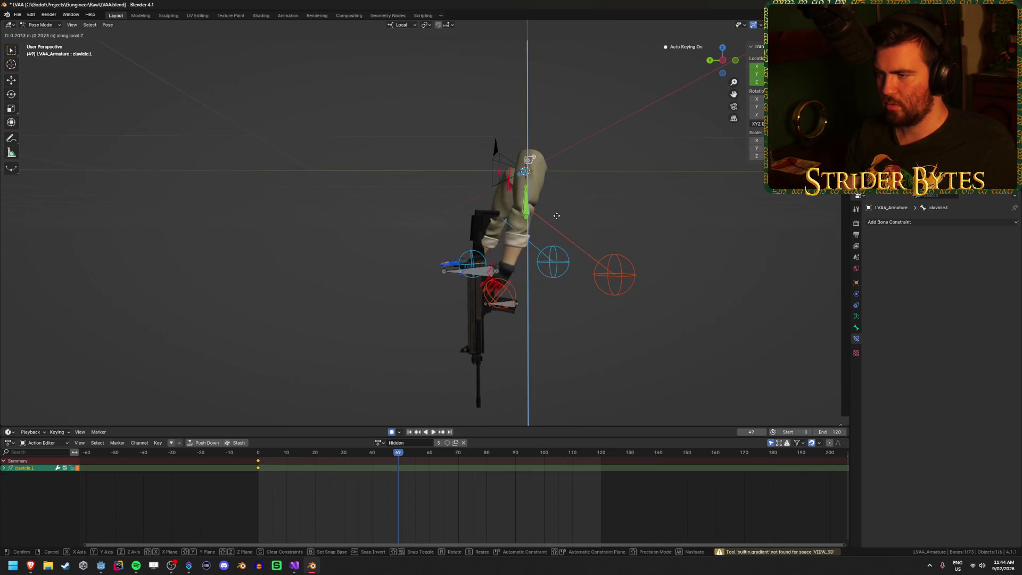
{"action": "left_click", "coordinate": [554, 227]}
- Lower the left hand bone handIK.L along global Z and save LVAA.blend
{"action": "left_click_drag", "start_coordinate": [581, 243], "coordinate": [565, 261]}
{"action": "left_click", "coordinate": [496, 315]}
{"action": "key", "text": "g"}
{"action": "key", "text": "z"}
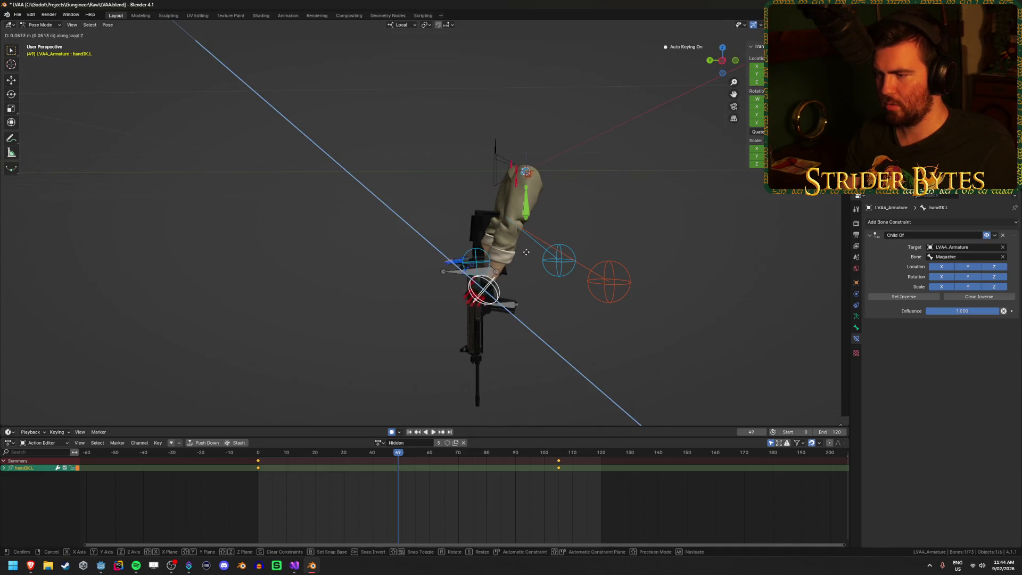
{"action": "key", "text": "z"}
{"action": "left_click", "coordinate": [542, 266]}
{"action": "mouse_move", "coordinate": [543, 266]}
{"action": "left_mouse_down"}
{"action": "mouse_move", "coordinate": [516, 358]}
{"action": "mouse_move", "coordinate": [589, 358]}
{"action": "left_mouse_up"}
{"action": "key", "text": "ctrl+s"}
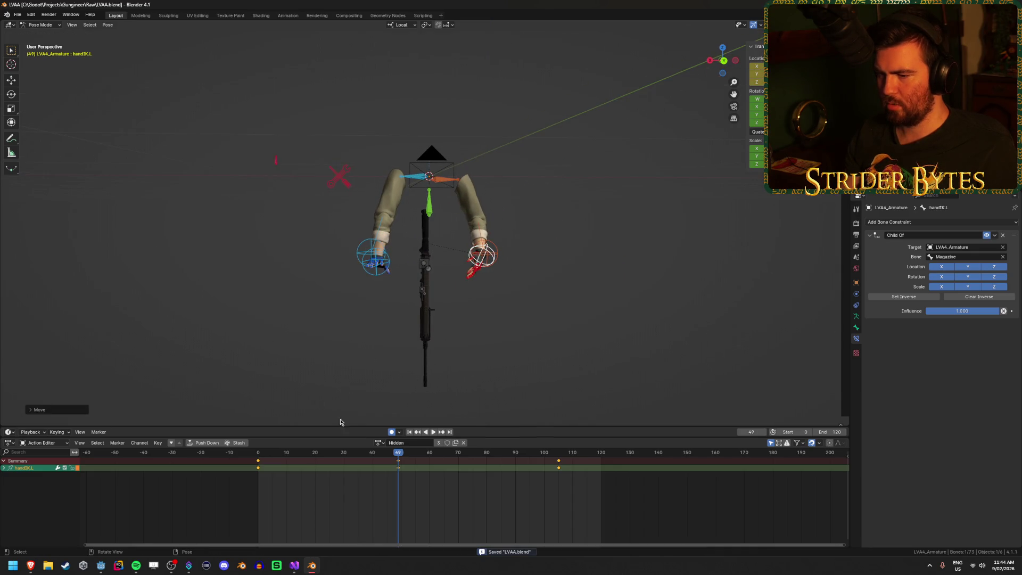
- Rewind, play and scrub the animation to preview the new left-arm pose
{"action": "left_click", "coordinate": [323, 372]}
{"action": "left_click_drag", "start_coordinate": [399, 452], "coordinate": [236, 459]}
{"action": "key", "text": "space"}
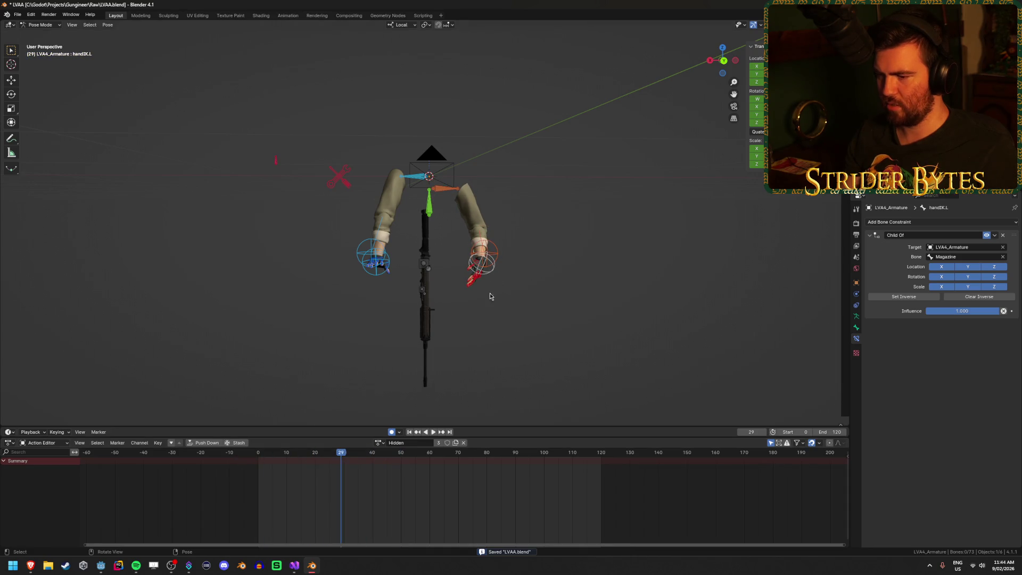
{"action": "left_click", "coordinate": [488, 266]}
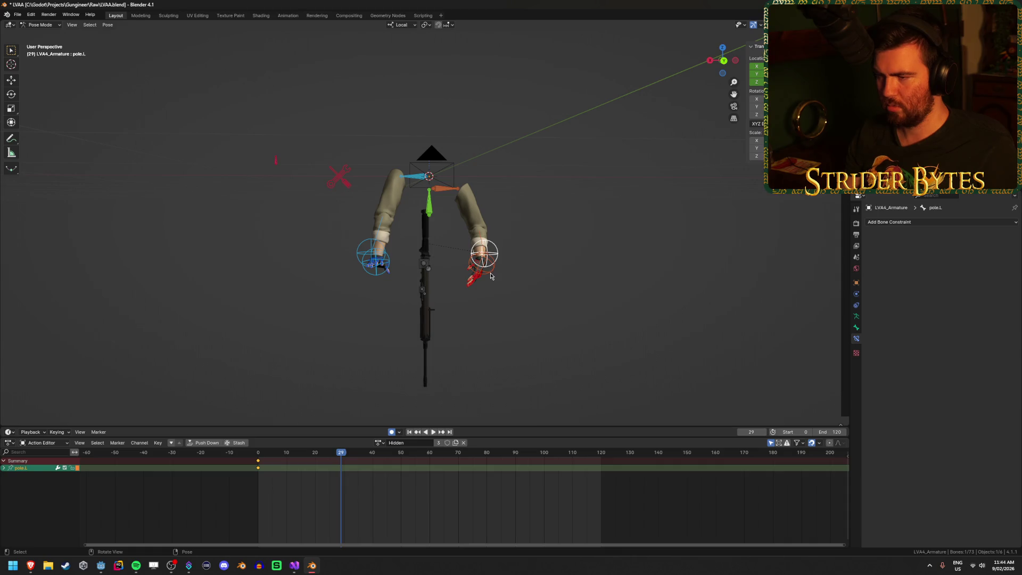
{"action": "left_click", "coordinate": [490, 272]}
{"action": "mouse_move", "coordinate": [537, 461]}
{"action": "left_mouse_down"}
{"action": "mouse_move", "coordinate": [556, 461]}
{"action": "mouse_move", "coordinate": [400, 462]}
{"action": "left_mouse_up"}
{"action": "key", "text": "space"}
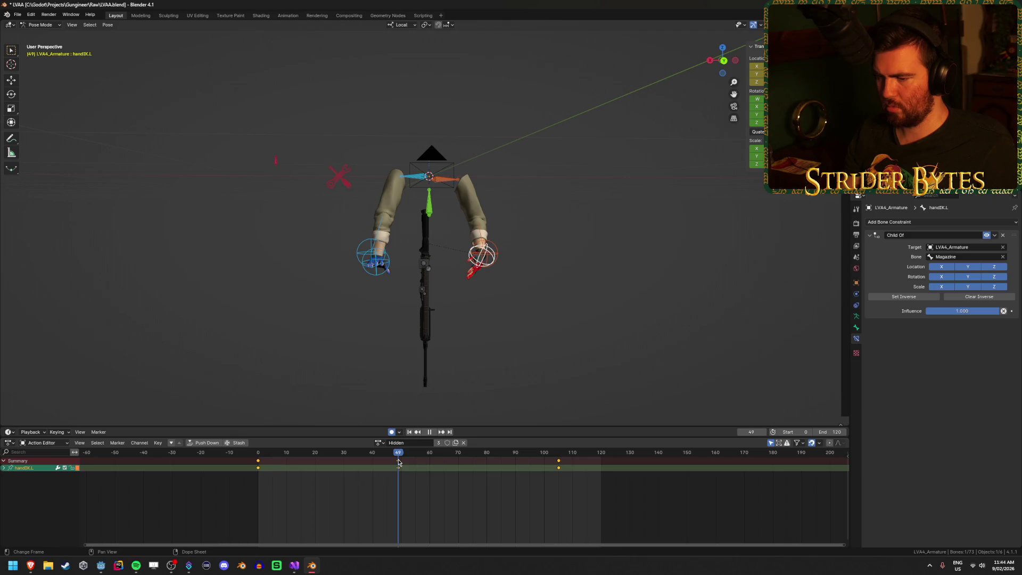
- Move the handIK.L key from frame 49 to frame 0 and delete the frame-105 key
{"action": "left_click", "coordinate": [398, 467]}
{"action": "key", "text": "g"}
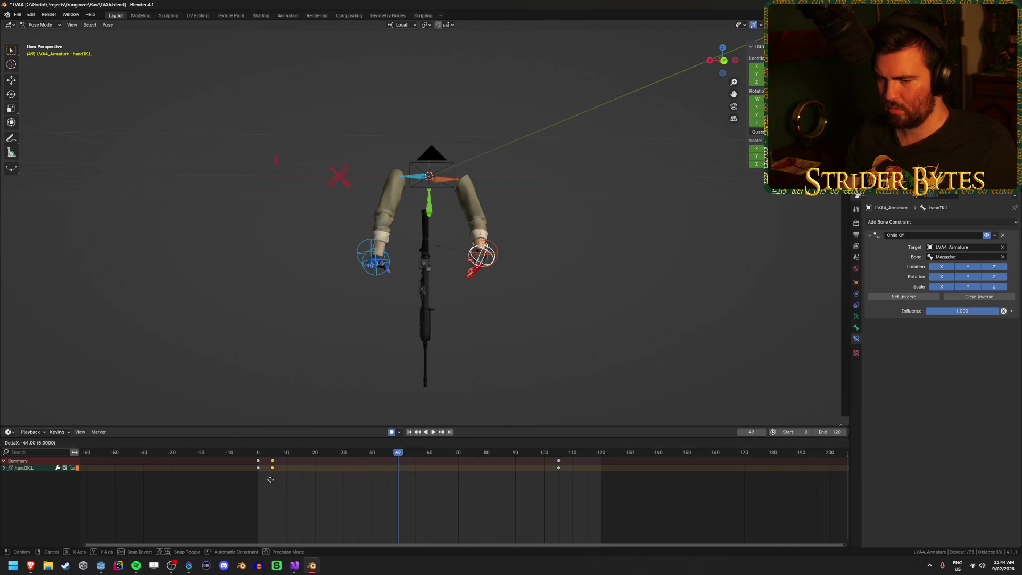
{"action": "left_click", "coordinate": [257, 478]}
{"action": "left_click", "coordinate": [560, 467]}
{"action": "key", "text": "x"}
{"action": "left_click", "coordinate": [559, 463]}
{"action": "mouse_move", "coordinate": [356, 467]}
{"action": "left_mouse_down"}
{"action": "mouse_move", "coordinate": [259, 467]}
{"action": "mouse_move", "coordinate": [304, 467]}
{"action": "left_mouse_up"}
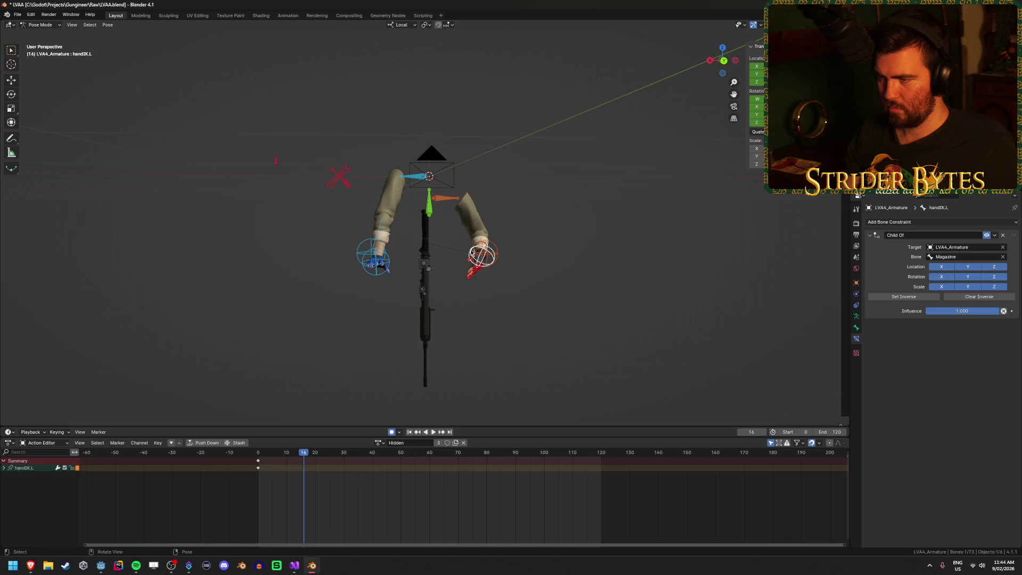
- Move the clavicle.L key from frame 49 to frame 0 and save LVAA.blend
{"action": "left_click", "coordinate": [450, 201]}
{"action": "left_click_drag", "start_coordinate": [400, 464], "coordinate": [260, 489]}
{"action": "left_click_drag", "start_coordinate": [304, 453], "coordinate": [259, 453]}
{"action": "key", "text": "ctrl+s"}
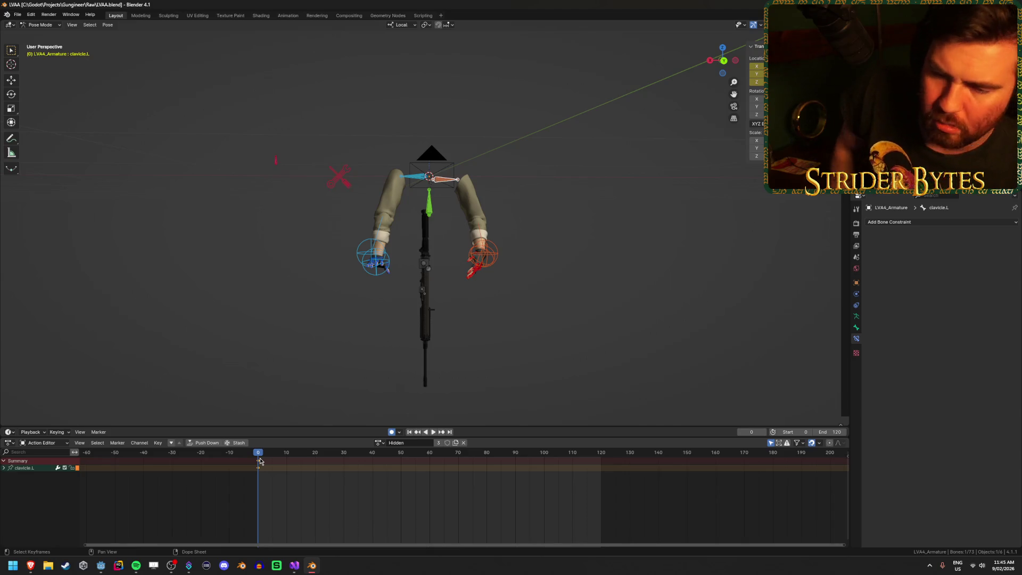
{"action": "left_click", "coordinate": [645, 309]}
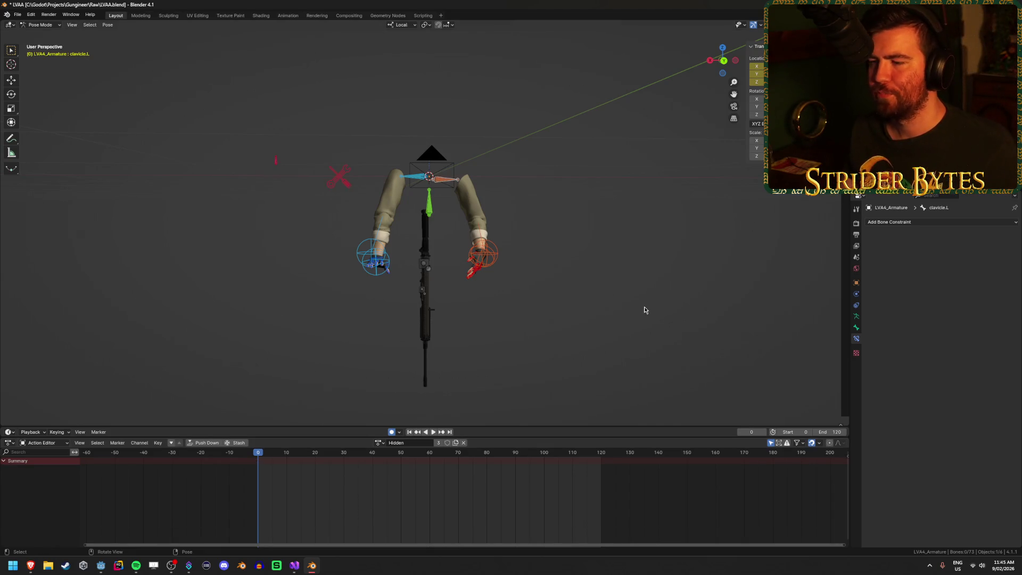
- Reposition the pole.L target from a front view and save LVAA.blend
{"action": "key", "text": "ctrl+s"}
{"action": "mouse_move", "coordinate": [548, 288]}
{"action": "left_mouse_down"}
{"action": "mouse_move", "coordinate": [539, 285]}
{"action": "mouse_move", "coordinate": [595, 273]}
{"action": "left_mouse_up"}
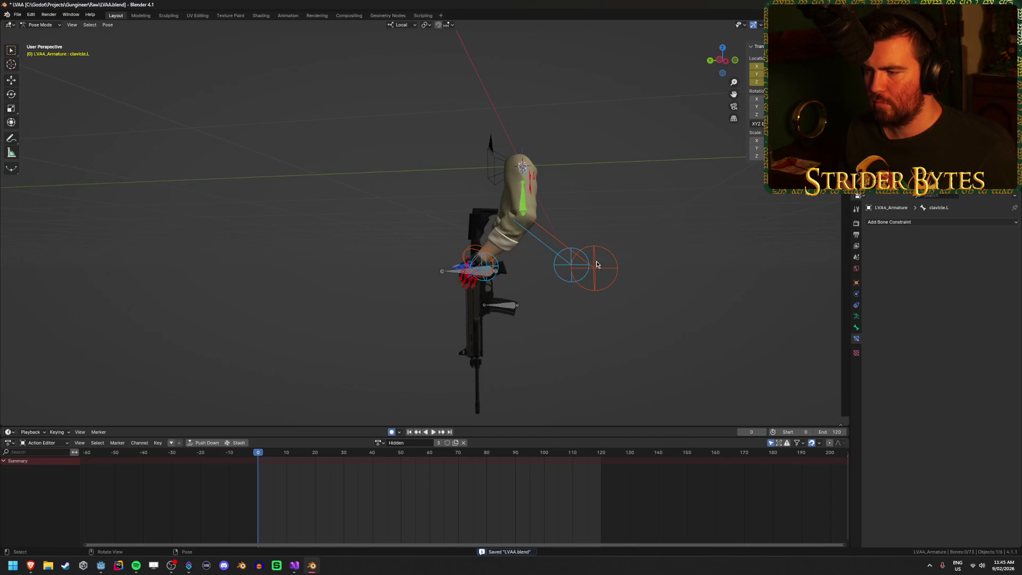
{"action": "left_click", "coordinate": [593, 254]}
{"action": "key", "text": "g"}
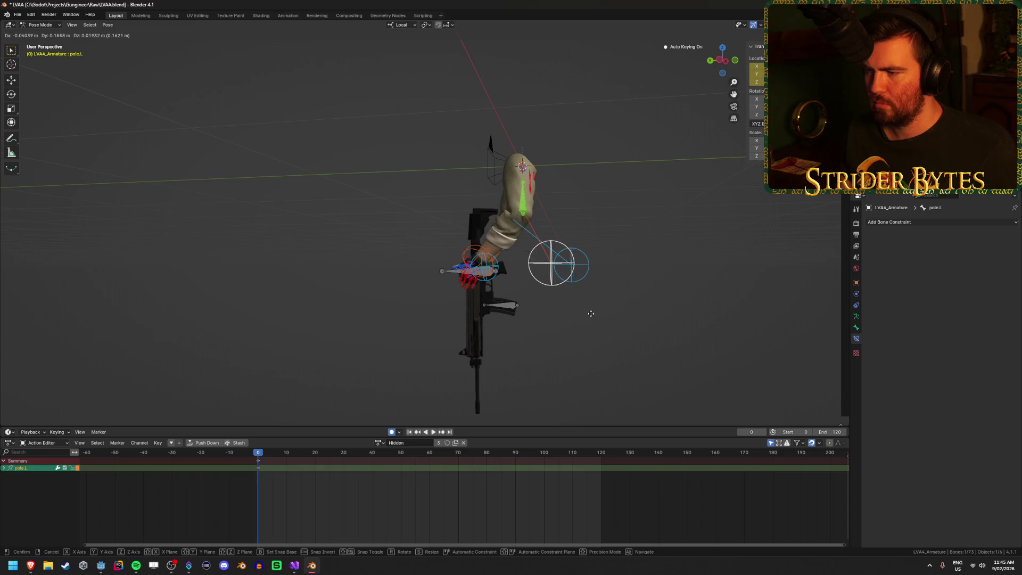
{"action": "key", "text": "KP_1"}
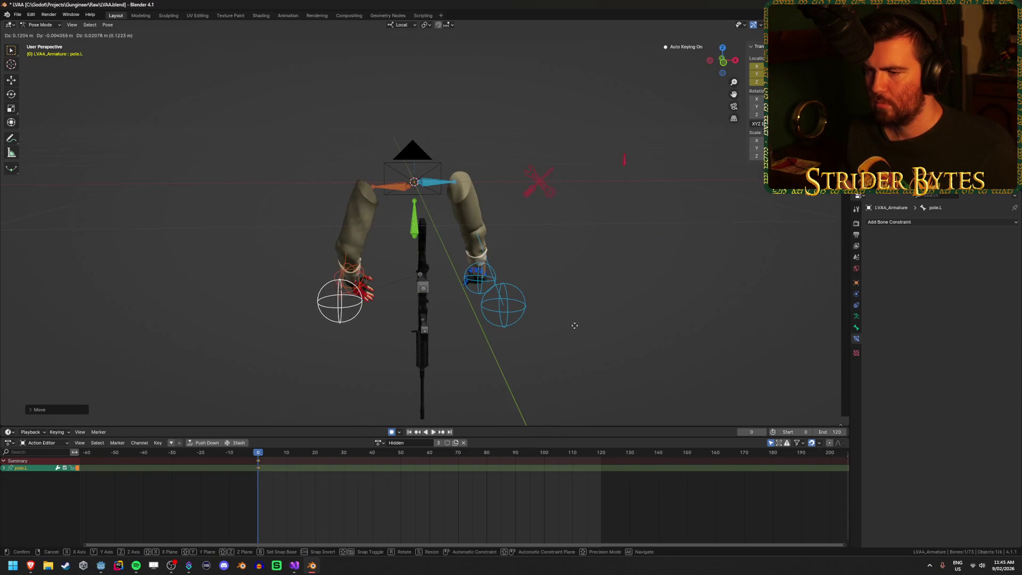
{"action": "left_click", "coordinate": [582, 334]}
{"action": "left_click_drag", "start_coordinate": [582, 334], "coordinate": [655, 335]}
{"action": "key", "text": "ctrl+s"}
- Switch to the Idle action, select all bones and copy its pose
{"action": "left_click", "coordinate": [379, 442]}
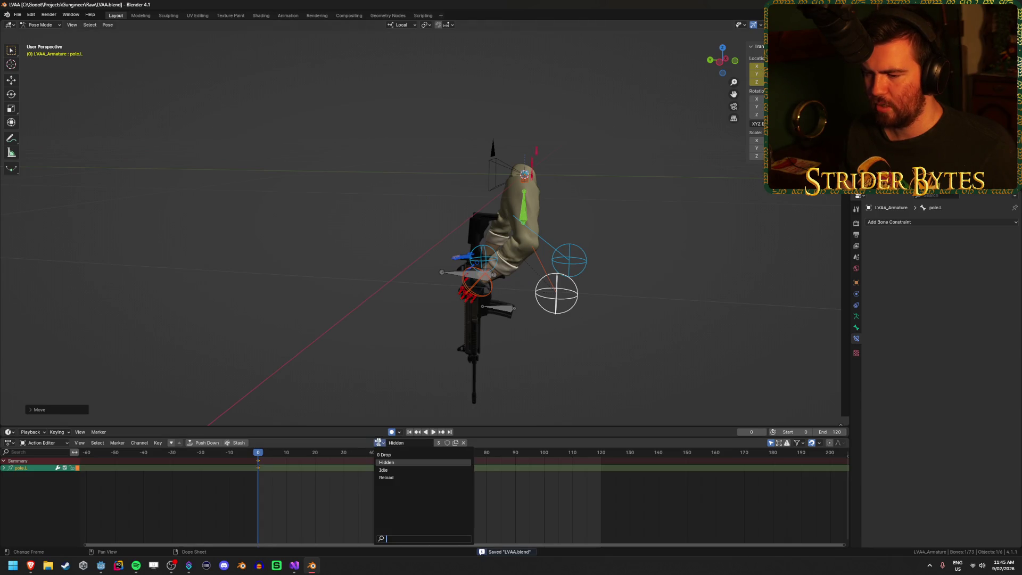
{"action": "left_click", "coordinate": [392, 470]}
{"action": "scroll", "coordinate": [271, 306], "scroll_direction": "up", "scroll_amount": 5}
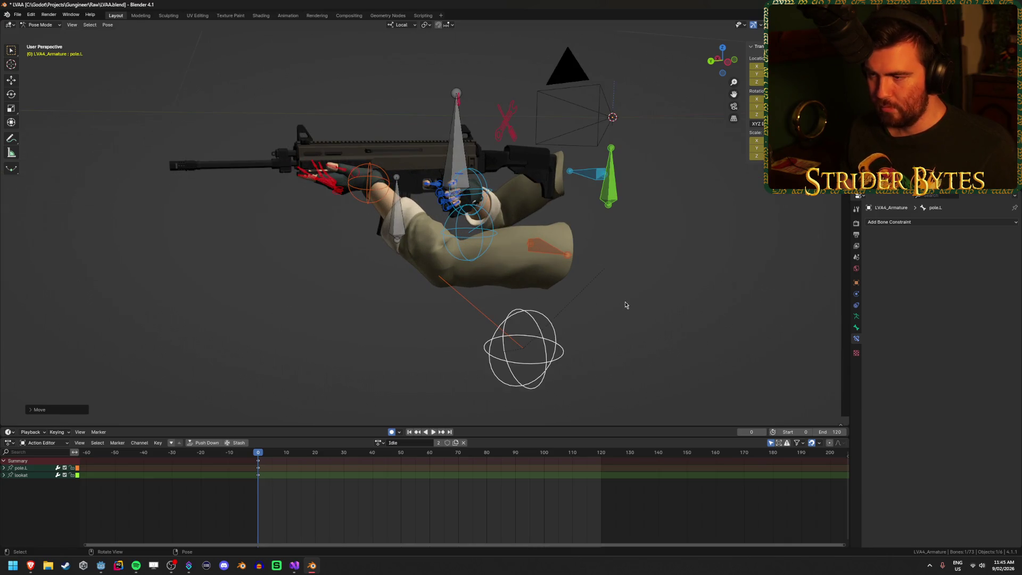
{"action": "key", "text": "a"}
{"action": "key", "text": "ctrl+c"}
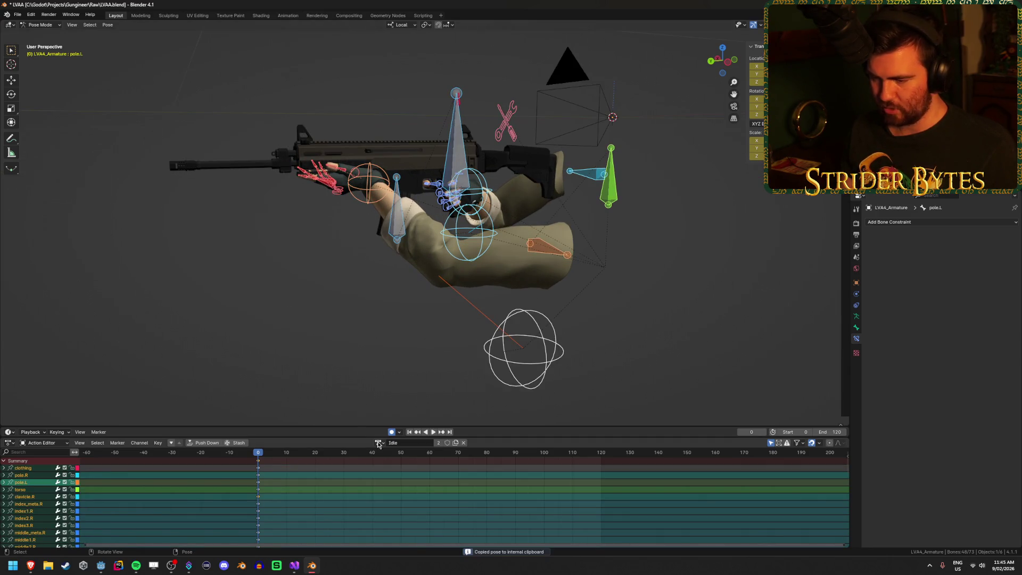
- Switch to the Drop action, paste the Idle pose, and delete all its keyframes
{"action": "left_click", "coordinate": [379, 442]}
{"action": "left_click", "coordinate": [394, 455]}
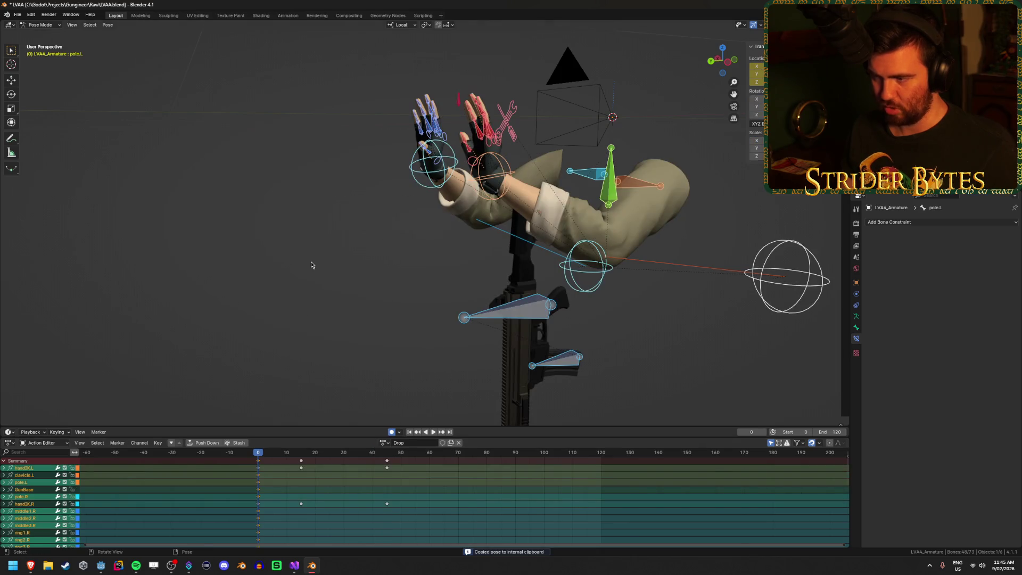
{"action": "left_click_drag", "start_coordinate": [313, 265], "coordinate": [357, 267]}
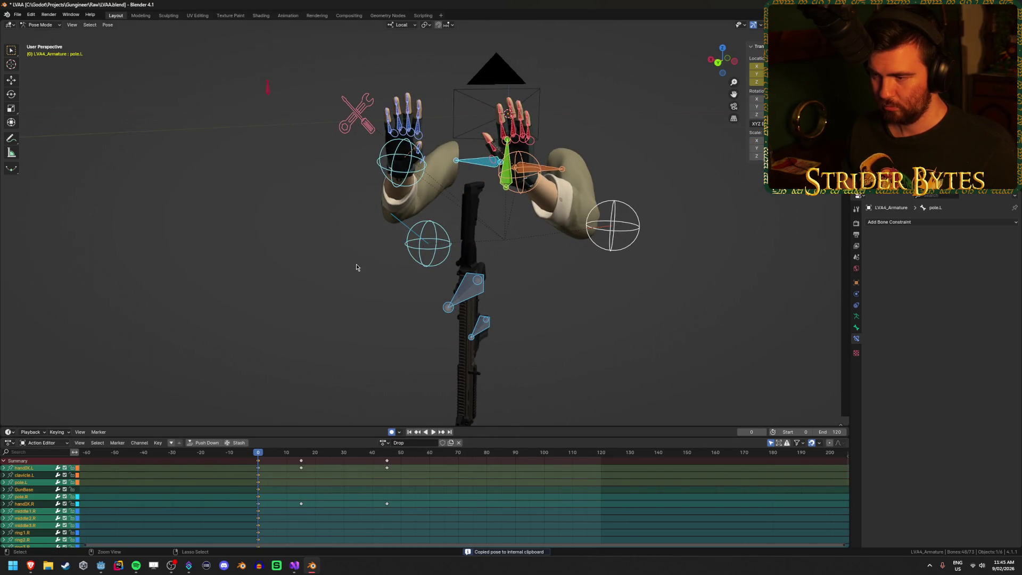
{"action": "key", "text": "ctrl+v"}
{"action": "key", "text": "Delete"}
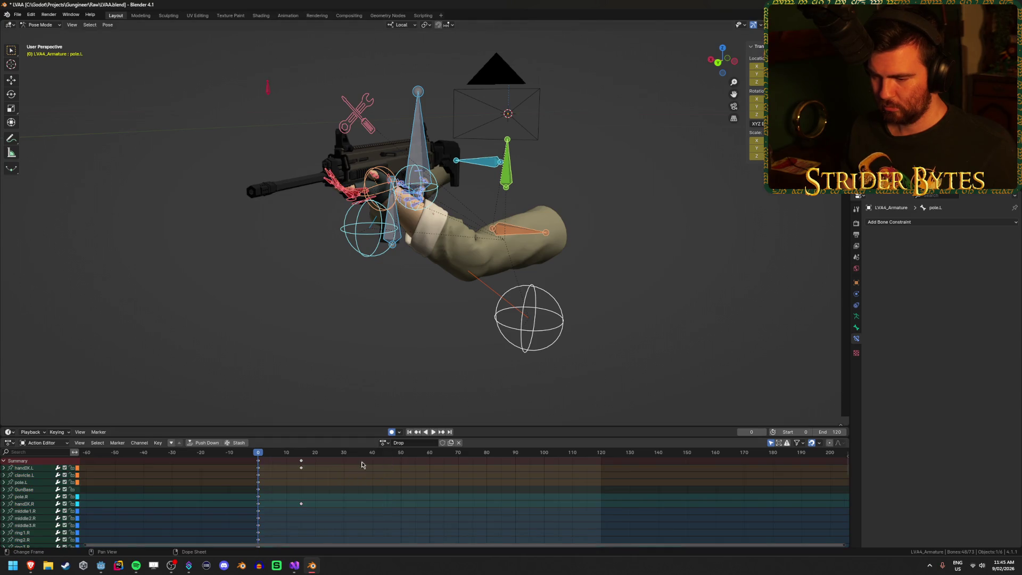
{"action": "key", "text": "x"}
{"action": "left_click", "coordinate": [299, 462]}
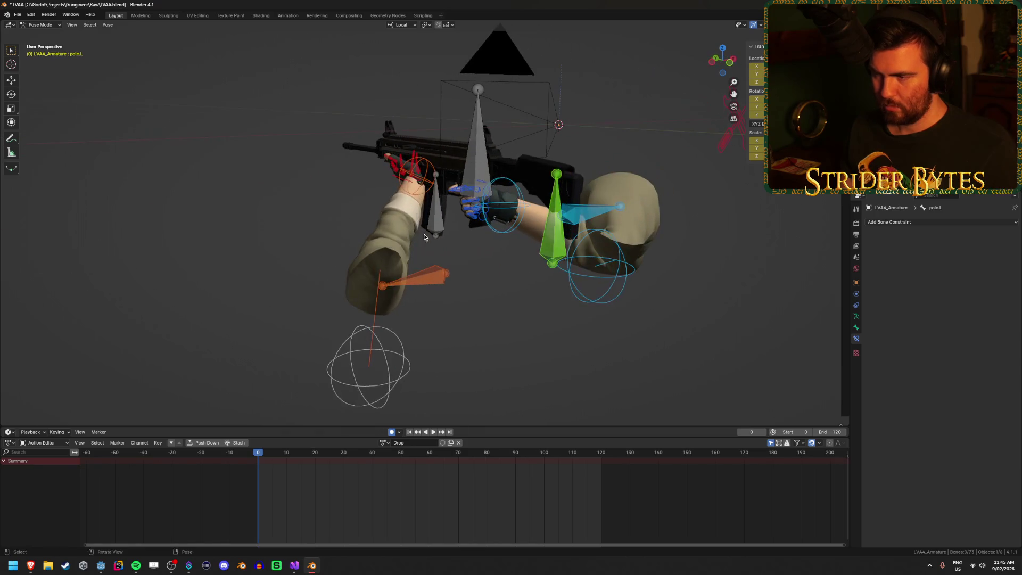
- Reposition the GunBase bone at frame 0, then scrub ahead to frame 15
{"action": "left_click", "coordinate": [461, 160]}
{"action": "key", "text": "g"}
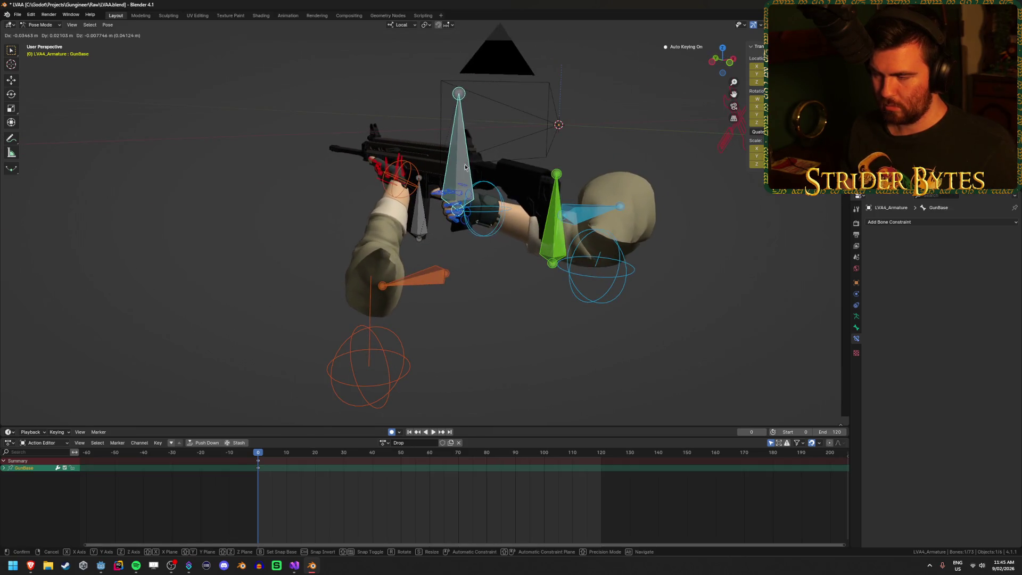
{"action": "left_click", "coordinate": [465, 167]}
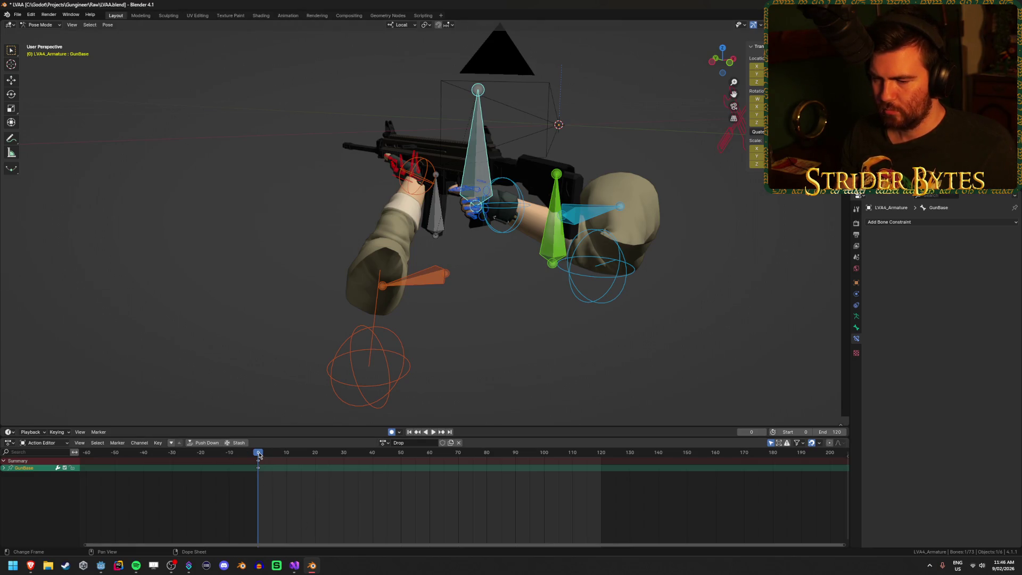
{"action": "mouse_move", "coordinate": [260, 455]}
{"action": "left_mouse_down"}
{"action": "mouse_move", "coordinate": [339, 457]}
{"action": "mouse_move", "coordinate": [302, 459]}
{"action": "left_mouse_up"}
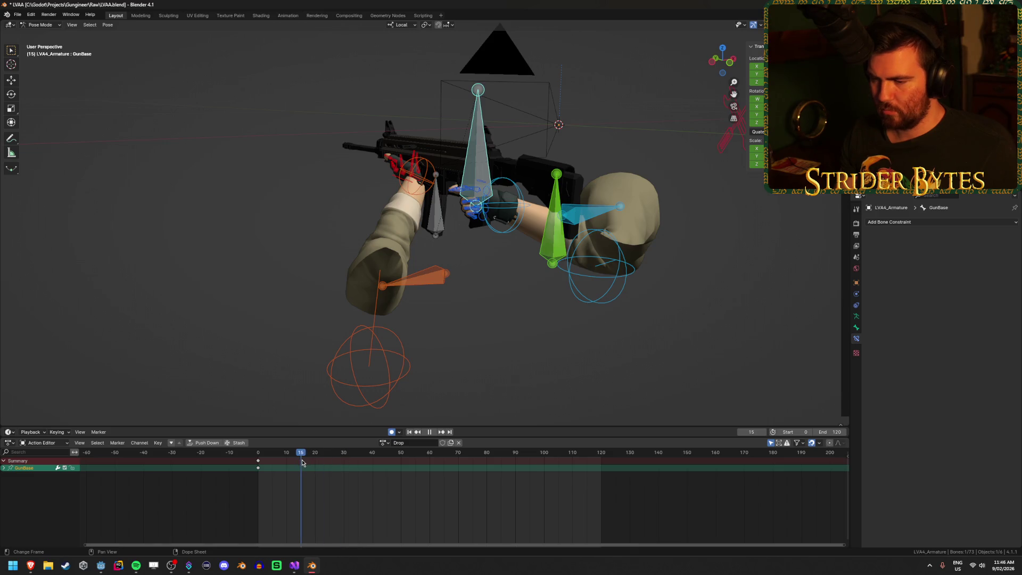
- At frame 15, reselect GunBase, nudge it slightly and rotate it level
{"action": "key", "text": "alt+a"}
{"action": "left_click", "coordinate": [474, 153]}
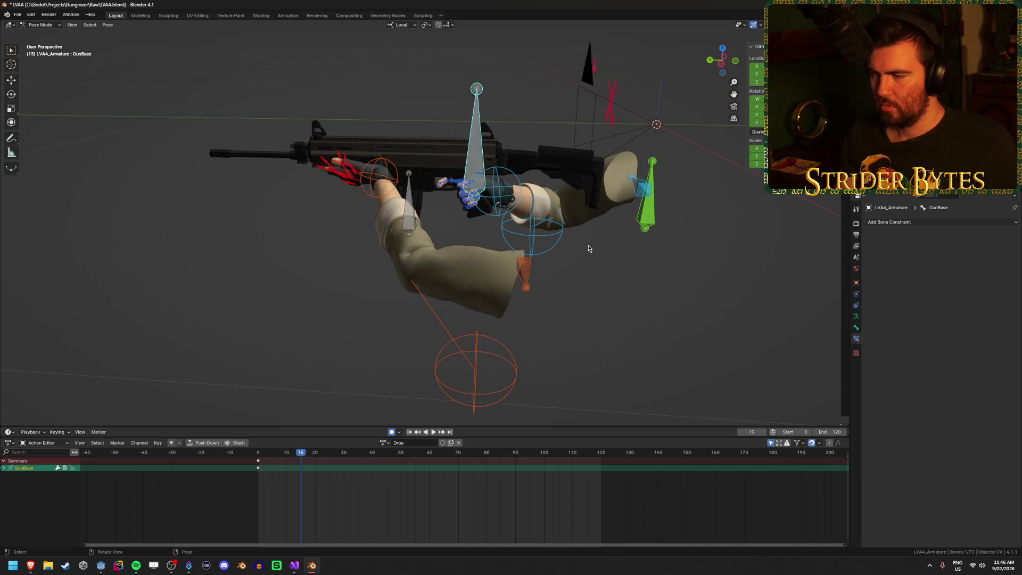
{"action": "key", "text": "g"}
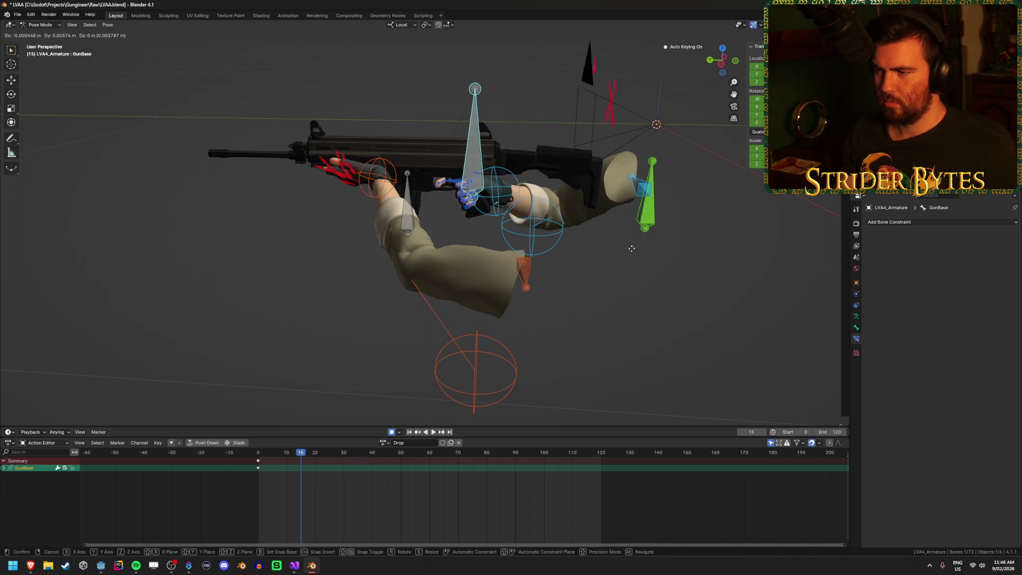
{"action": "left_click", "coordinate": [632, 249]}
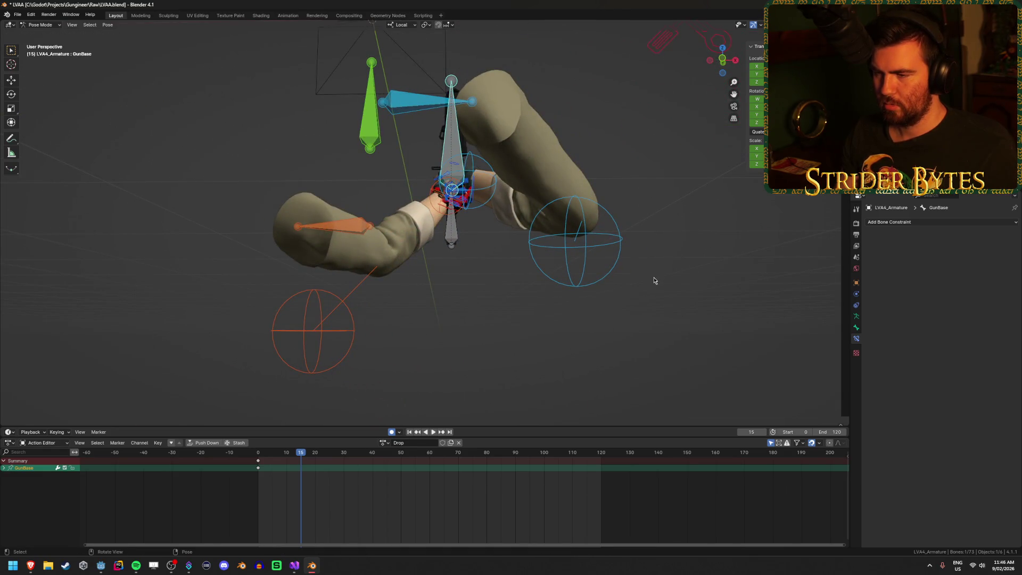
{"action": "key", "text": "r"}
{"action": "left_click", "coordinate": [426, 212]}
{"action": "mouse_move", "coordinate": [426, 209]}
{"action": "left_mouse_down"}
{"action": "mouse_move", "coordinate": [479, 218]}
{"action": "mouse_move", "coordinate": [604, 187]}
{"action": "mouse_move", "coordinate": [542, 254]}
{"action": "mouse_move", "coordinate": [574, 187]}
{"action": "left_mouse_up"}
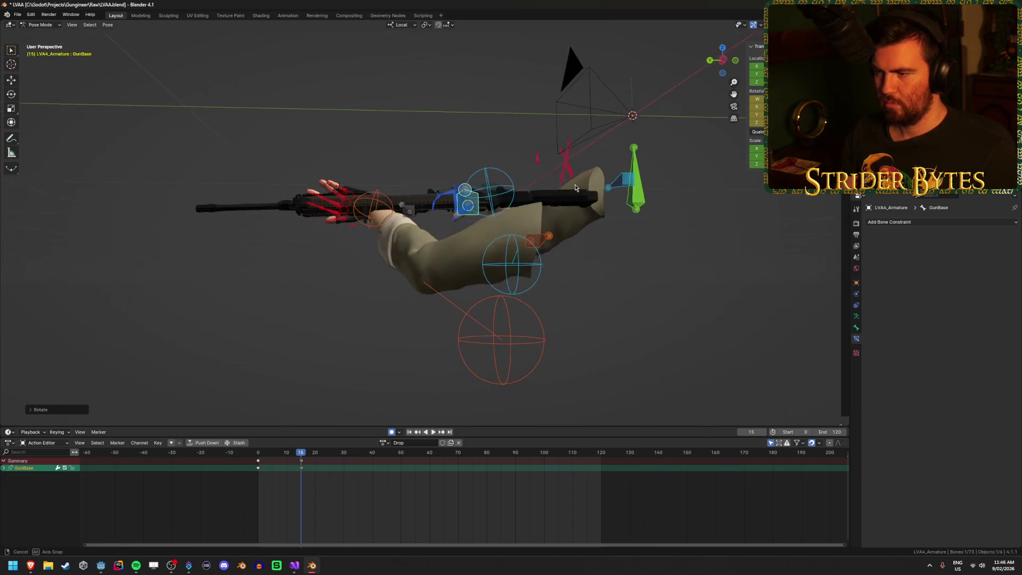
- Shift the gun base into the hands at frame 15
{"action": "key", "text": "g"}
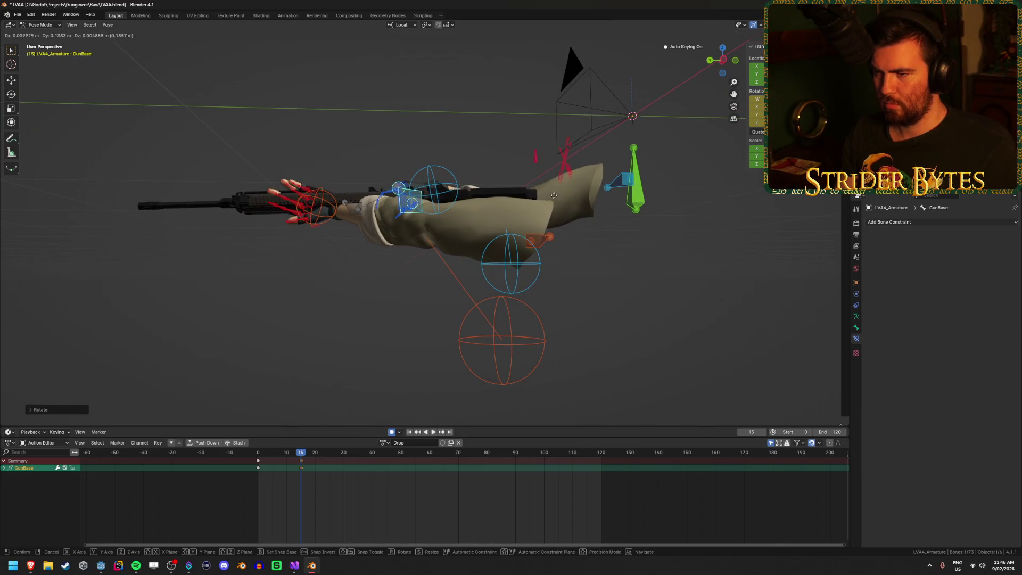
{"action": "left_click", "coordinate": [554, 196]}
{"action": "left_click", "coordinate": [475, 168]}
{"action": "left_click_drag", "start_coordinate": [476, 168], "coordinate": [546, 247]}
{"action": "scroll", "coordinate": [545, 247], "scroll_direction": "down", "scroll_amount": 2}
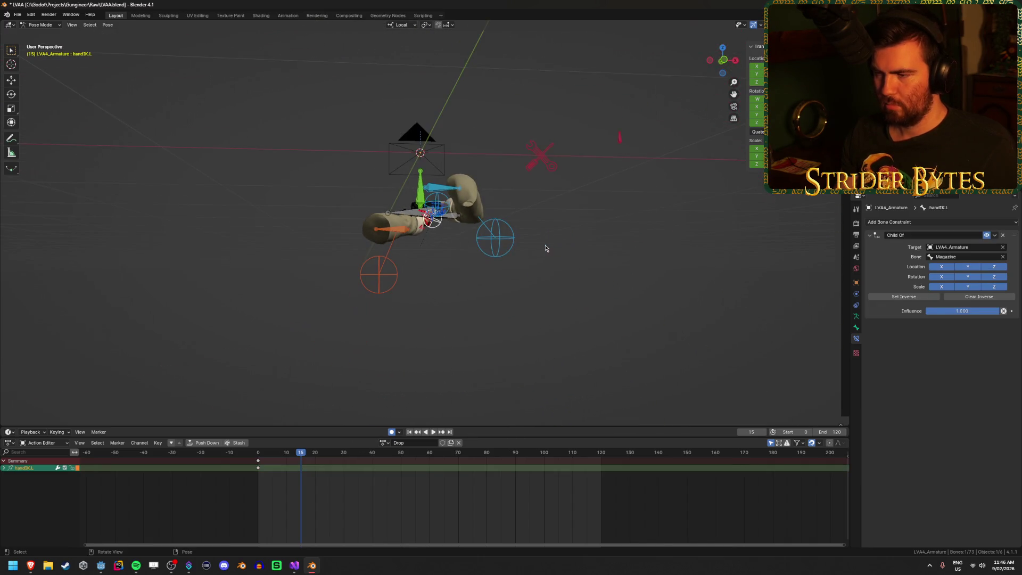
- Move, rotate and lower handIK.L away from the rifle and keyframe it at frame 15
{"action": "key", "text": "g"}
{"action": "left_click", "coordinate": [474, 307]}
{"action": "mouse_move", "coordinate": [474, 307]}
{"action": "left_mouse_down"}
{"action": "mouse_move", "coordinate": [510, 306]}
{"action": "mouse_move", "coordinate": [452, 264]}
{"action": "left_mouse_up"}
{"action": "key", "text": "r"}
{"action": "left_click", "coordinate": [419, 81]}
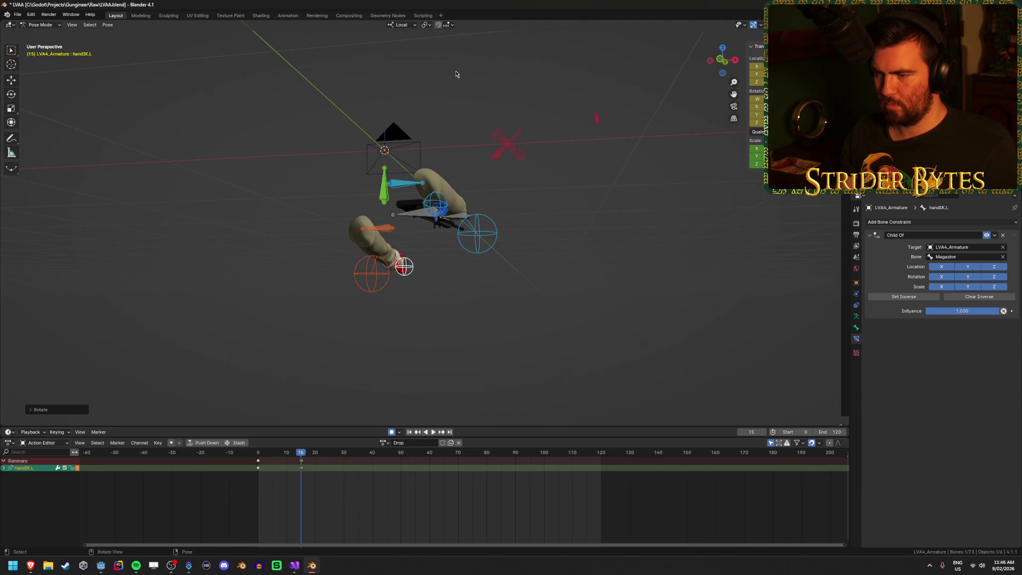
{"action": "mouse_move", "coordinate": [505, 168]}
{"action": "left_mouse_down"}
{"action": "mouse_move", "coordinate": [575, 142]}
{"action": "mouse_move", "coordinate": [600, 169]}
{"action": "left_mouse_up"}
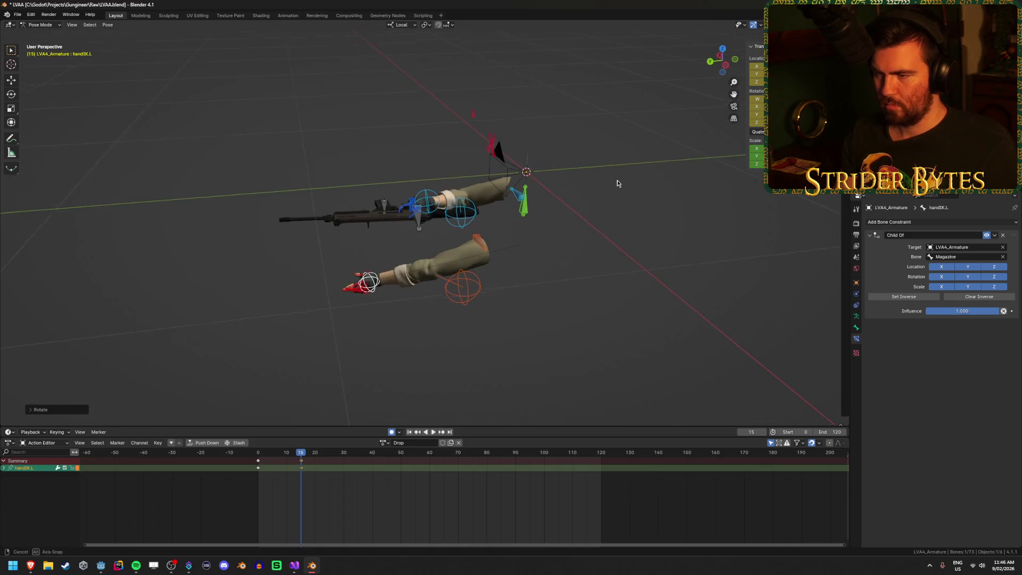
{"action": "key", "text": "g"}
{"action": "left_click", "coordinate": [628, 247]}
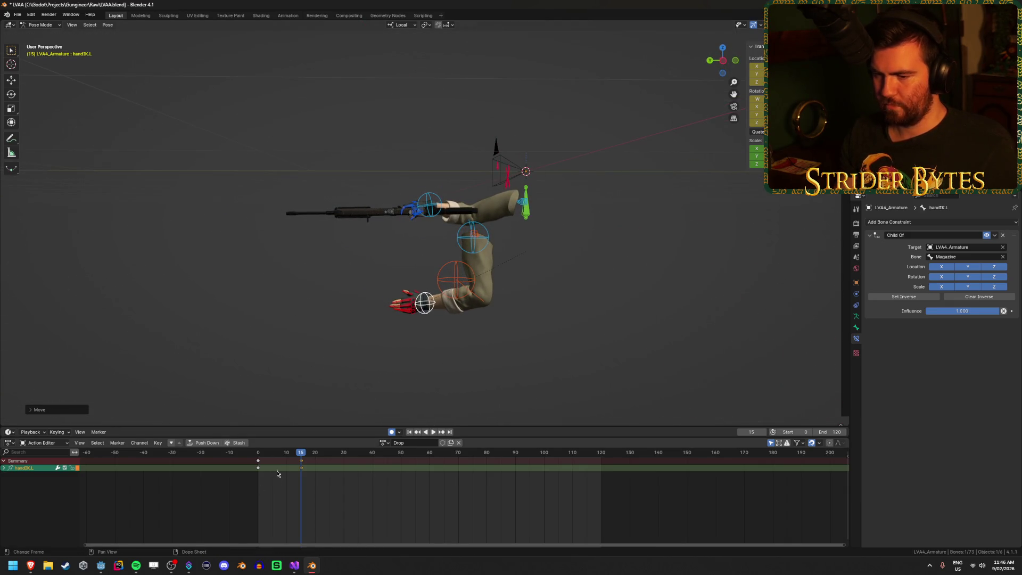
{"action": "key", "text": "i"}
- Play back the Drop animation, re-key the pose at frame 15, and check it again
{"action": "key", "text": "shift+Left"}
{"action": "key", "text": "space"}
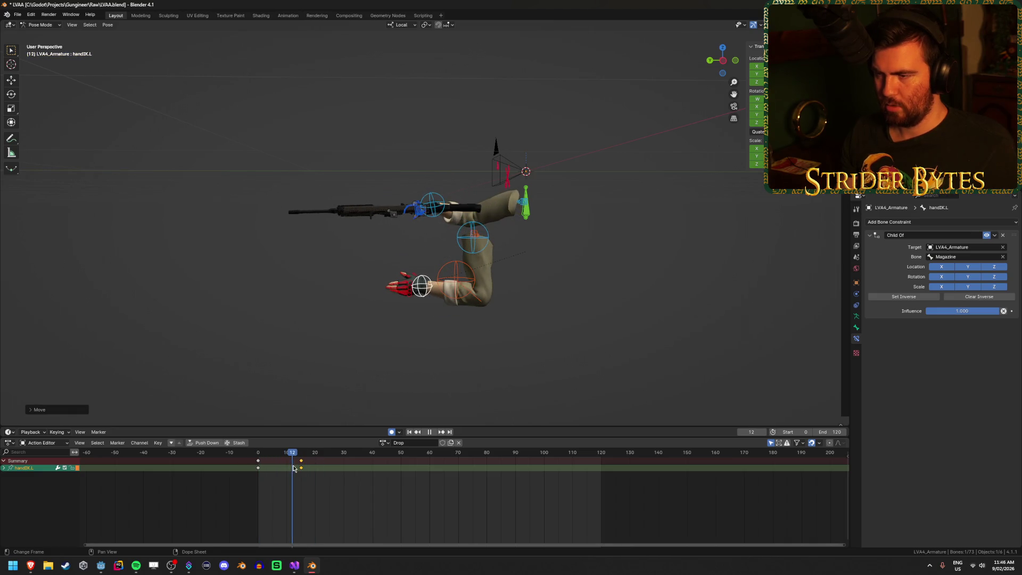
{"action": "key", "text": "space"}
{"action": "left_click_drag", "start_coordinate": [446, 101], "coordinate": [445, 172]}
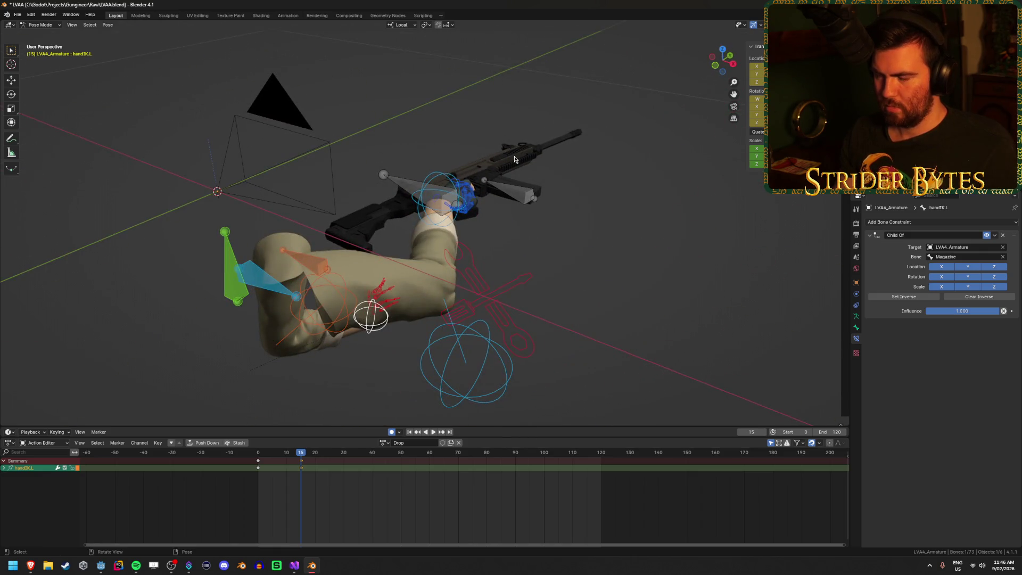
{"action": "left_click_drag", "start_coordinate": [513, 160], "coordinate": [477, 160]}
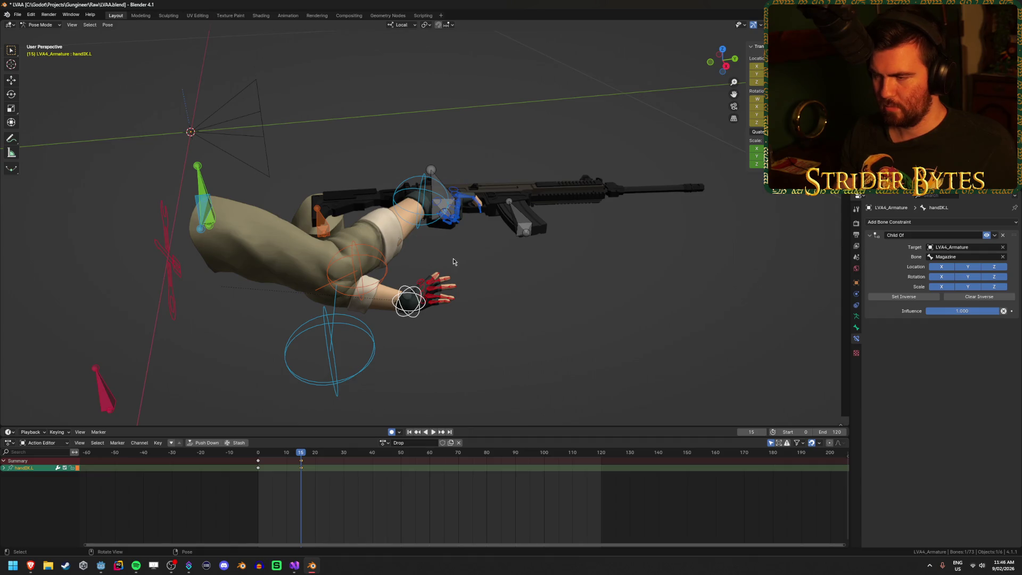
{"action": "scroll", "coordinate": [453, 261], "scroll_direction": "up", "scroll_amount": 5}
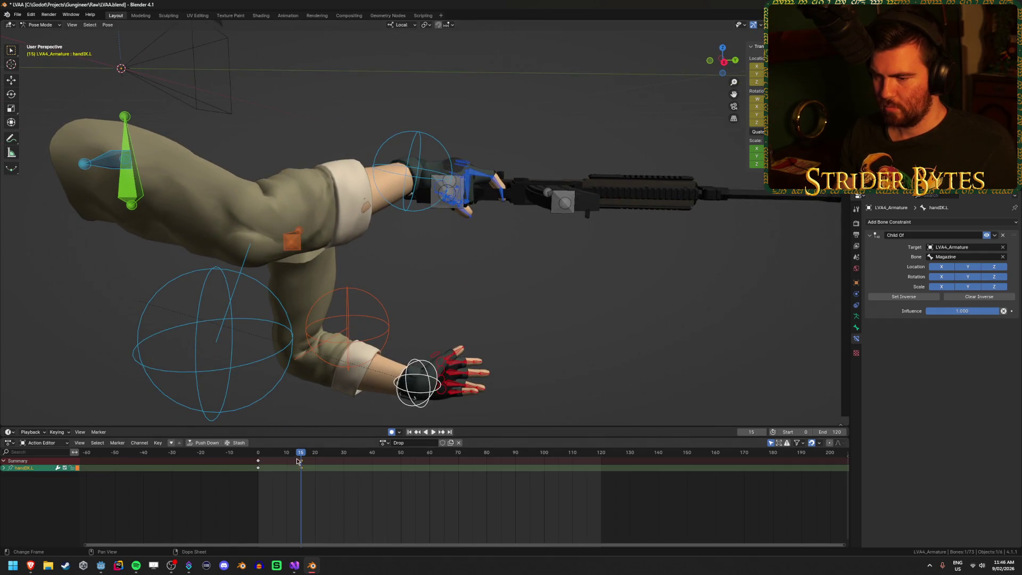
{"action": "key", "text": "i"}
{"action": "key", "text": "space"}
{"action": "left_click_drag", "start_coordinate": [290, 461], "coordinate": [302, 461]}
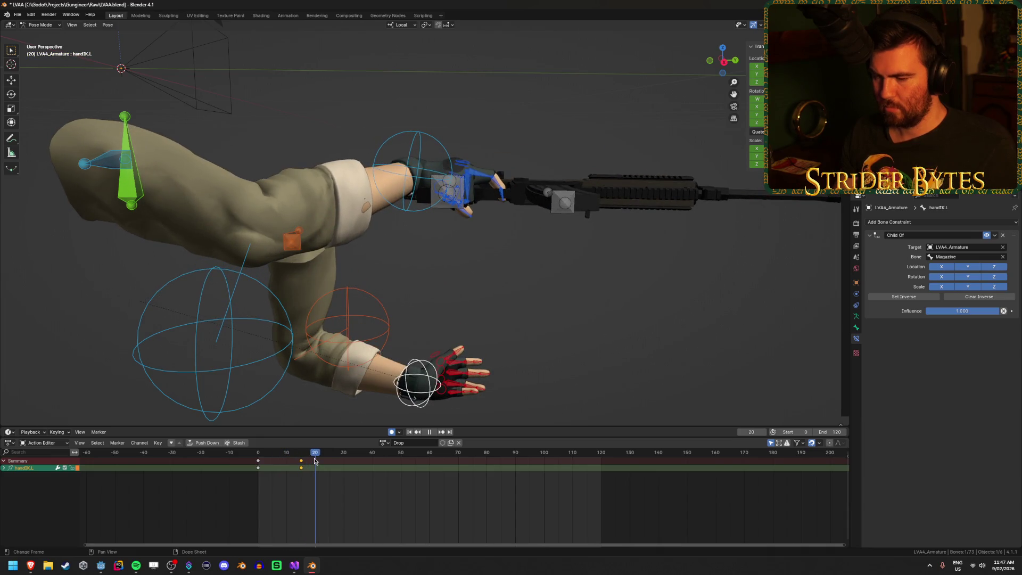
{"action": "left_click", "coordinate": [503, 198]}
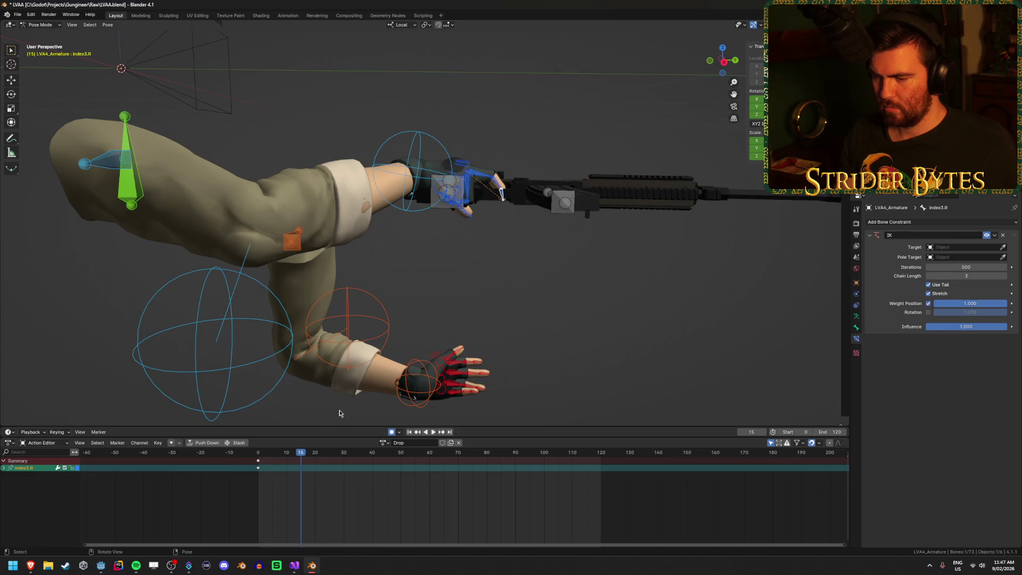
- Try moving the index3.R fingertip bone toward the rifle, then undo the stretch
{"action": "left_click_drag", "start_coordinate": [549, 282], "coordinate": [518, 255]}
{"action": "key", "text": "g"}
{"action": "left_click", "coordinate": [471, 140]}
{"action": "left_click", "coordinate": [471, 143]}
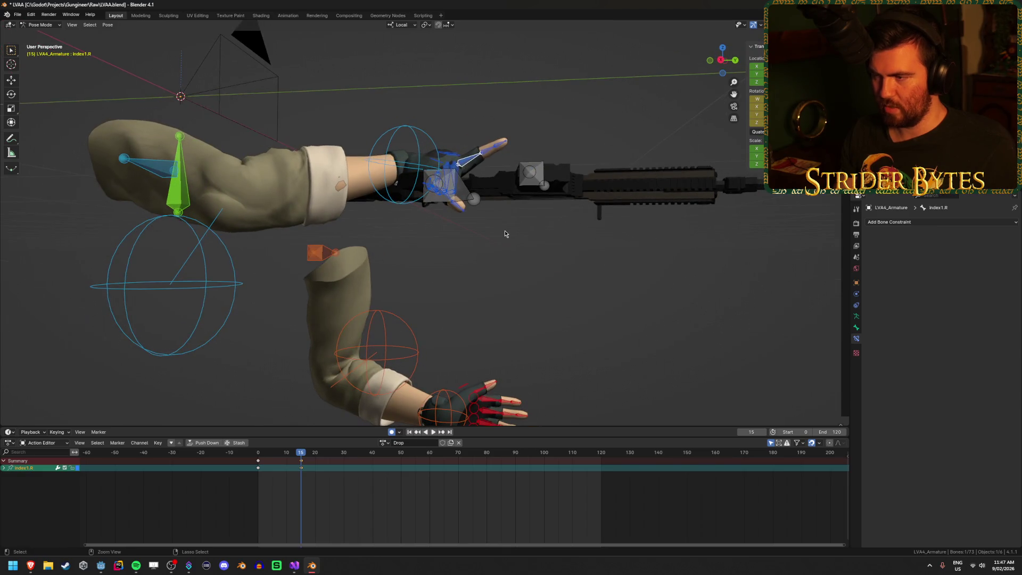
{"action": "key", "text": "ctrl+z"}
{"action": "key", "text": "ctrl+z"}
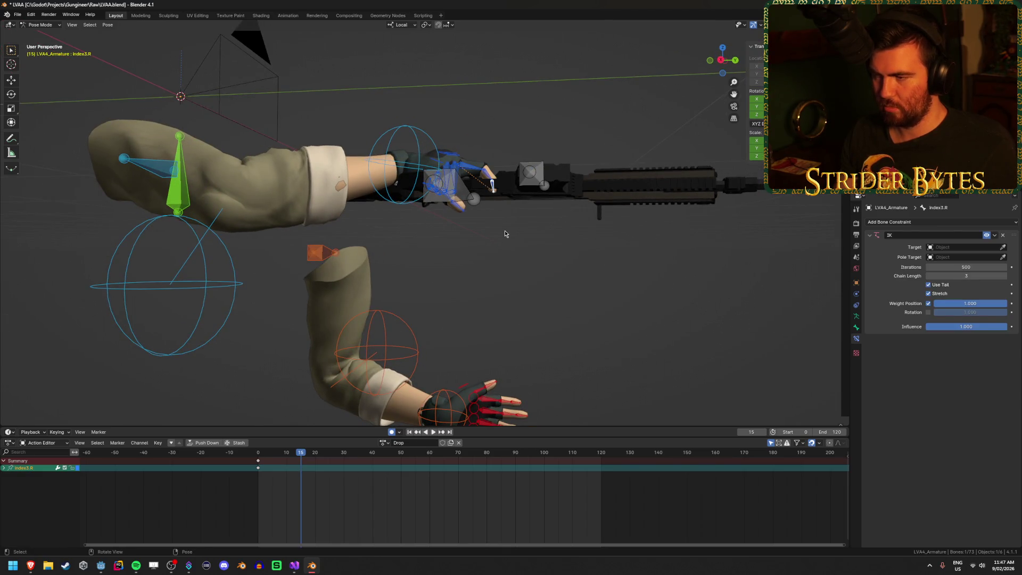
{"action": "mouse_move", "coordinate": [505, 234]}
{"action": "left_mouse_down"}
{"action": "mouse_move", "coordinate": [464, 302]}
{"action": "mouse_move", "coordinate": [390, 297]}
{"action": "mouse_move", "coordinate": [334, 354]}
{"action": "mouse_move", "coordinate": [334, 344]}
{"action": "left_mouse_up"}
{"action": "key", "text": "g"}
{"action": "left_click", "coordinate": [386, 296]}
{"action": "left_click", "coordinate": [277, 327]}
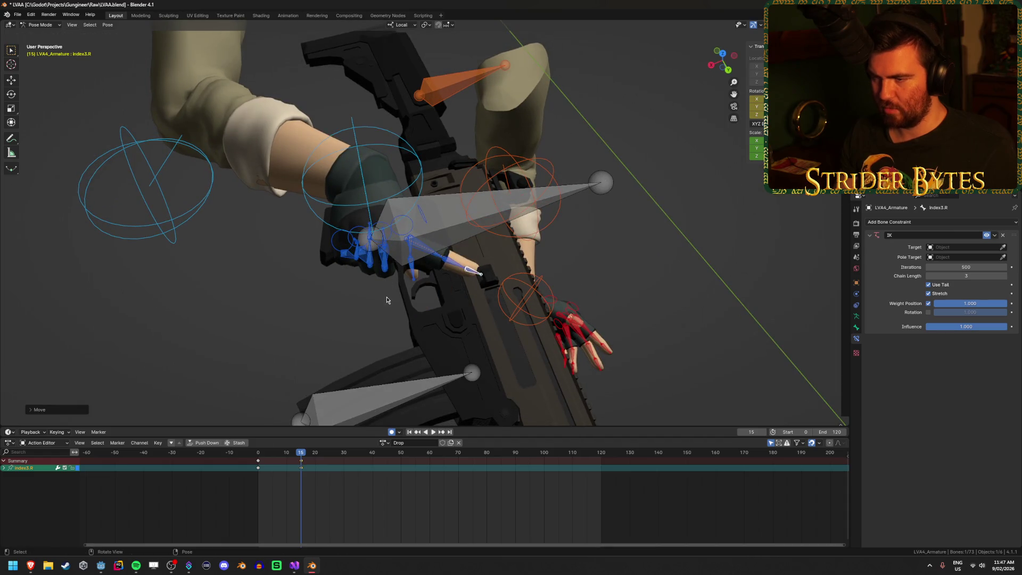
{"action": "key", "text": "ctrl+z"}
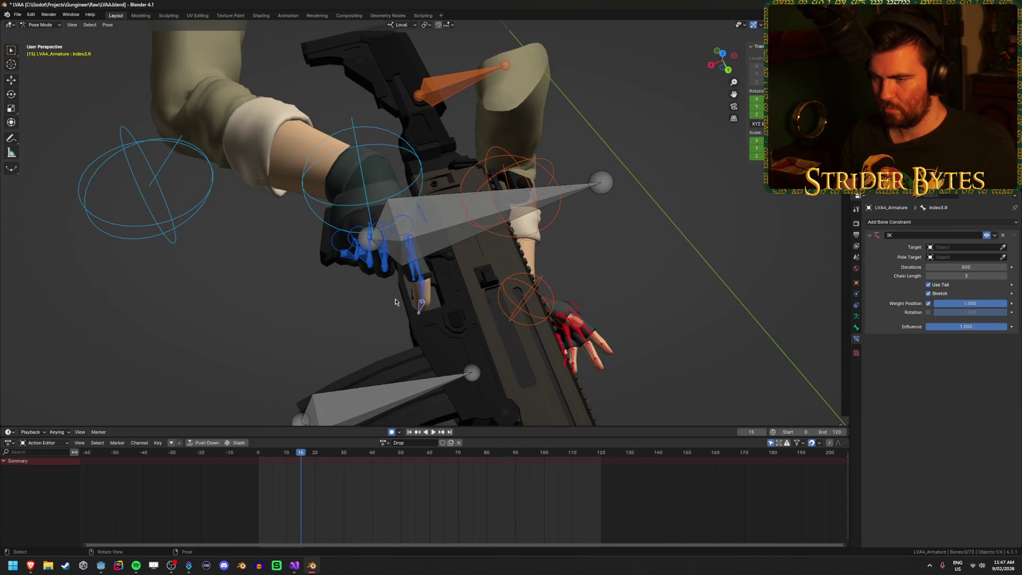
{"action": "left_click_drag", "start_coordinate": [439, 295], "coordinate": [284, 277]}
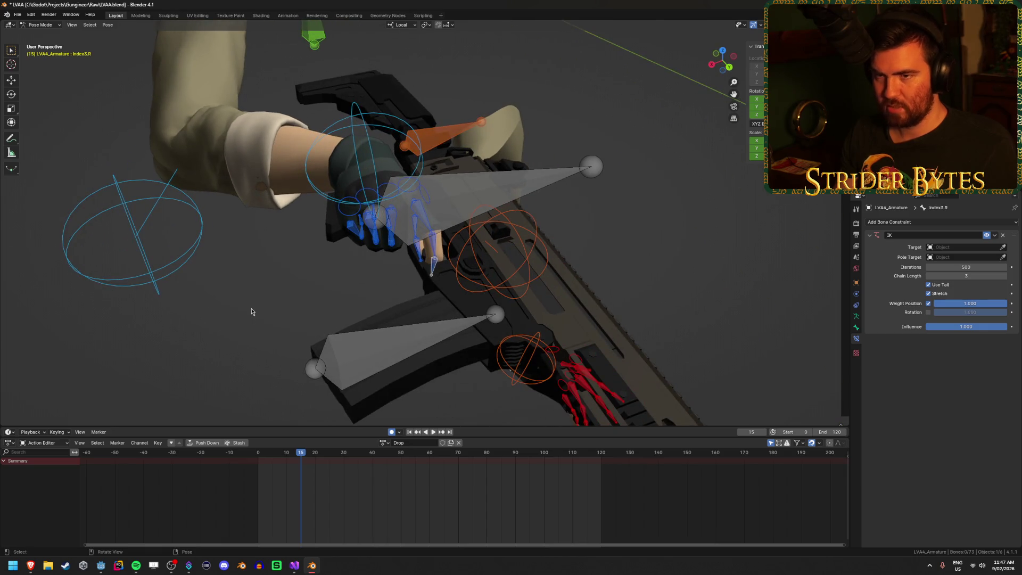
- Box-select the right hand's finger bones and add the GunBase bone to the selection
{"action": "key", "text": "b"}
{"action": "left_click_drag", "start_coordinate": [341, 289], "coordinate": [451, 219]}
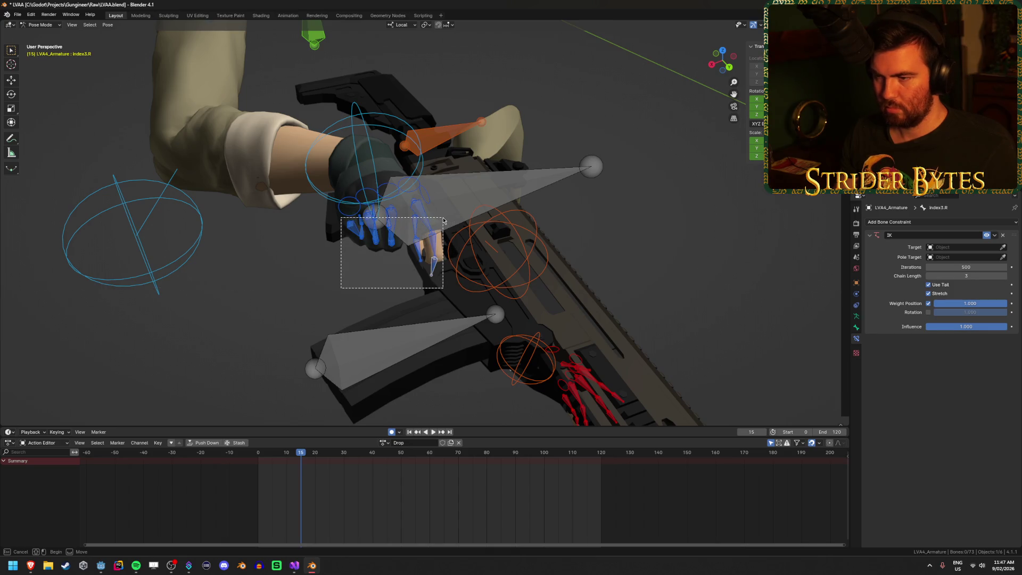
{"action": "left_click_drag", "start_coordinate": [440, 222], "coordinate": [440, 222]}
{"action": "mouse_move", "coordinate": [352, 264]}
{"action": "left_mouse_down"}
{"action": "mouse_move", "coordinate": [257, 318]}
{"action": "mouse_move", "coordinate": [490, 162]}
{"action": "left_mouse_up"}
{"action": "left_click", "coordinate": [500, 162], "text": "shift"}
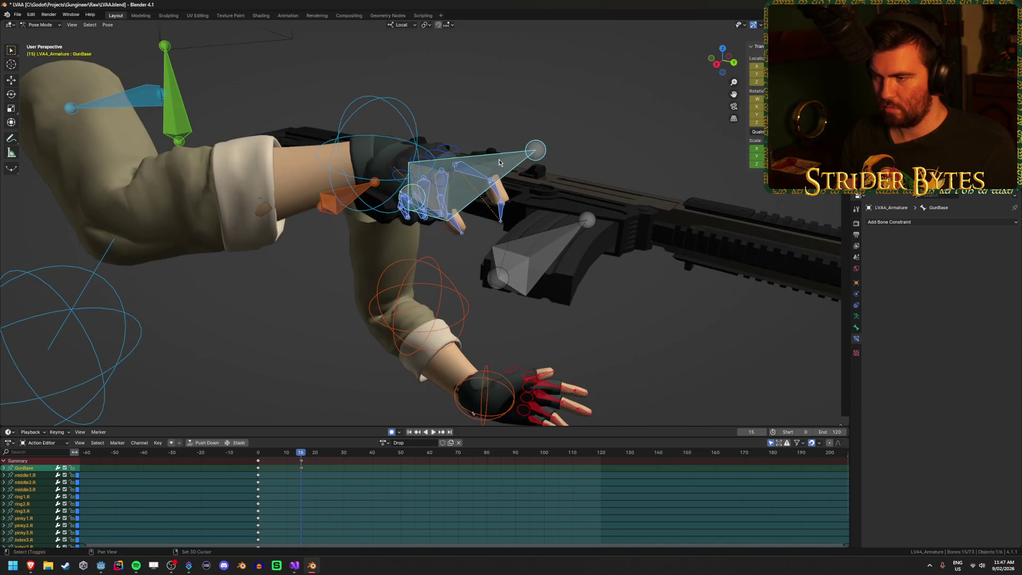
{"action": "mouse_move", "coordinate": [436, 224]}
{"action": "left_mouse_down"}
{"action": "mouse_move", "coordinate": [389, 269]}
{"action": "mouse_move", "coordinate": [396, 262]}
{"action": "left_mouse_up"}
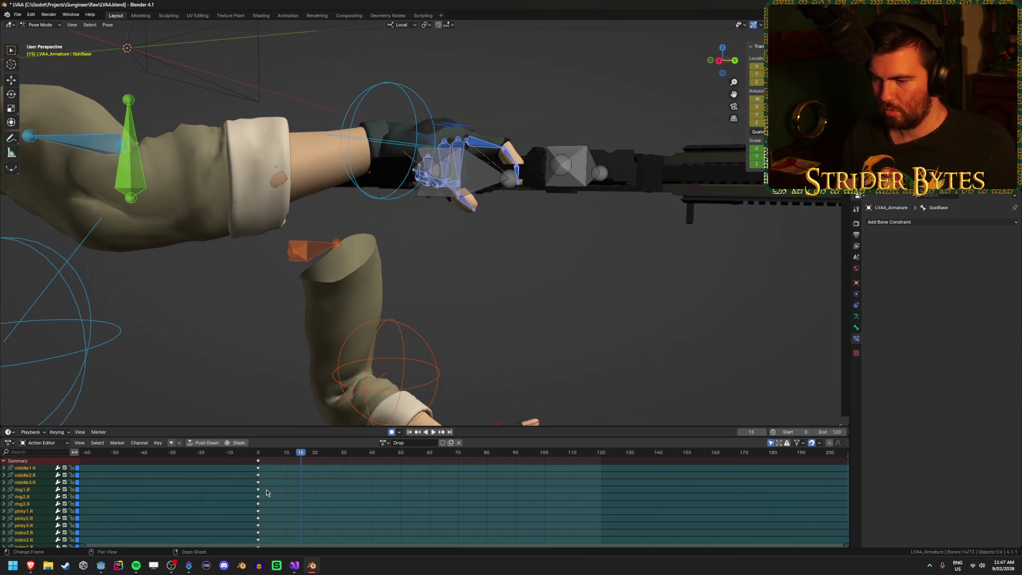
{"action": "scroll", "coordinate": [42, 475], "scroll_direction": "down", "scroll_amount": 2}
{"action": "mouse_move", "coordinate": [421, 245]}
{"action": "left_mouse_down"}
{"action": "mouse_move", "coordinate": [433, 255]}
{"action": "mouse_move", "coordinate": [359, 203]}
{"action": "mouse_move", "coordinate": [310, 226]}
{"action": "mouse_move", "coordinate": [413, 236]}
{"action": "mouse_move", "coordinate": [417, 278]}
{"action": "mouse_move", "coordinate": [446, 233]}
{"action": "mouse_move", "coordinate": [373, 266]}
{"action": "left_mouse_up"}
{"action": "scroll", "coordinate": [262, 476], "scroll_direction": "up", "scroll_amount": 5}
{"action": "scroll", "coordinate": [261, 481], "scroll_direction": "down", "scroll_amount": 5}
{"action": "scroll", "coordinate": [51, 495], "scroll_direction": "up", "scroll_amount": 3}
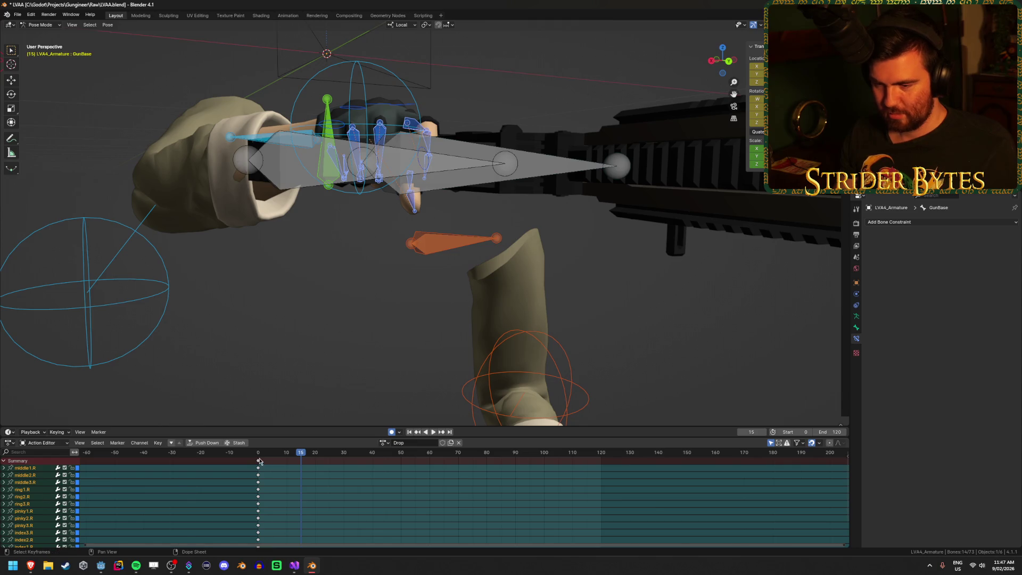
- Copy the selected bones' frame-0 keyframes to frame 15 to hold the starting pose
{"action": "left_click", "coordinate": [259, 461]}
{"action": "key", "text": "ctrl+c"}
{"action": "key", "text": "ctrl+v"}
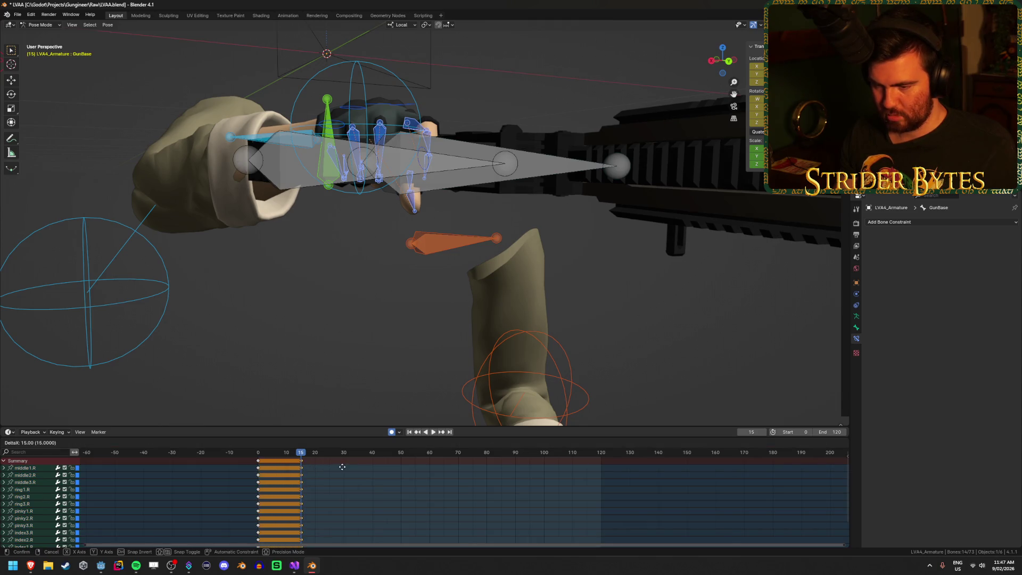
{"action": "left_click", "coordinate": [330, 490]}
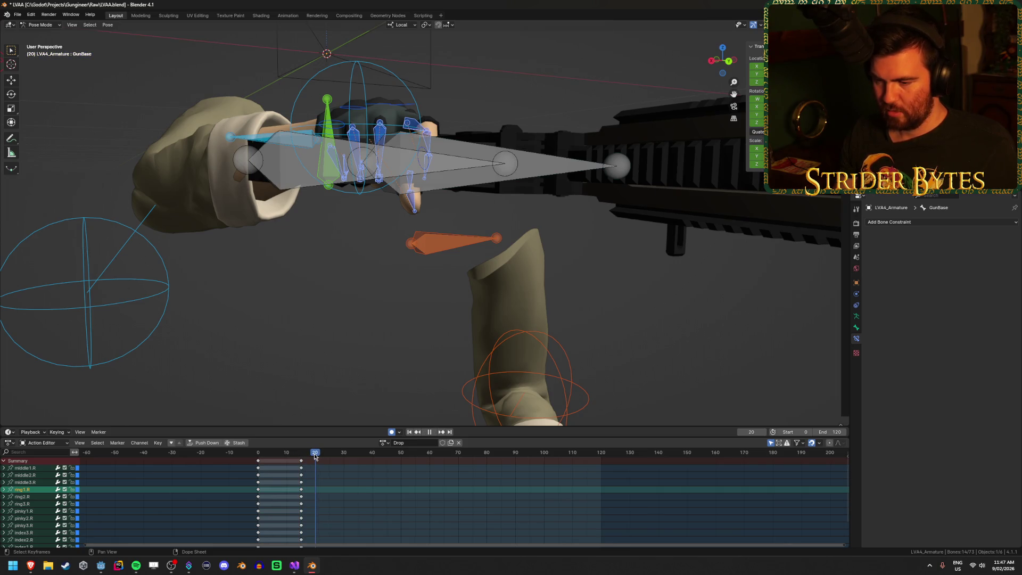
- At frame 20, move index3.R to straighten the index finger along the rifle
{"action": "left_click", "coordinate": [326, 314]}
{"action": "left_click_drag", "start_coordinate": [327, 313], "coordinate": [332, 306]}
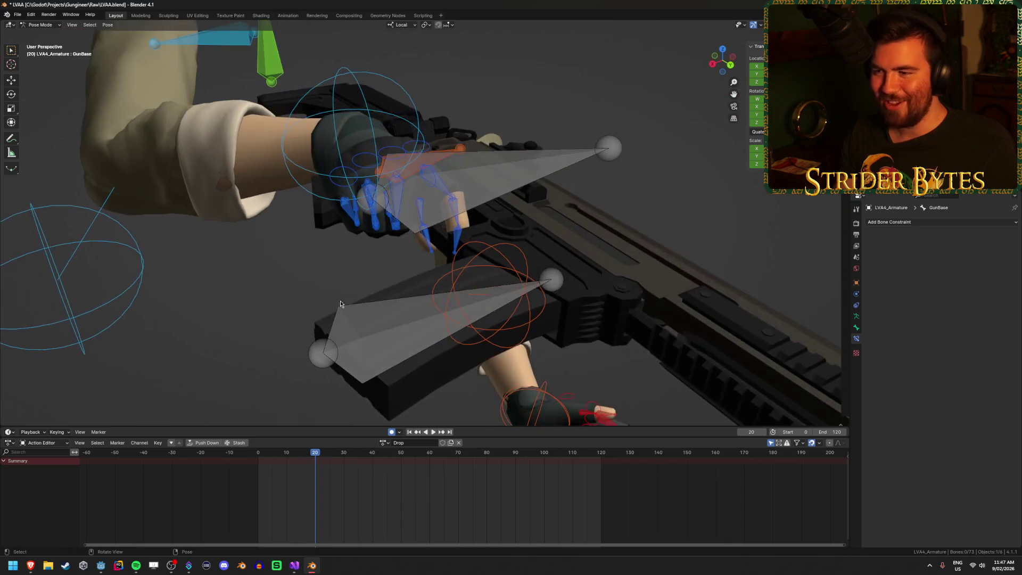
{"action": "left_click", "coordinate": [457, 247]}
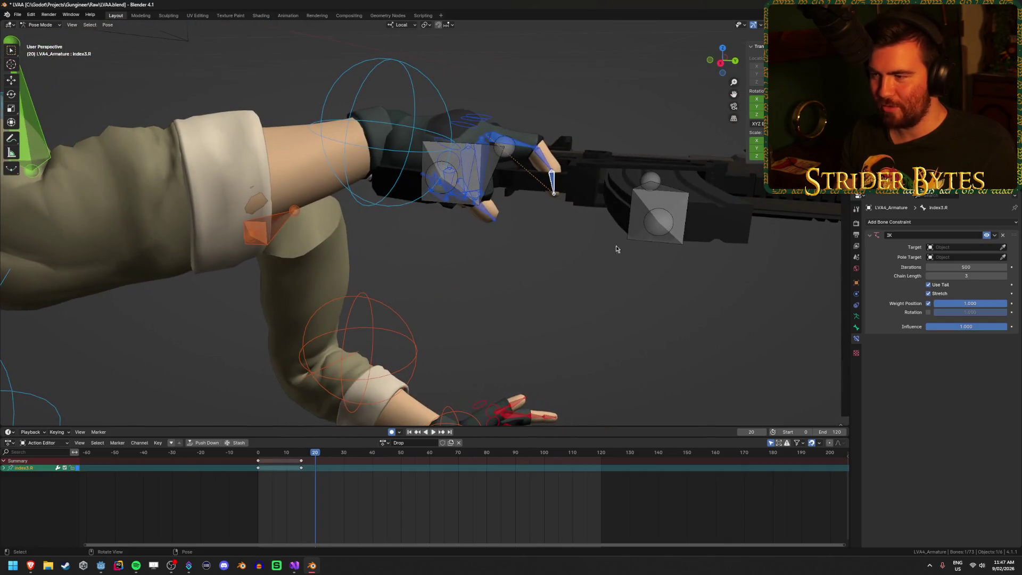
{"action": "key", "text": "g"}
{"action": "left_click", "coordinate": [685, 218]}
{"action": "mouse_move", "coordinate": [684, 218]}
{"action": "left_mouse_down"}
{"action": "mouse_move", "coordinate": [507, 283]}
{"action": "mouse_move", "coordinate": [518, 270]}
{"action": "mouse_move", "coordinate": [498, 235]}
{"action": "mouse_move", "coordinate": [536, 232]}
{"action": "mouse_move", "coordinate": [547, 178]}
{"action": "mouse_move", "coordinate": [477, 161]}
{"action": "left_mouse_up"}
- Move the middle3.R fingertip bone to straighten the middle finger
{"action": "left_click", "coordinate": [463, 156]}
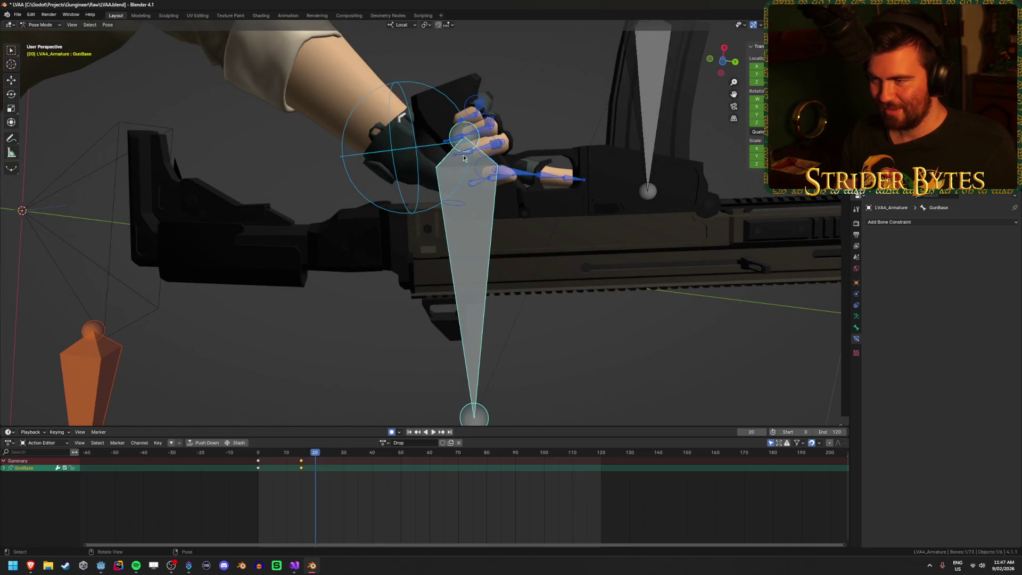
{"action": "mouse_move", "coordinate": [611, 217]}
{"action": "left_mouse_down"}
{"action": "mouse_move", "coordinate": [619, 313]}
{"action": "mouse_move", "coordinate": [575, 326]}
{"action": "mouse_move", "coordinate": [675, 305]}
{"action": "left_mouse_up"}
{"action": "key", "text": "g"}
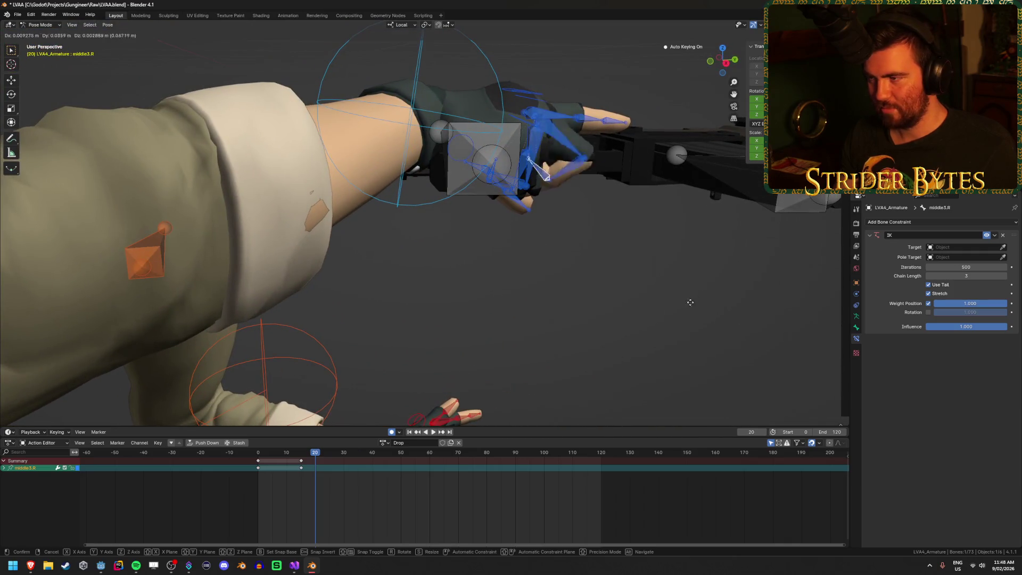
{"action": "left_click", "coordinate": [799, 292]}
{"action": "mouse_move", "coordinate": [799, 293]}
{"action": "left_mouse_down"}
{"action": "mouse_move", "coordinate": [643, 319]}
{"action": "mouse_move", "coordinate": [378, 312]}
{"action": "left_mouse_up"}
{"action": "key", "text": "KP_Decimal"}
{"action": "scroll", "coordinate": [346, 306], "scroll_direction": "down", "scroll_amount": 5}
{"action": "left_click_drag", "start_coordinate": [308, 299], "coordinate": [415, 290]}
- Clear middle2.R's rotation and reposition middle3.R so the middle finger lies straight
{"action": "left_click", "coordinate": [342, 197]}
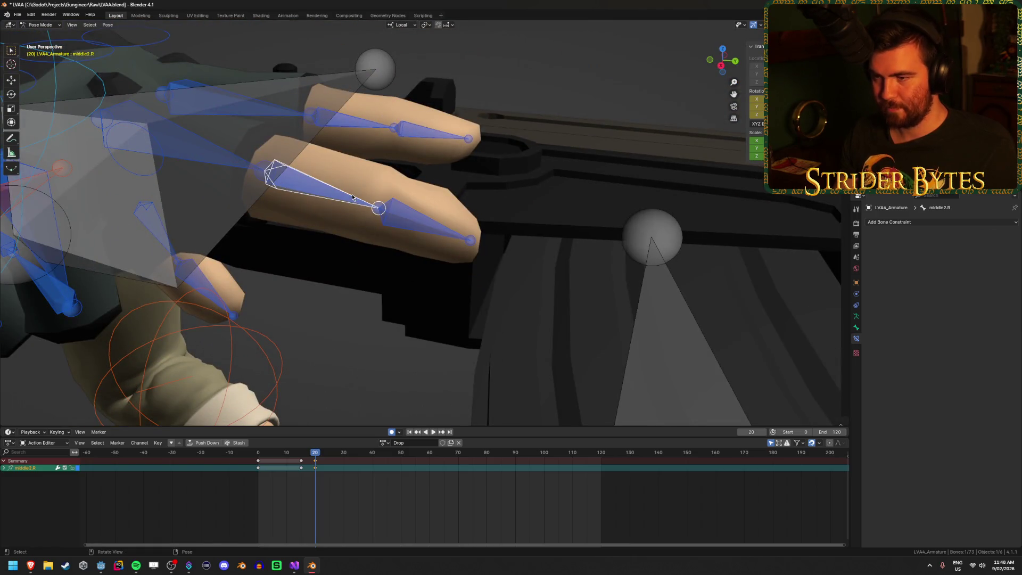
{"action": "key", "text": "alt+r"}
{"action": "left_click", "coordinate": [363, 296]}
{"action": "mouse_move", "coordinate": [364, 296]}
{"action": "left_mouse_down"}
{"action": "mouse_move", "coordinate": [481, 305]}
{"action": "mouse_move", "coordinate": [502, 273]}
{"action": "left_mouse_up"}
{"action": "key", "text": "g"}
{"action": "left_click", "coordinate": [570, 228]}
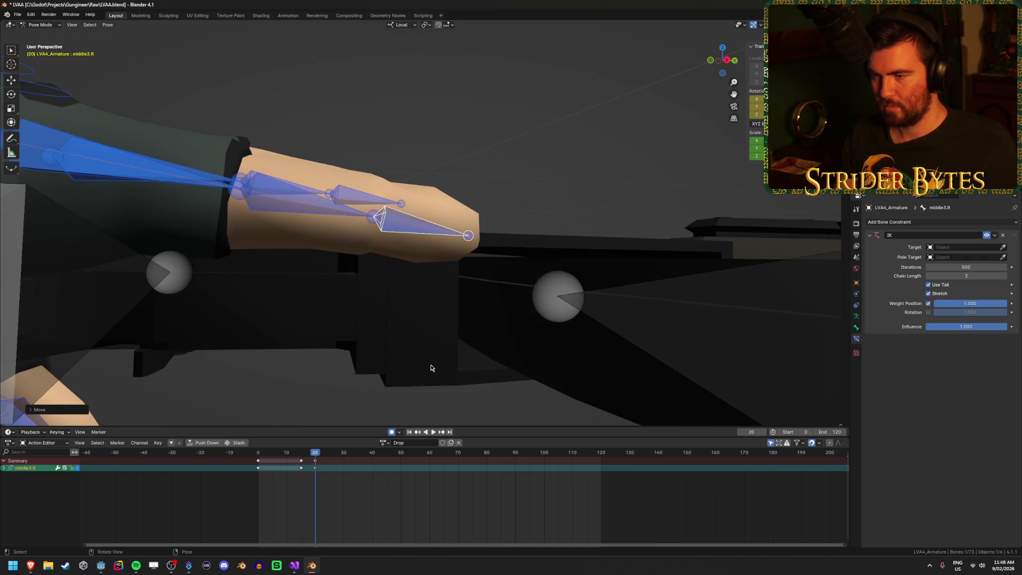
{"action": "scroll", "coordinate": [388, 337], "scroll_direction": "down", "scroll_amount": 3}
{"action": "left_click_drag", "start_coordinate": [389, 338], "coordinate": [343, 310]}
{"action": "left_click_drag", "start_coordinate": [207, 267], "coordinate": [231, 237]}
{"action": "left_click_drag", "start_coordinate": [118, 172], "coordinate": [224, 181]}
- Move the ring3.R fingertip bone to straighten the ring finger
{"action": "left_click", "coordinate": [250, 306]}
{"action": "key", "text": "g"}
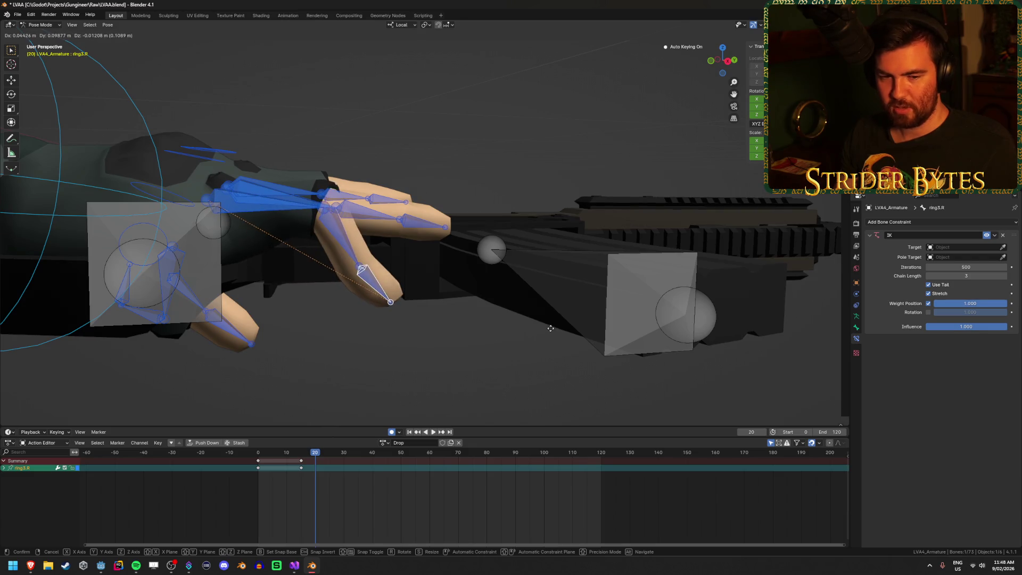
{"action": "left_click", "coordinate": [621, 277]}
{"action": "scroll", "coordinate": [621, 277], "scroll_direction": "up", "scroll_amount": 5}
{"action": "mouse_move", "coordinate": [621, 277]}
{"action": "left_mouse_down"}
{"action": "mouse_move", "coordinate": [541, 327]}
{"action": "mouse_move", "coordinate": [495, 297]}
{"action": "left_mouse_up"}
{"action": "scroll", "coordinate": [550, 333], "scroll_direction": "down", "scroll_amount": 3}
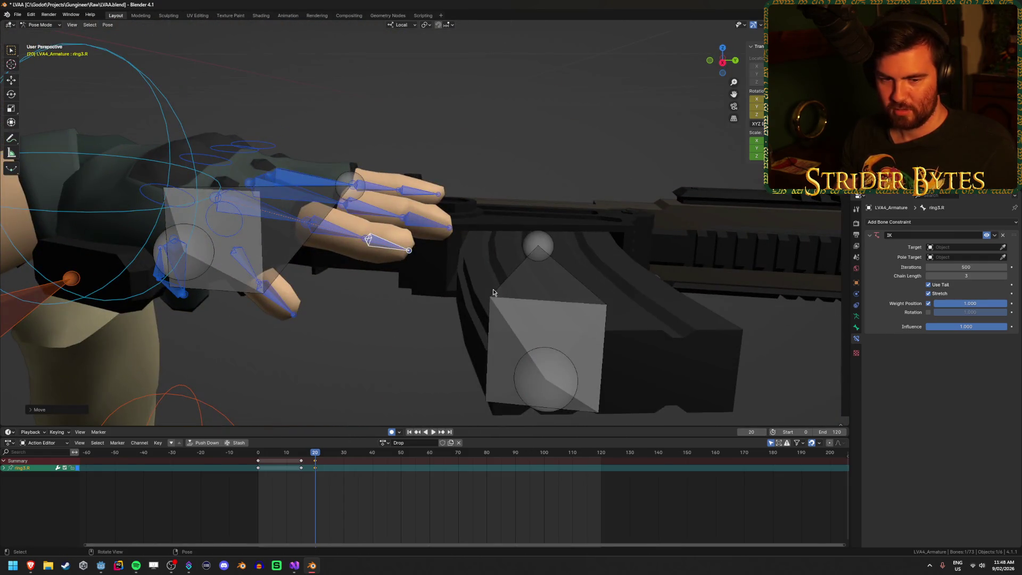
- Refine the ring finger by rotating and moving ring3.R again
{"action": "key", "text": "r"}
{"action": "left_click", "coordinate": [345, 238]}
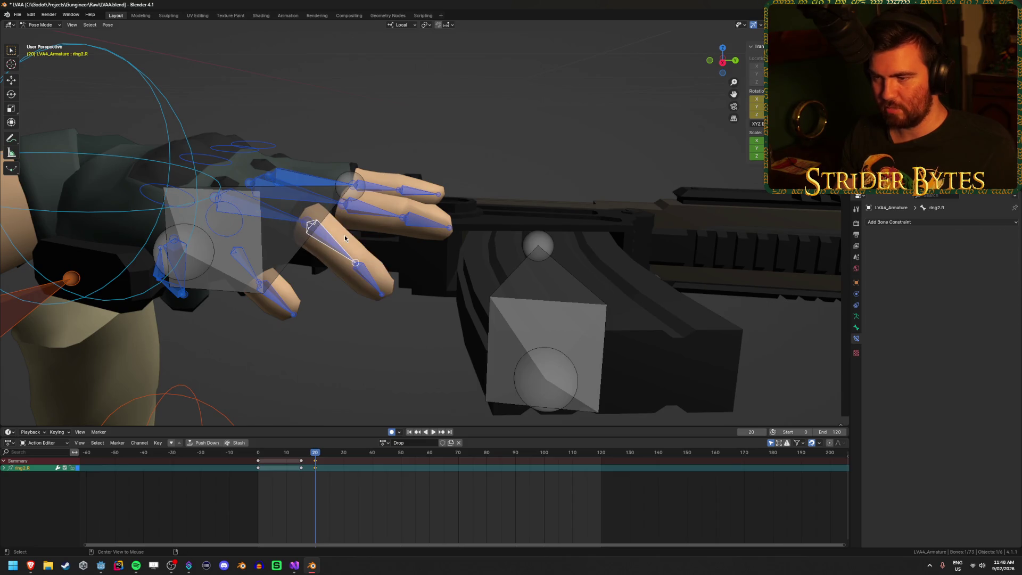
{"action": "left_click", "coordinate": [366, 291]}
{"action": "left_click_drag", "start_coordinate": [366, 291], "coordinate": [461, 202]}
{"action": "key", "text": "g"}
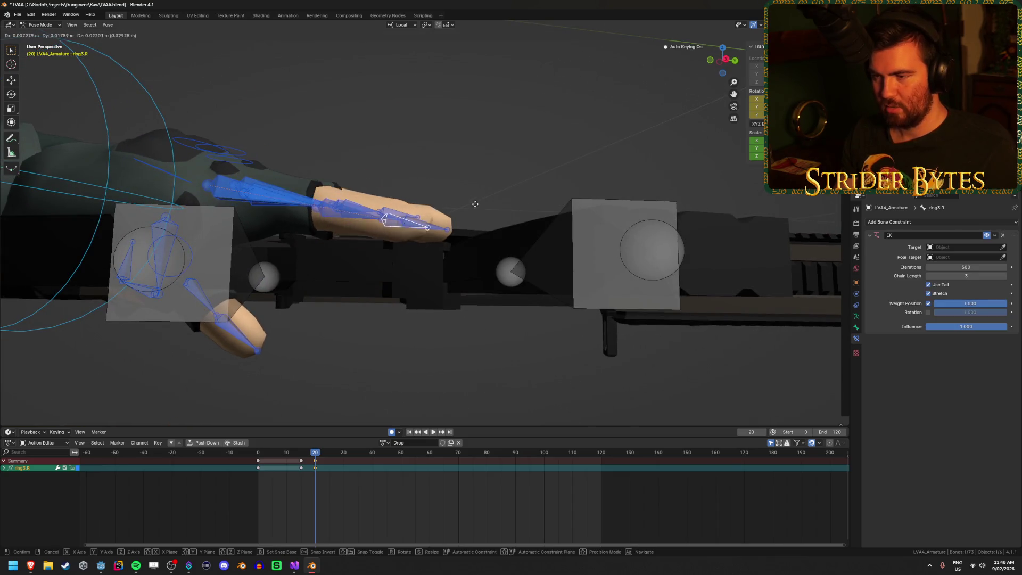
{"action": "left_click", "coordinate": [351, 286]}
{"action": "mouse_move", "coordinate": [351, 286]}
{"action": "left_mouse_down"}
{"action": "mouse_move", "coordinate": [323, 287]}
{"action": "mouse_move", "coordinate": [225, 181]}
{"action": "mouse_move", "coordinate": [250, 234]}
{"action": "mouse_move", "coordinate": [359, 360]}
{"action": "mouse_move", "coordinate": [457, 335]}
{"action": "left_mouse_up"}
{"action": "left_click", "coordinate": [200, 171]}
- Move the pinky3.R tip and clear pinky1.R's rotation to reposition the pinky
{"action": "key", "text": "g"}
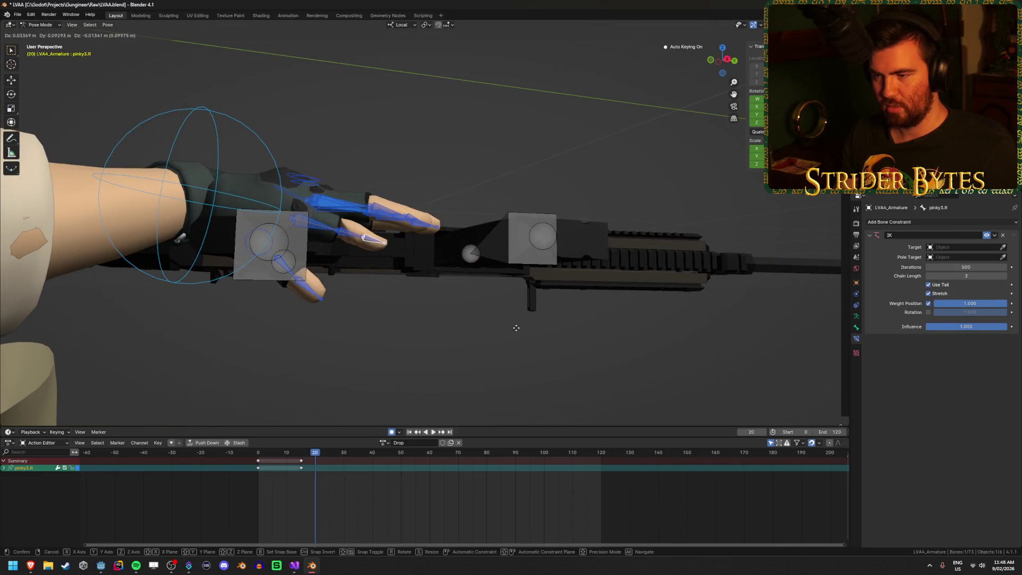
{"action": "left_click", "coordinate": [517, 332]}
{"action": "left_click", "coordinate": [344, 236]}
{"action": "left_click_drag", "start_coordinate": [344, 237], "coordinate": [255, 244]}
{"action": "key", "text": "alt+r"}
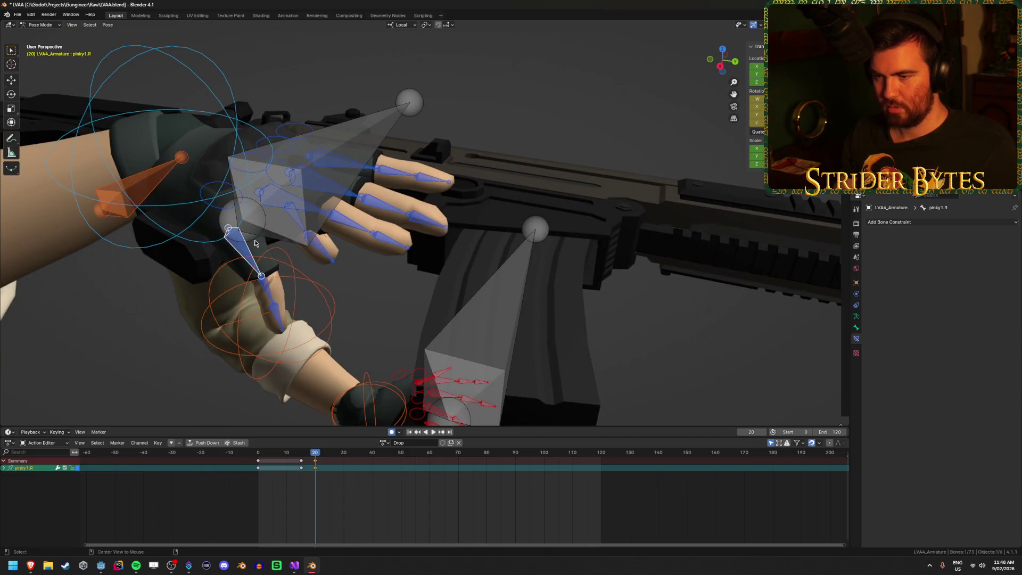
{"action": "left_click", "coordinate": [265, 287]}
{"action": "mouse_move", "coordinate": [265, 288]}
{"action": "left_mouse_down"}
{"action": "mouse_move", "coordinate": [542, 246]}
{"action": "mouse_move", "coordinate": [569, 289]}
{"action": "mouse_move", "coordinate": [528, 230]}
{"action": "left_mouse_up"}
{"action": "left_click", "coordinate": [426, 255]}
{"action": "mouse_move", "coordinate": [425, 254]}
{"action": "left_mouse_down"}
{"action": "mouse_move", "coordinate": [383, 304]}
{"action": "mouse_move", "coordinate": [322, 281]}
{"action": "mouse_move", "coordinate": [508, 289]}
{"action": "mouse_move", "coordinate": [506, 256]}
{"action": "mouse_move", "coordinate": [468, 301]}
{"action": "mouse_move", "coordinate": [521, 300]}
{"action": "left_mouse_up"}
{"action": "key", "text": "g"}
{"action": "left_click", "coordinate": [507, 256]}
- Lower the pinky3.R tip and rotate pinky2.R slightly downward
{"action": "left_click", "coordinate": [404, 204]}
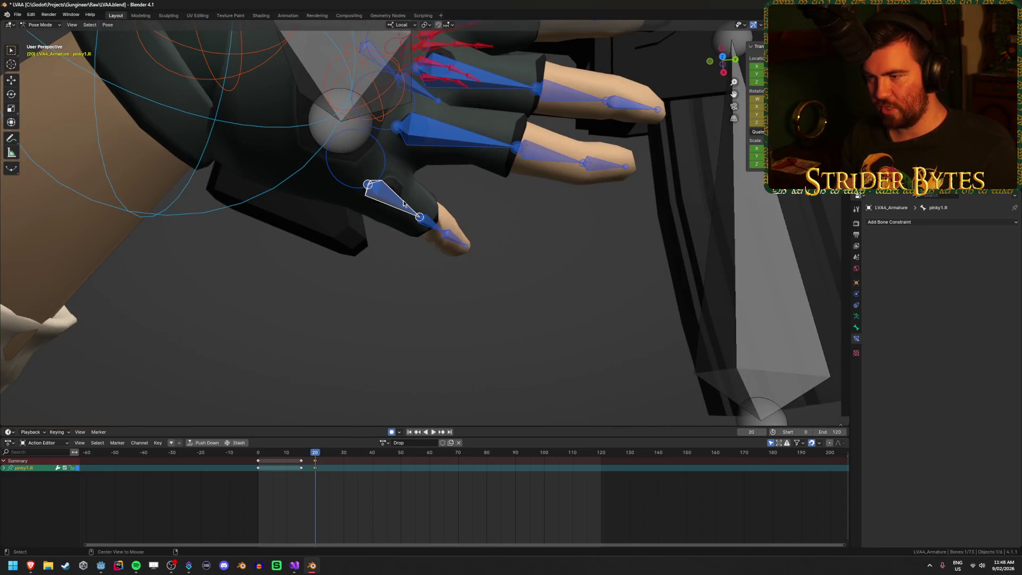
{"action": "mouse_move", "coordinate": [463, 255]}
{"action": "left_mouse_down"}
{"action": "mouse_move", "coordinate": [479, 266]}
{"action": "mouse_move", "coordinate": [586, 160]}
{"action": "left_mouse_up"}
{"action": "left_click", "coordinate": [405, 193]}
{"action": "key", "text": "g"}
{"action": "left_click", "coordinate": [619, 133]}
{"action": "left_click", "coordinate": [464, 155]}
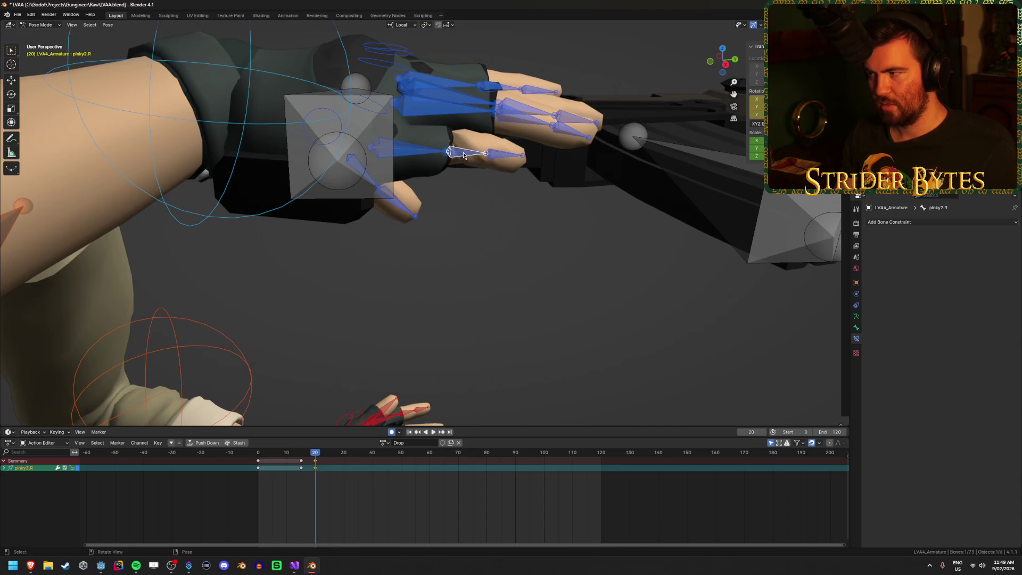
{"action": "left_click_drag", "start_coordinate": [756, 106], "coordinate": [757, 107]}
{"action": "left_click", "coordinate": [507, 150]}
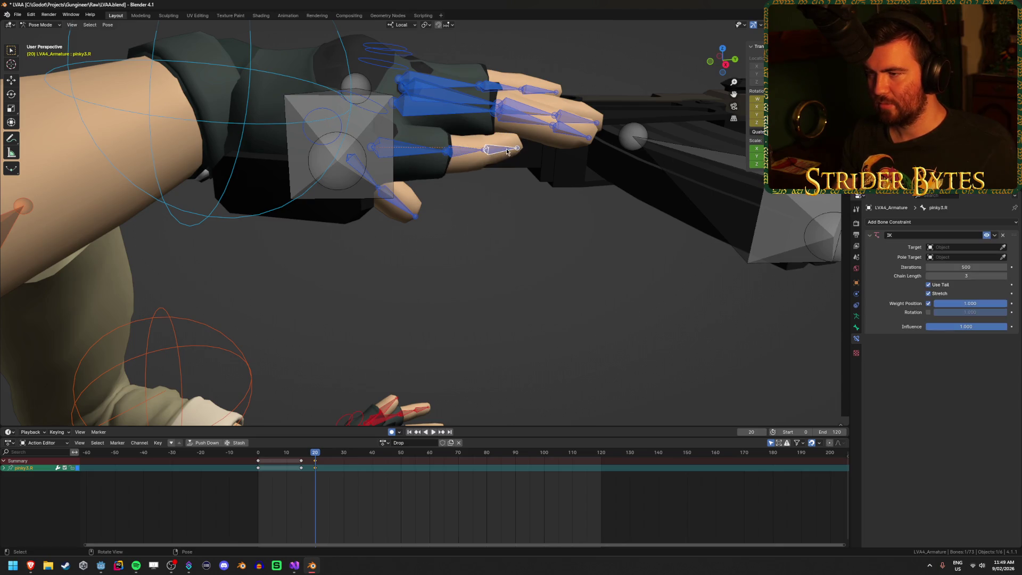
{"action": "mouse_move", "coordinate": [609, 224]}
{"action": "left_mouse_down"}
{"action": "mouse_move", "coordinate": [541, 258]}
{"action": "mouse_move", "coordinate": [554, 251]}
{"action": "mouse_move", "coordinate": [533, 225]}
{"action": "mouse_move", "coordinate": [529, 274]}
{"action": "left_mouse_up"}
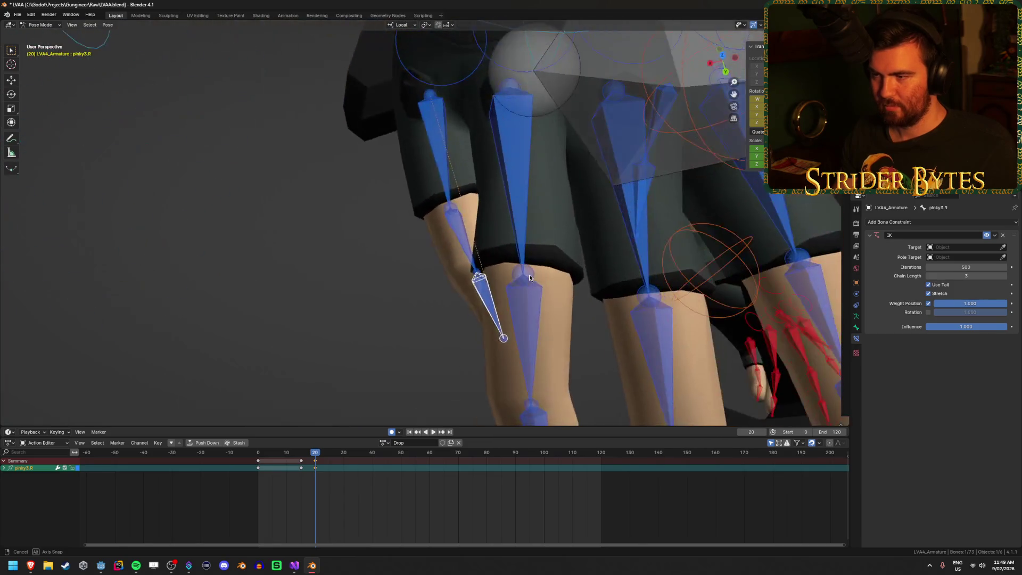
{"action": "key", "text": "g"}
{"action": "left_click", "coordinate": [487, 329]}
{"action": "left_click_drag", "start_coordinate": [487, 330], "coordinate": [596, 266]}
- Zero a pinky rotation value, undo, then rotate the pinky bone into a curled pose
{"action": "key", "text": "ctrl+z"}
{"action": "key", "text": "ctrl+z"}
{"action": "key", "text": "ctrl+z"}
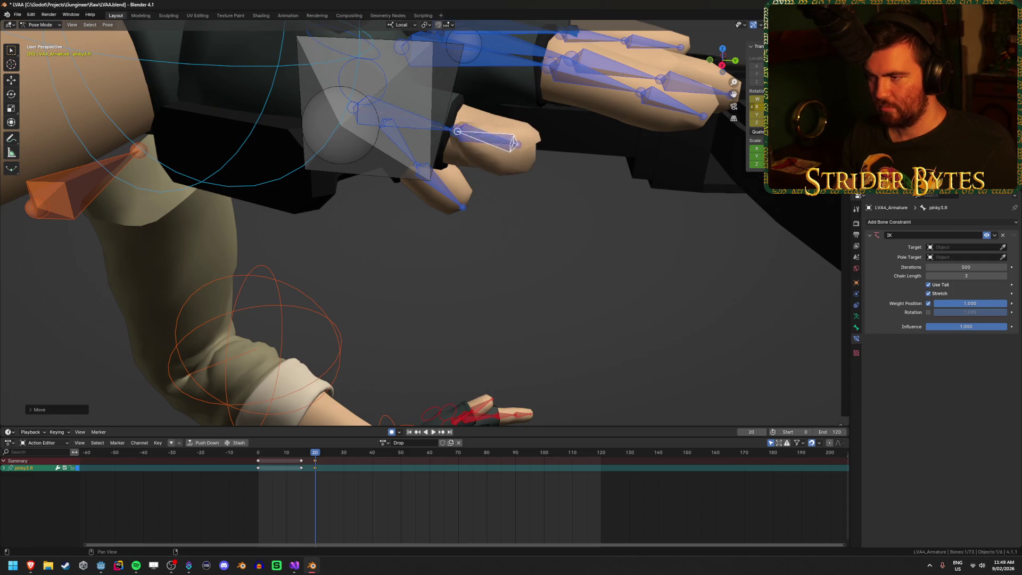
{"action": "key", "text": "g"}
{"action": "left_click", "coordinate": [513, 185]}
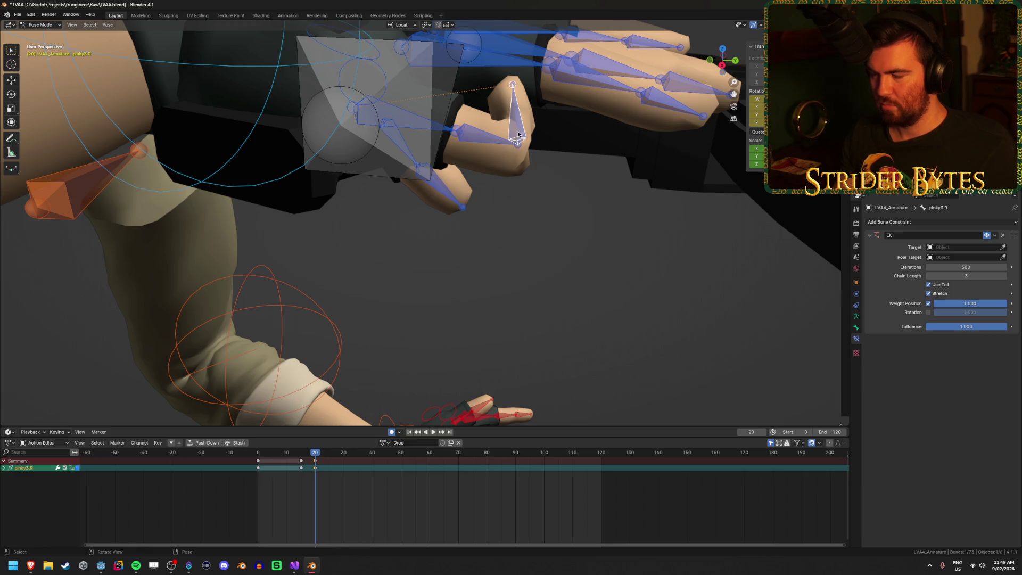
{"action": "key", "text": "r"}
{"action": "right_click", "coordinate": [685, 336]}
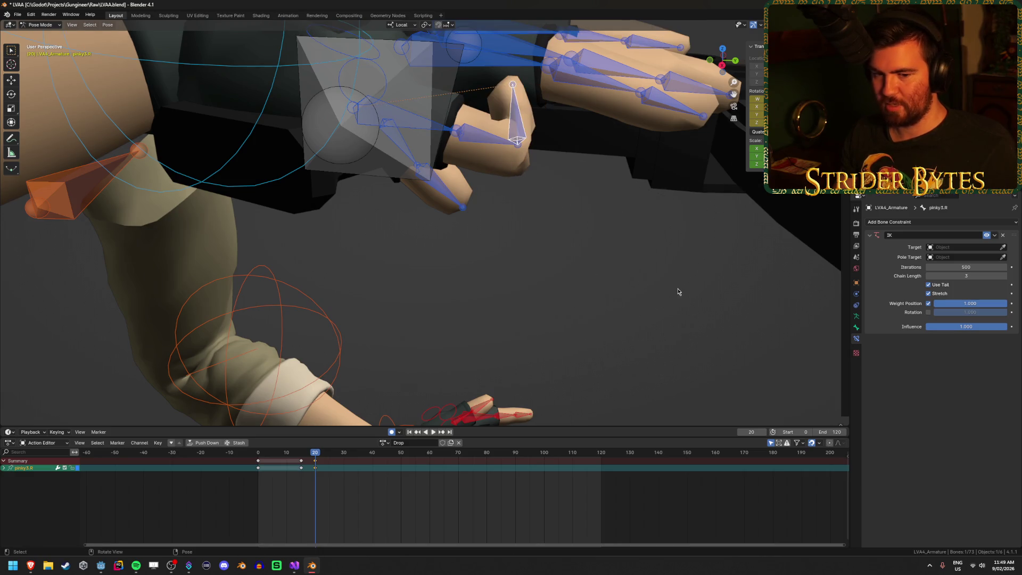
{"action": "scroll", "coordinate": [620, 212], "scroll_direction": "up", "scroll_amount": 5}
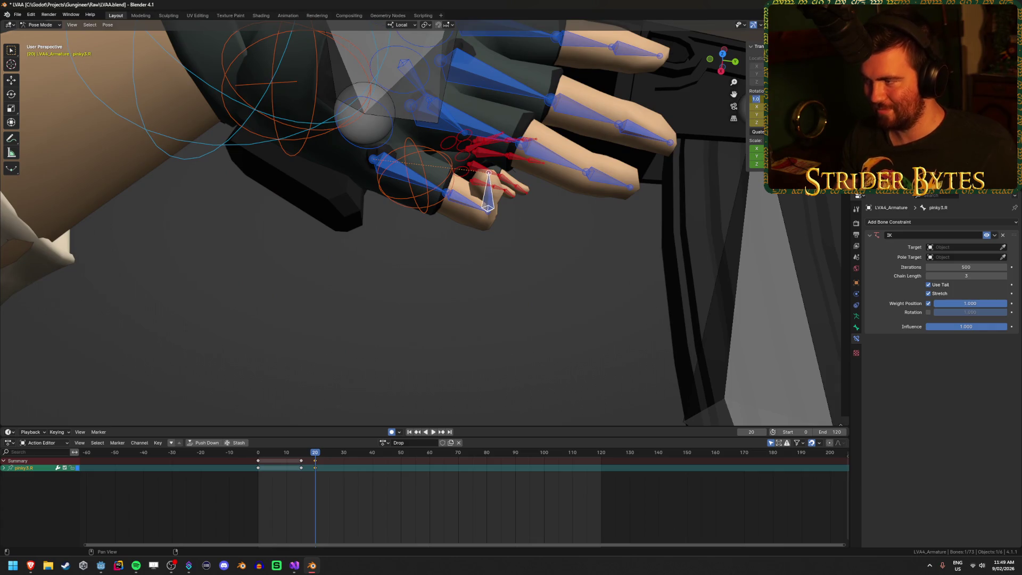
{"action": "key", "text": "Tab"}
{"action": "type", "text": "0"}
{"action": "key", "text": "Tab"}
{"action": "type", "text": "0"}
{"action": "key", "text": "Tab"}
{"action": "type", "text": "0"}
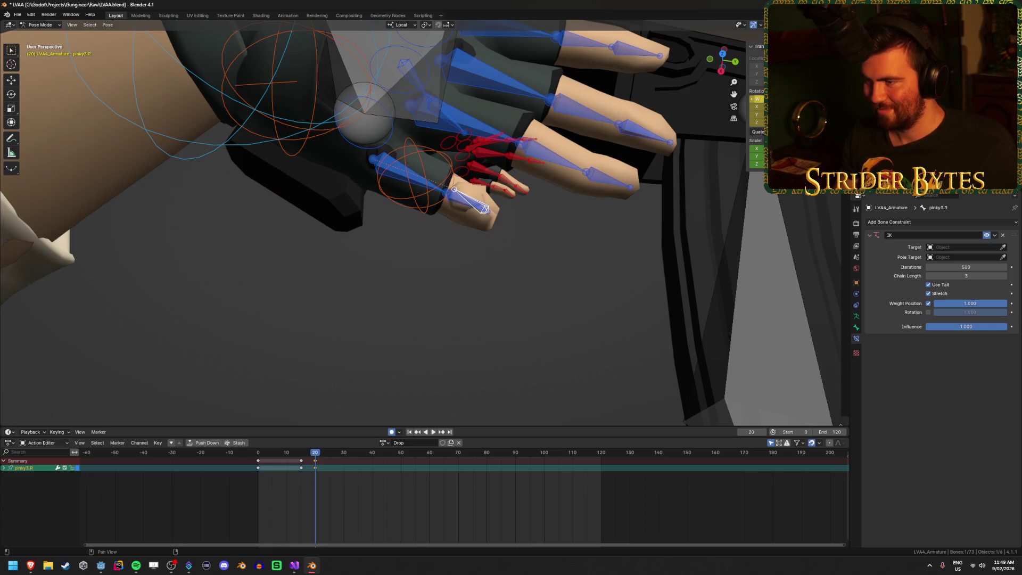
{"action": "scroll", "coordinate": [533, 261], "scroll_direction": "down", "scroll_amount": 4}
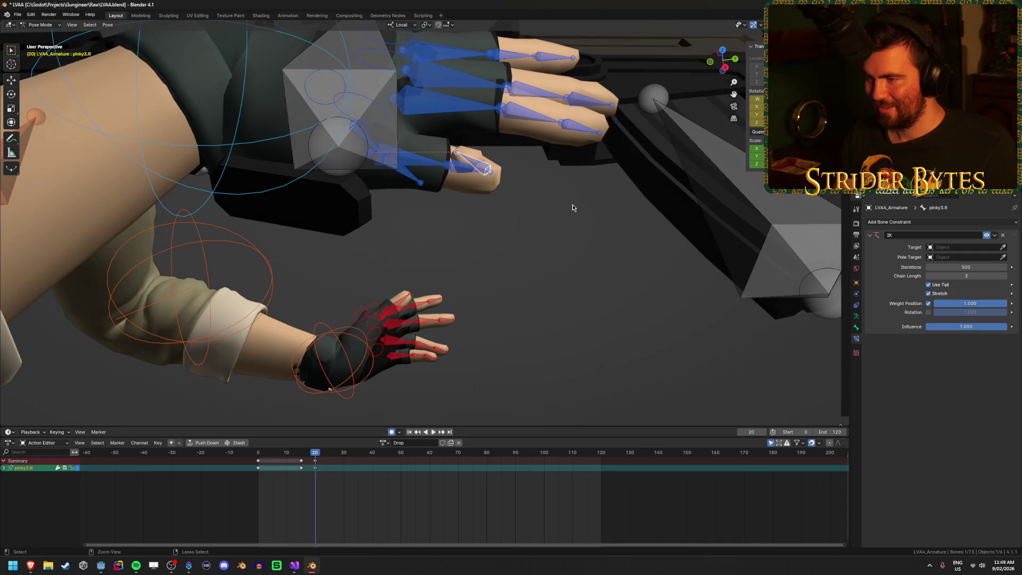
{"action": "key", "text": "ctrl+z"}
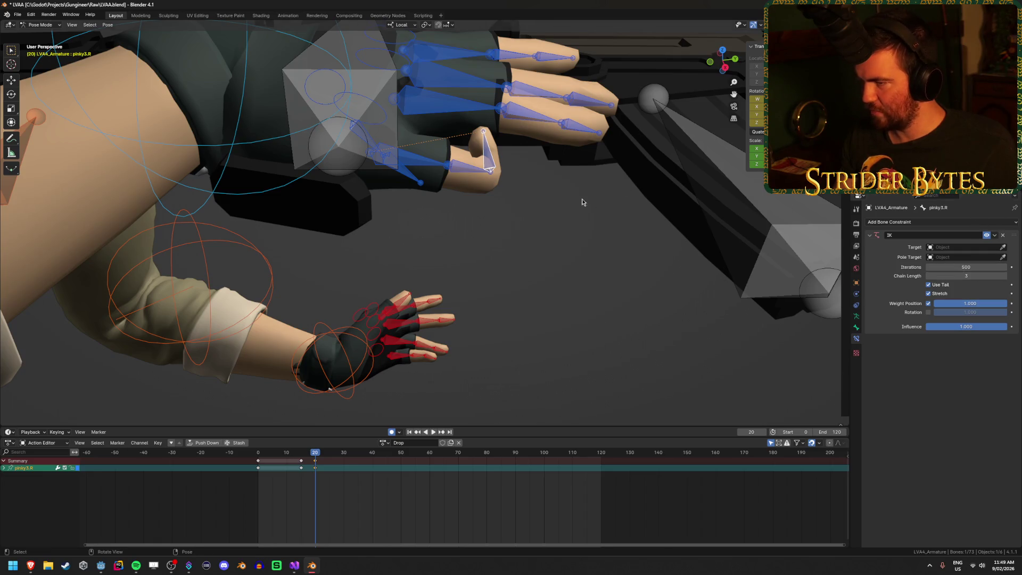
{"action": "key", "text": "r"}
{"action": "key", "text": "r"}
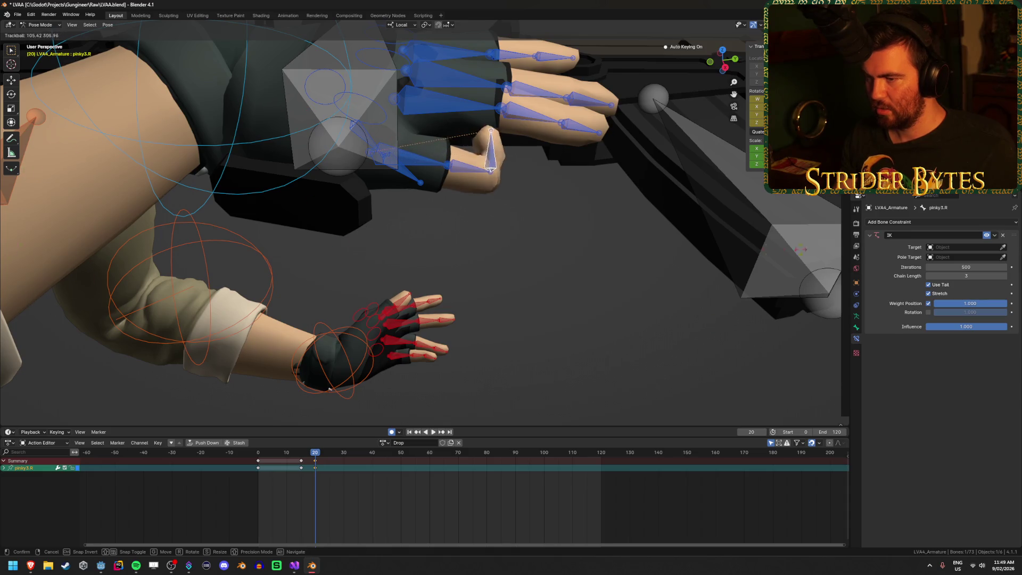
{"action": "left_click", "coordinate": [376, 271]}
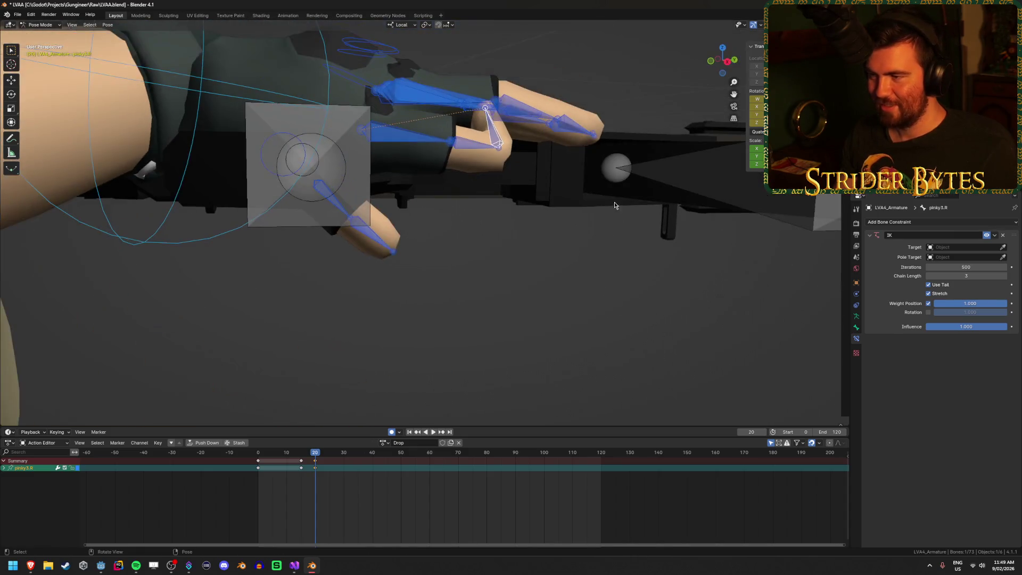
- Rotate the pinky3.R tip bone down along the finger
{"action": "key", "text": "r"}
{"action": "left_click", "coordinate": [795, 239]}
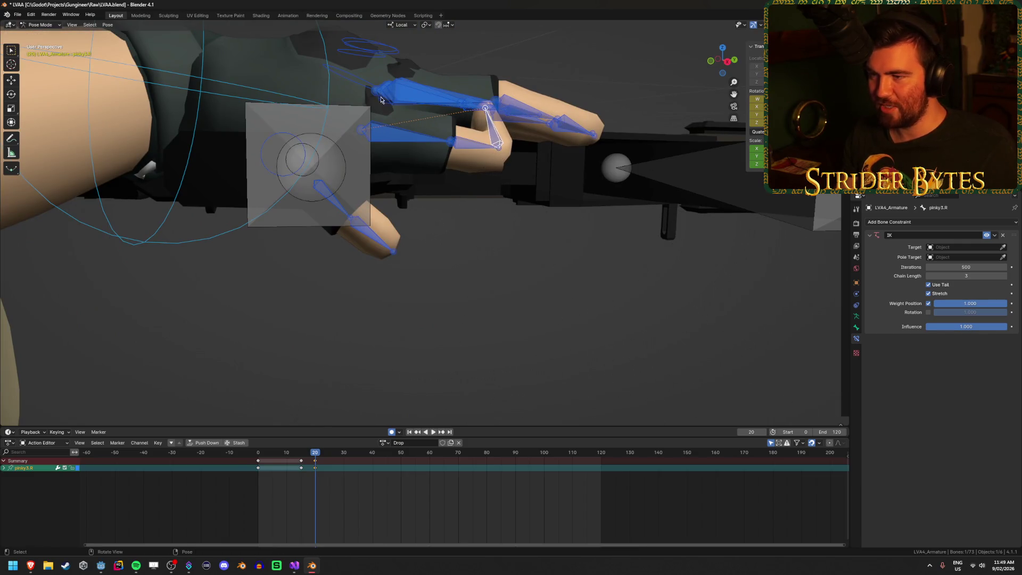
{"action": "left_click", "coordinate": [406, 141]}
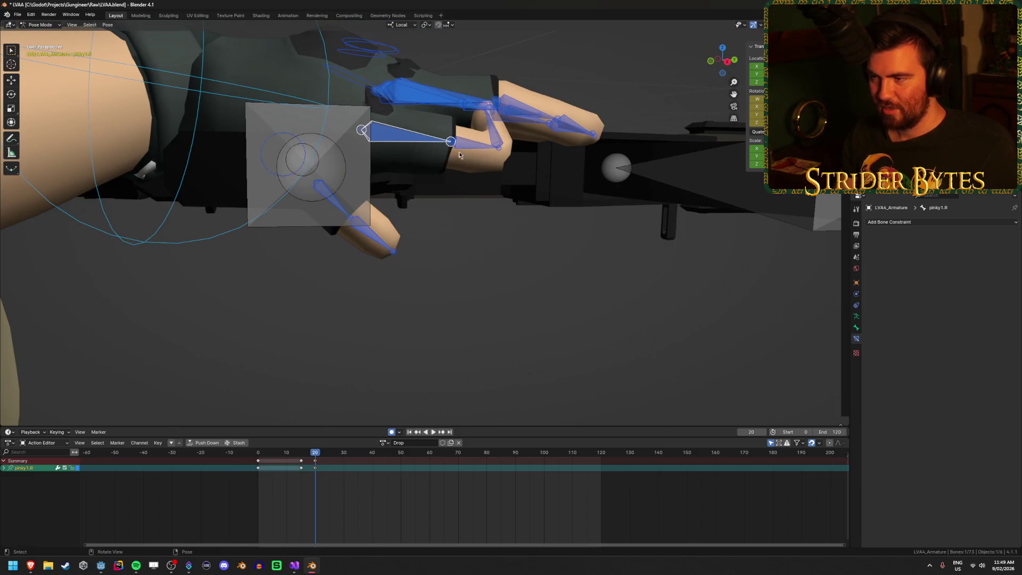
{"action": "left_click", "coordinate": [493, 151]}
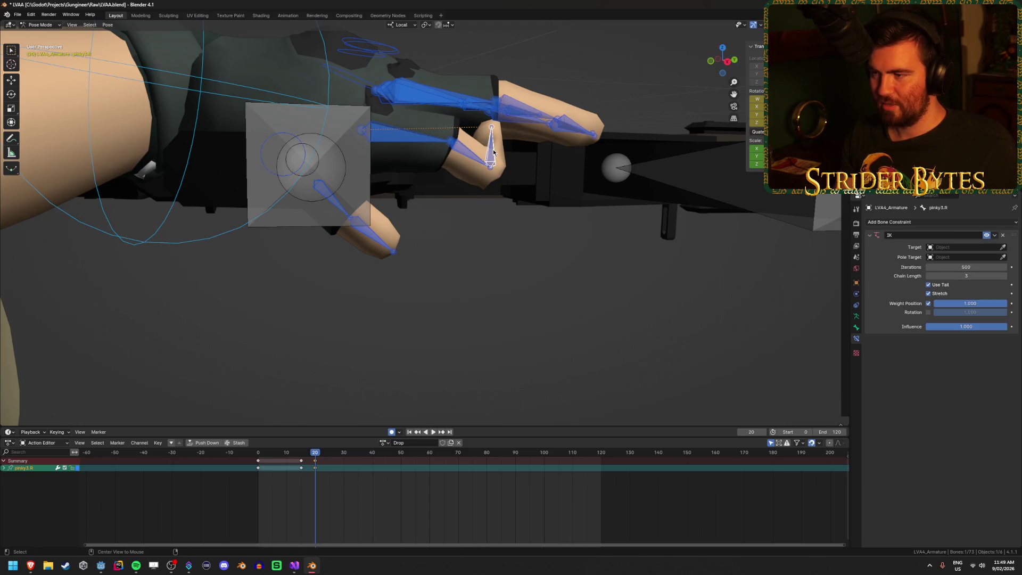
{"action": "left_click", "coordinate": [473, 159]}
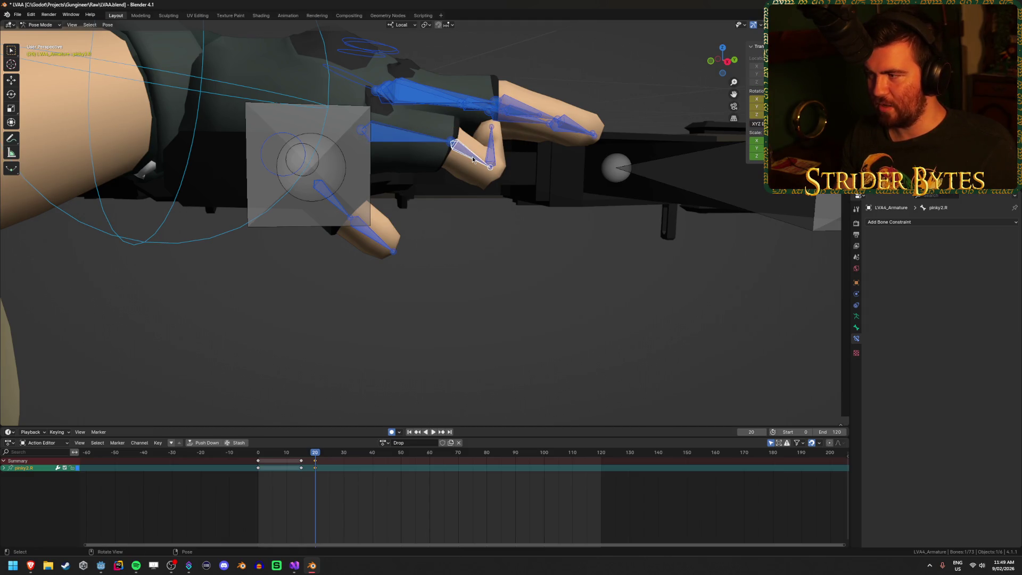
{"action": "left_click", "coordinate": [489, 153]}
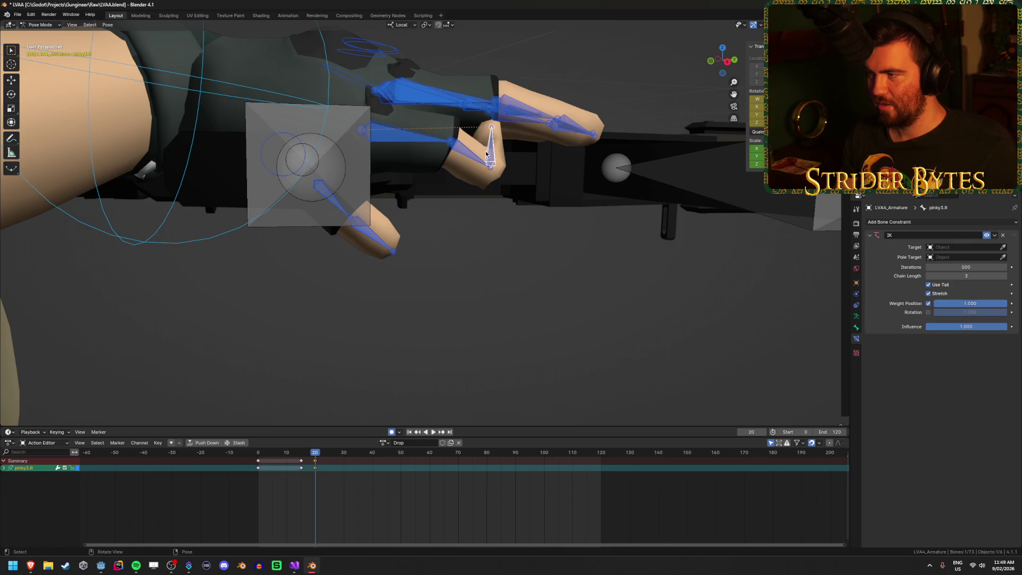
{"action": "left_click", "coordinate": [451, 172]}
{"action": "left_click", "coordinate": [461, 158]}
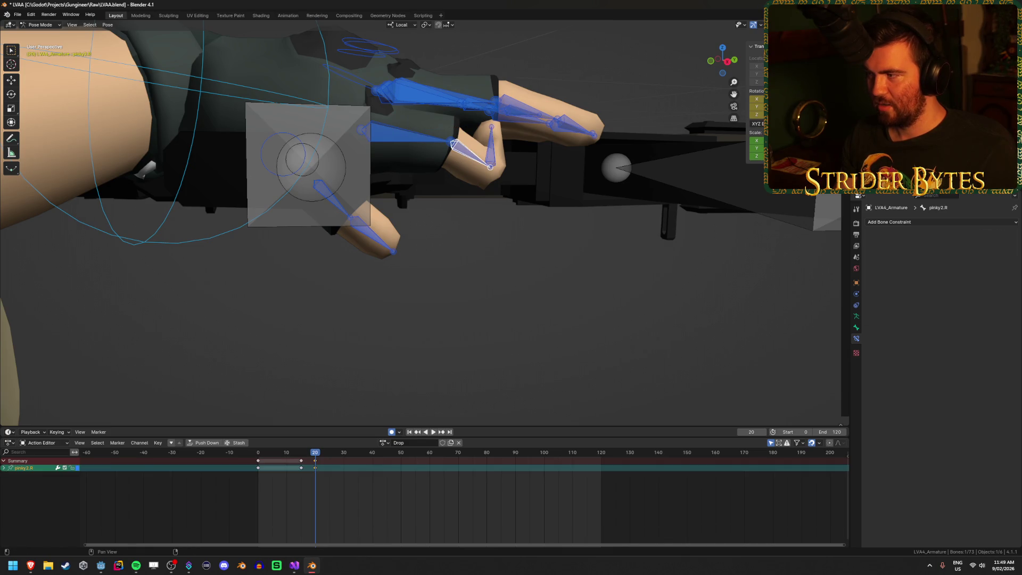
{"action": "left_click", "coordinate": [493, 147]}
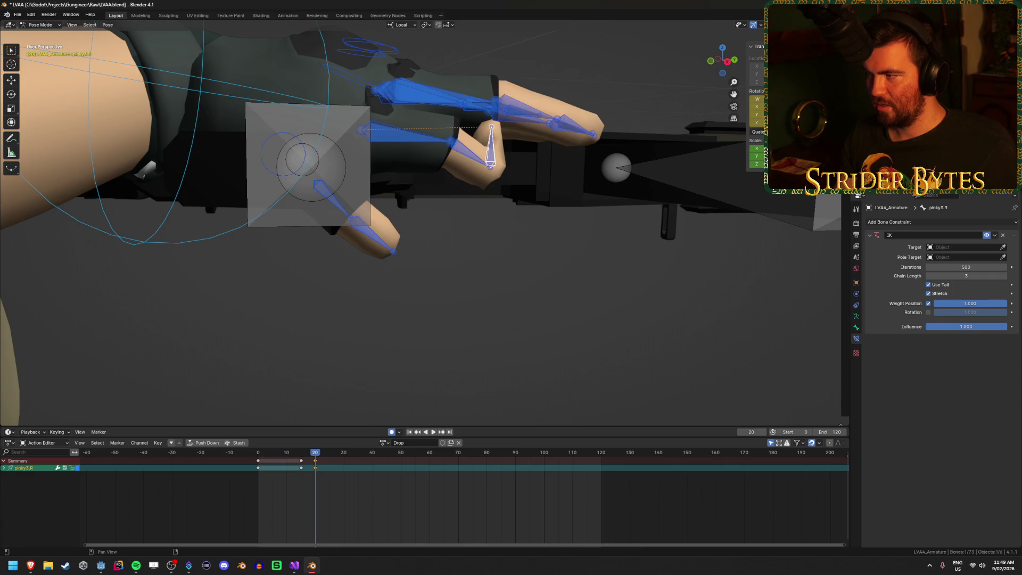
{"action": "left_click_drag", "start_coordinate": [757, 107], "coordinate": [756, 106]}
- Fine-tune and move pinky3.R so the pinky rests on the rifle
{"action": "left_click_drag", "start_coordinate": [564, 188], "coordinate": [737, 159]}
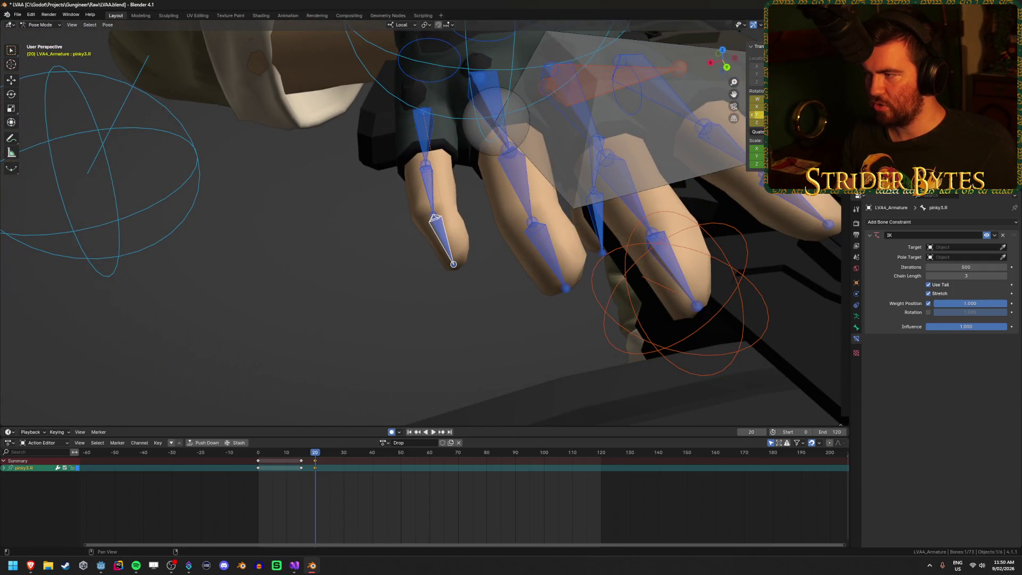
{"action": "left_click_drag", "start_coordinate": [757, 106], "coordinate": [757, 107]}
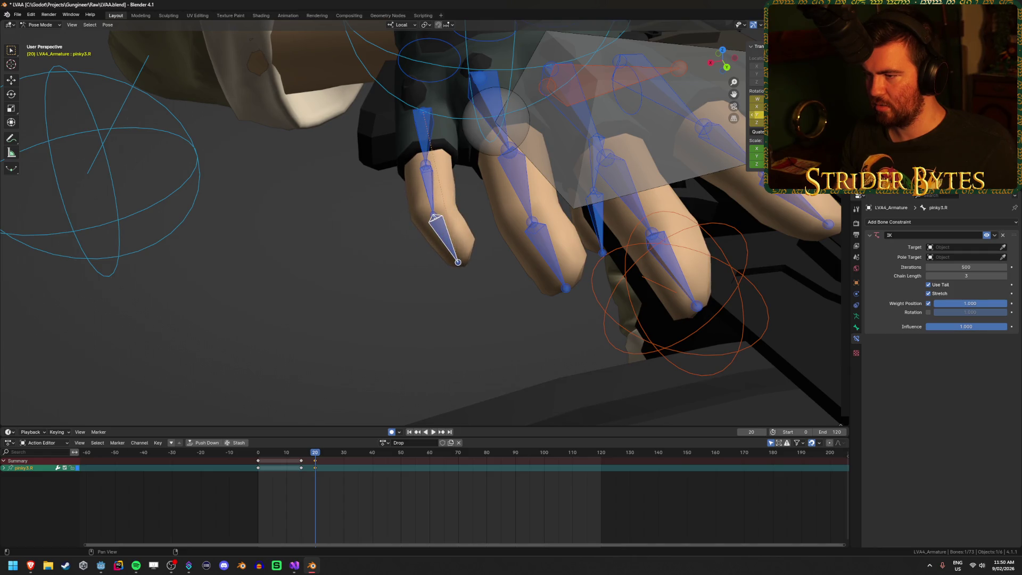
{"action": "left_click_drag", "start_coordinate": [396, 197], "coordinate": [430, 169]}
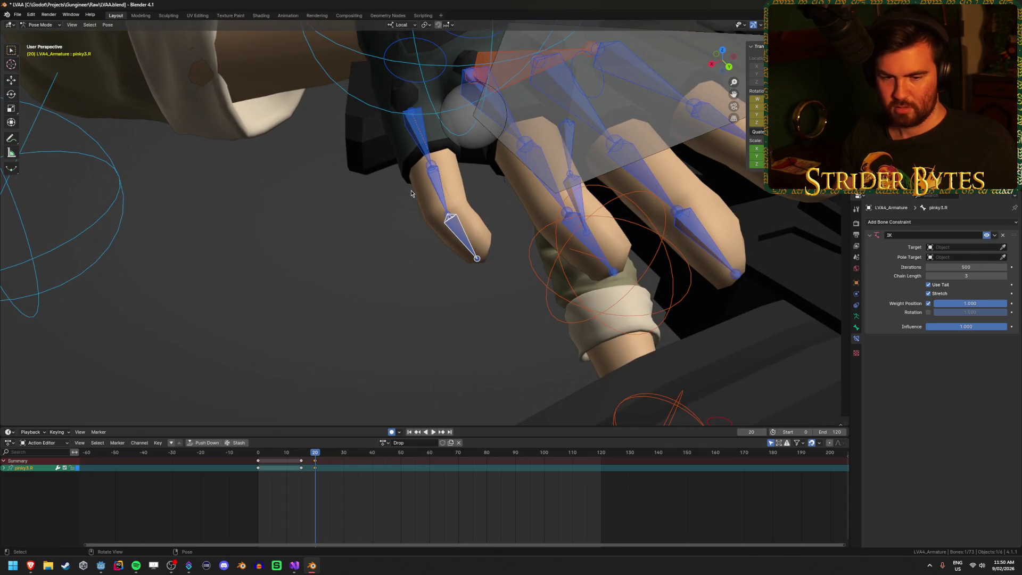
{"action": "left_click_drag", "start_coordinate": [444, 170], "coordinate": [613, 159]}
{"action": "key", "text": "g"}
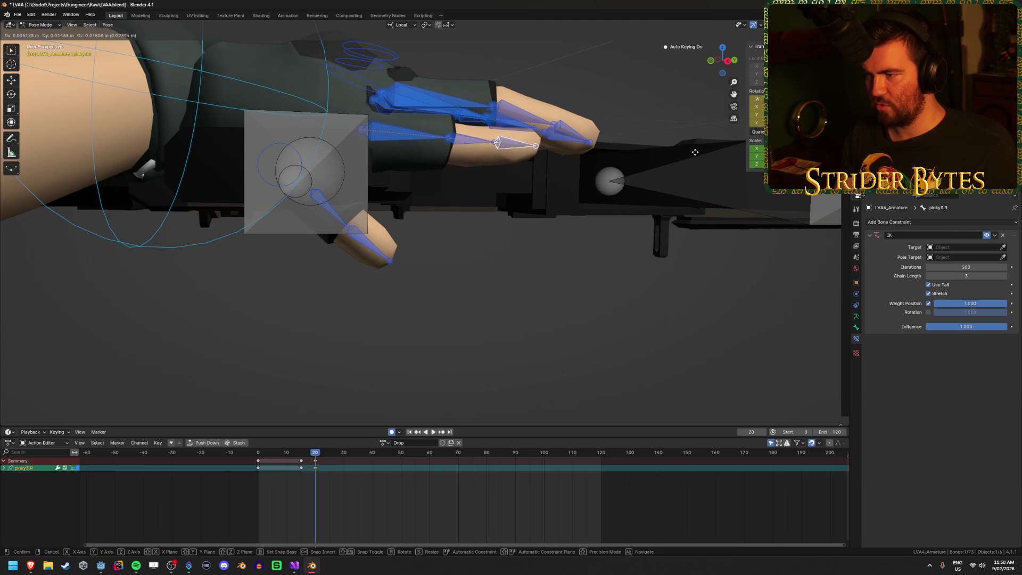
{"action": "left_click", "coordinate": [671, 152]}
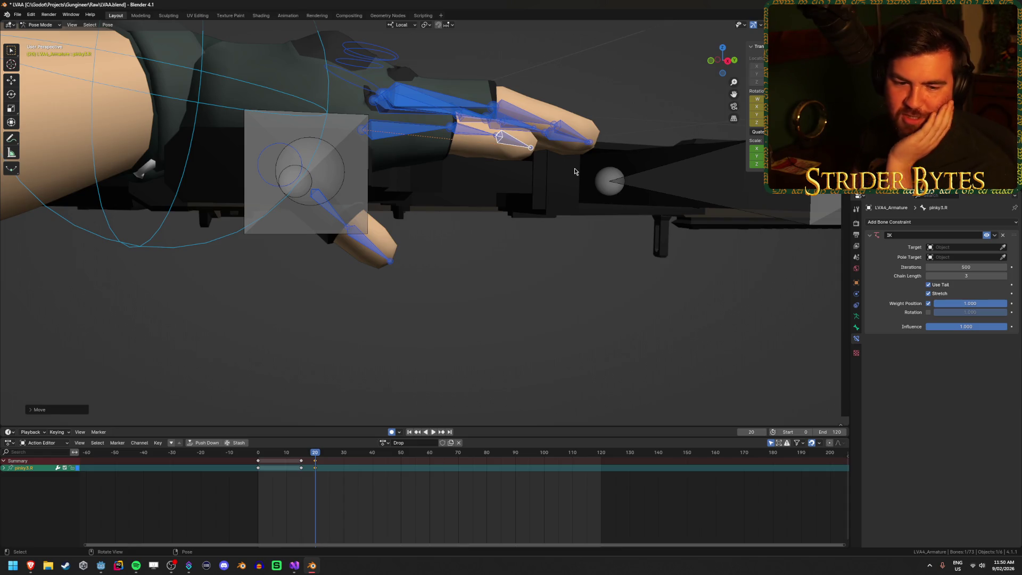
{"action": "scroll", "coordinate": [558, 223], "scroll_direction": "down", "scroll_amount": 2}
{"action": "left_click_drag", "start_coordinate": [558, 224], "coordinate": [491, 251]}
{"action": "scroll", "coordinate": [491, 250], "scroll_direction": "up", "scroll_amount": 2}
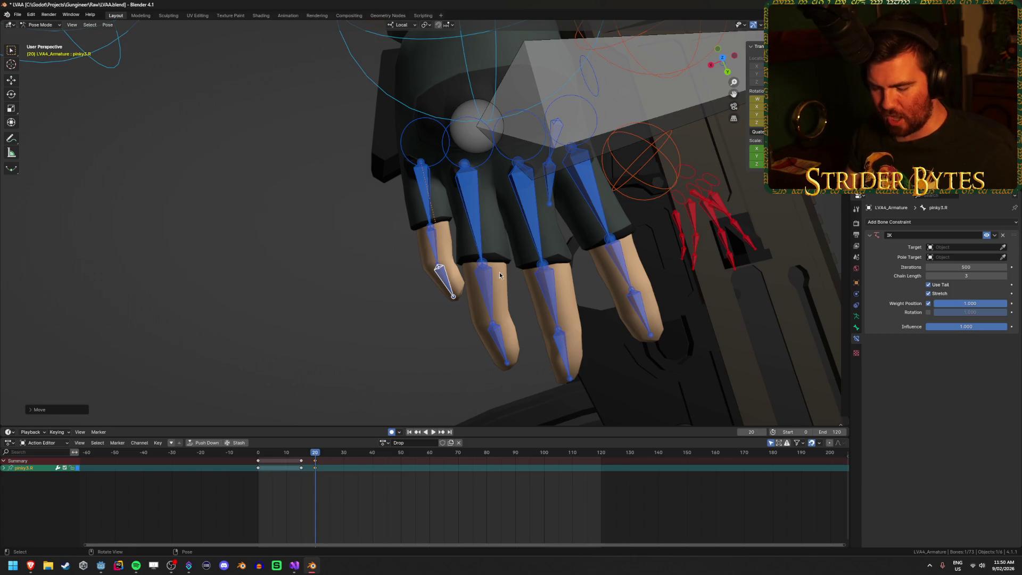
{"action": "key", "text": "g"}
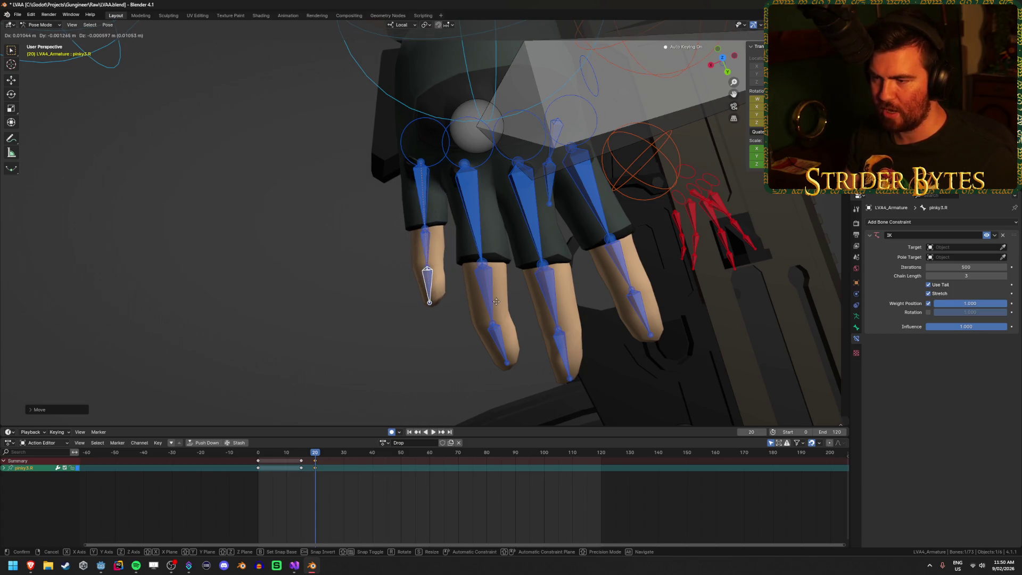
{"action": "left_click", "coordinate": [469, 312]}
- Check the grip from several angles and shift the middle3.R fingertip outward
{"action": "mouse_move", "coordinate": [469, 311]}
{"action": "left_mouse_down"}
{"action": "mouse_move", "coordinate": [433, 315]}
{"action": "mouse_move", "coordinate": [440, 302]}
{"action": "mouse_move", "coordinate": [381, 265]}
{"action": "left_mouse_up"}
{"action": "mouse_move", "coordinate": [490, 279]}
{"action": "left_mouse_down"}
{"action": "mouse_move", "coordinate": [500, 267]}
{"action": "mouse_move", "coordinate": [452, 268]}
{"action": "mouse_move", "coordinate": [471, 249]}
{"action": "mouse_move", "coordinate": [449, 206]}
{"action": "left_mouse_up"}
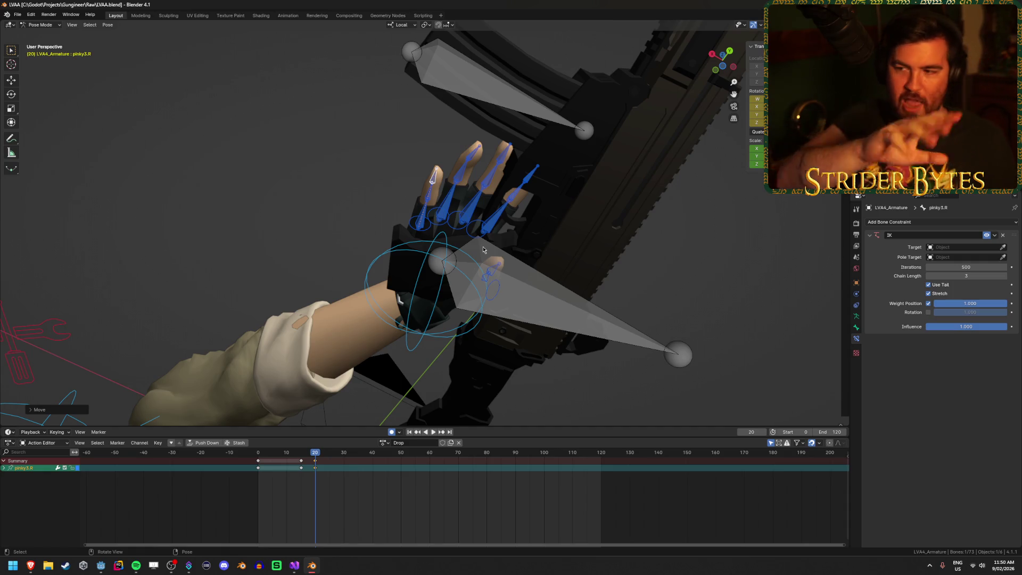
{"action": "left_click_drag", "start_coordinate": [469, 229], "coordinate": [557, 239]}
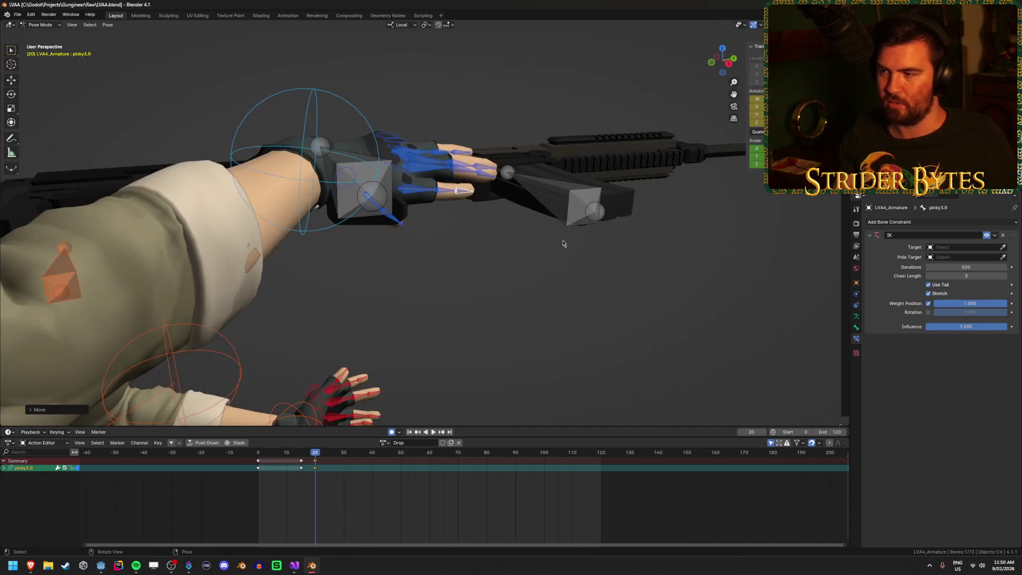
{"action": "mouse_move", "coordinate": [562, 205]}
{"action": "left_mouse_down"}
{"action": "mouse_move", "coordinate": [541, 239]}
{"action": "mouse_move", "coordinate": [648, 78]}
{"action": "left_mouse_up"}
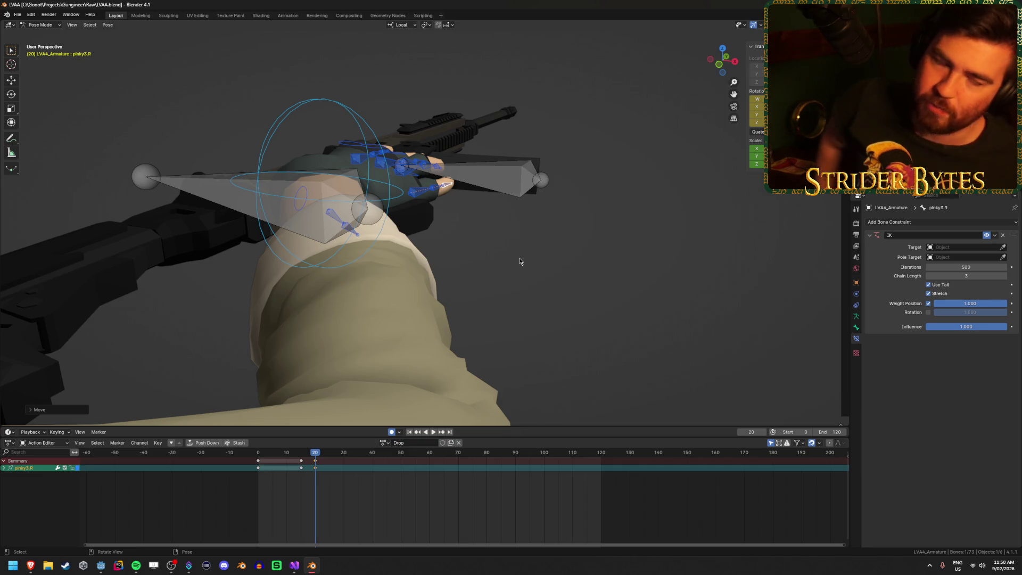
{"action": "mouse_move", "coordinate": [570, 199]}
{"action": "left_mouse_down"}
{"action": "mouse_move", "coordinate": [474, 197]}
{"action": "mouse_move", "coordinate": [424, 162]}
{"action": "mouse_move", "coordinate": [440, 140]}
{"action": "mouse_move", "coordinate": [461, 232]}
{"action": "left_mouse_up"}
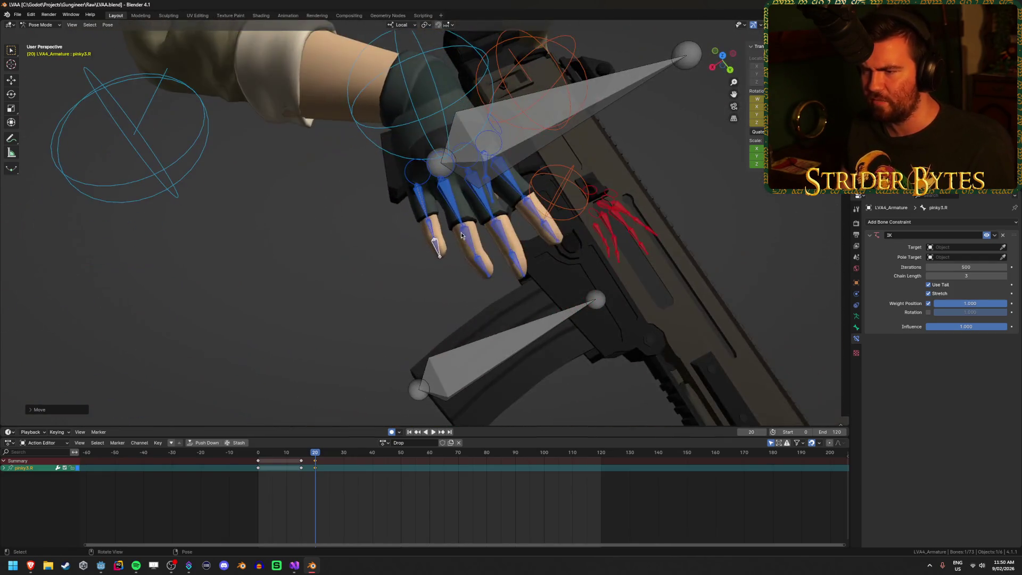
{"action": "left_click", "coordinate": [484, 266]}
{"action": "mouse_move", "coordinate": [484, 267]}
{"action": "left_mouse_down"}
{"action": "mouse_move", "coordinate": [460, 298]}
{"action": "mouse_move", "coordinate": [385, 310]}
{"action": "mouse_move", "coordinate": [446, 294]}
{"action": "mouse_move", "coordinate": [475, 183]}
{"action": "mouse_move", "coordinate": [363, 224]}
{"action": "mouse_move", "coordinate": [343, 278]}
{"action": "mouse_move", "coordinate": [408, 315]}
{"action": "mouse_move", "coordinate": [417, 303]}
{"action": "mouse_move", "coordinate": [394, 306]}
{"action": "mouse_move", "coordinate": [446, 305]}
{"action": "mouse_move", "coordinate": [425, 318]}
{"action": "left_mouse_up"}
{"action": "scroll", "coordinate": [460, 299], "scroll_direction": "up", "scroll_amount": 3}
{"action": "scroll", "coordinate": [416, 304], "scroll_direction": "up", "scroll_amount": 4}
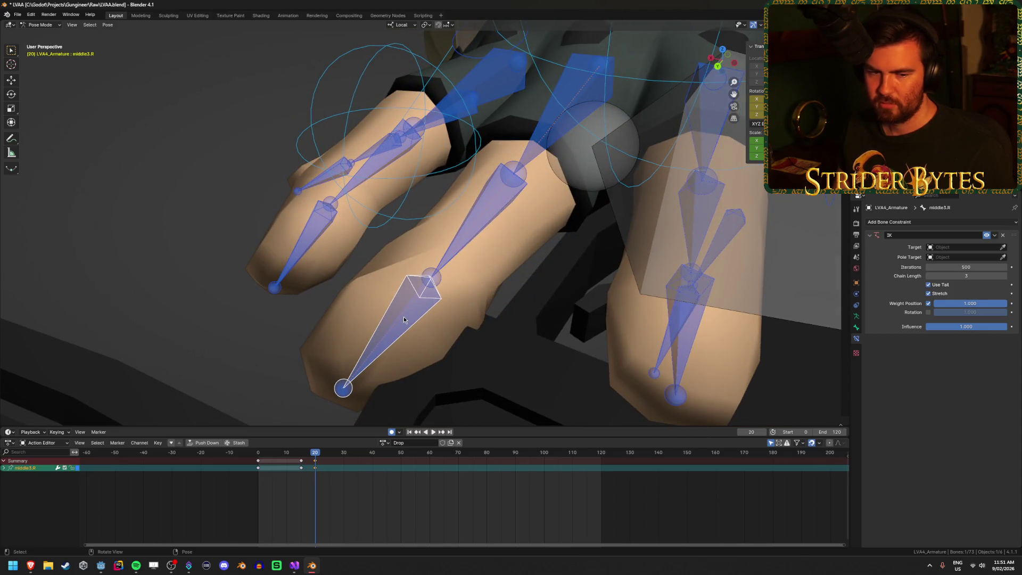
{"action": "mouse_move", "coordinate": [404, 316]}
{"action": "left_mouse_down"}
{"action": "mouse_move", "coordinate": [308, 263]}
{"action": "mouse_move", "coordinate": [327, 257]}
{"action": "mouse_move", "coordinate": [479, 290]}
{"action": "mouse_move", "coordinate": [510, 311]}
{"action": "mouse_move", "coordinate": [469, 324]}
{"action": "left_mouse_up"}
{"action": "left_click_drag", "start_coordinate": [432, 271], "coordinate": [438, 270]}
- Review the hand on the gun from side and front, then save LVAA.blend
{"action": "left_click", "coordinate": [218, 233]}
{"action": "mouse_move", "coordinate": [218, 233]}
{"action": "left_mouse_down"}
{"action": "mouse_move", "coordinate": [267, 201]}
{"action": "mouse_move", "coordinate": [411, 153]}
{"action": "left_mouse_up"}
{"action": "scroll", "coordinate": [267, 201], "scroll_direction": "down", "scroll_amount": 3}
{"action": "mouse_move", "coordinate": [432, 203]}
{"action": "left_mouse_down"}
{"action": "mouse_move", "coordinate": [410, 221]}
{"action": "mouse_move", "coordinate": [410, 237]}
{"action": "mouse_move", "coordinate": [465, 158]}
{"action": "mouse_move", "coordinate": [541, 159]}
{"action": "left_mouse_up"}
{"action": "key", "text": "ctrl+s"}
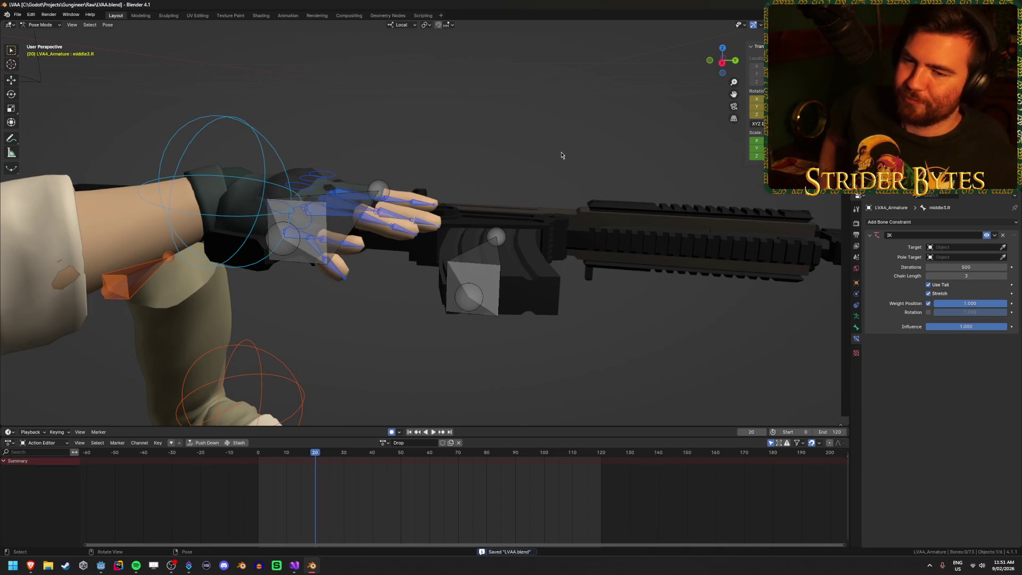
{"action": "mouse_move", "coordinate": [282, 454]}
{"action": "left_mouse_down"}
{"action": "mouse_move", "coordinate": [258, 453]}
{"action": "mouse_move", "coordinate": [324, 457]}
{"action": "mouse_move", "coordinate": [257, 454]}
{"action": "left_mouse_up"}
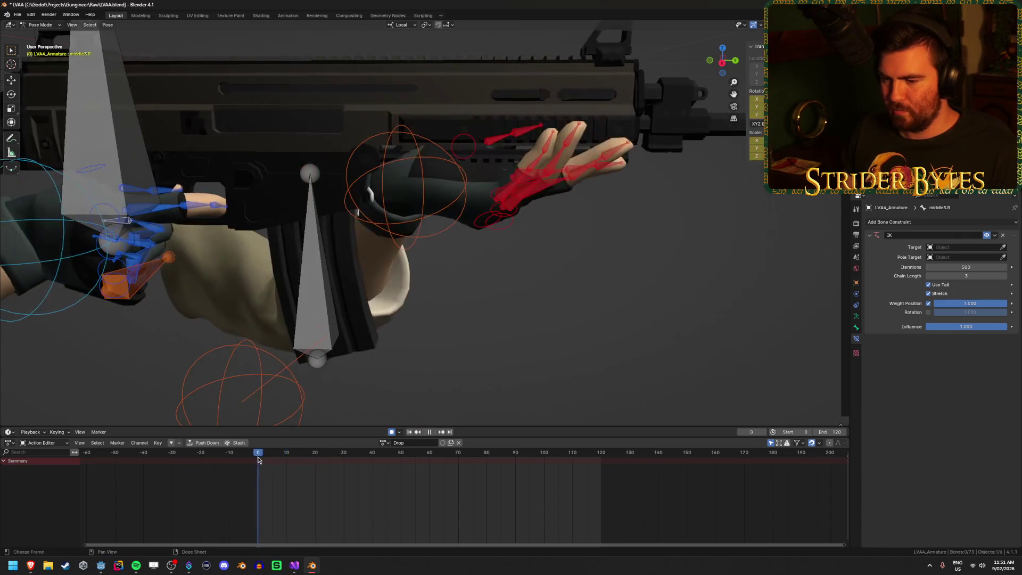
{"action": "mouse_move", "coordinate": [283, 303]}
{"action": "left_mouse_down"}
{"action": "mouse_move", "coordinate": [277, 293]}
{"action": "mouse_move", "coordinate": [356, 301]}
{"action": "mouse_move", "coordinate": [179, 304]}
{"action": "mouse_move", "coordinate": [277, 446]}
{"action": "left_mouse_up"}
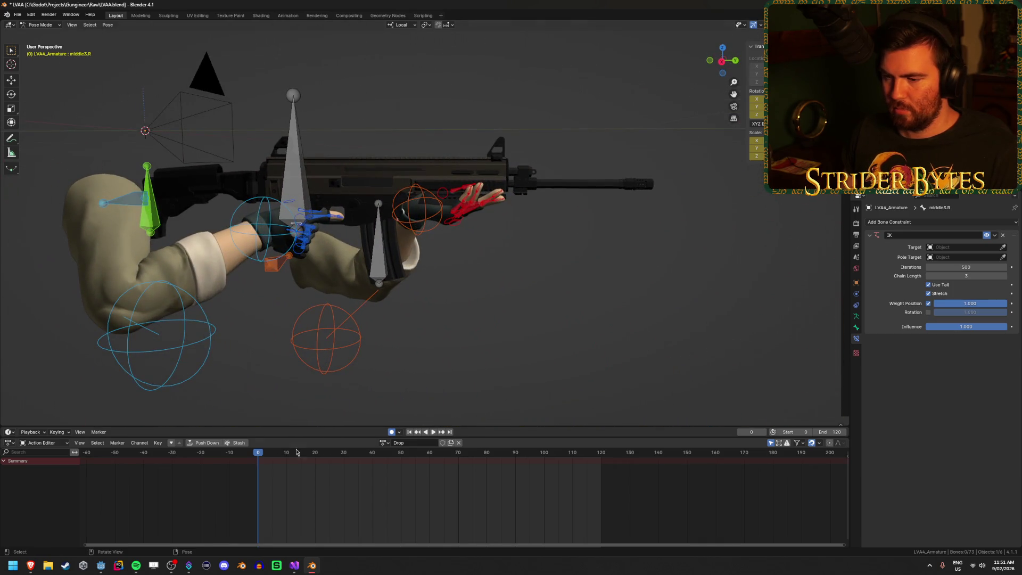
{"action": "key", "text": "space"}
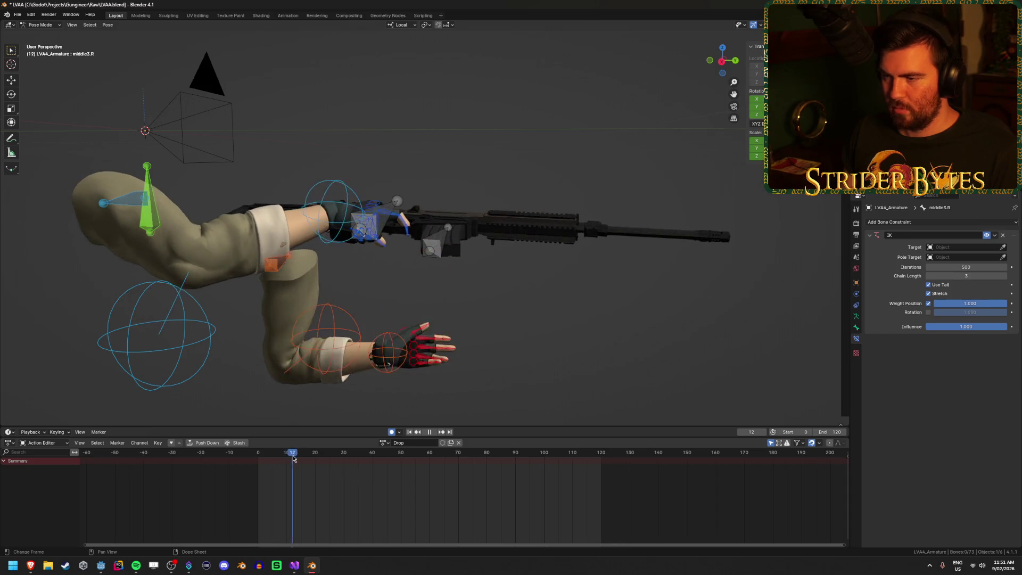
{"action": "mouse_move", "coordinate": [309, 458]}
{"action": "left_mouse_down"}
{"action": "mouse_move", "coordinate": [258, 459]}
{"action": "mouse_move", "coordinate": [318, 464]}
{"action": "mouse_move", "coordinate": [289, 464]}
{"action": "left_mouse_up"}
{"action": "left_click", "coordinate": [331, 207]}
{"action": "left_click", "coordinate": [382, 206]}
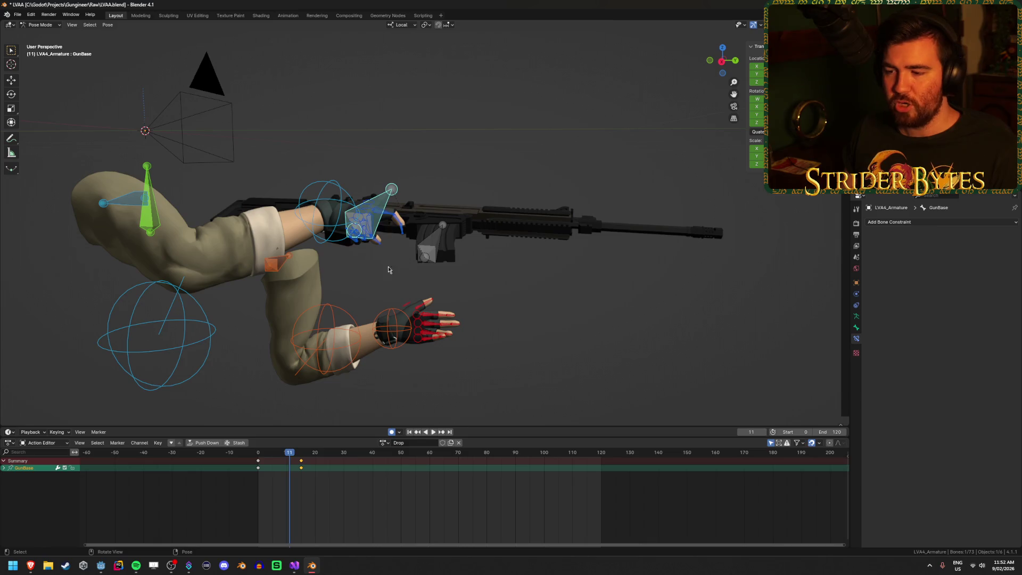
- Slide the GunBase bone along the Y axis at frame 25, auto-keying the new position
{"action": "mouse_move", "coordinate": [292, 464]}
{"action": "left_mouse_down"}
{"action": "mouse_move", "coordinate": [260, 466]}
{"action": "mouse_move", "coordinate": [301, 463]}
{"action": "left_mouse_up"}
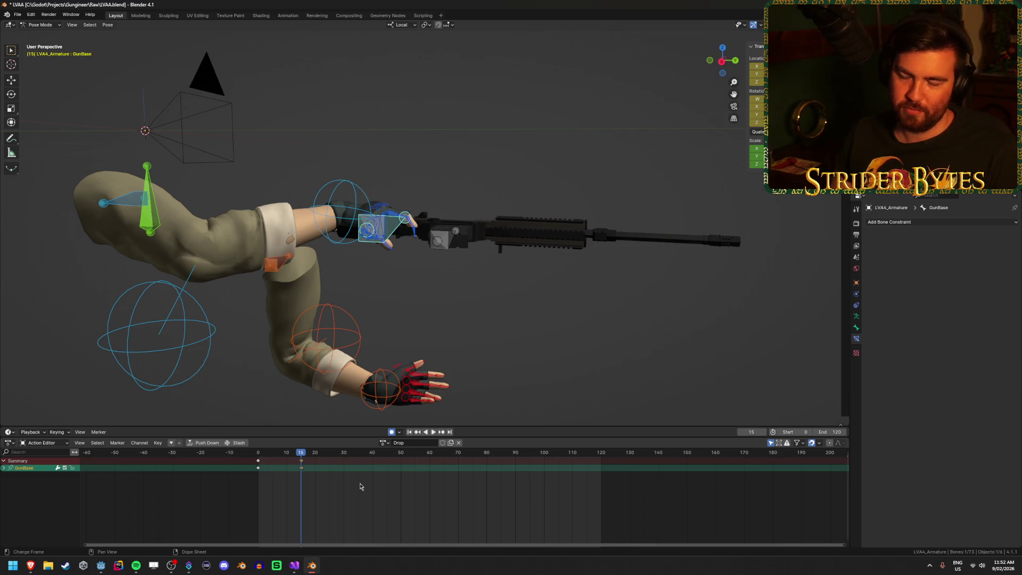
{"action": "mouse_move", "coordinate": [362, 346]}
{"action": "left_mouse_down"}
{"action": "mouse_move", "coordinate": [368, 267]}
{"action": "mouse_move", "coordinate": [496, 286]}
{"action": "left_mouse_up"}
{"action": "key", "text": "g"}
{"action": "key", "text": "y"}
{"action": "key", "text": "y"}
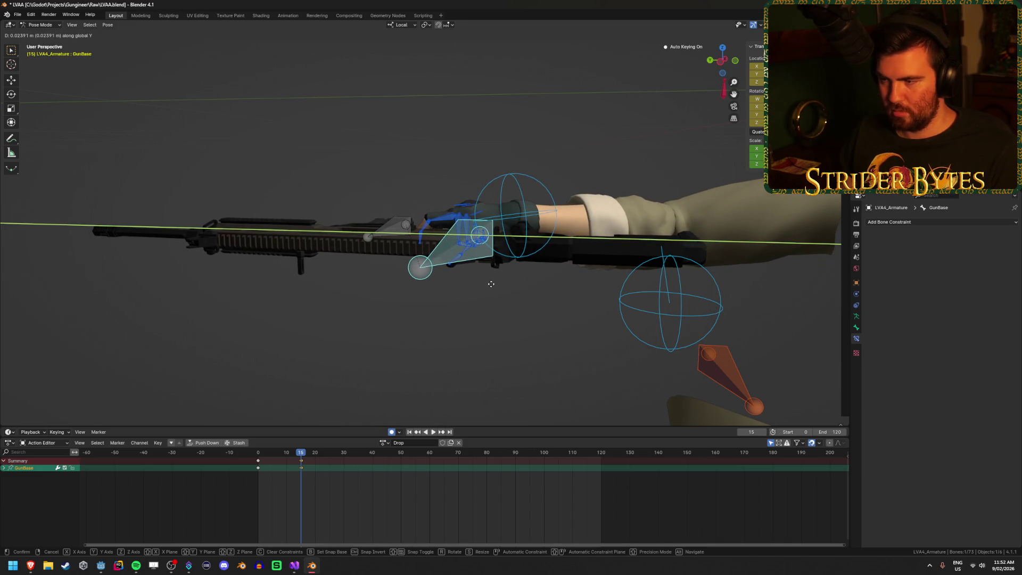
{"action": "key", "text": "Escape"}
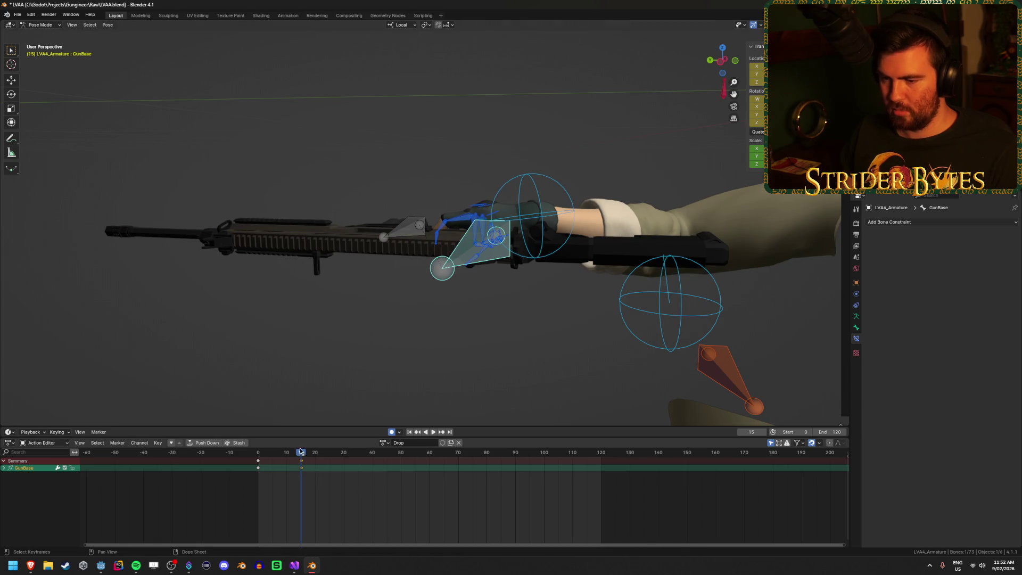
{"action": "left_click_drag", "start_coordinate": [303, 456], "coordinate": [328, 457]}
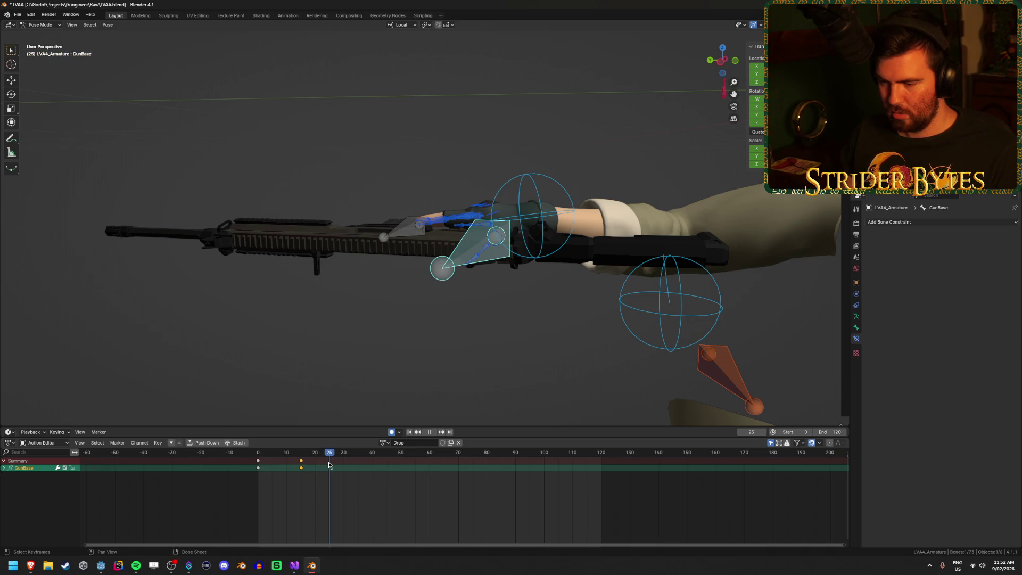
{"action": "key", "text": "g"}
{"action": "key", "text": "y"}
{"action": "key", "text": "y"}
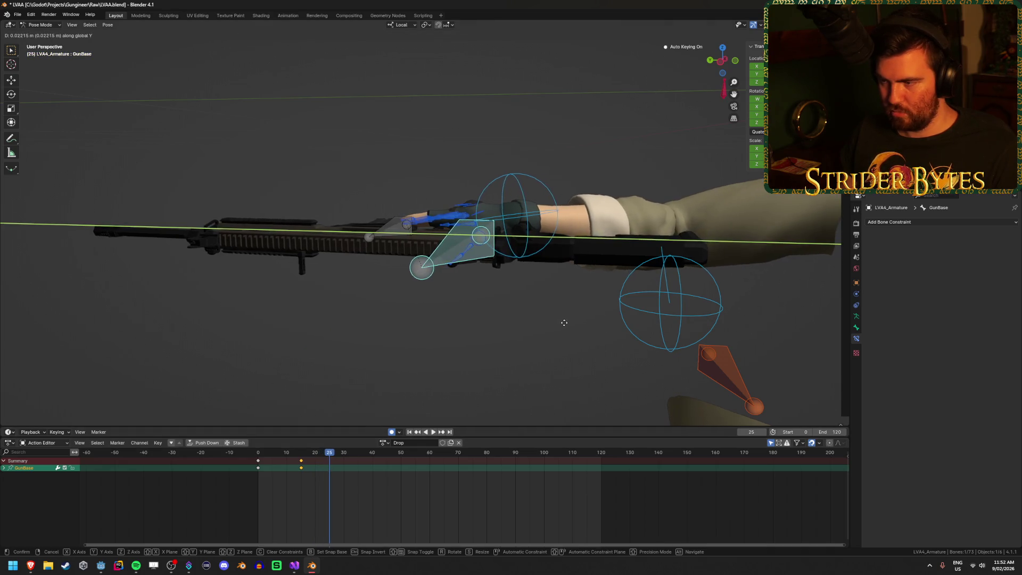
{"action": "left_click", "coordinate": [381, 462]}
- Play the drop animation to check timing, then save LVAA.blend
{"action": "key", "text": "shift+Left"}
{"action": "key", "text": "space"}
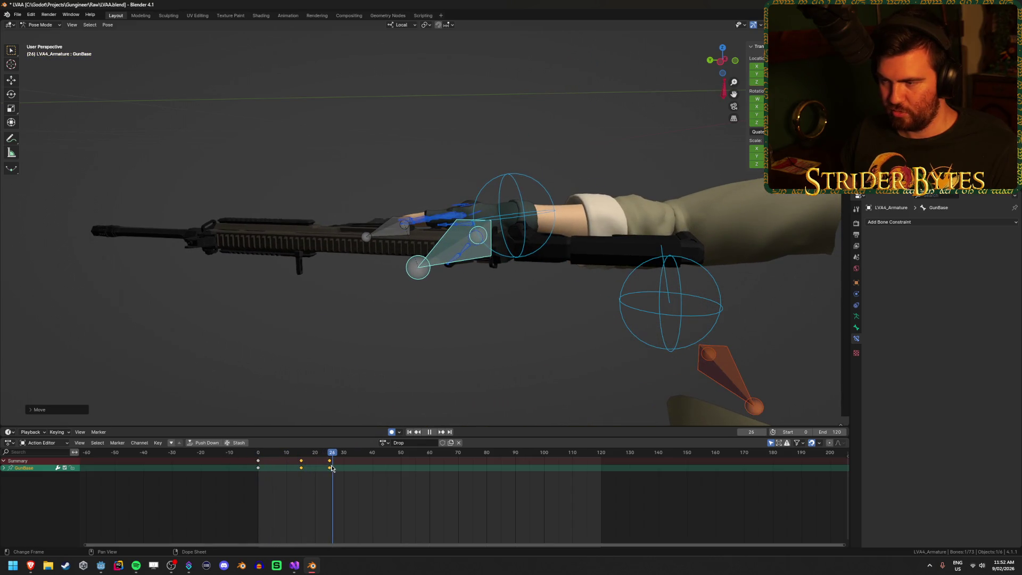
{"action": "key", "text": "space"}
{"action": "left_click_drag", "start_coordinate": [405, 298], "coordinate": [515, 305]}
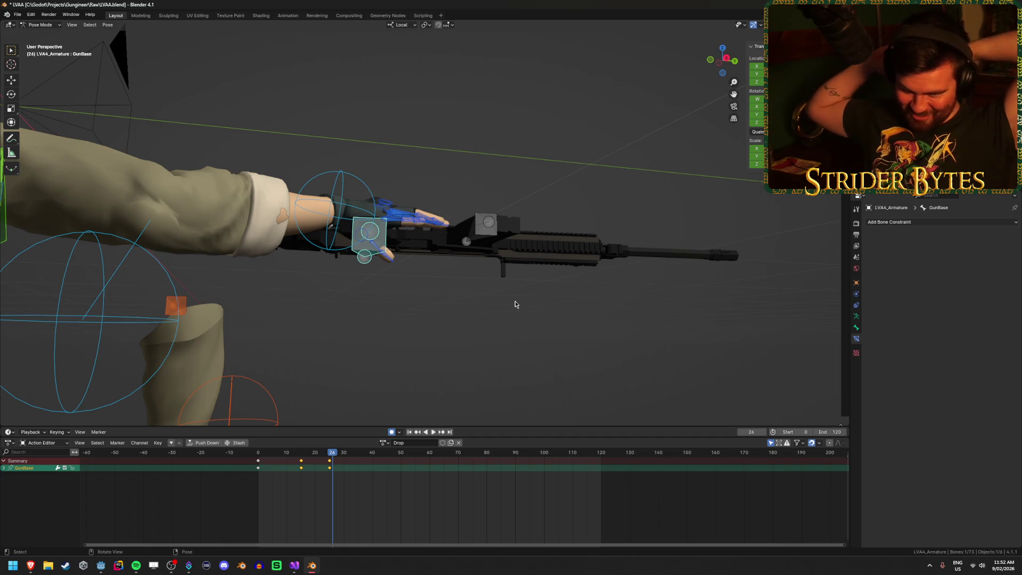
{"action": "key", "text": "ctrl+s"}
{"action": "left_click", "coordinate": [102, 565]}
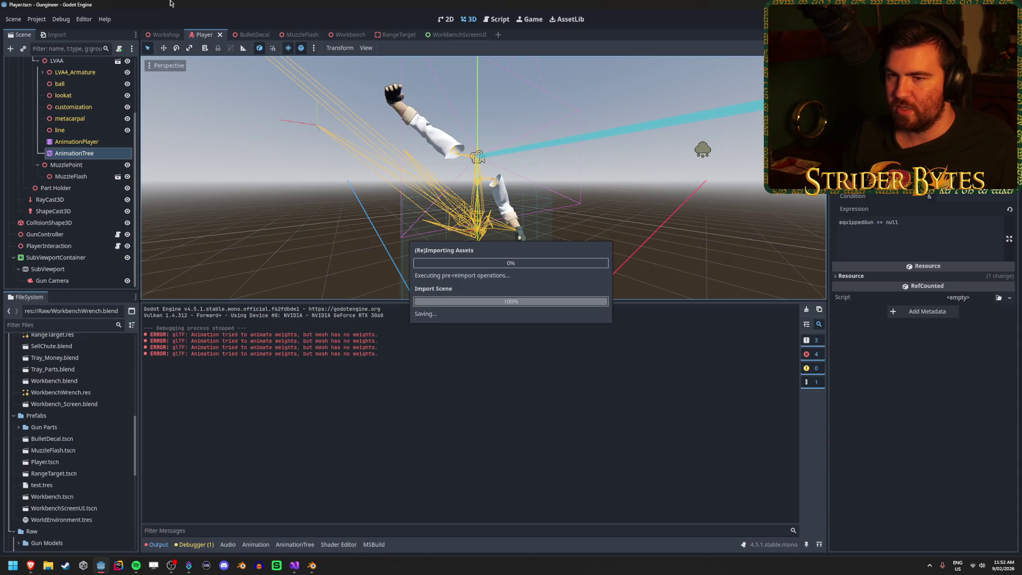
- Open the Workshop scene tab and orbit in toward the selected gizmo
{"action": "left_click", "coordinate": [166, 35]}
{"action": "mouse_move", "coordinate": [480, 176]}
{"action": "left_mouse_down"}
{"action": "mouse_move", "coordinate": [341, 175]}
{"action": "mouse_move", "coordinate": [505, 301]}
{"action": "mouse_move", "coordinate": [506, 415]}
{"action": "left_mouse_up"}
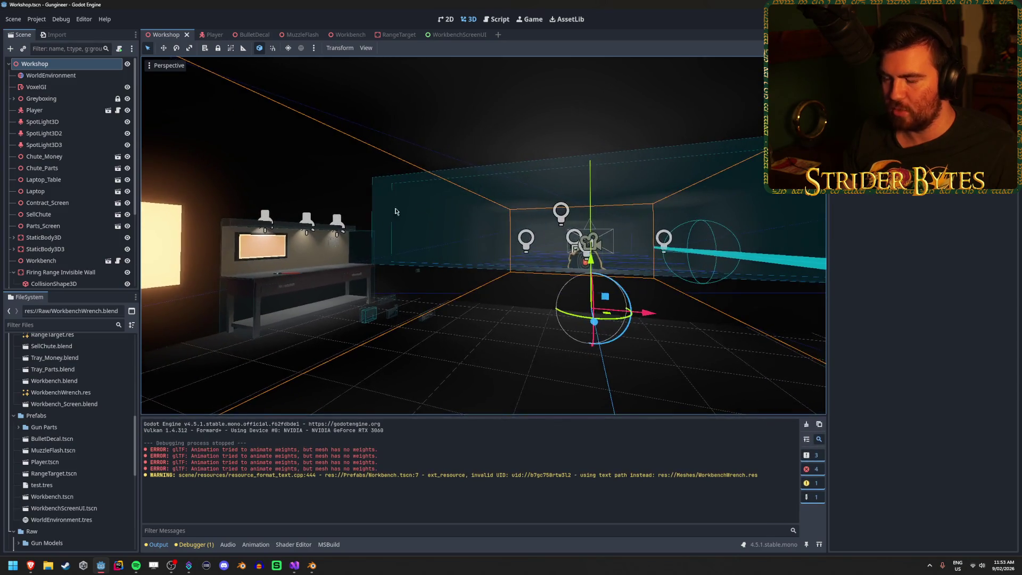
- Enlarge the 3D view over the output log and fly around the workbench and firing range
{"action": "left_click_drag", "start_coordinate": [401, 210], "coordinate": [373, 213]}
{"action": "left_click_drag", "start_coordinate": [479, 208], "coordinate": [515, 201]}
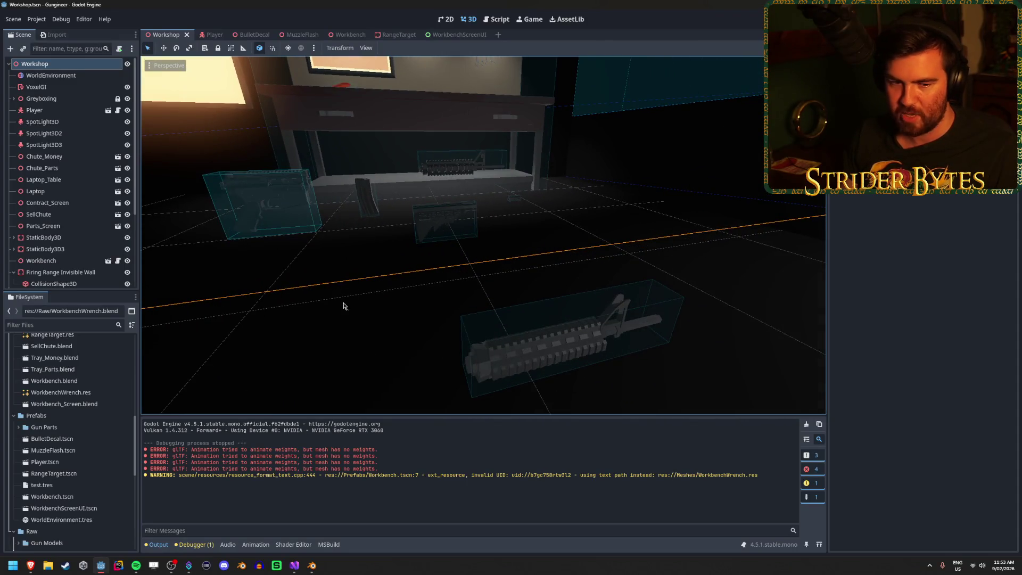
{"action": "left_click_drag", "start_coordinate": [417, 362], "coordinate": [560, 212]}
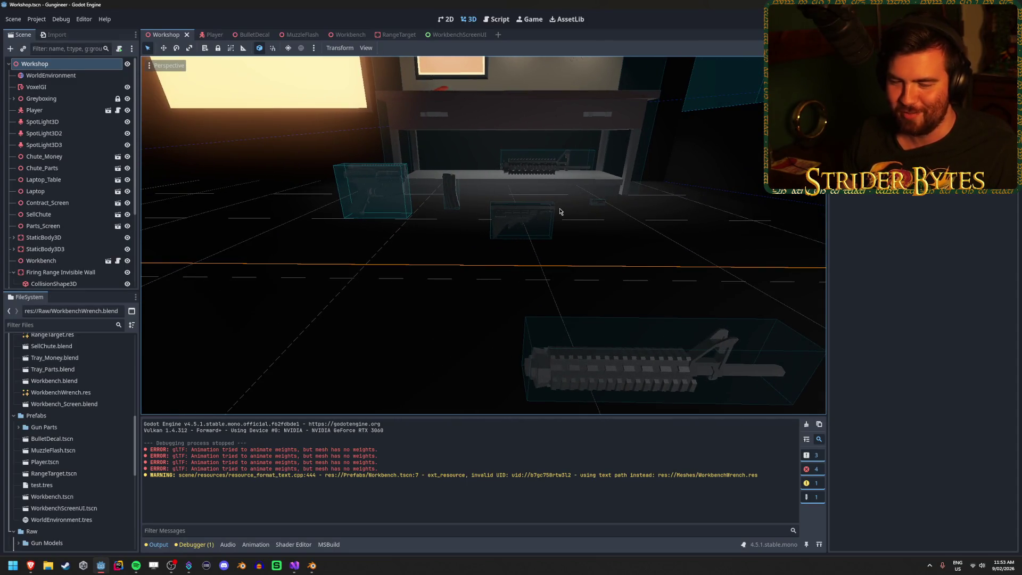
{"action": "left_click_drag", "start_coordinate": [719, 372], "coordinate": [431, 227]}
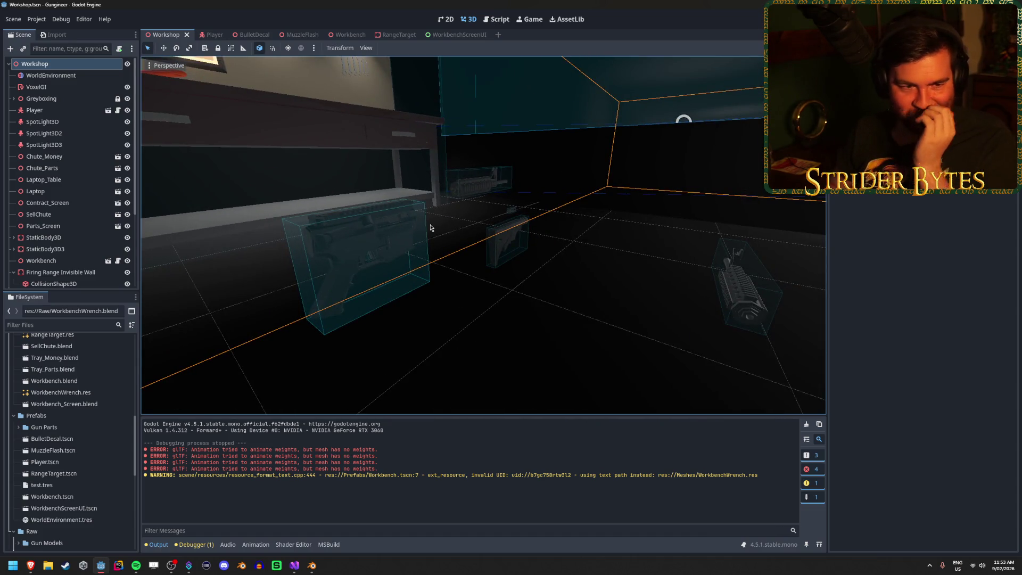
{"action": "left_click_drag", "start_coordinate": [574, 235], "coordinate": [580, 266]}
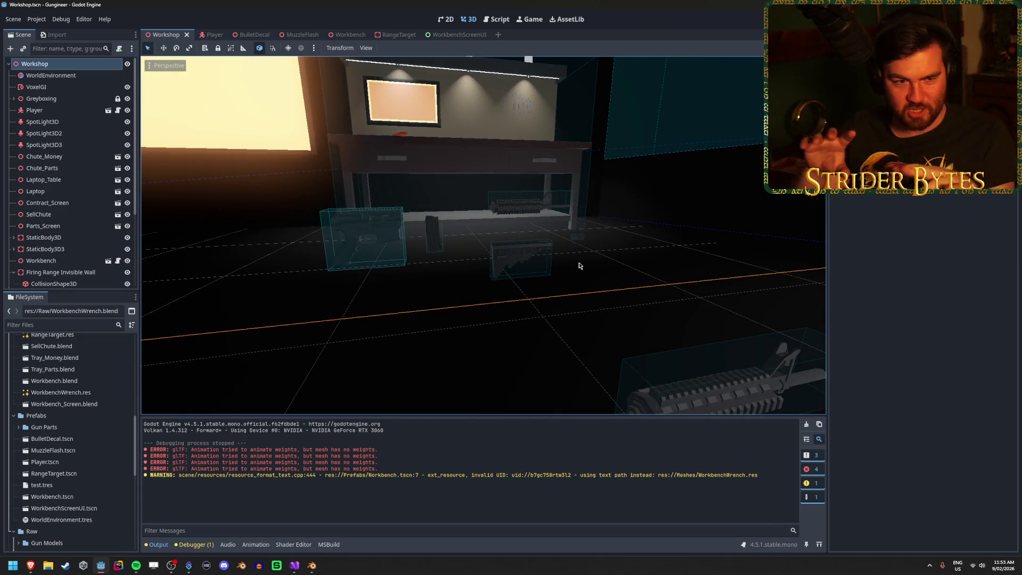
{"action": "left_click_drag", "start_coordinate": [580, 265], "coordinate": [580, 266]}
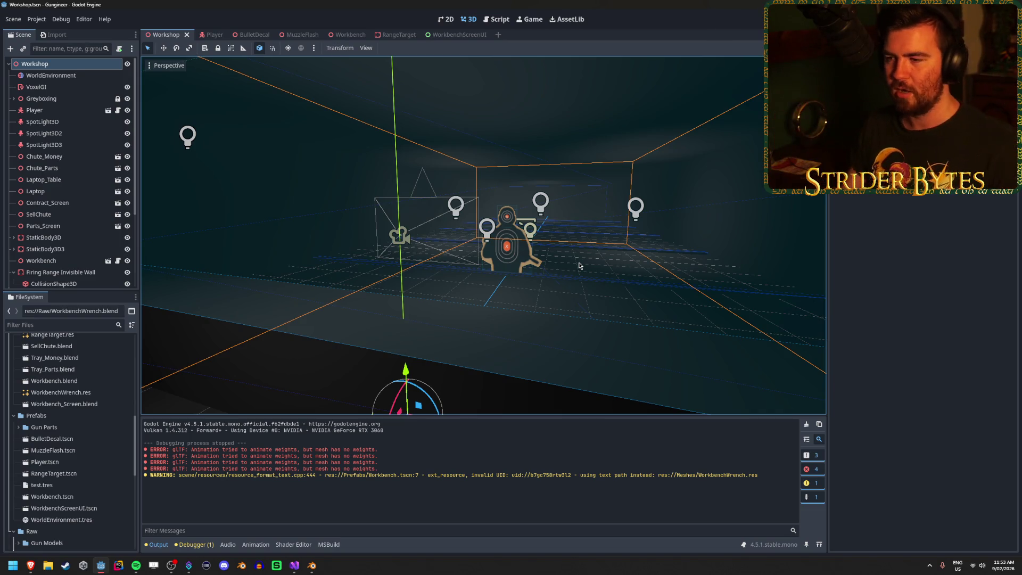
{"action": "scroll", "coordinate": [590, 261], "scroll_direction": "up", "scroll_amount": 5}
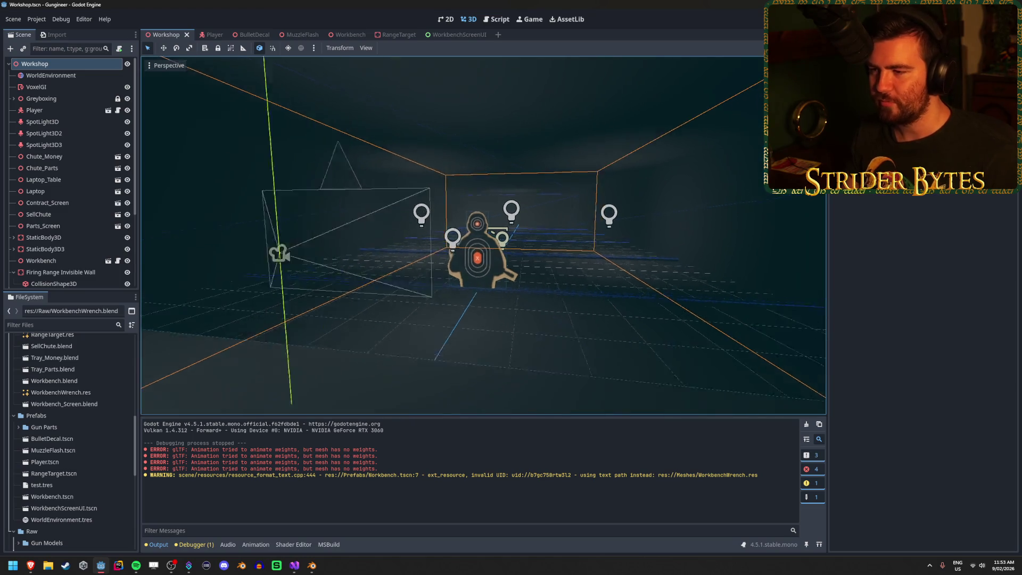
{"action": "left_click_drag", "start_coordinate": [662, 234], "coordinate": [663, 263]}
{"action": "scroll", "coordinate": [687, 264], "scroll_direction": "down", "scroll_amount": 6}
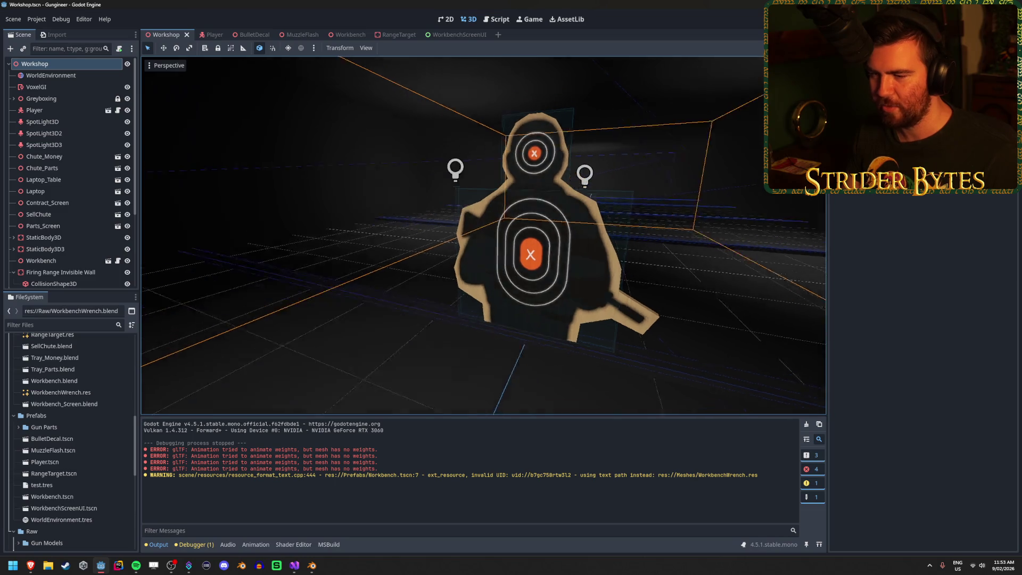
{"action": "scroll", "coordinate": [484, 235], "scroll_direction": "down", "scroll_amount": 3}
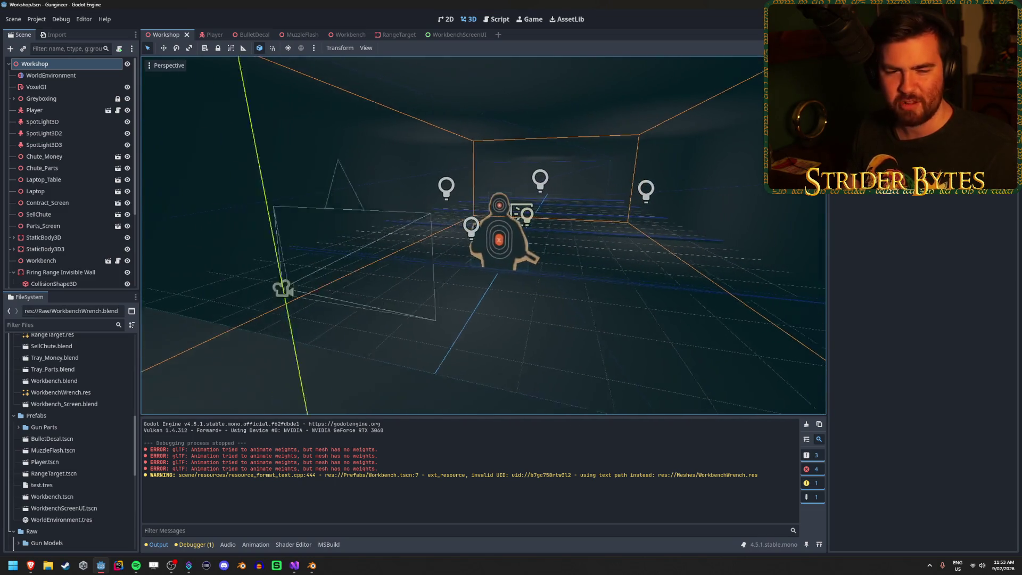
{"action": "scroll", "coordinate": [693, 276], "scroll_direction": "up", "scroll_amount": 4}
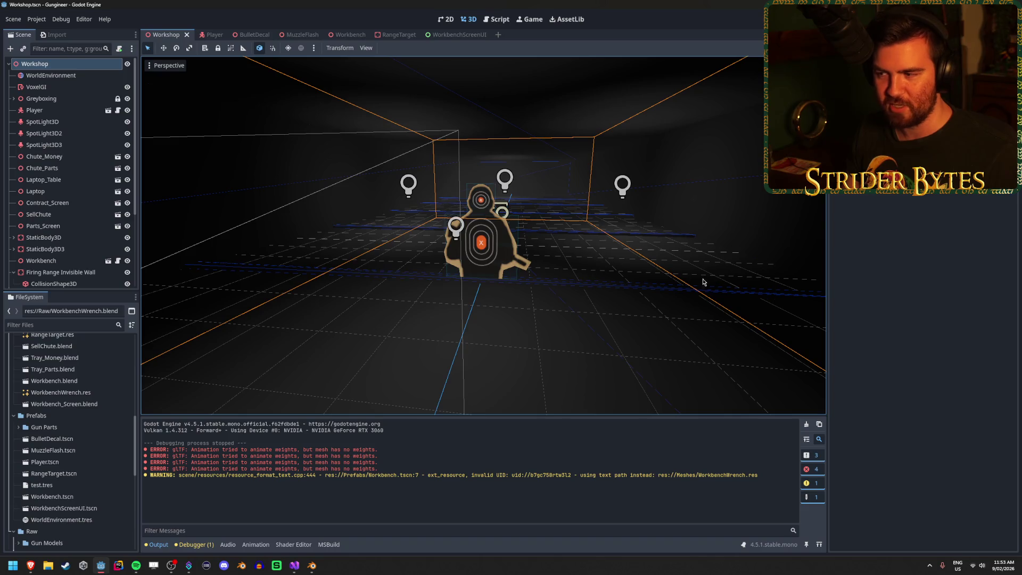
- Face the workbench again, then clear the glTF errors and UID warning from the output log
{"action": "mouse_move", "coordinate": [662, 250]}
{"action": "left_mouse_down"}
{"action": "mouse_move", "coordinate": [458, 255]}
{"action": "mouse_move", "coordinate": [422, 223]}
{"action": "left_mouse_up"}
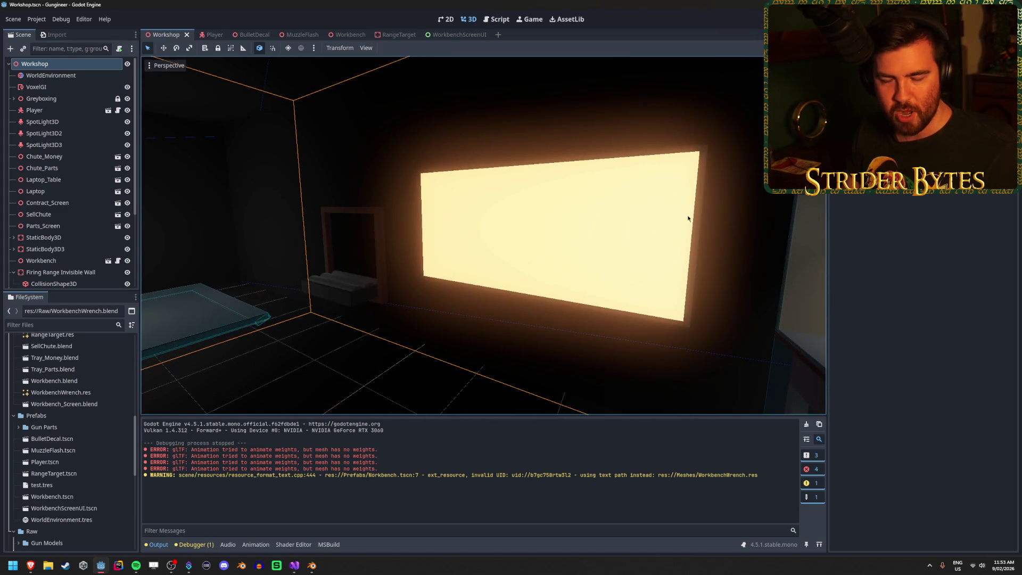
{"action": "mouse_move", "coordinate": [480, 210]}
{"action": "left_mouse_down"}
{"action": "mouse_move", "coordinate": [586, 213]}
{"action": "mouse_move", "coordinate": [468, 213]}
{"action": "mouse_move", "coordinate": [554, 187]}
{"action": "mouse_move", "coordinate": [687, 191]}
{"action": "mouse_move", "coordinate": [530, 192]}
{"action": "mouse_move", "coordinate": [553, 213]}
{"action": "mouse_move", "coordinate": [566, 252]}
{"action": "left_mouse_up"}
{"action": "mouse_move", "coordinate": [524, 287]}
{"action": "left_mouse_down"}
{"action": "mouse_move", "coordinate": [413, 304]}
{"action": "mouse_move", "coordinate": [436, 300]}
{"action": "mouse_move", "coordinate": [445, 320]}
{"action": "mouse_move", "coordinate": [522, 312]}
{"action": "mouse_move", "coordinate": [429, 335]}
{"action": "left_mouse_up"}
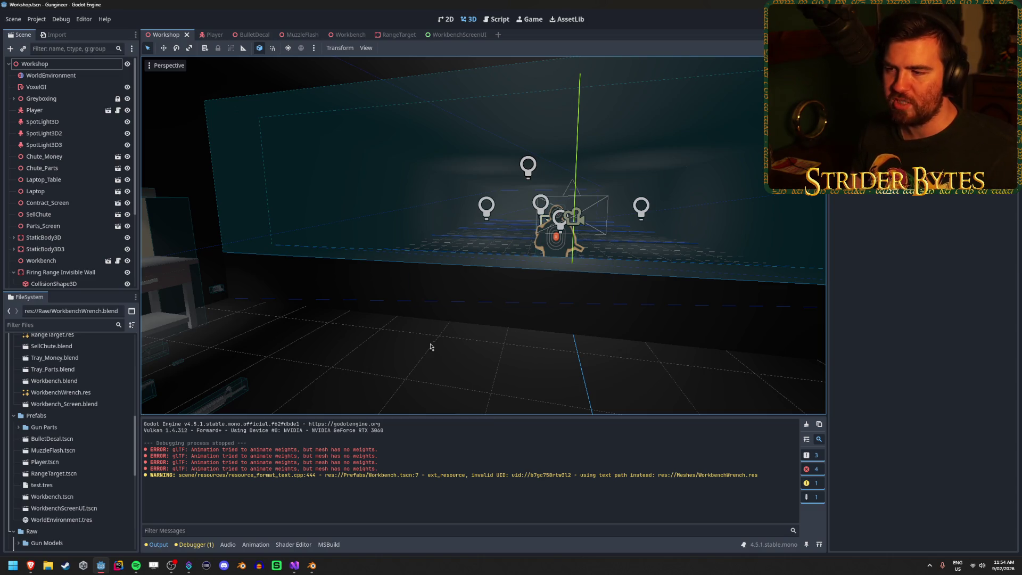
{"action": "left_click_drag", "start_coordinate": [431, 346], "coordinate": [545, 322]}
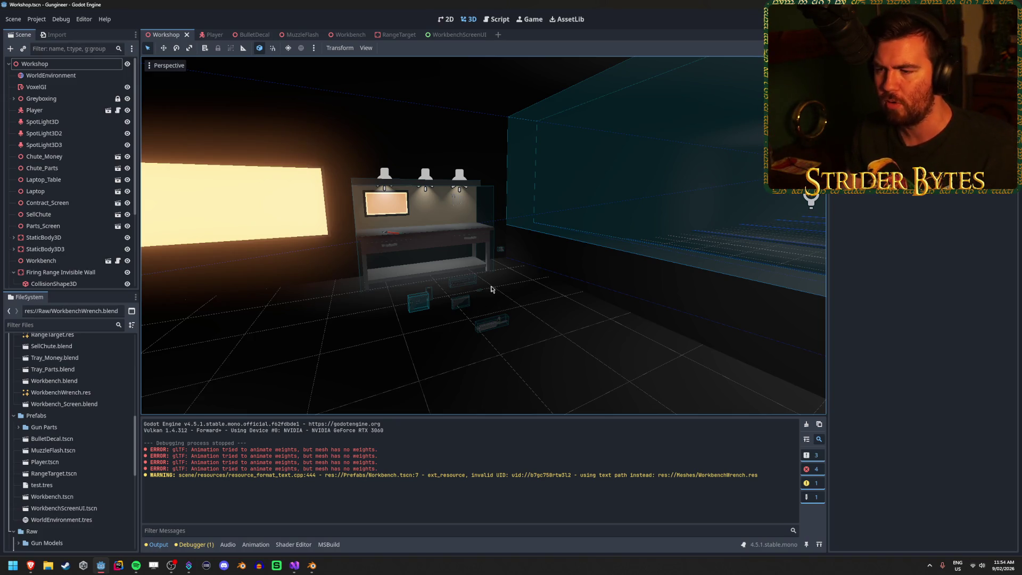
{"action": "scroll", "coordinate": [486, 291], "scroll_direction": "up", "scroll_amount": 5}
{"action": "mouse_move", "coordinate": [484, 235]}
{"action": "left_mouse_down"}
{"action": "mouse_move", "coordinate": [480, 218]}
{"action": "mouse_move", "coordinate": [506, 237]}
{"action": "left_mouse_up"}
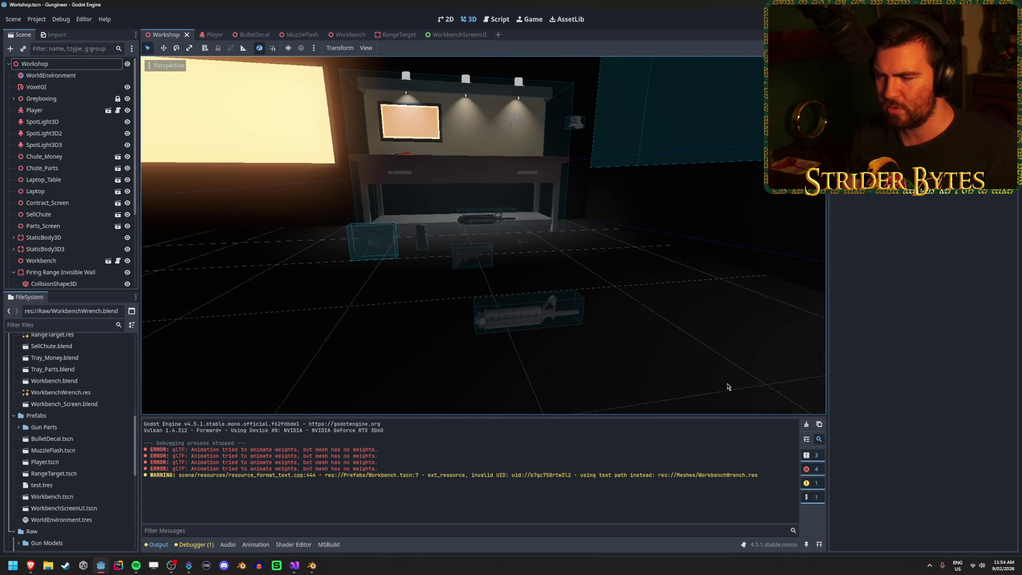
{"action": "left_click", "coordinate": [819, 424]}
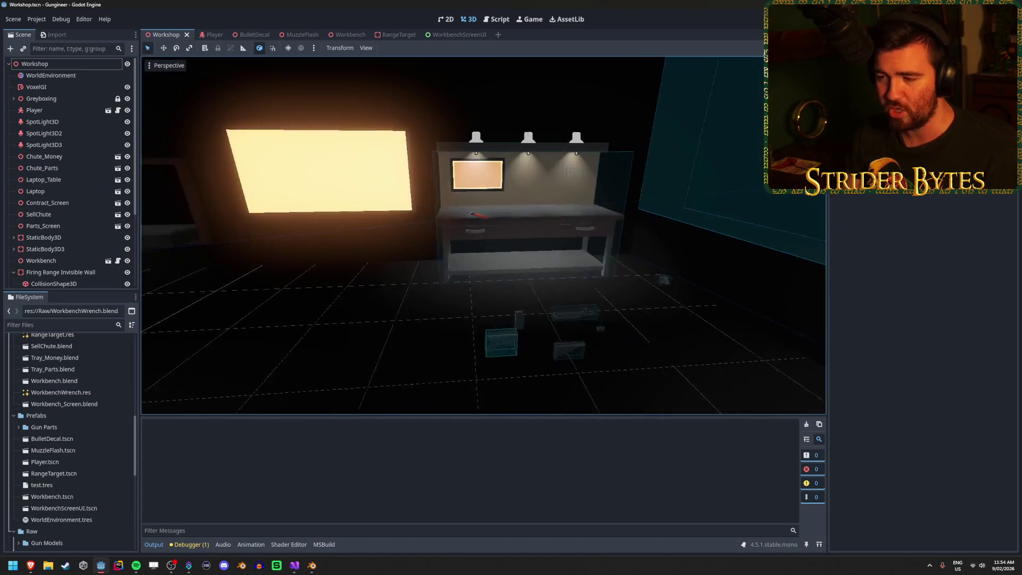
- Look around the Workshop toward the lit window, then return to the Player scene's AnimationTree
{"action": "left_click_drag", "start_coordinate": [501, 299], "coordinate": [513, 304]}
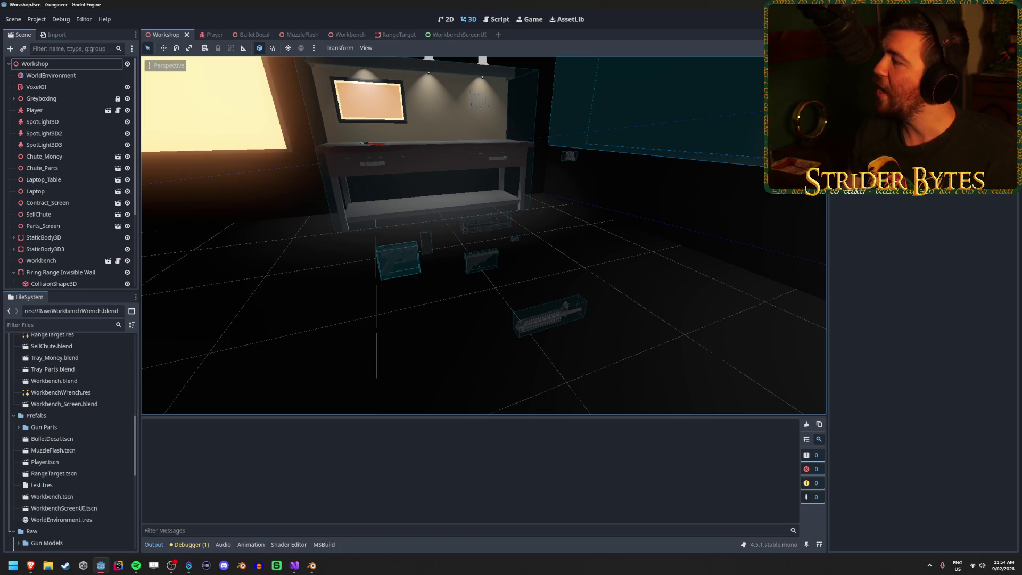
{"action": "key", "text": "alt+Tab"}
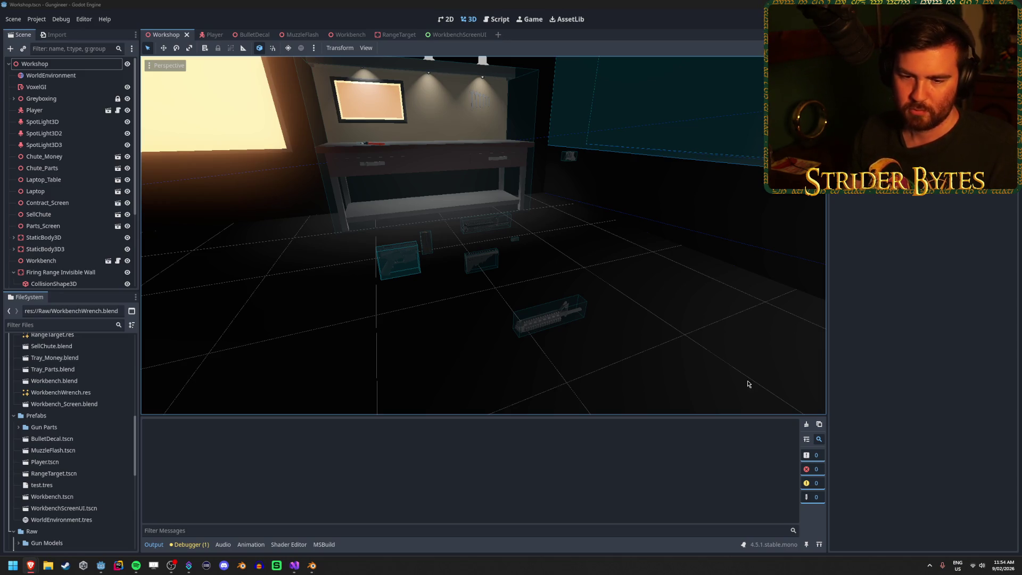
{"action": "left_click", "coordinate": [453, 4]}
{"action": "left_click_drag", "start_coordinate": [418, 283], "coordinate": [330, 282]}
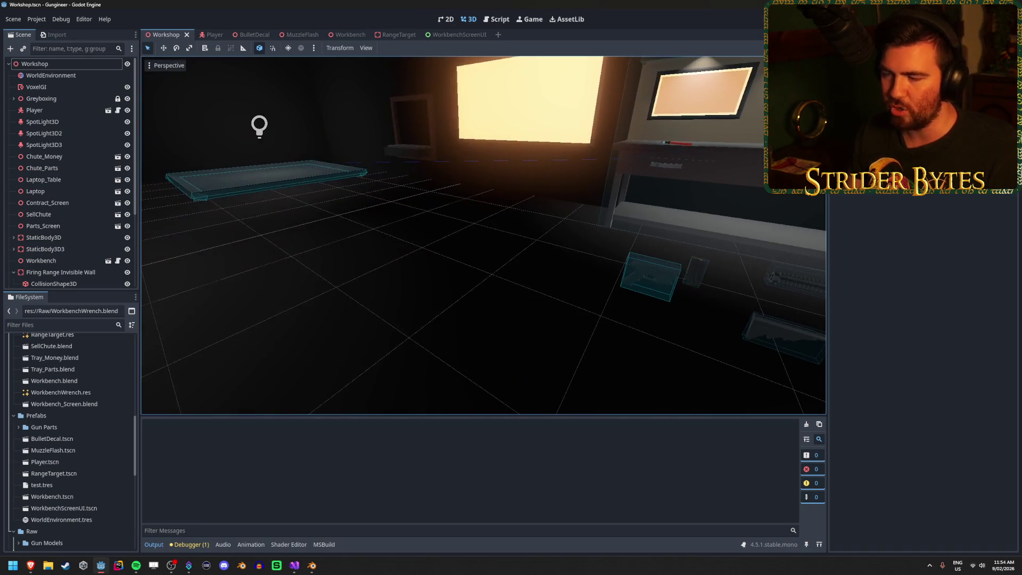
{"action": "mouse_move", "coordinate": [595, 282]}
{"action": "left_mouse_down"}
{"action": "mouse_move", "coordinate": [574, 267]}
{"action": "mouse_move", "coordinate": [610, 269]}
{"action": "left_mouse_up"}
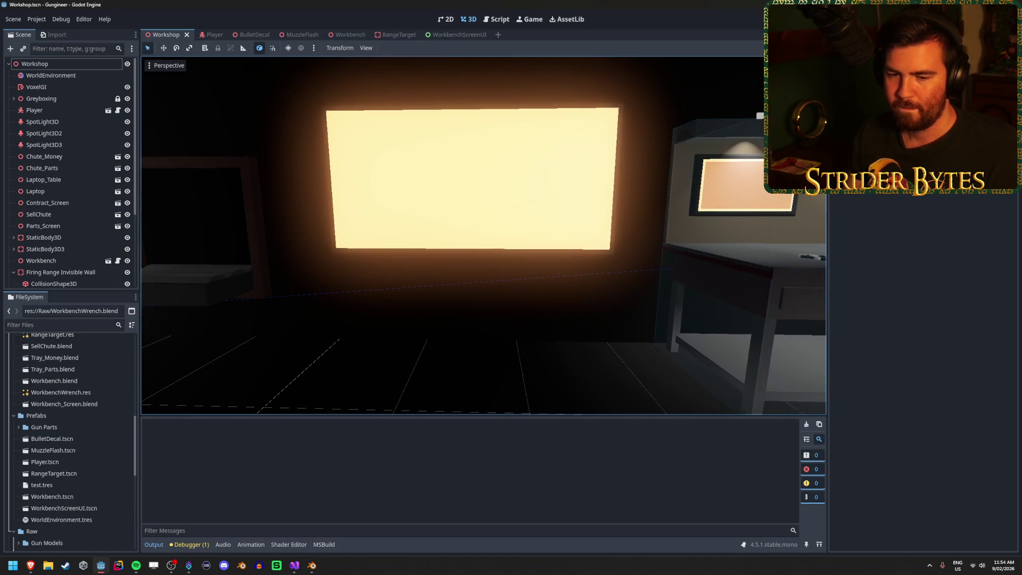
{"action": "key", "text": "alt+Tab"}
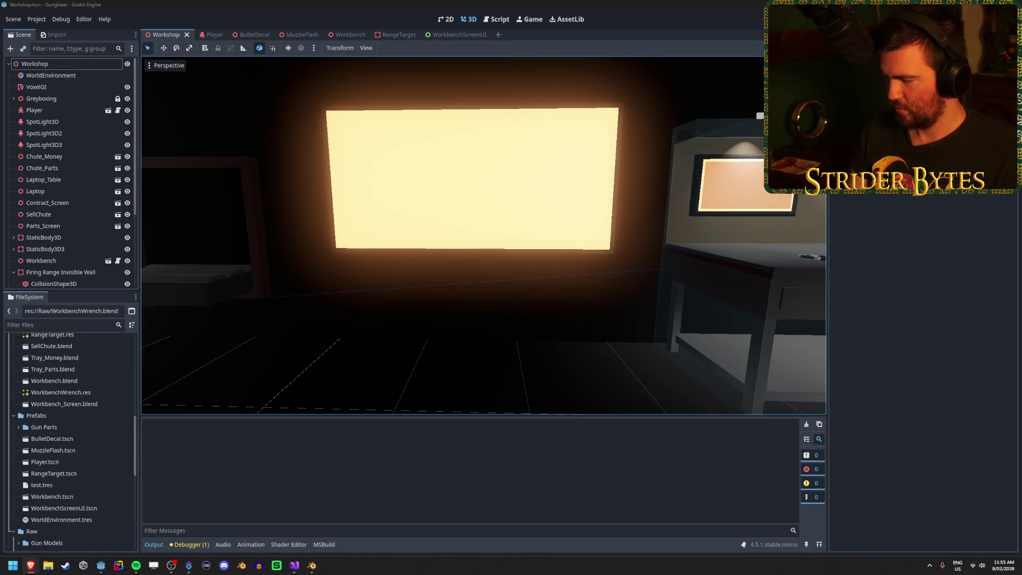
{"action": "left_click", "coordinate": [488, 3]}
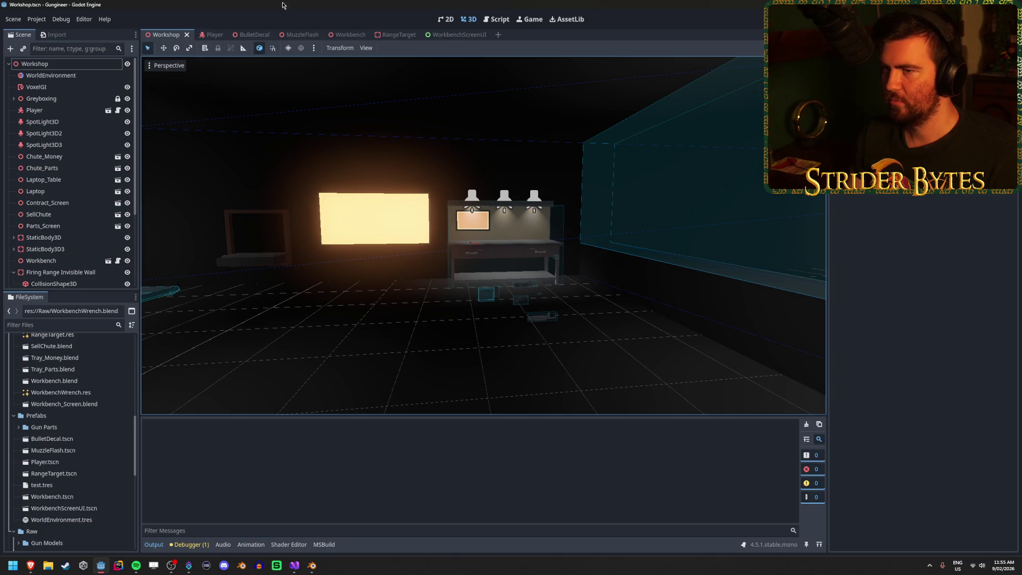
{"action": "left_click", "coordinate": [208, 34]}
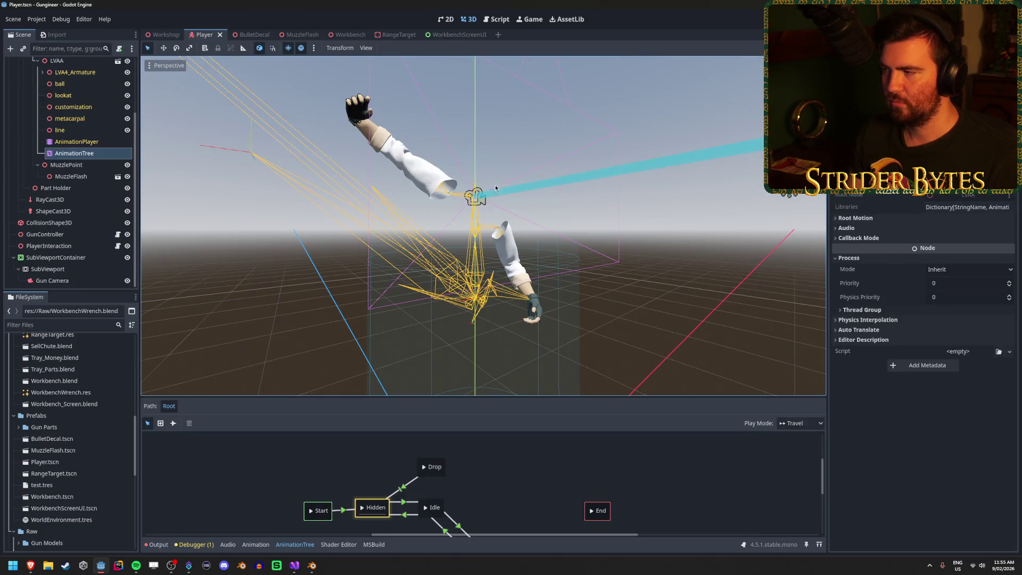
- Key the gun at frame 25, then go to frame 45 and reselect the GunBase bone
{"action": "left_click", "coordinate": [312, 565]}
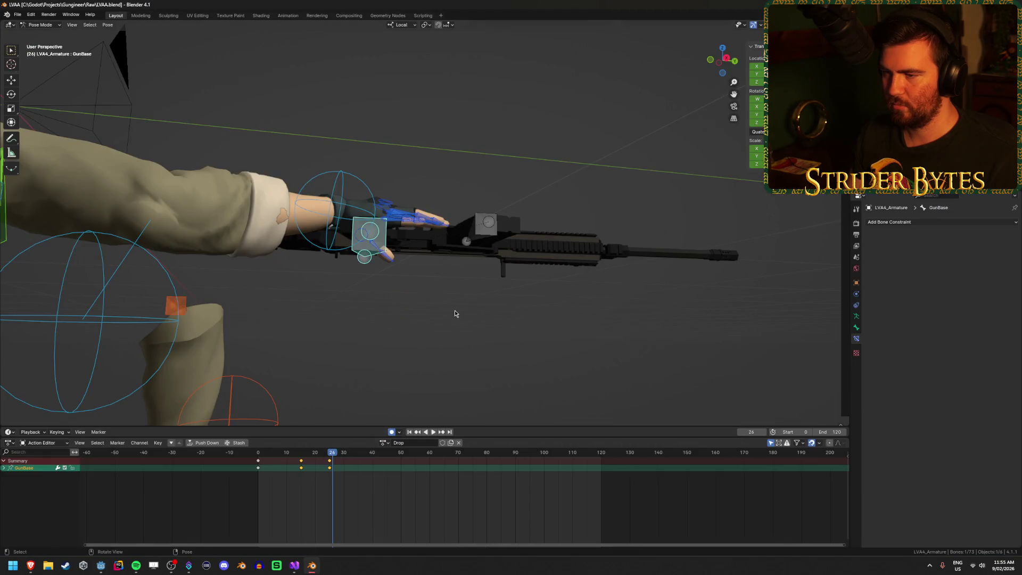
{"action": "mouse_move", "coordinate": [334, 456]}
{"action": "left_mouse_down"}
{"action": "mouse_move", "coordinate": [269, 460]}
{"action": "mouse_move", "coordinate": [402, 470]}
{"action": "left_mouse_up"}
{"action": "key", "text": "i"}
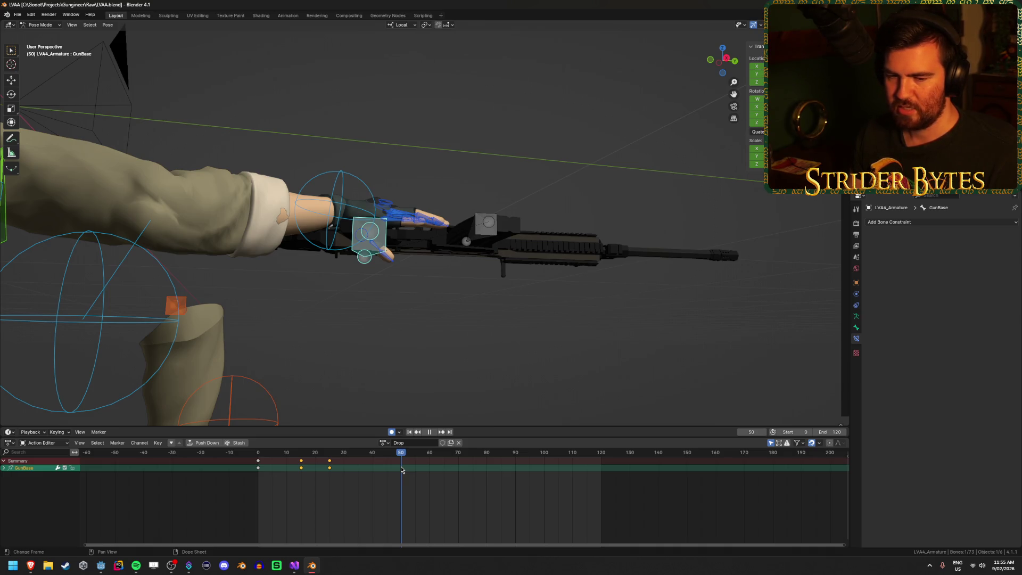
{"action": "left_click_drag", "start_coordinate": [402, 470], "coordinate": [386, 468]}
{"action": "left_click_drag", "start_coordinate": [339, 358], "coordinate": [373, 380]}
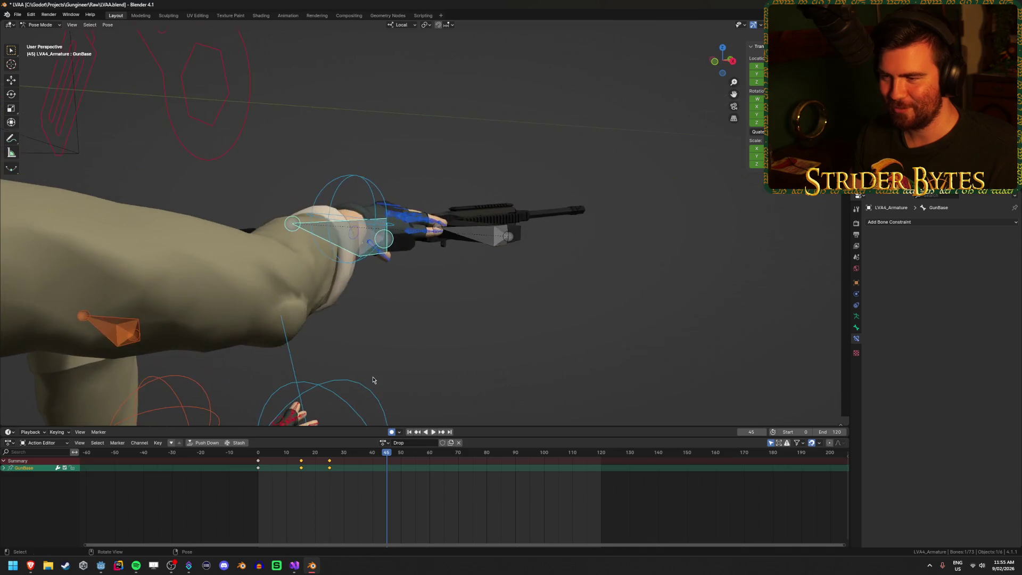
{"action": "left_click", "coordinate": [351, 176]}
{"action": "scroll", "coordinate": [240, 381], "scroll_direction": "down", "scroll_amount": 4}
{"action": "mouse_move", "coordinate": [462, 337]}
{"action": "left_mouse_down"}
{"action": "mouse_move", "coordinate": [440, 367]}
{"action": "mouse_move", "coordinate": [446, 319]}
{"action": "left_mouse_up"}
{"action": "left_click", "coordinate": [393, 208]}
{"action": "mouse_move", "coordinate": [392, 208]}
{"action": "left_mouse_down"}
{"action": "mouse_move", "coordinate": [453, 319]}
{"action": "mouse_move", "coordinate": [447, 285]}
{"action": "left_mouse_up"}
{"action": "left_click", "coordinate": [356, 451]}
{"action": "mouse_move", "coordinate": [356, 451]}
{"action": "left_mouse_down"}
{"action": "mouse_move", "coordinate": [306, 462]}
{"action": "mouse_move", "coordinate": [387, 466]}
{"action": "left_mouse_up"}
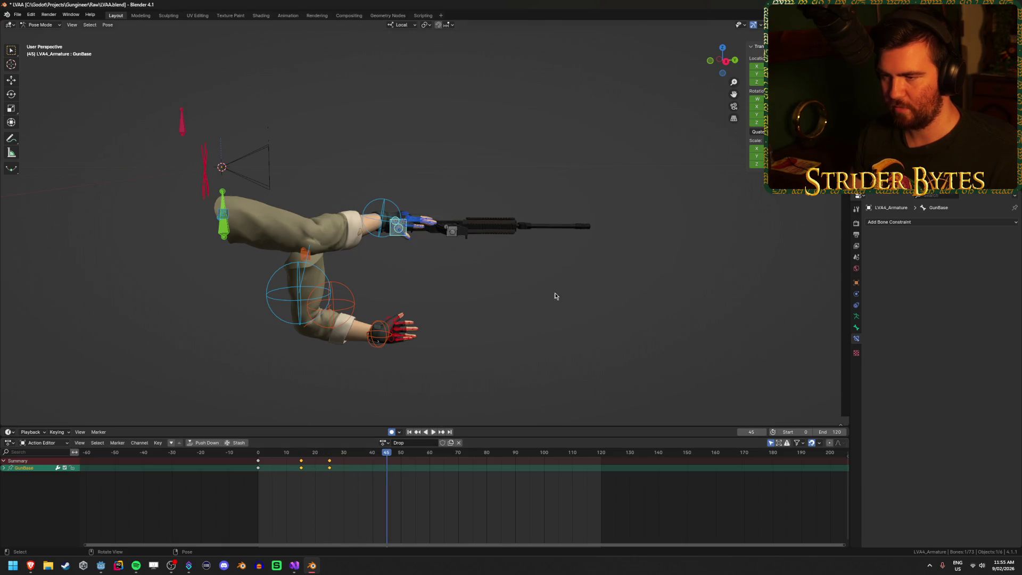
- Move the rifle to a new auto-keyed position at frame 45 and save LVAA.blend
{"action": "key", "text": "g"}
{"action": "left_click", "coordinate": [476, 388]}
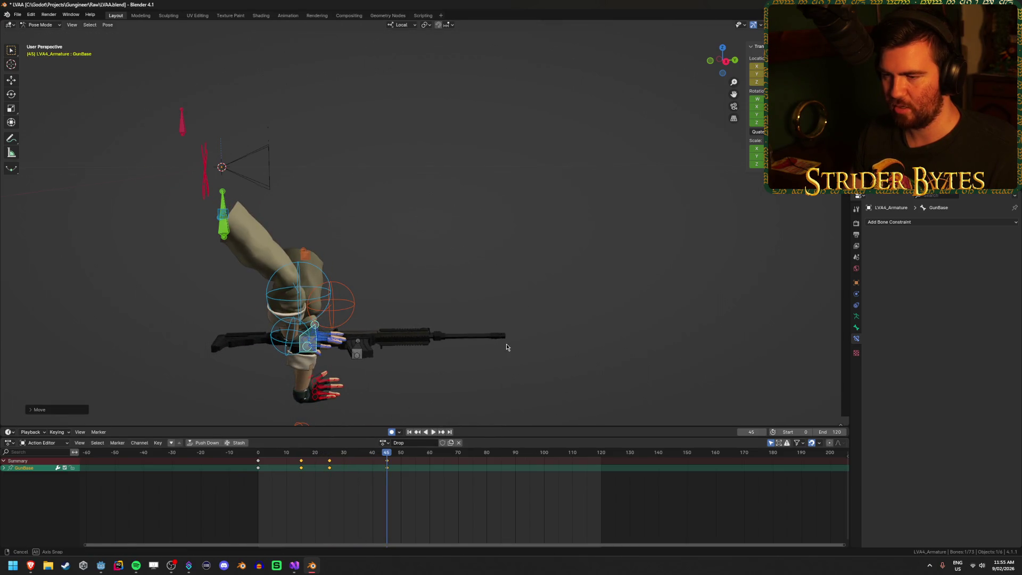
{"action": "key", "text": "g"}
{"action": "left_click", "coordinate": [662, 358]}
{"action": "key", "text": "ctrl+s"}
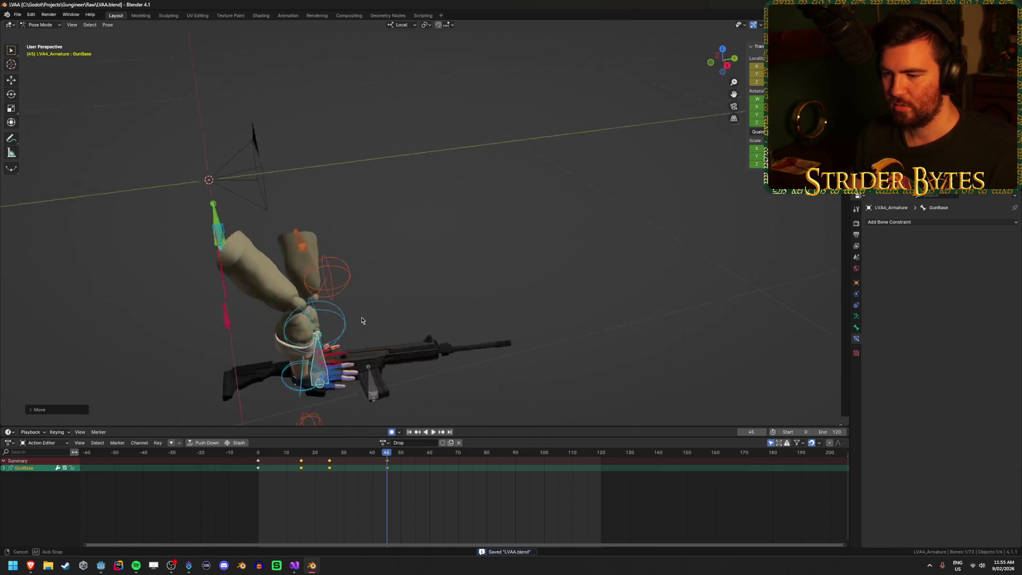
- Play the drop, reset the gun's location and rotation at frame 45, and review again
{"action": "key", "text": "shift+Left"}
{"action": "key", "text": "space"}
{"action": "mouse_move", "coordinate": [276, 461]}
{"action": "left_mouse_down"}
{"action": "mouse_move", "coordinate": [346, 471]}
{"action": "mouse_move", "coordinate": [330, 471]}
{"action": "left_mouse_up"}
{"action": "key", "text": "Up"}
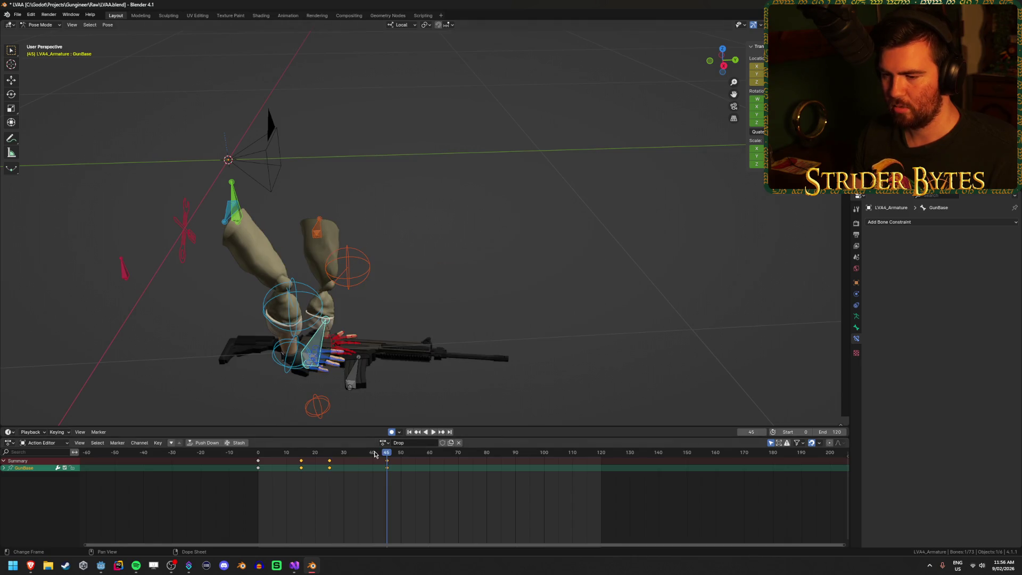
{"action": "key", "text": "alt+g"}
{"action": "key", "text": "alt+r"}
{"action": "key", "text": "shift+Left"}
{"action": "key", "text": "space"}
{"action": "mouse_move", "coordinate": [324, 465]}
{"action": "left_mouse_down"}
{"action": "mouse_move", "coordinate": [292, 469]}
{"action": "mouse_move", "coordinate": [366, 471]}
{"action": "mouse_move", "coordinate": [352, 471]}
{"action": "left_mouse_up"}
{"action": "key", "text": "space"}
{"action": "left_click", "coordinate": [330, 462]}
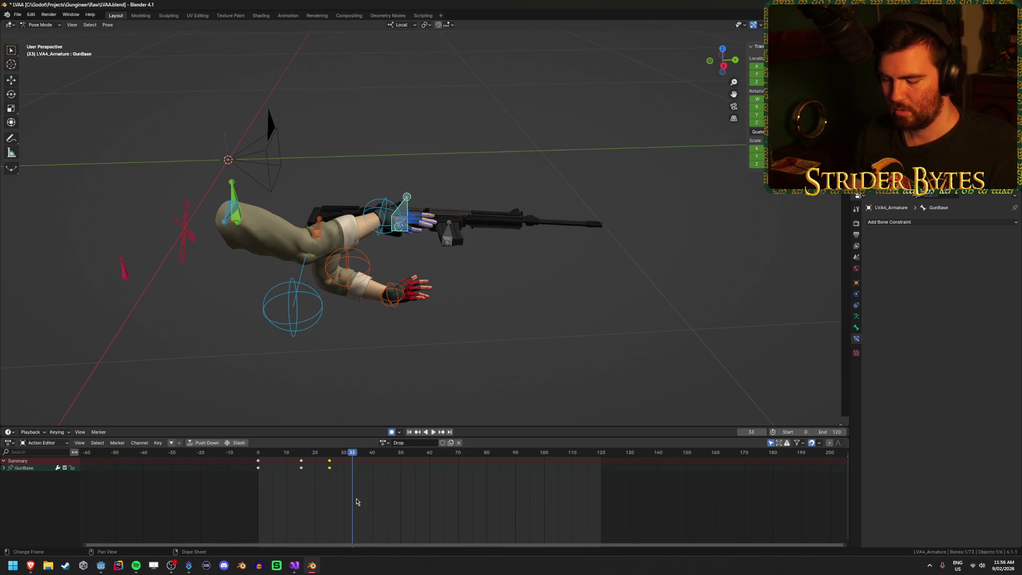
- Shift the frame-25 keyframe to frame 35 and re-key the rifle's position at frame 45
{"action": "key", "text": "g"}
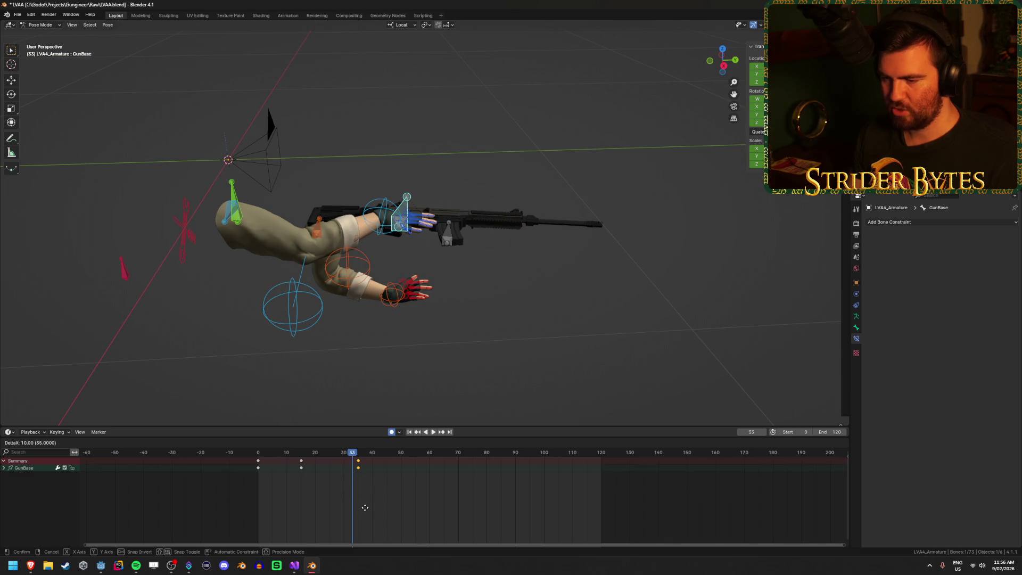
{"action": "left_click", "coordinate": [370, 491]}
{"action": "left_click_drag", "start_coordinate": [355, 453], "coordinate": [386, 454]}
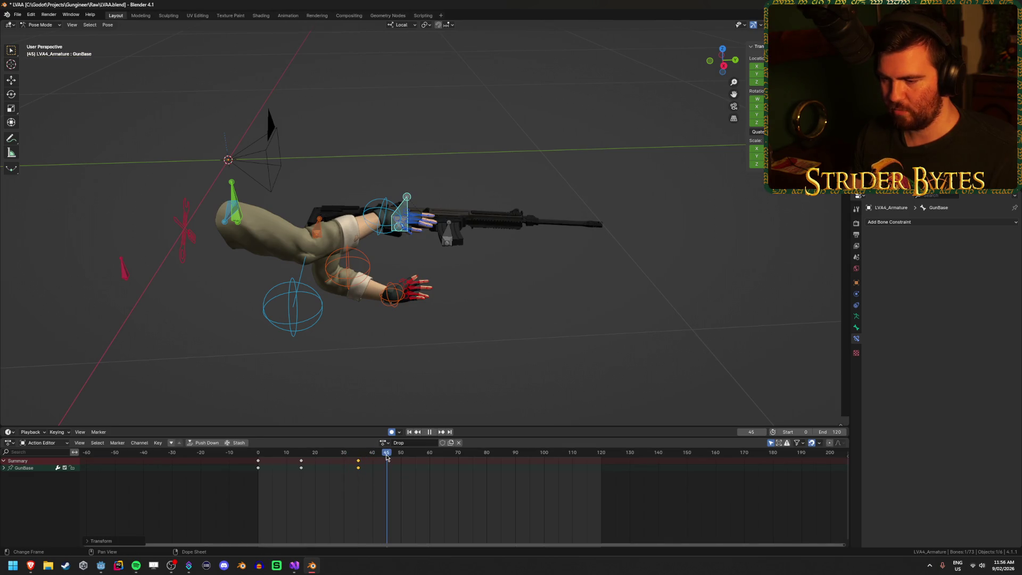
{"action": "key", "text": "g"}
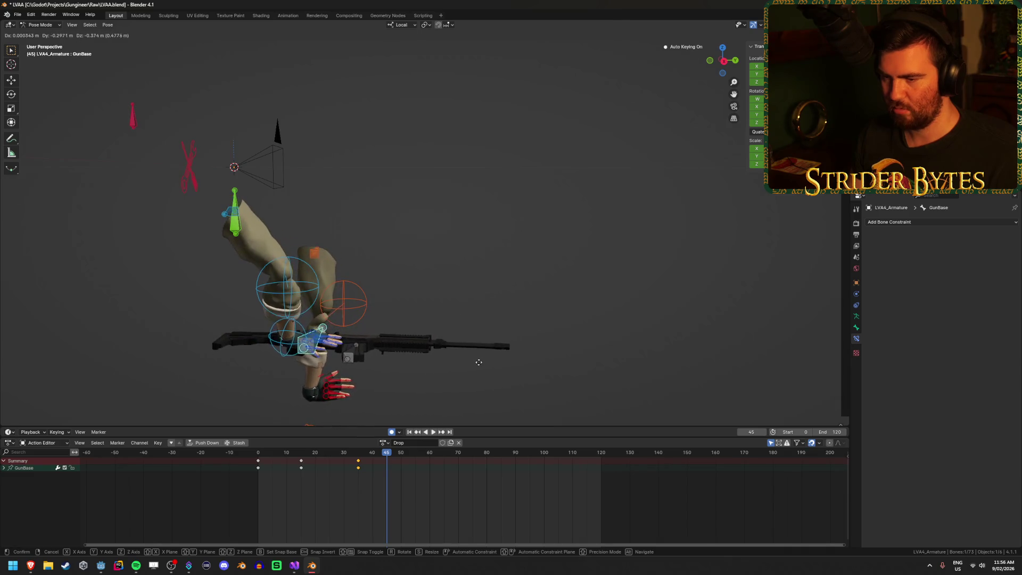
{"action": "left_click", "coordinate": [384, 389]}
{"action": "key", "text": "space"}
{"action": "mouse_move", "coordinate": [297, 469]}
{"action": "left_mouse_down"}
{"action": "mouse_move", "coordinate": [262, 468]}
{"action": "mouse_move", "coordinate": [374, 469]}
{"action": "mouse_move", "coordinate": [358, 469]}
{"action": "left_mouse_up"}
- Re-key the rifle beside the upper hand at frame 35 and scrub to check timing
{"action": "key", "text": "g"}
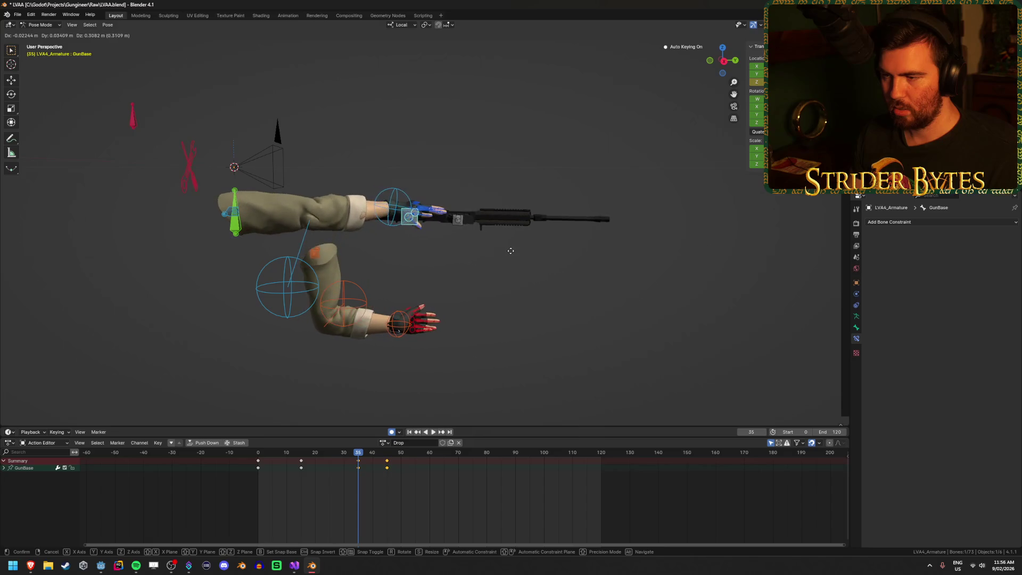
{"action": "left_click", "coordinate": [510, 254]}
{"action": "mouse_move", "coordinate": [349, 453]}
{"action": "left_mouse_down"}
{"action": "mouse_move", "coordinate": [263, 453]}
{"action": "mouse_move", "coordinate": [387, 452]}
{"action": "mouse_move", "coordinate": [358, 452]}
{"action": "left_mouse_up"}
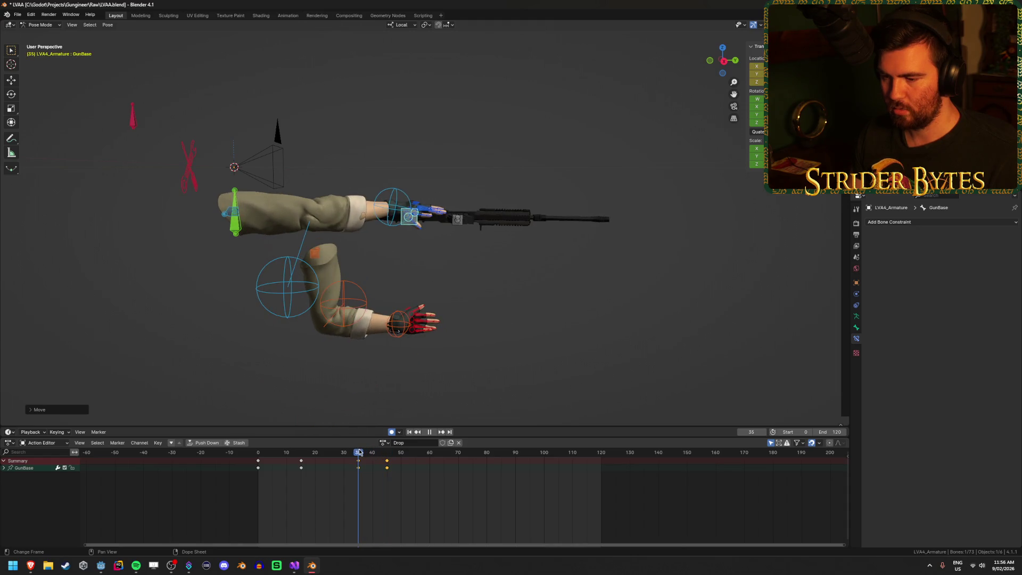
{"action": "scroll", "coordinate": [459, 258], "scroll_direction": "up", "scroll_amount": 5}
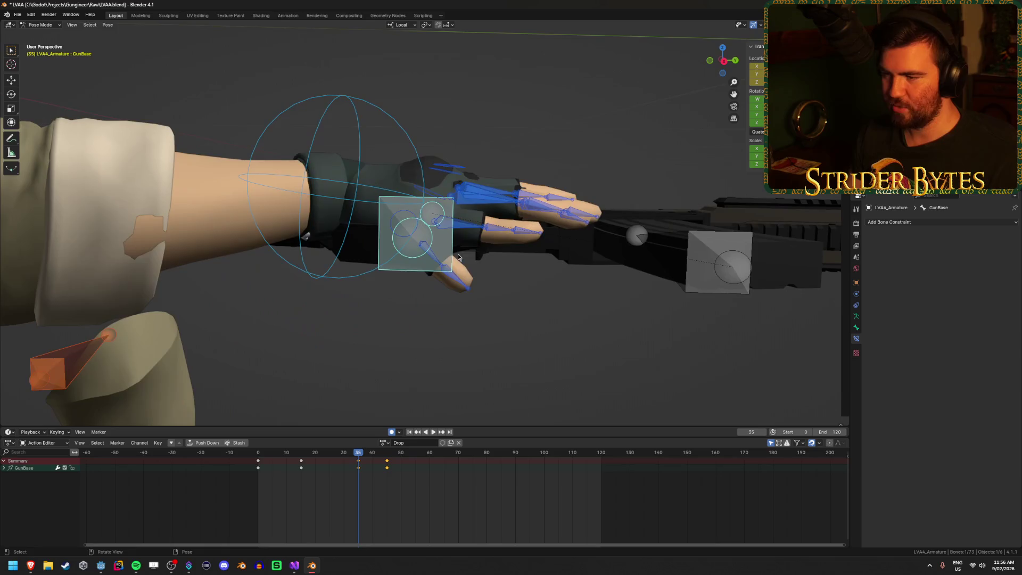
- Nudge GunBase further into the gripping hand at frame 35, deselect it, and save LVAA.blend
{"action": "scroll", "coordinate": [449, 304], "scroll_direction": "down", "scroll_amount": 3}
{"action": "left_click_drag", "start_coordinate": [450, 304], "coordinate": [466, 370]}
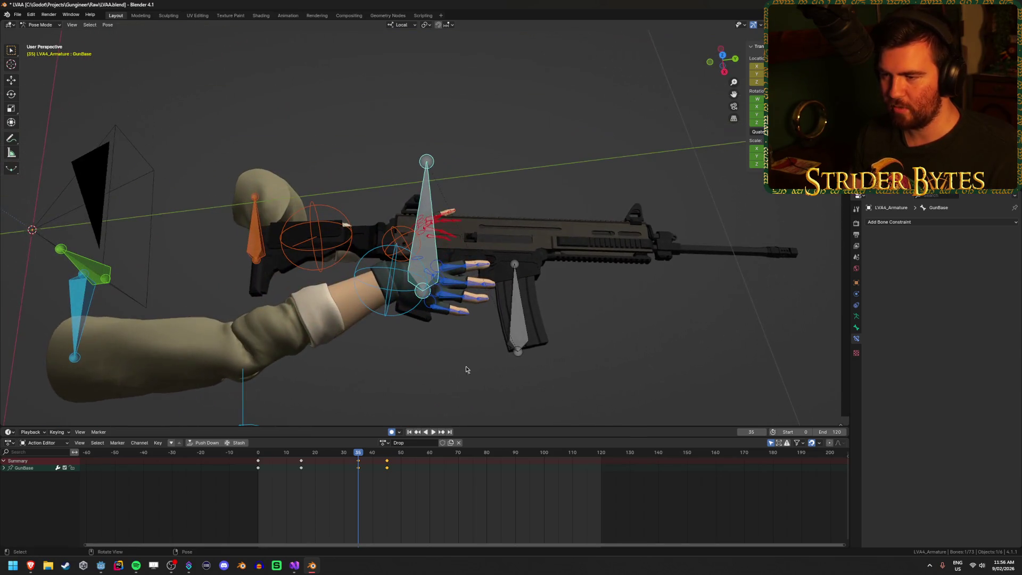
{"action": "key", "text": "g"}
{"action": "left_click", "coordinate": [597, 291]}
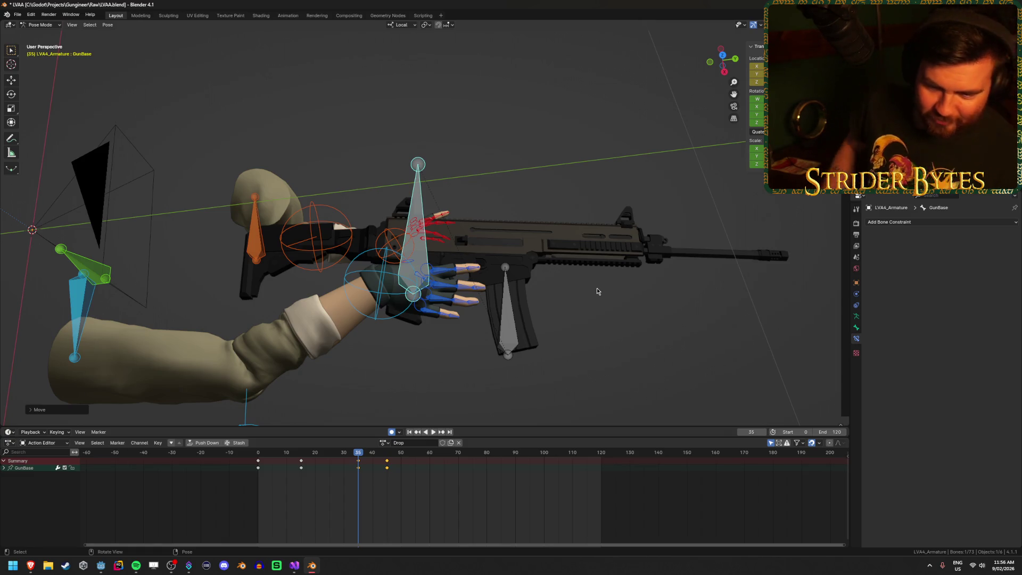
{"action": "key", "text": "alt+Tab"}
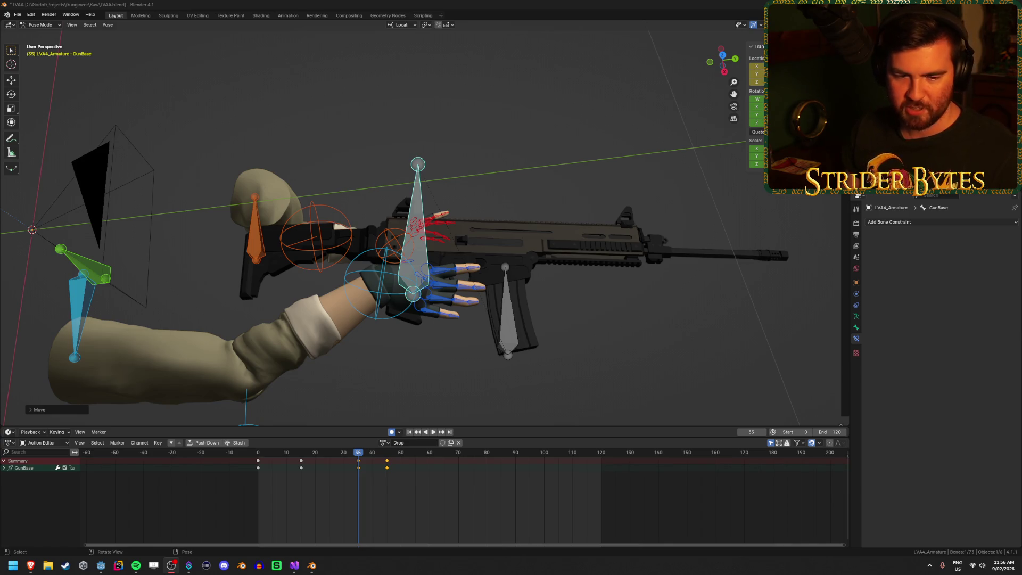
{"action": "key", "text": "alt+Tab"}
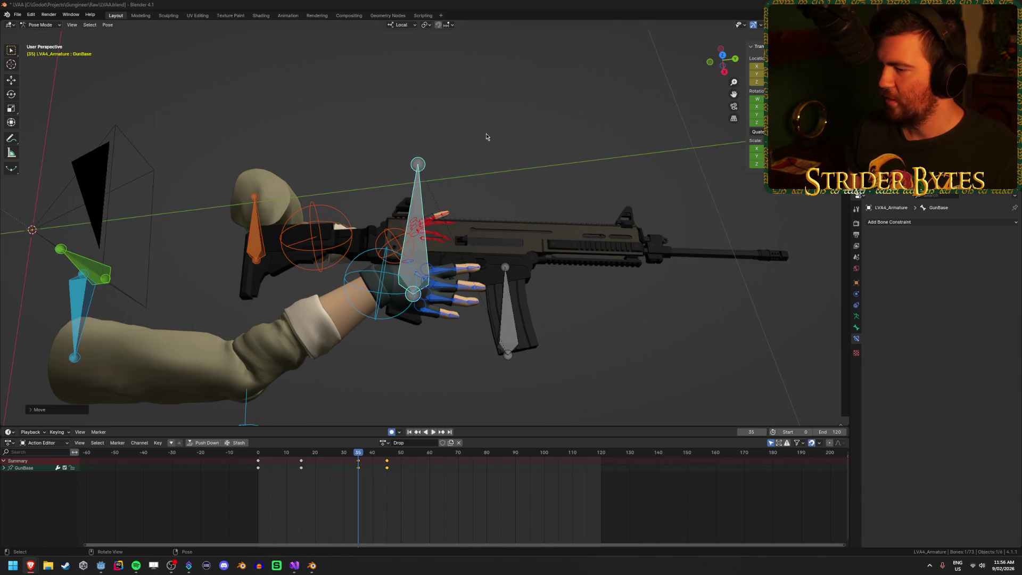
{"action": "left_click", "coordinate": [517, 116]}
{"action": "mouse_move", "coordinate": [517, 117]}
{"action": "left_mouse_down"}
{"action": "mouse_move", "coordinate": [536, 133]}
{"action": "mouse_move", "coordinate": [448, 156]}
{"action": "left_mouse_up"}
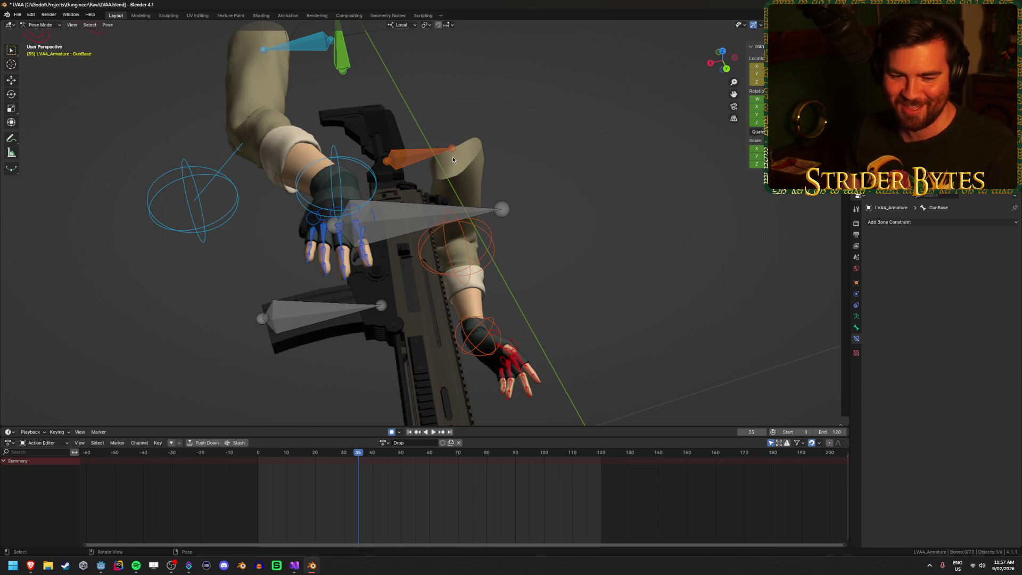
{"action": "mouse_move", "coordinate": [453, 156]}
{"action": "left_mouse_down"}
{"action": "mouse_move", "coordinate": [536, 344]}
{"action": "mouse_move", "coordinate": [474, 322]}
{"action": "mouse_move", "coordinate": [305, 332]}
{"action": "mouse_move", "coordinate": [443, 310]}
{"action": "left_mouse_up"}
{"action": "key", "text": "ctrl+s"}
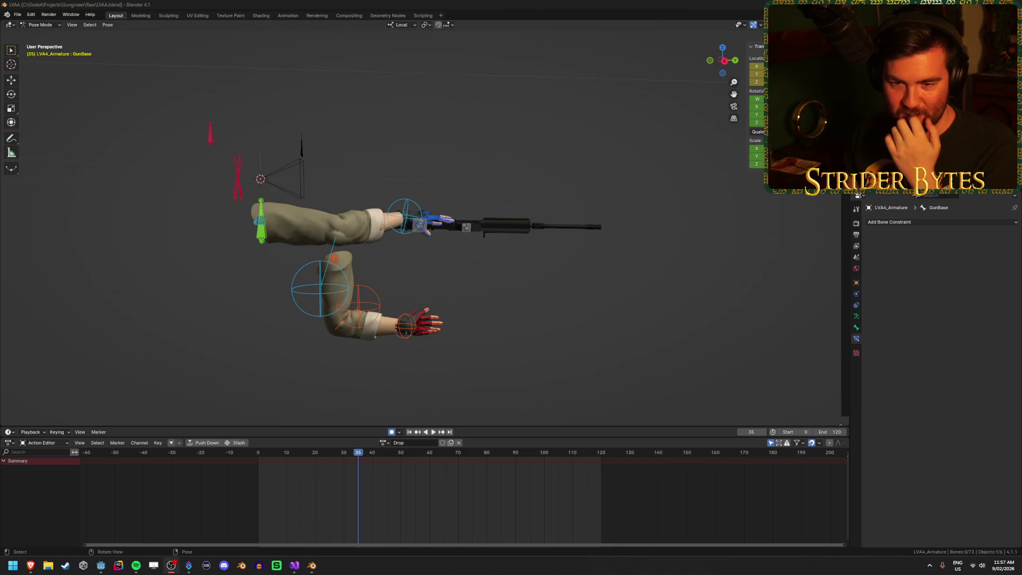
- Replay the drop animation and review the gun pose around frames 27 to 35
{"action": "left_click", "coordinate": [281, 349]}
{"action": "key", "text": "shift+Left"}
{"action": "key", "text": "space"}
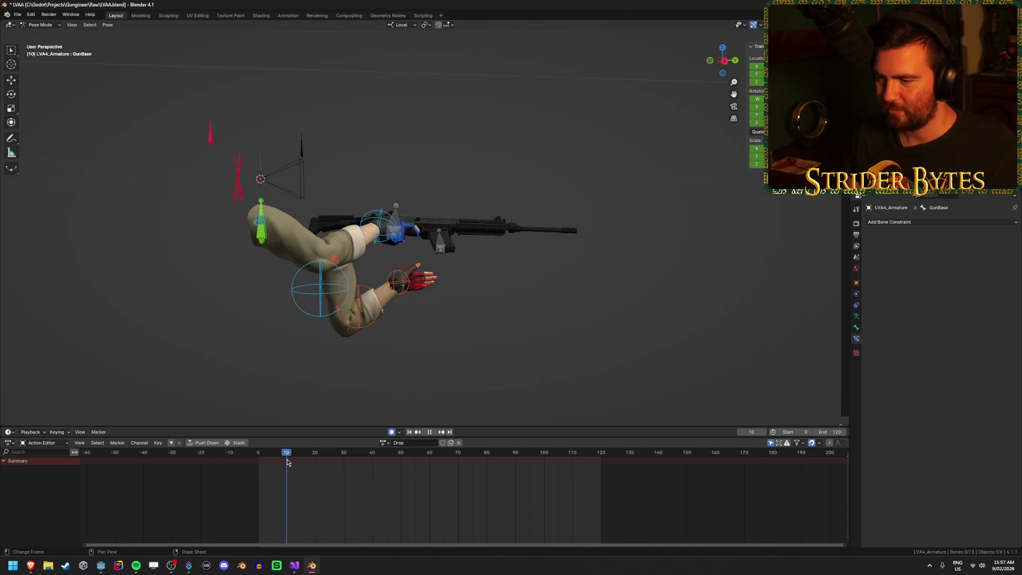
{"action": "left_click_drag", "start_coordinate": [343, 464], "coordinate": [335, 467]}
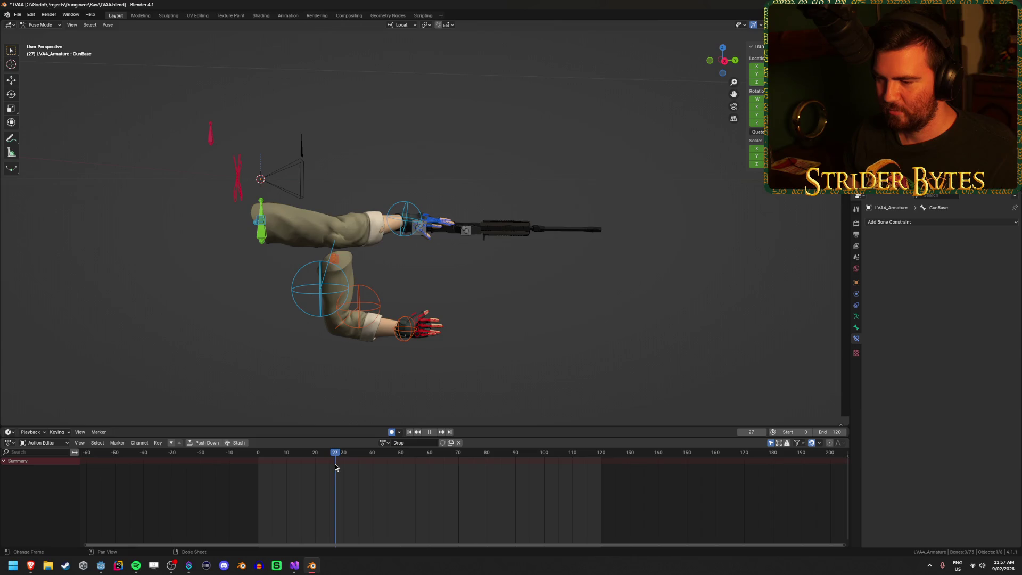
{"action": "left_click", "coordinate": [425, 242]}
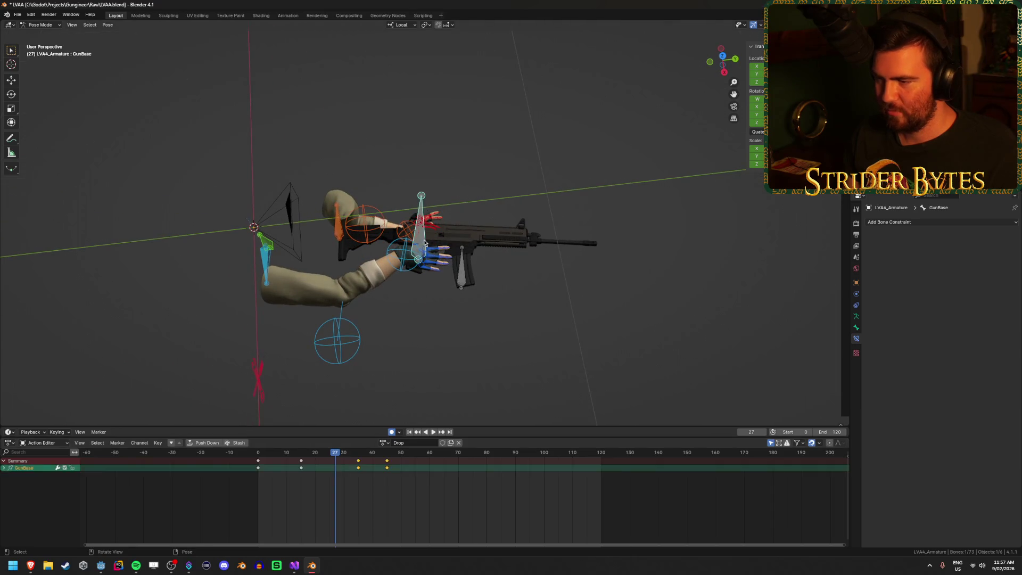
{"action": "left_click_drag", "start_coordinate": [425, 330], "coordinate": [433, 267]}
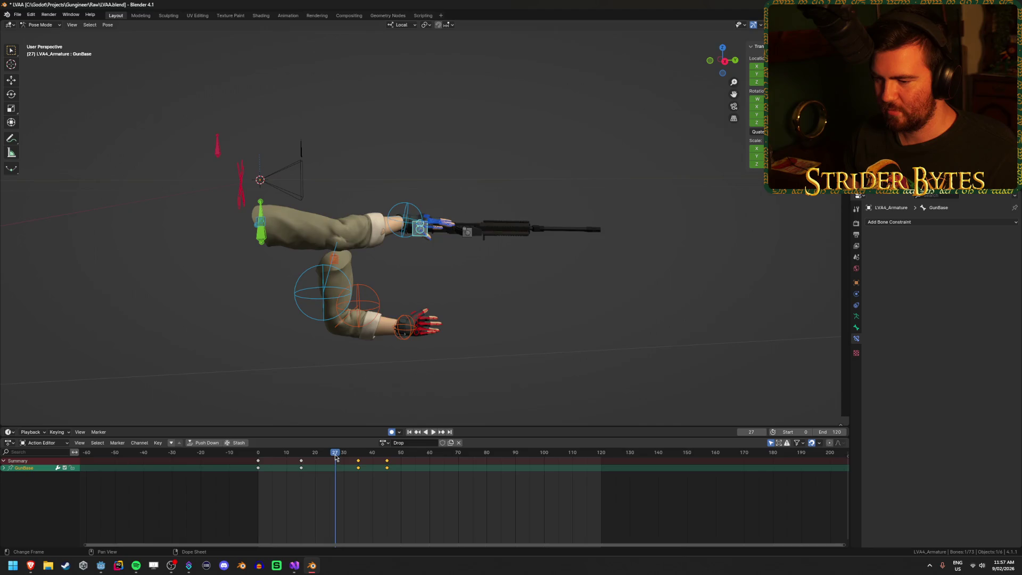
{"action": "key", "text": "space"}
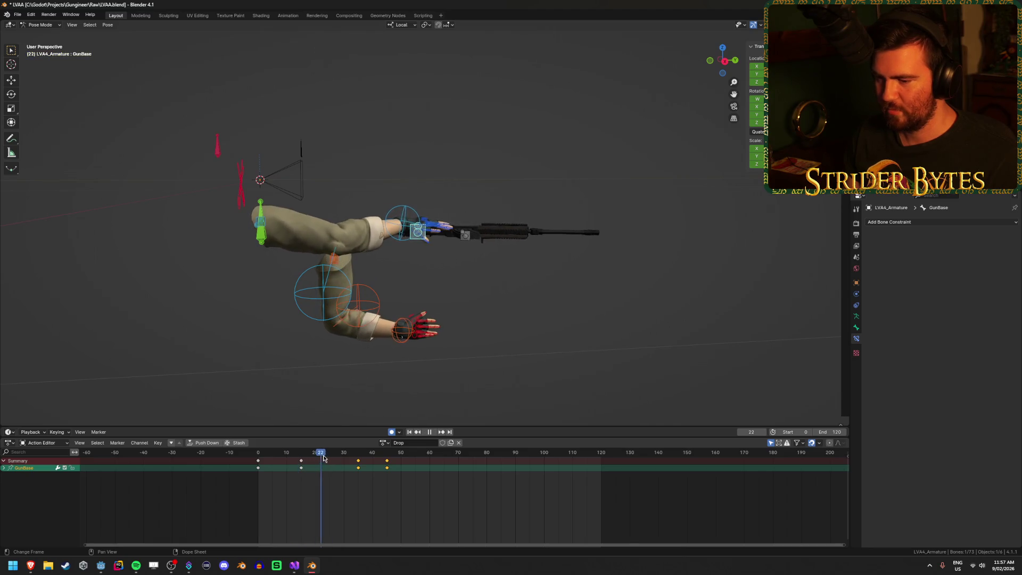
{"action": "left_click_drag", "start_coordinate": [323, 458], "coordinate": [359, 459]}
{"action": "key", "text": "Escape"}
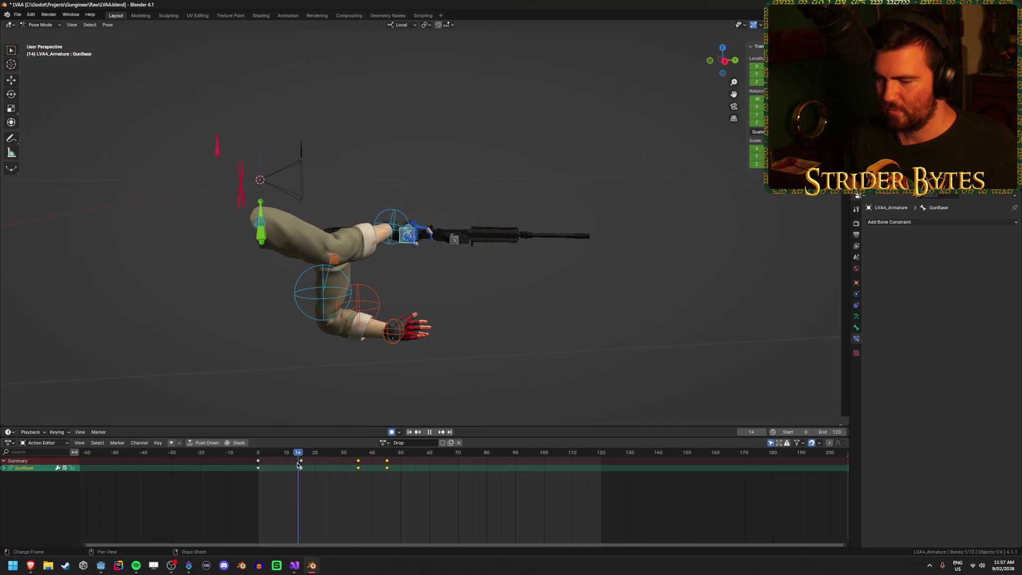
- Move the selected frame-15 keys to frame 34, nudge the gun along Y, and save
{"action": "left_click", "coordinate": [302, 463]}
{"action": "key", "text": "g"}
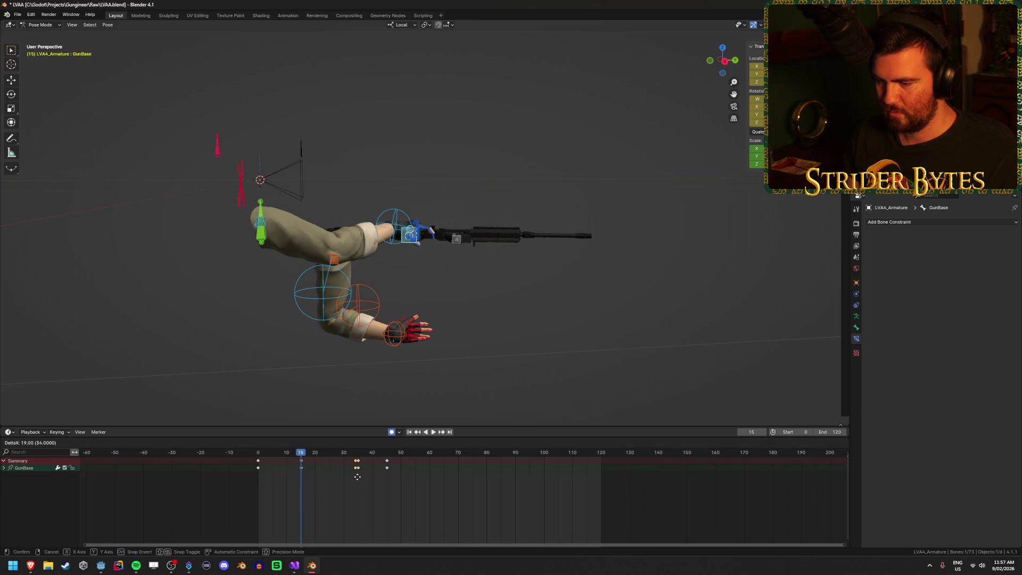
{"action": "left_click", "coordinate": [357, 477]}
{"action": "key", "text": "space"}
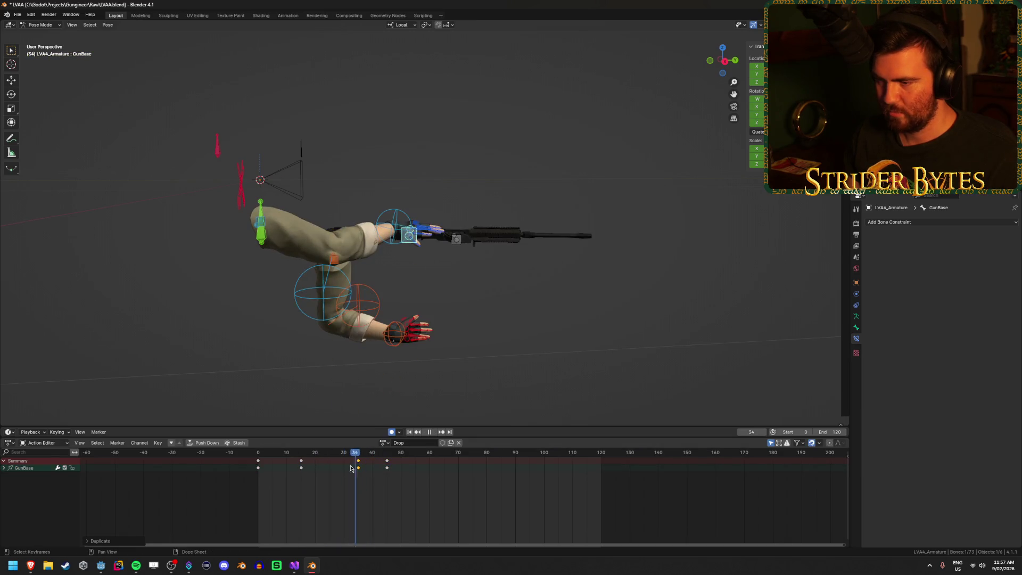
{"action": "key", "text": "space"}
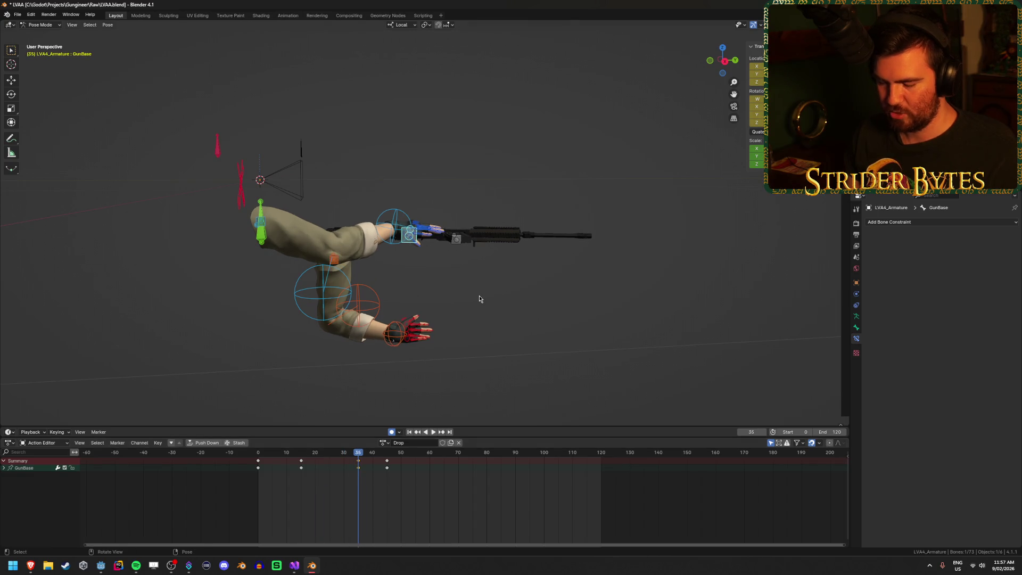
{"action": "key", "text": "g"}
{"action": "key", "text": "y"}
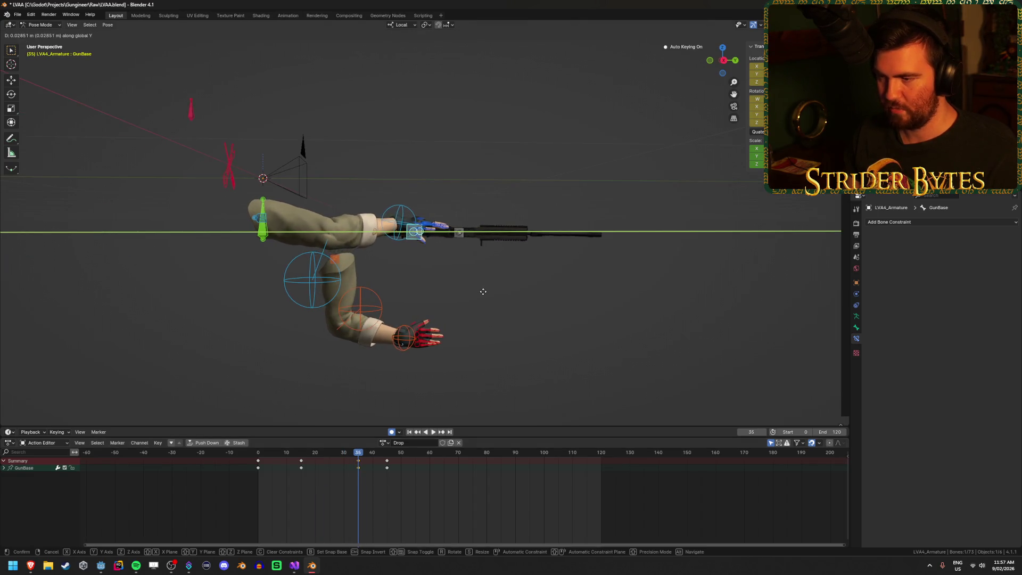
{"action": "left_click", "coordinate": [484, 296]}
{"action": "key", "text": "ctrl+s"}
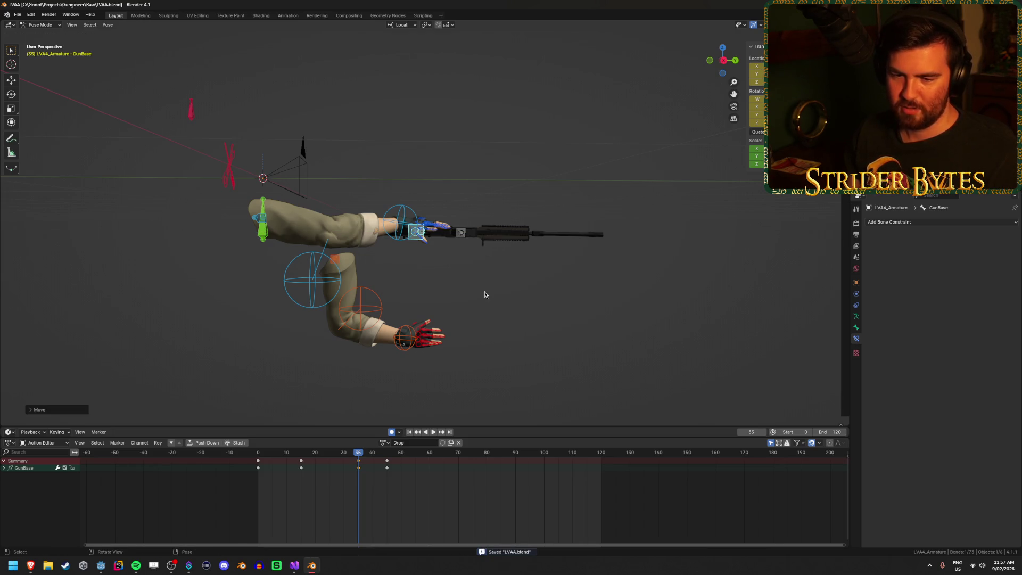
- Retime the rifle's middle keyframe from frame 35 to frame 30 and save LVAA.blend
{"action": "key", "text": "space"}
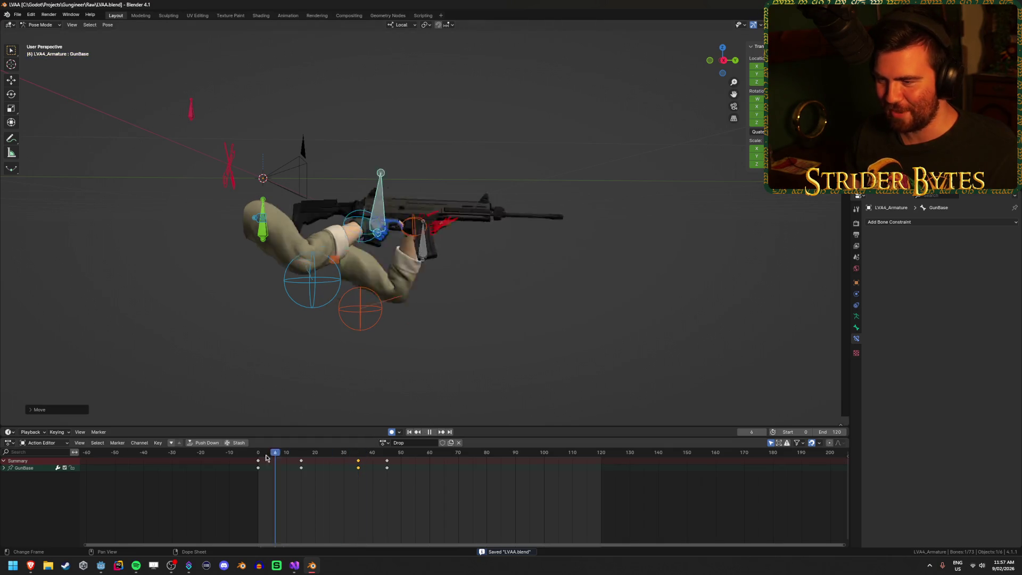
{"action": "key", "text": "space"}
{"action": "left_click", "coordinate": [358, 466]}
{"action": "left_click_drag", "start_coordinate": [359, 465], "coordinate": [345, 465]}
{"action": "left_click", "coordinate": [326, 452]}
{"action": "key", "text": "space"}
{"action": "left_click", "coordinate": [269, 453]}
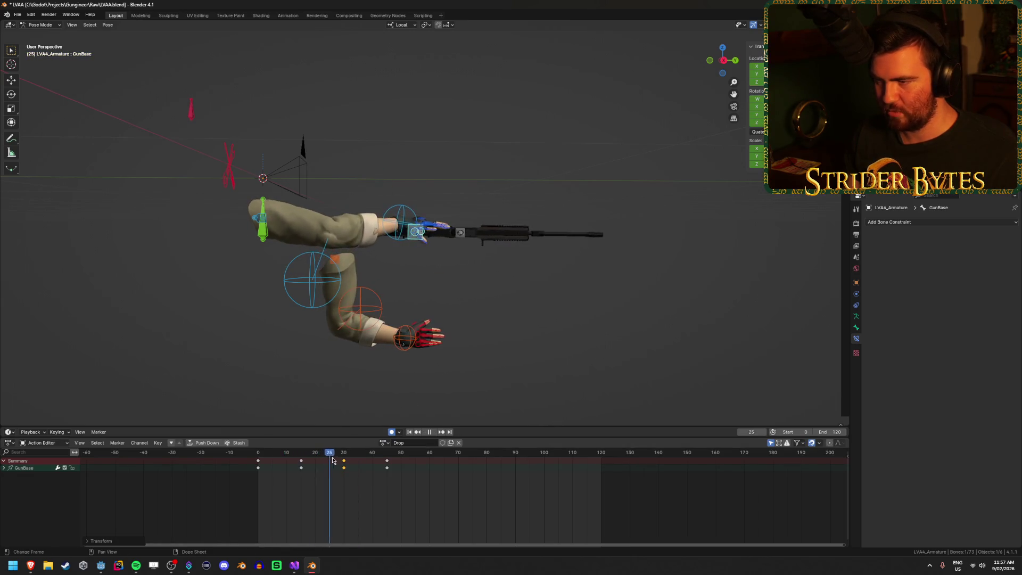
{"action": "key", "text": "ctrl+s"}
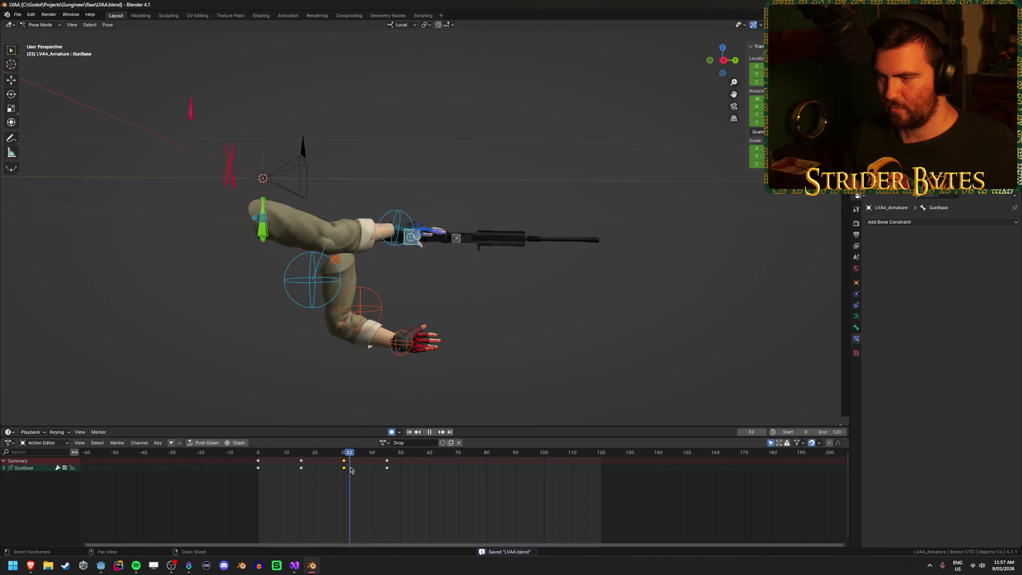
- Return to the animation start and play the Drop action through the camera
{"action": "key", "text": "Down"}
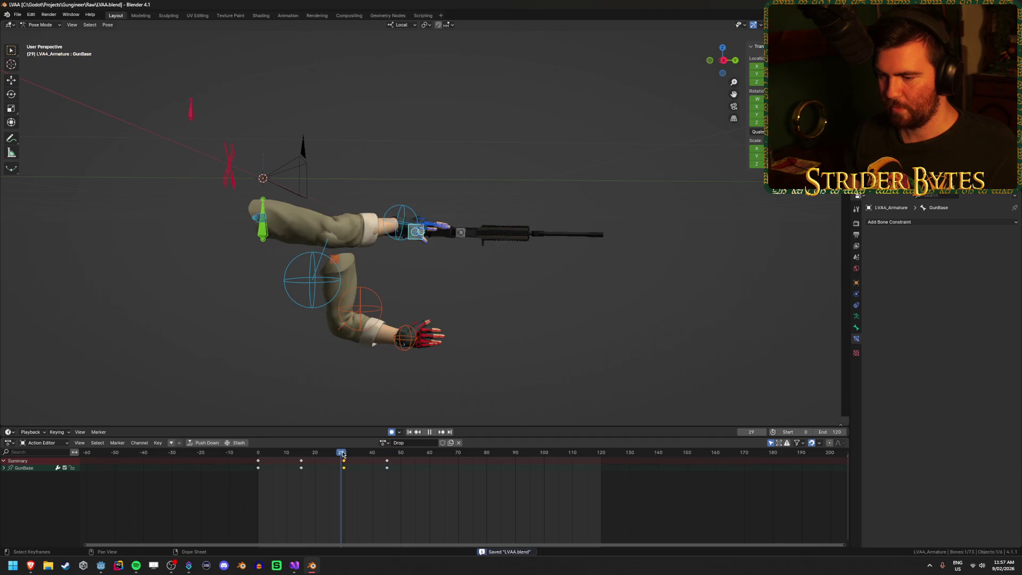
{"action": "key", "text": "shift+Left"}
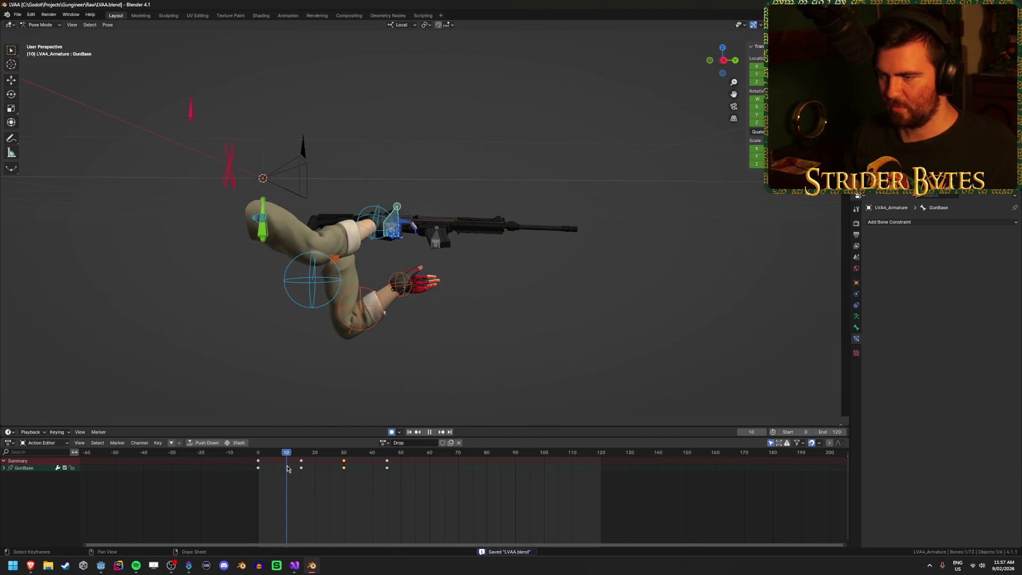
{"action": "key", "text": "Down"}
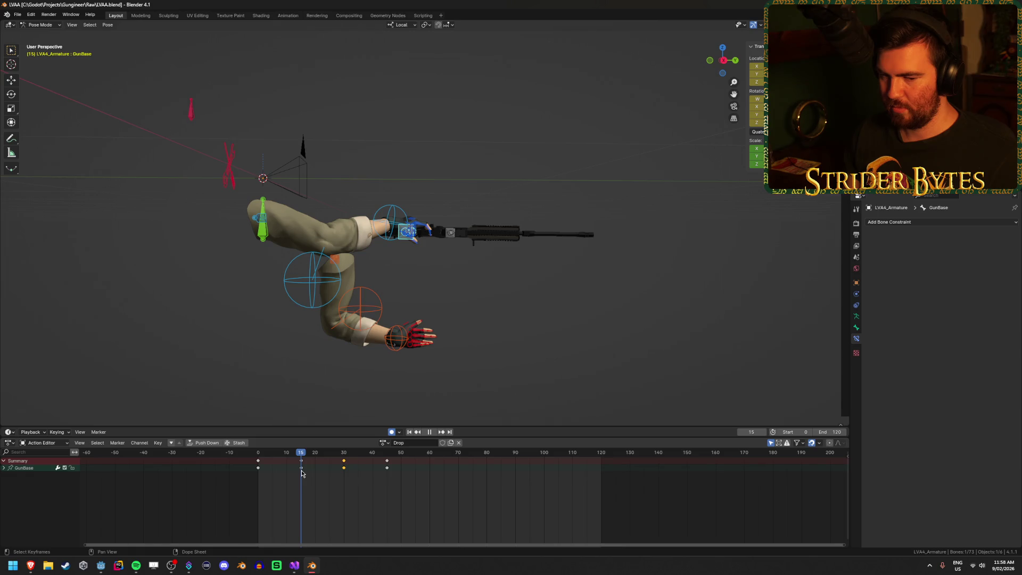
{"action": "key", "text": "Escape"}
{"action": "left_click", "coordinate": [433, 432]}
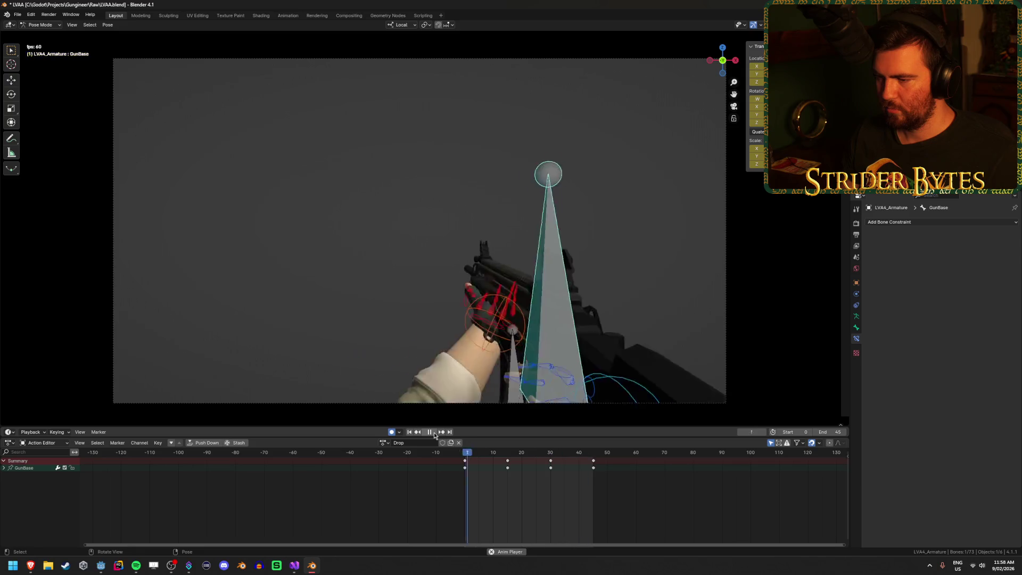
- Go to frame 15 and try moving the handIK.R bone along Y, then cancel
{"action": "left_click", "coordinate": [434, 435]}
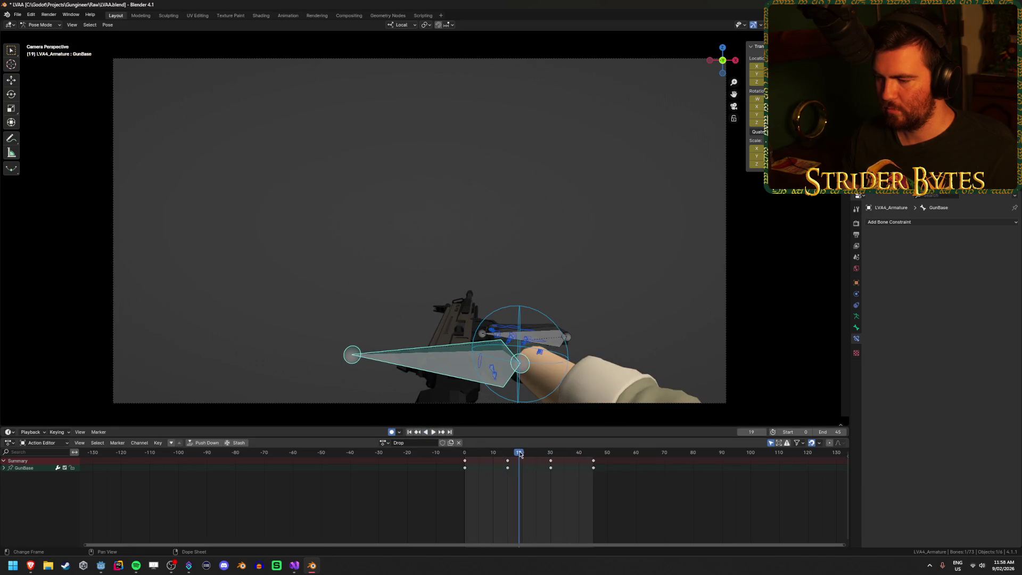
{"action": "key", "text": "space"}
{"action": "left_click_drag", "start_coordinate": [505, 457], "coordinate": [507, 457]}
{"action": "left_click", "coordinate": [524, 316]}
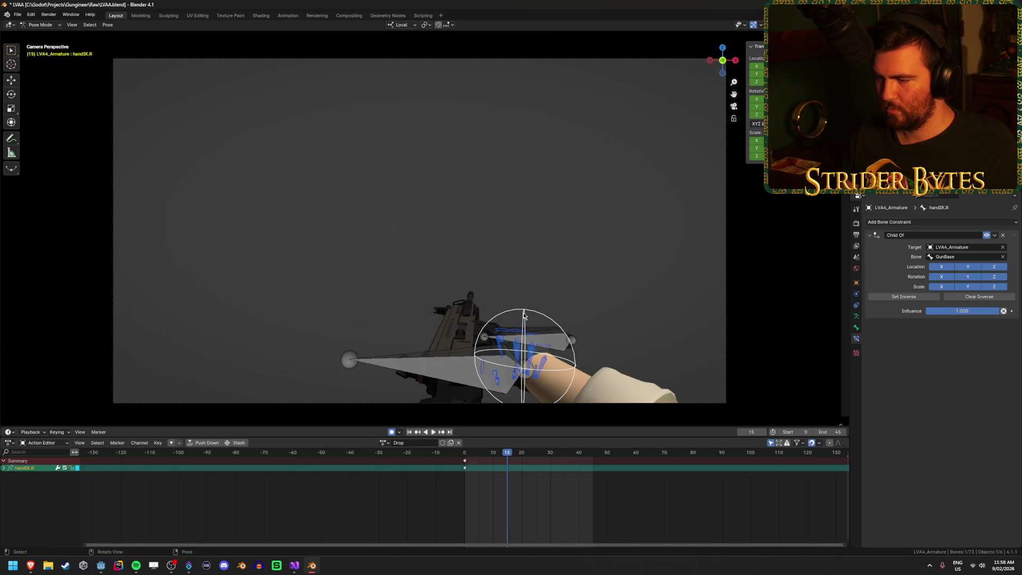
{"action": "key", "text": "g"}
{"action": "key", "text": "y"}
{"action": "key", "text": "y"}
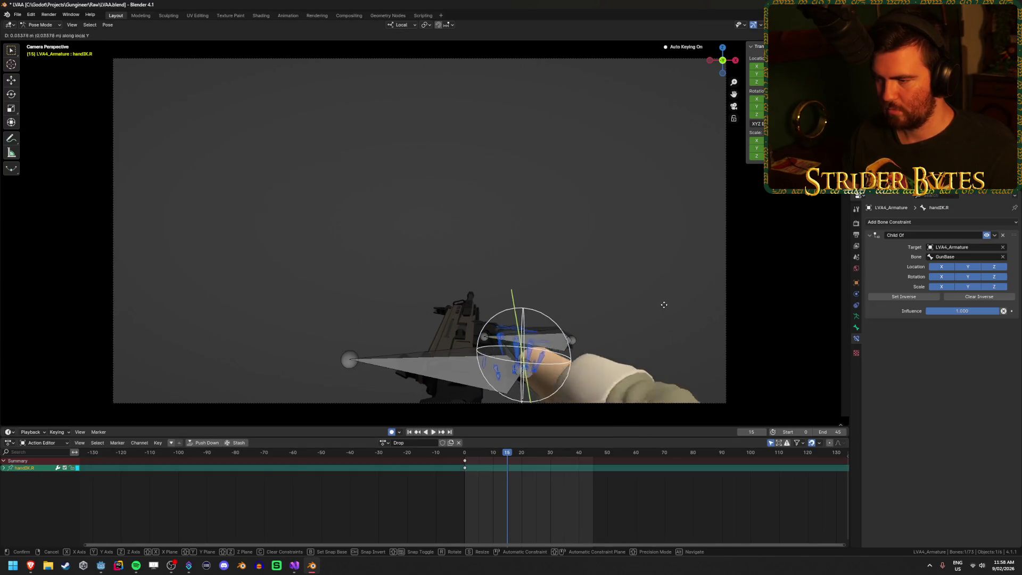
{"action": "key", "text": "Escape"}
- At frame 15, move the GunBase bone along global Z to set the gun's height
{"action": "left_click", "coordinate": [443, 368]}
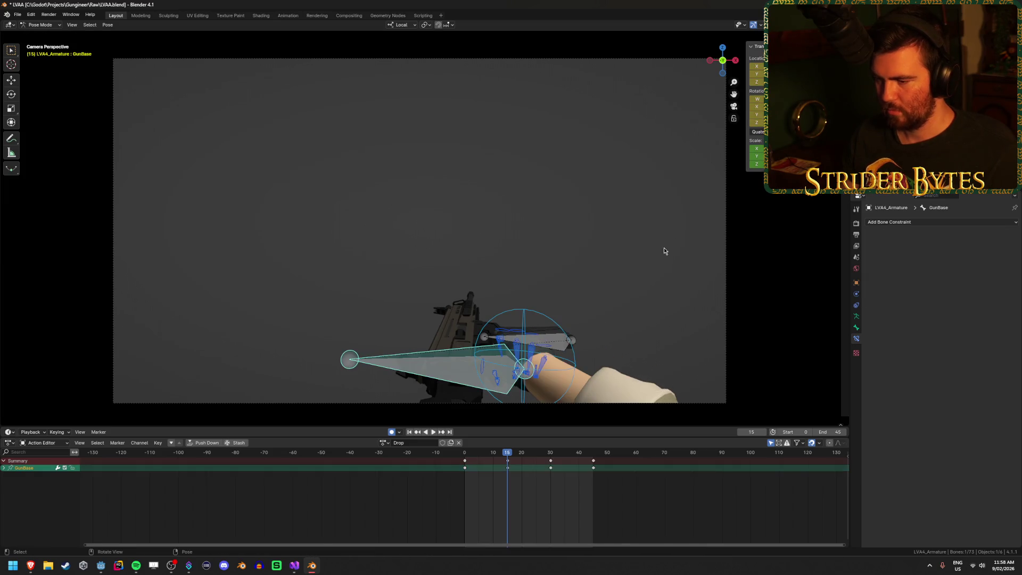
{"action": "key", "text": "g"}
{"action": "key", "text": "z"}
{"action": "key", "text": "z"}
{"action": "key", "text": "y"}
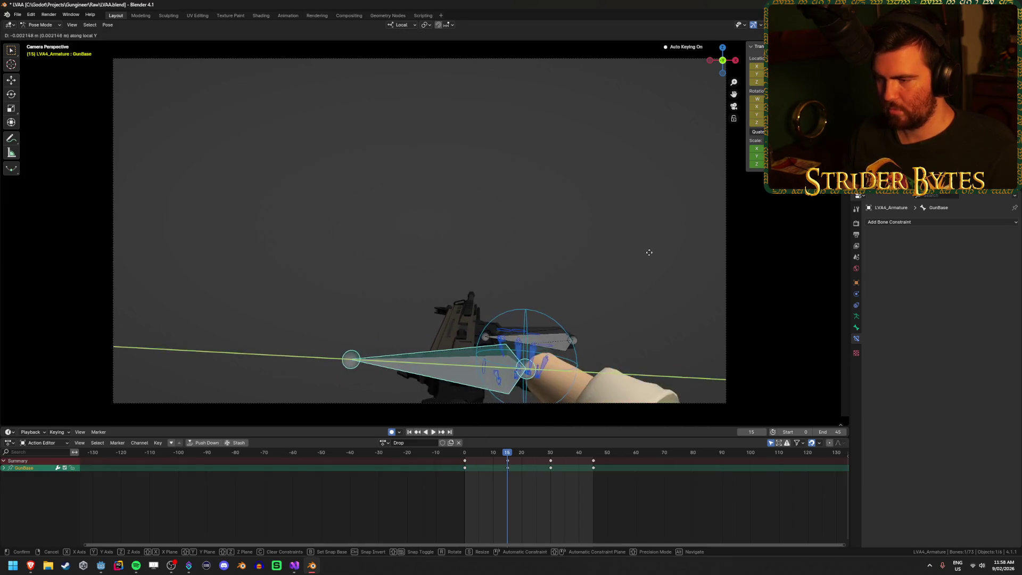
{"action": "key", "text": "z"}
{"action": "key", "text": "z"}
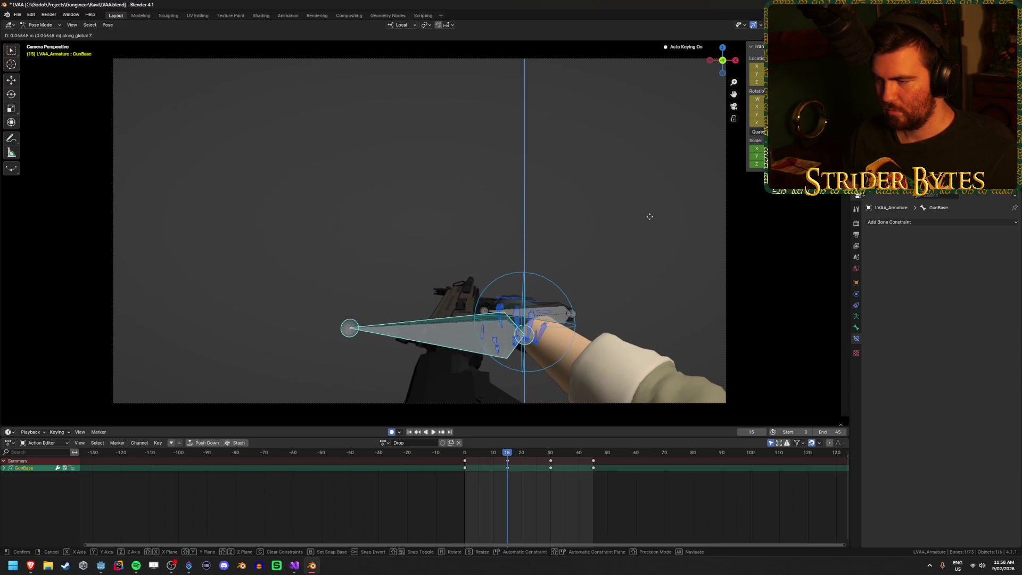
{"action": "left_click", "coordinate": [633, 242]}
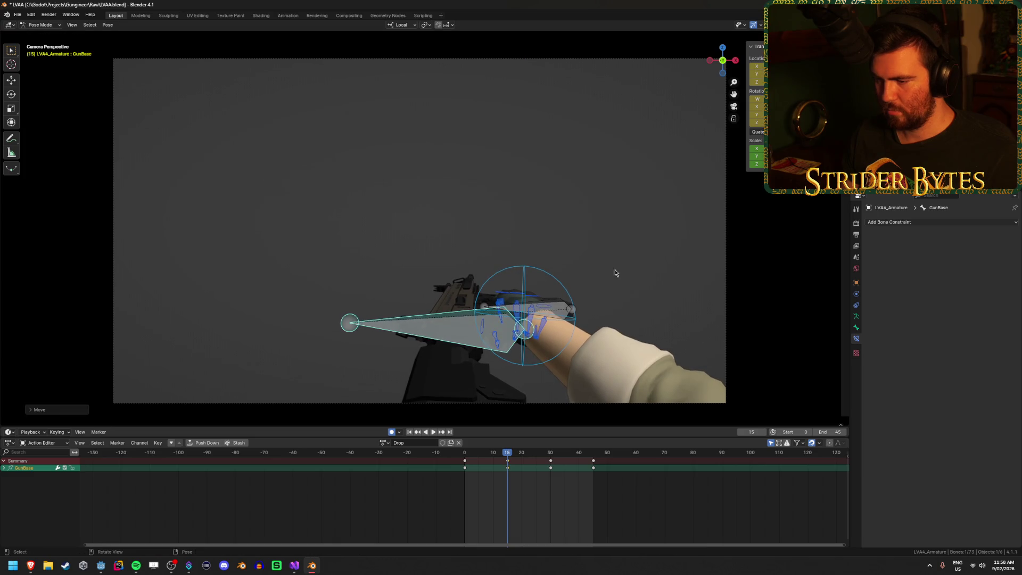
- Duplicate the frame 15 key 12 frames later and shift the gun along global Y
{"action": "left_click_drag", "start_coordinate": [509, 467], "coordinate": [545, 477]}
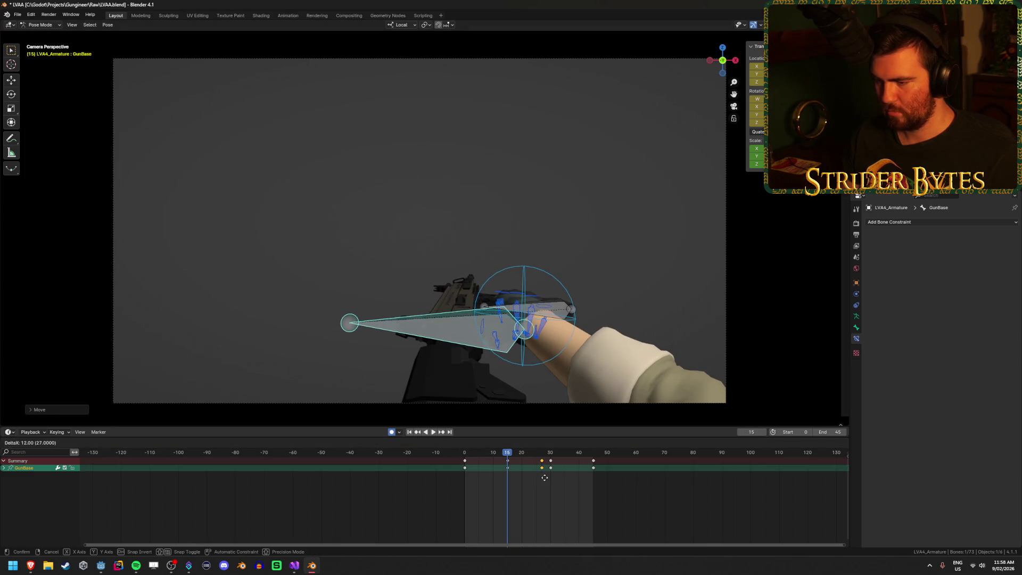
{"action": "left_click", "coordinate": [552, 477]}
{"action": "key", "text": "g"}
{"action": "key", "text": "y"}
{"action": "key", "text": "y"}
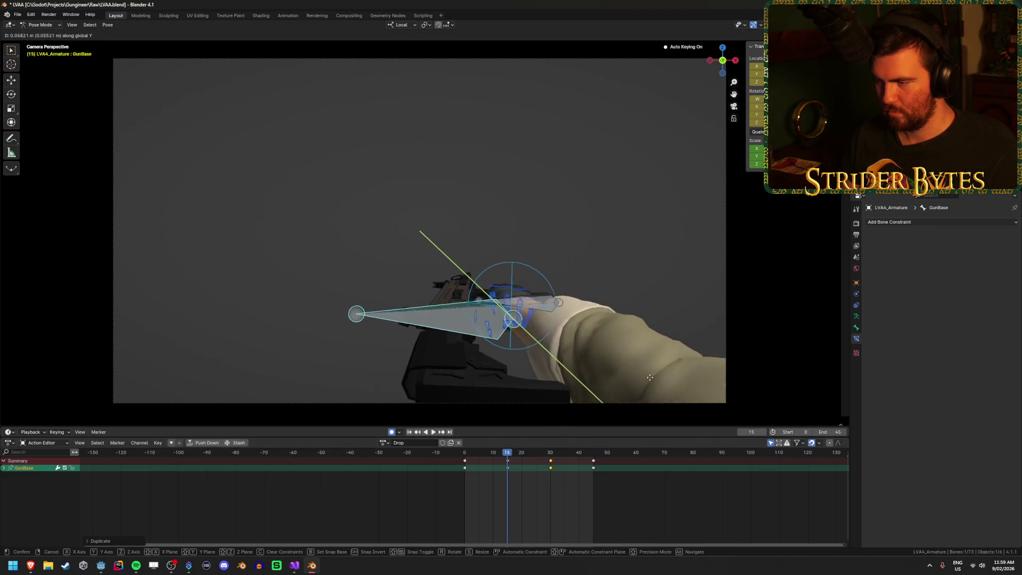
{"action": "left_click", "coordinate": [647, 375]}
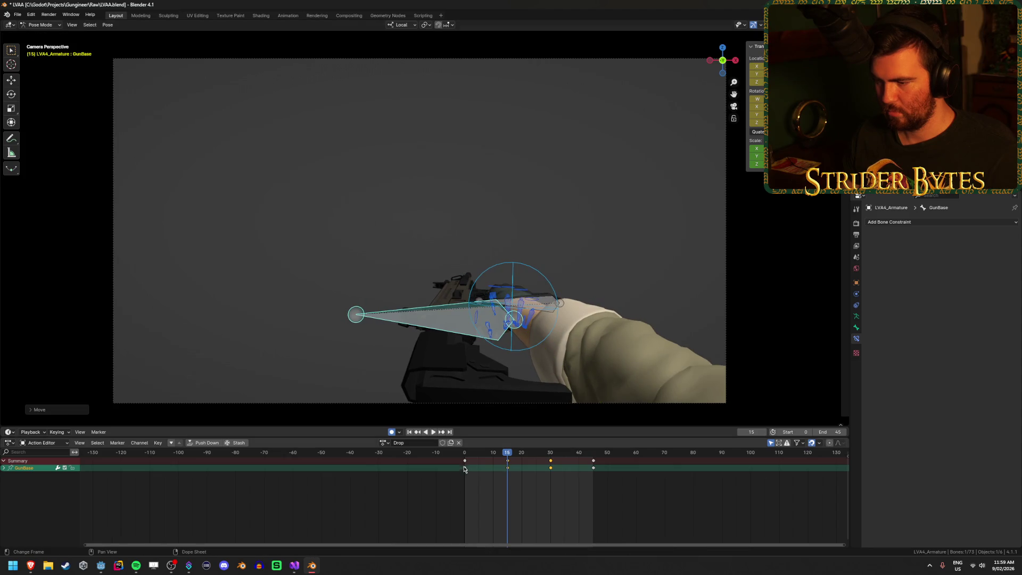
- Play and scrub to frame 30 to check the change, then save LVAA.blend
{"action": "key", "text": "space"}
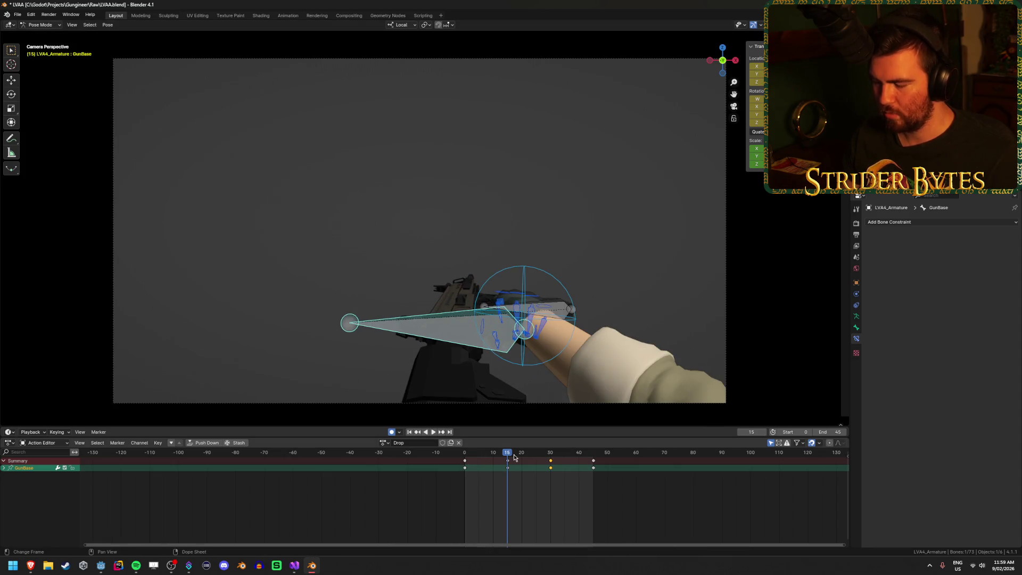
{"action": "mouse_move", "coordinate": [509, 457]}
{"action": "left_mouse_down"}
{"action": "mouse_move", "coordinate": [489, 459]}
{"action": "mouse_move", "coordinate": [584, 476]}
{"action": "left_mouse_up"}
{"action": "left_click", "coordinate": [549, 472]}
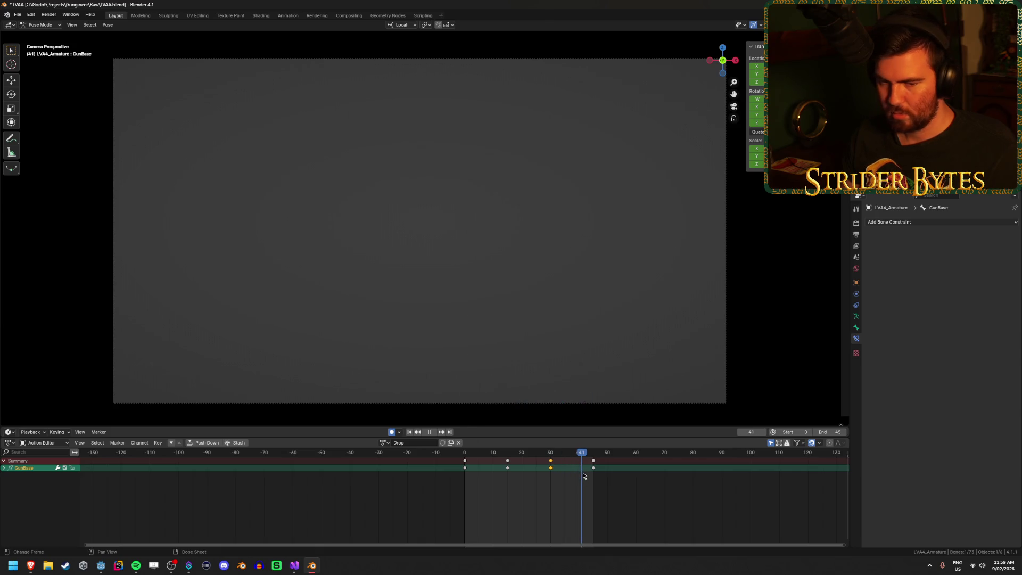
{"action": "key", "text": "ctrl+s"}
{"action": "key", "text": "space"}
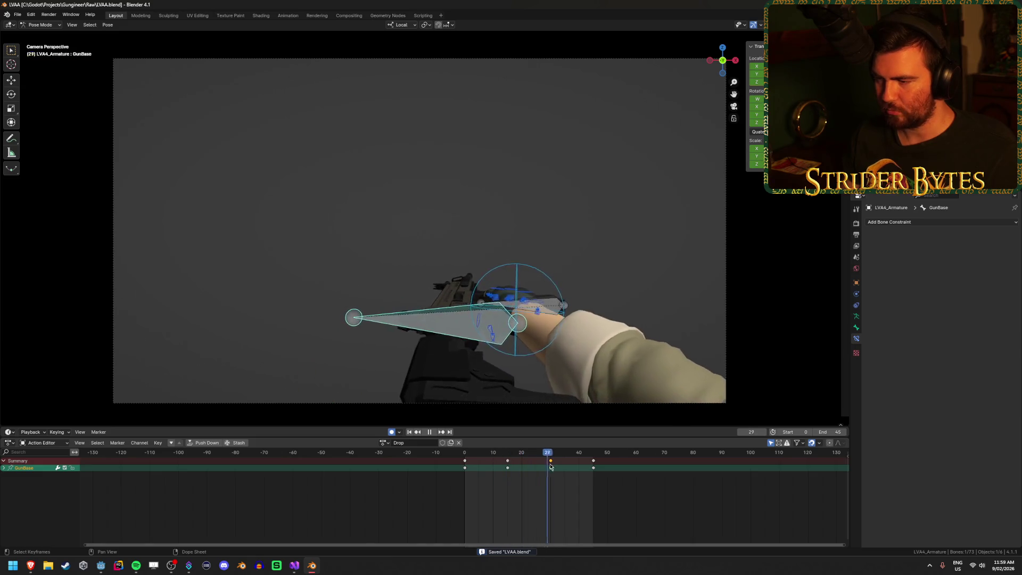
{"action": "key", "text": "Escape"}
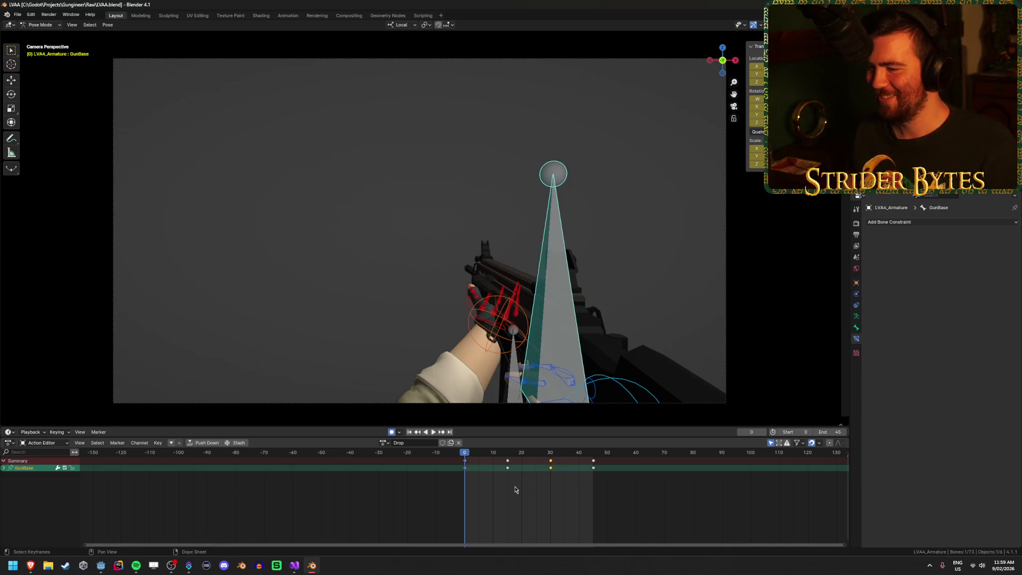
- Scrub through the Drop animation, save, and deselect all keyframes
{"action": "mouse_move", "coordinate": [465, 455]}
{"action": "left_mouse_down"}
{"action": "mouse_move", "coordinate": [596, 468]}
{"action": "mouse_move", "coordinate": [466, 477]}
{"action": "left_mouse_up"}
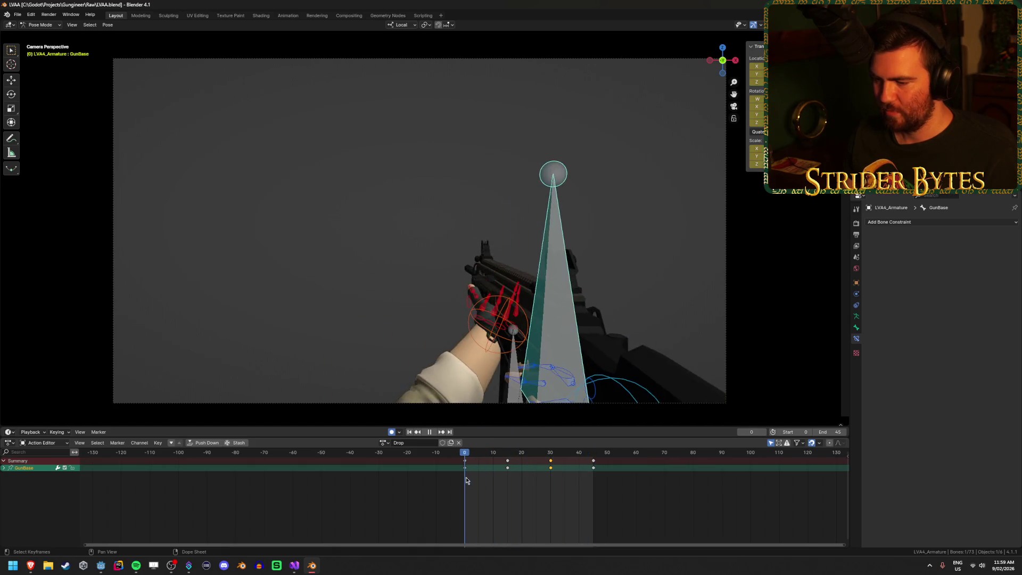
{"action": "key", "text": "ctrl+s"}
{"action": "left_click", "coordinate": [486, 504]}
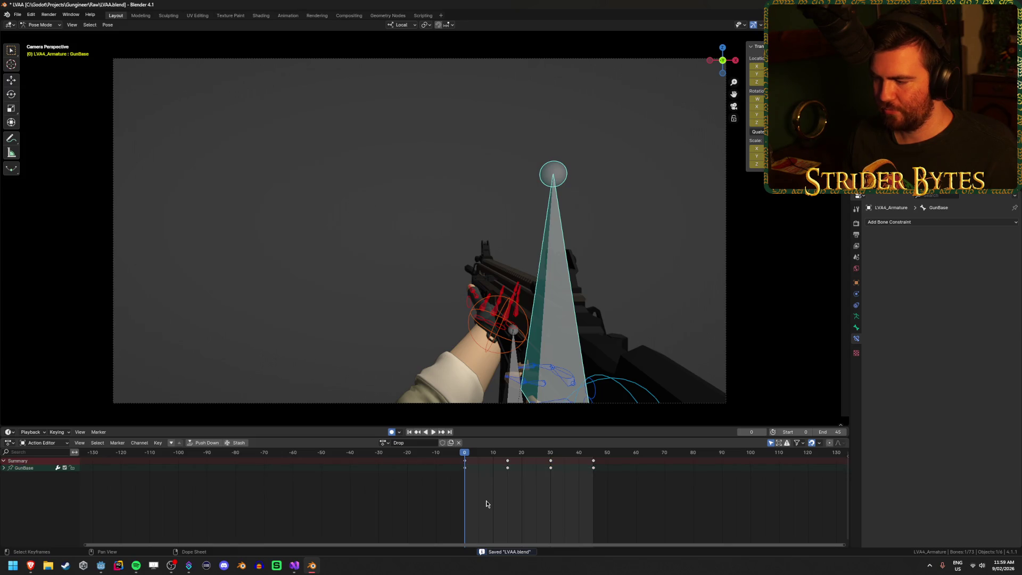
{"action": "left_click_drag", "start_coordinate": [468, 455], "coordinate": [584, 457]}
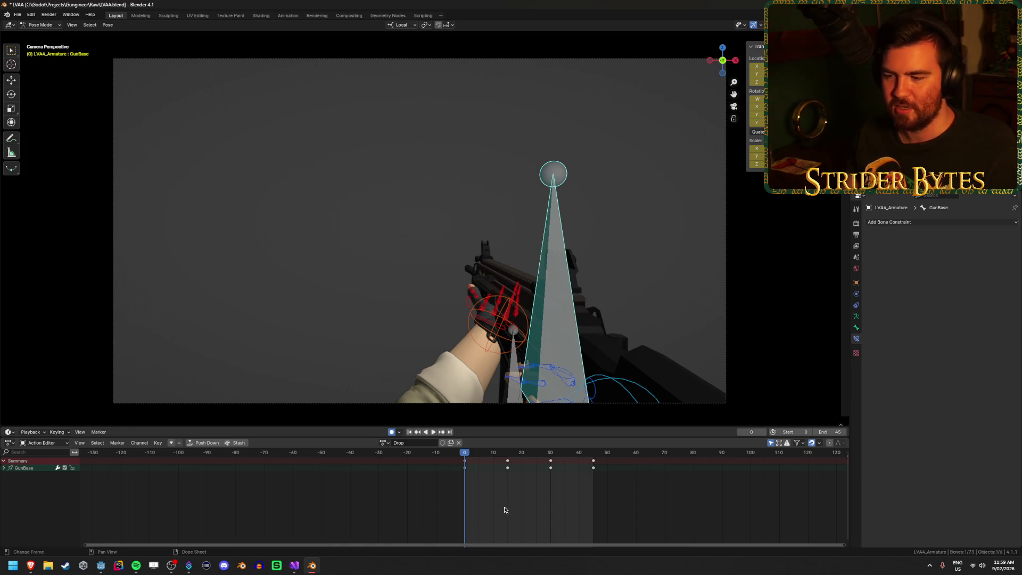
{"action": "mouse_move", "coordinate": [469, 457]}
{"action": "left_mouse_down"}
{"action": "mouse_move", "coordinate": [486, 456]}
{"action": "mouse_move", "coordinate": [465, 457]}
{"action": "left_mouse_up"}
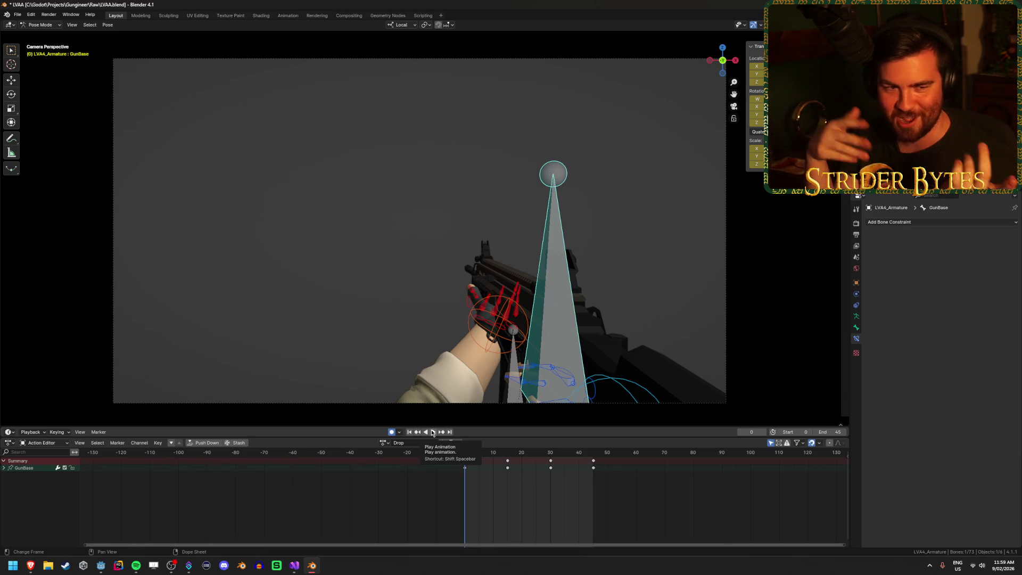
- Play the Drop animation from the first frame and save LVAA.blend
{"action": "left_click", "coordinate": [432, 433]}
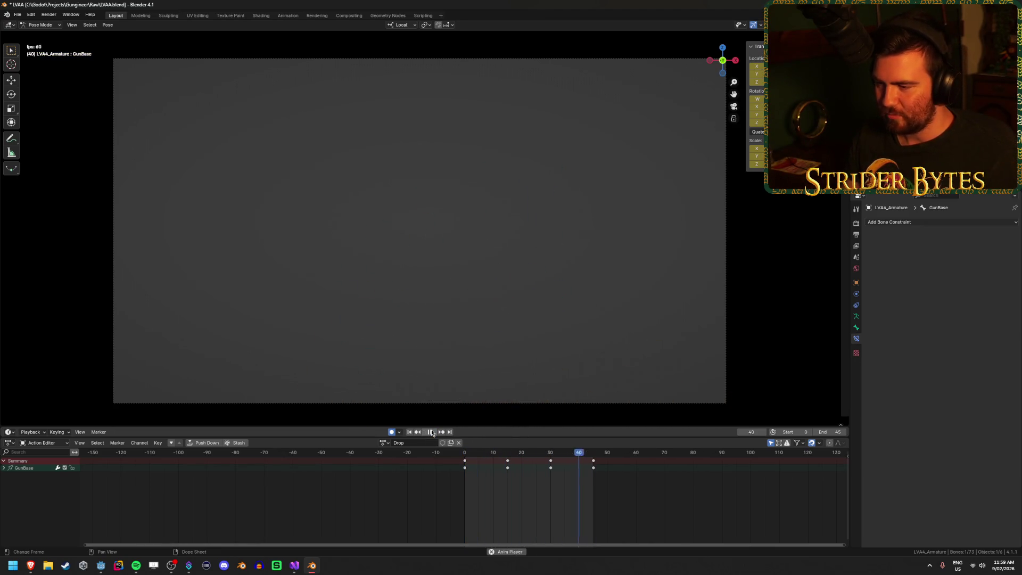
{"action": "left_click", "coordinate": [432, 432]}
{"action": "left_click", "coordinate": [410, 432]}
{"action": "key", "text": "ctrl+s"}
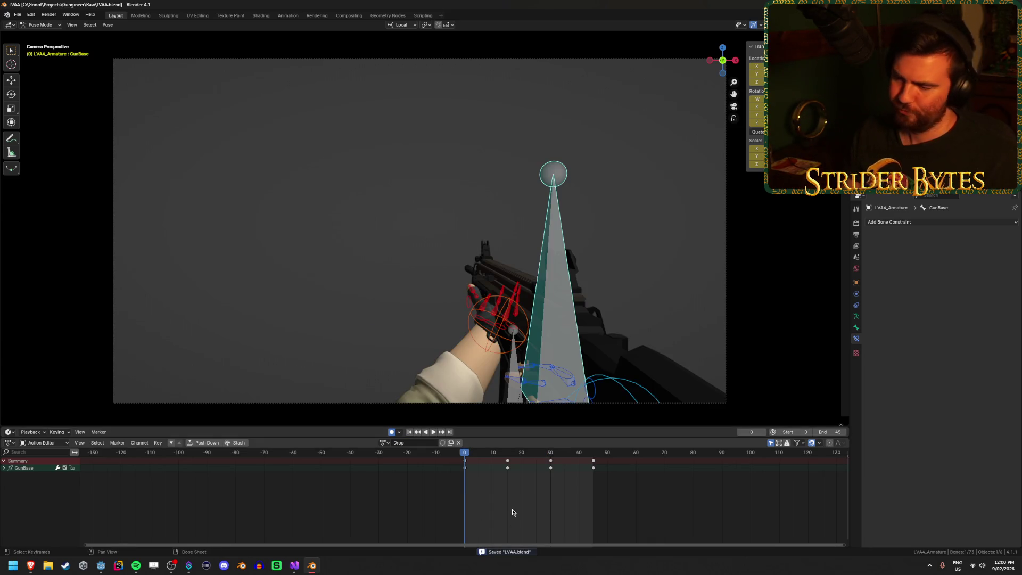
{"action": "key", "text": "space"}
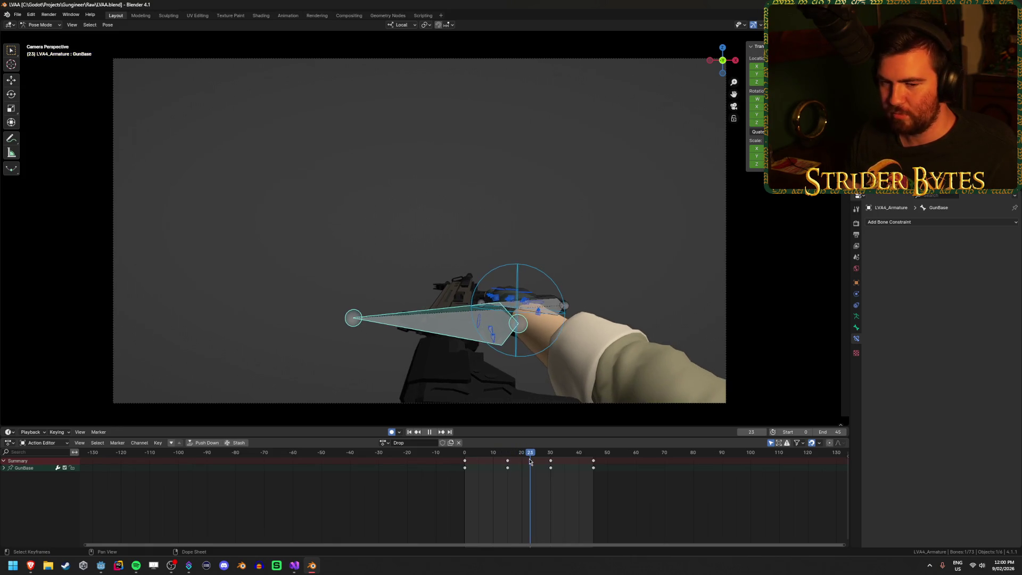
{"action": "left_click", "coordinate": [450, 454]}
{"action": "key", "text": "space"}
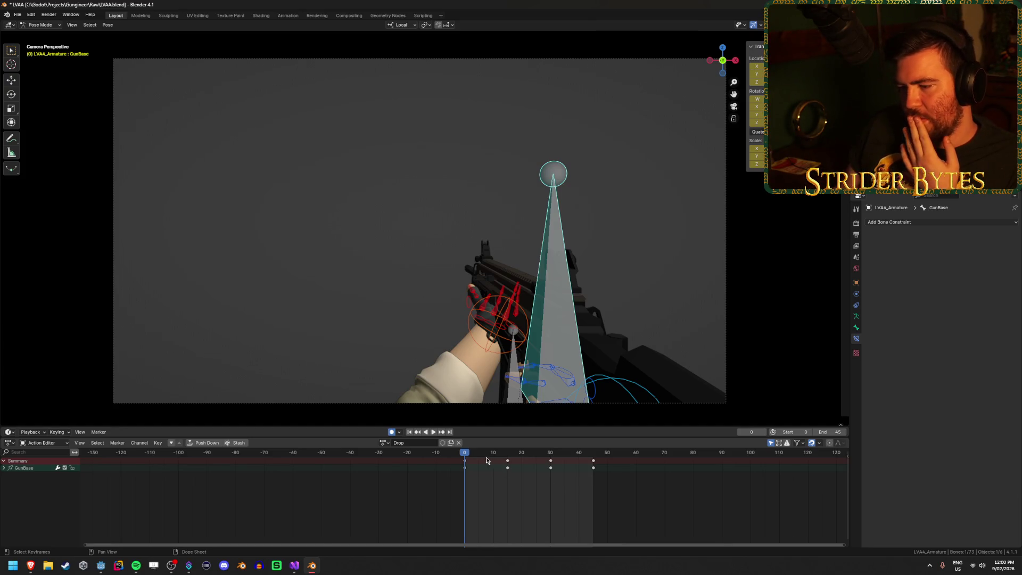
- Replay the animation, compare it in the Godot editor, and save the blend file
{"action": "key", "text": "space"}
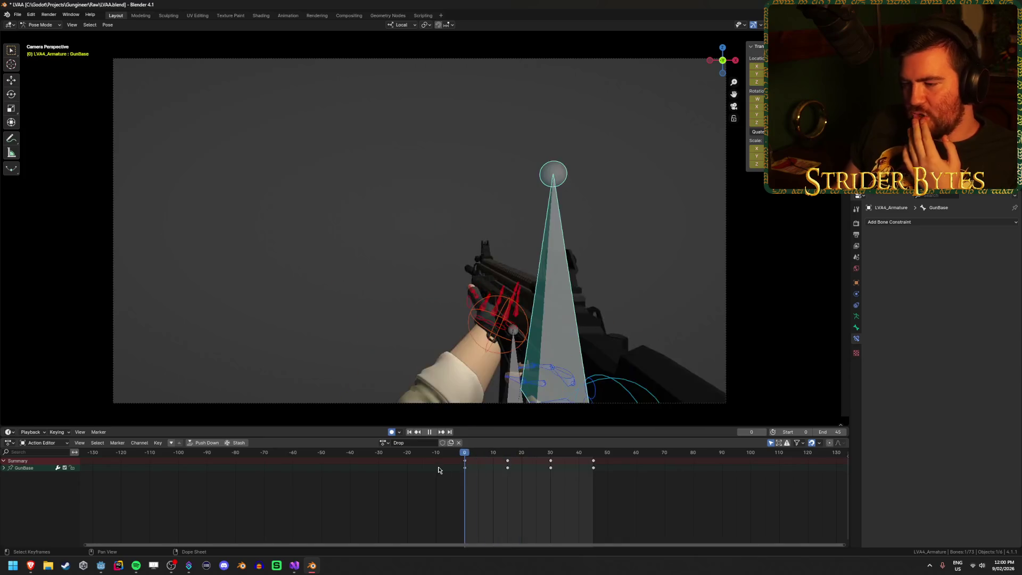
{"action": "left_click", "coordinate": [434, 434]}
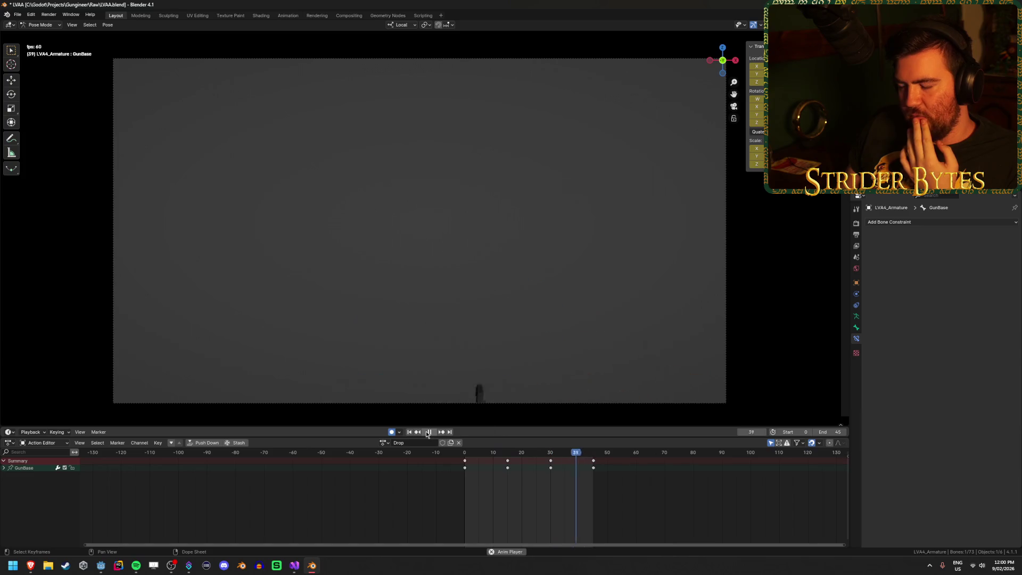
{"action": "left_click", "coordinate": [430, 433]}
{"action": "left_click", "coordinate": [411, 432]}
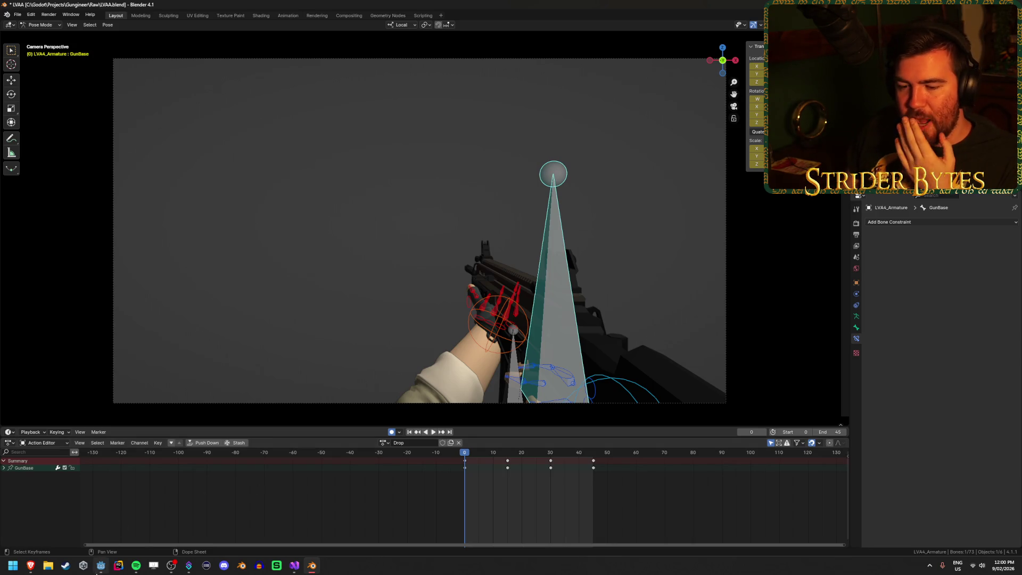
{"action": "left_click", "coordinate": [101, 566]}
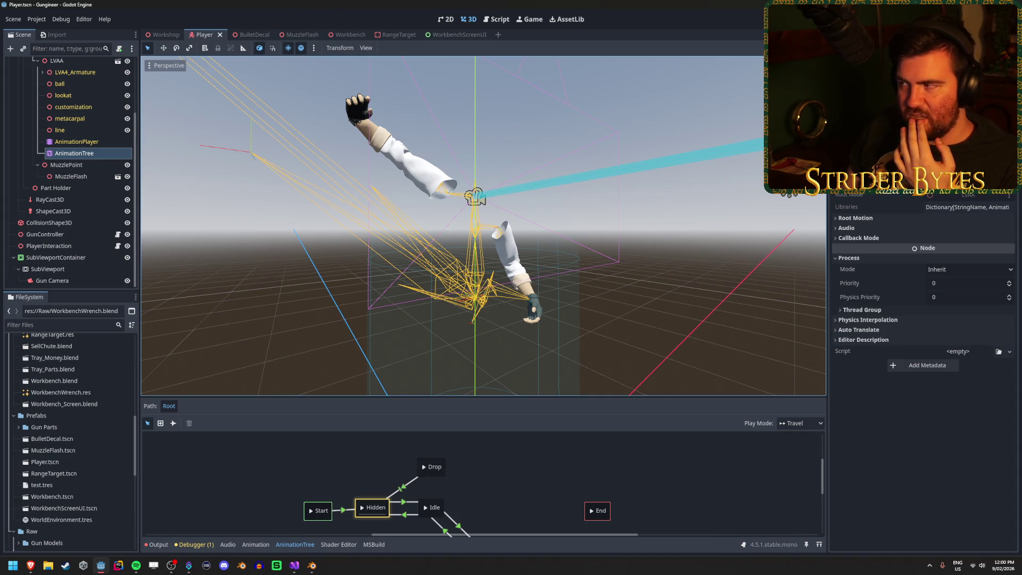
{"action": "left_click", "coordinate": [312, 566]}
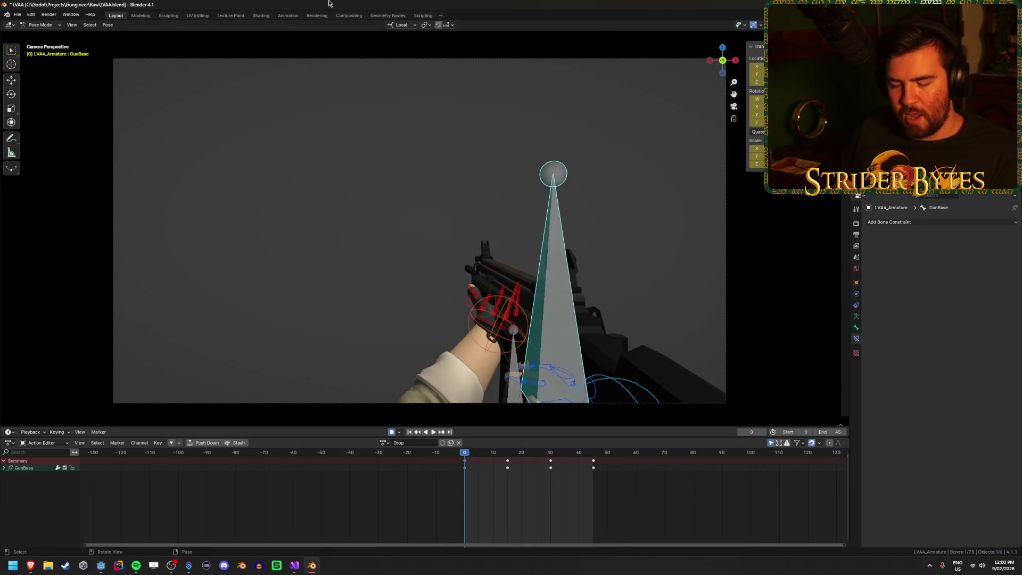
{"action": "key", "text": "ctrl+s"}
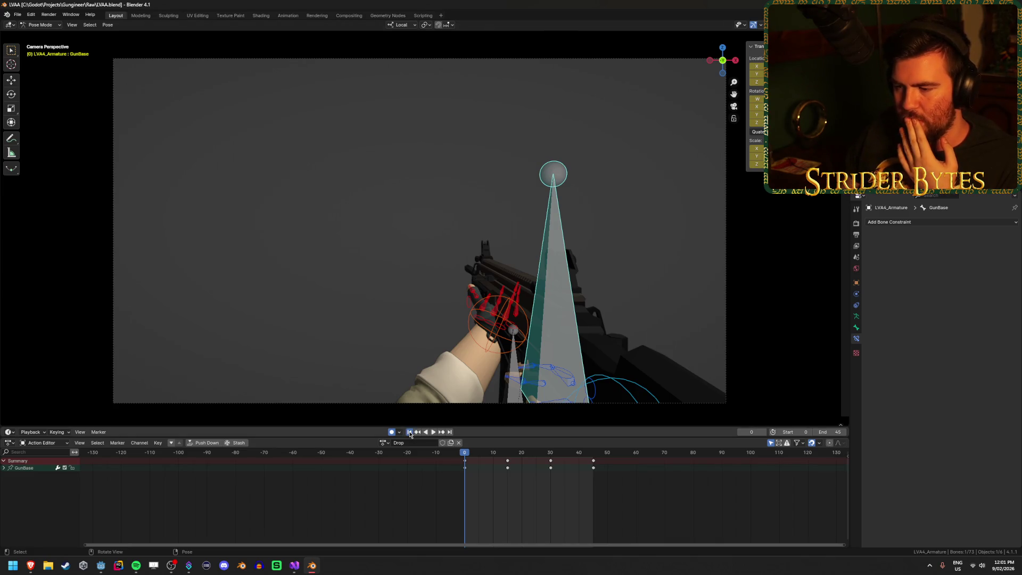
- Play and stop the Drop animation, then save LVAA.blend again
{"action": "left_click", "coordinate": [432, 432]}
{"action": "left_click", "coordinate": [432, 432]}
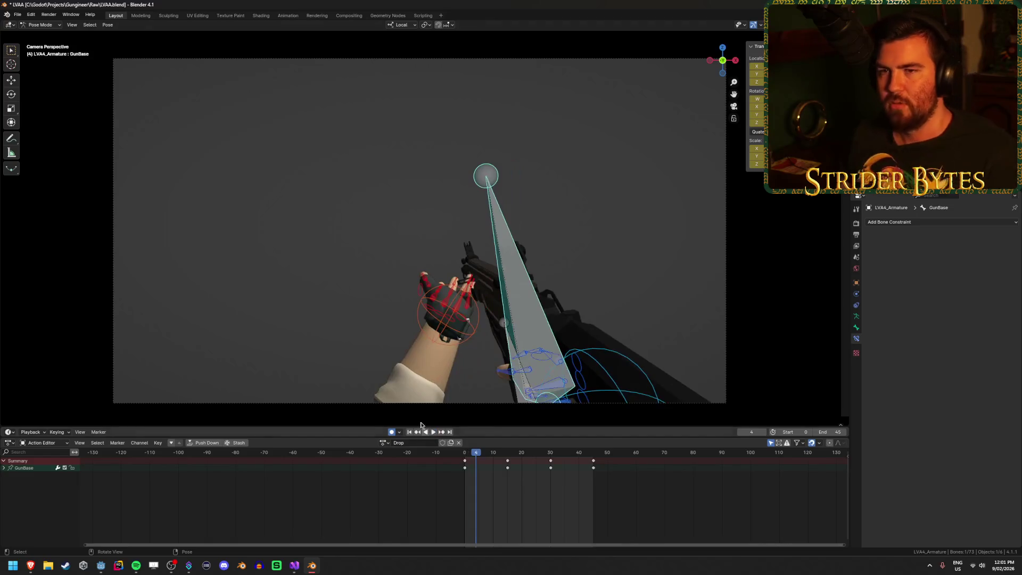
{"action": "key", "text": "ctrl+s"}
- Open Preferences at the Keymap section, filtering entries by name
{"action": "left_click", "coordinate": [17, 15]}
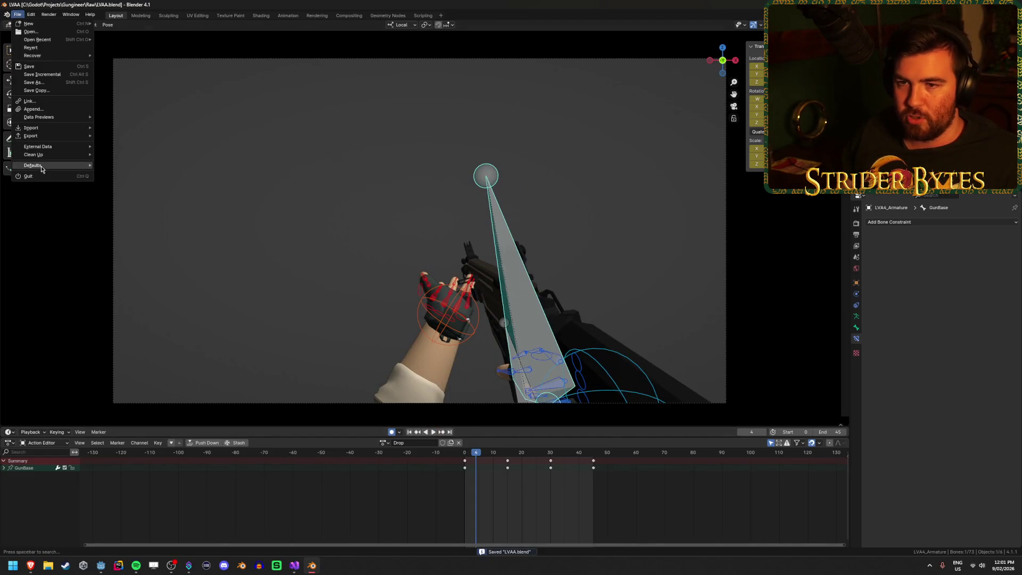
{"action": "mouse_move", "coordinate": [31, 19]}
{"action": "left_click", "coordinate": [49, 117]}
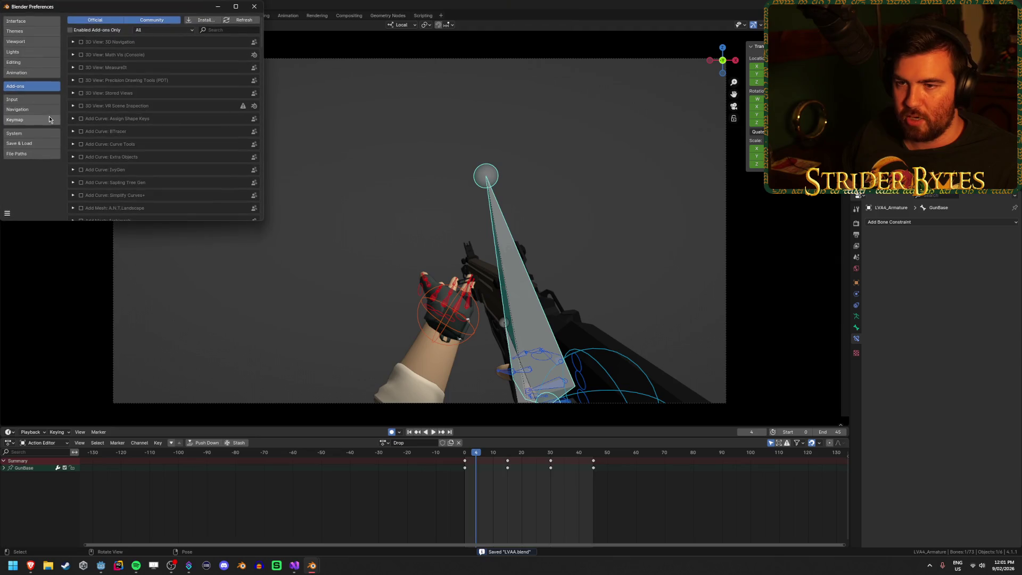
{"action": "left_click_drag", "start_coordinate": [134, 7], "coordinate": [157, 50]}
{"action": "left_click", "coordinate": [84, 164]}
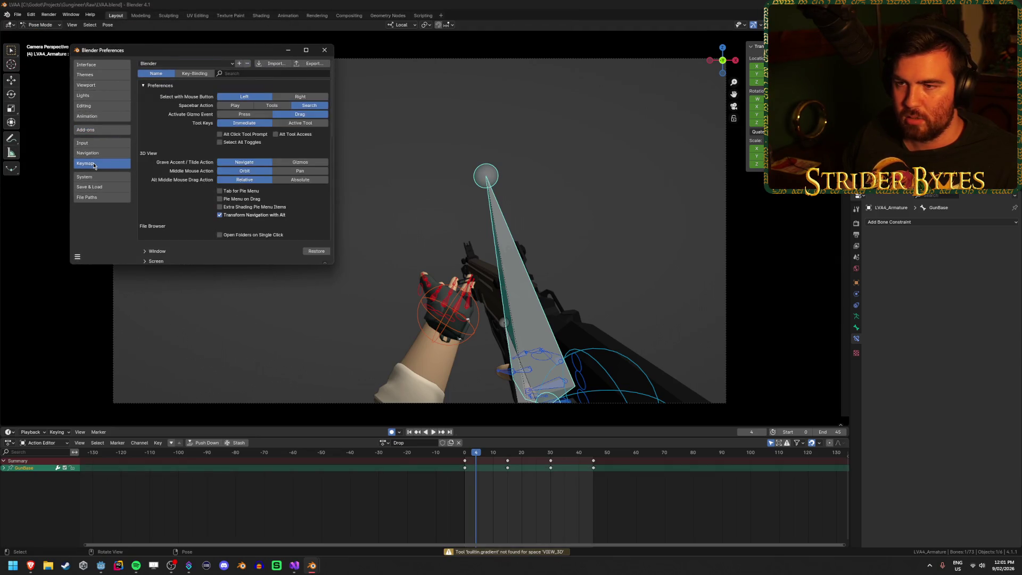
{"action": "left_click", "coordinate": [191, 74]}
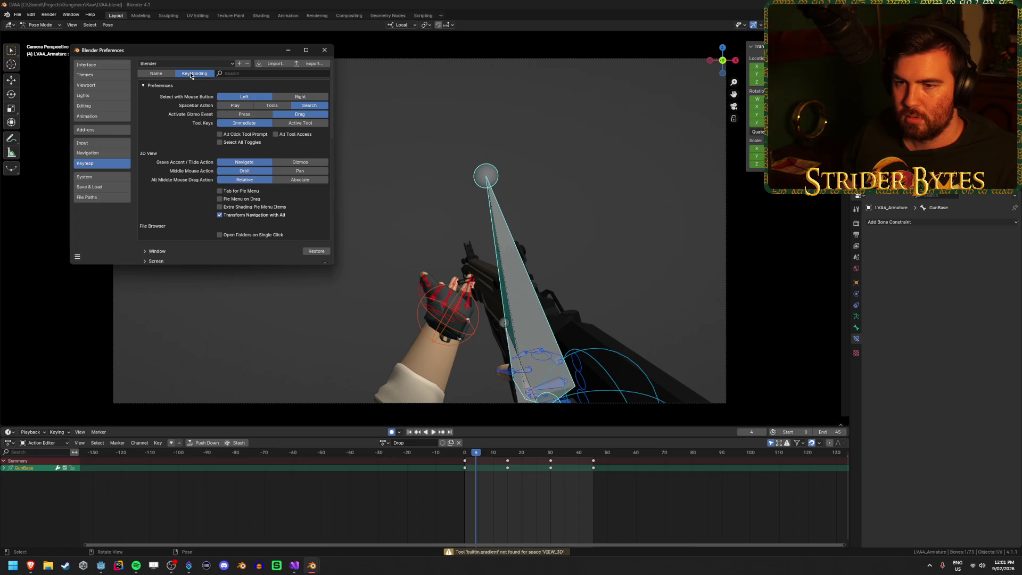
{"action": "left_click", "coordinate": [169, 74]}
- Search the keymap entries for 'export'
{"action": "scroll", "coordinate": [176, 104], "scroll_direction": "down", "scroll_amount": 10}
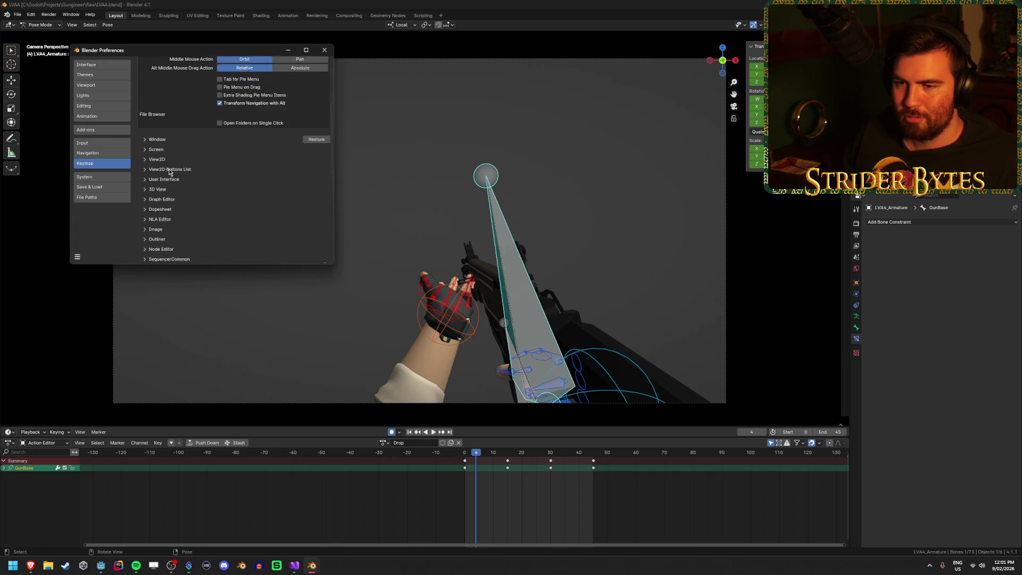
{"action": "scroll", "coordinate": [170, 172], "scroll_direction": "down", "scroll_amount": 4}
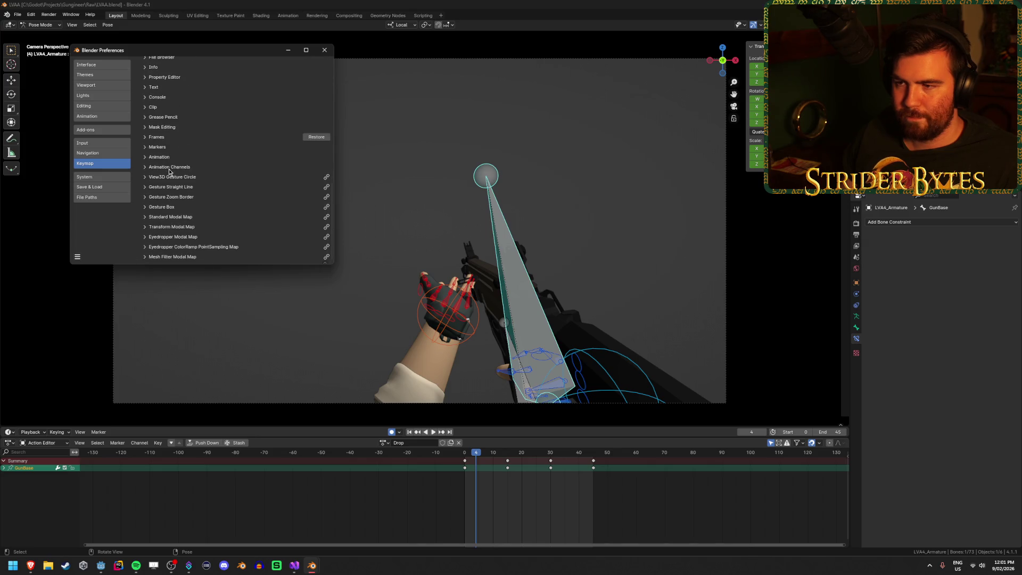
{"action": "scroll", "coordinate": [176, 159], "scroll_direction": "up", "scroll_amount": 15}
{"action": "left_click", "coordinate": [248, 73]}
{"action": "type", "text": "exp"}
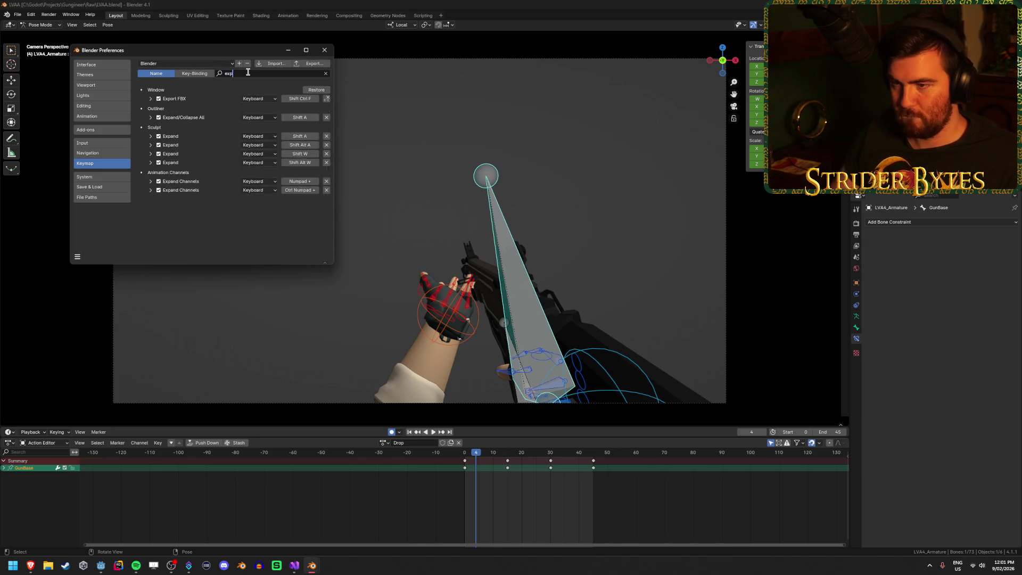
{"action": "type", "text": "ort"}
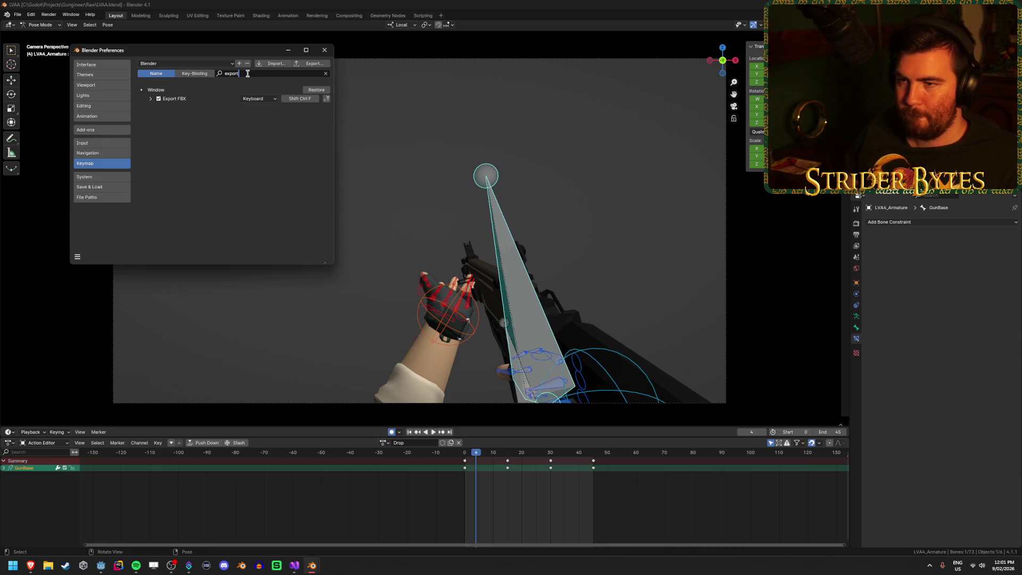
{"action": "key", "text": "BackSpace"}
{"action": "key", "text": "BackSpace"}
{"action": "key", "text": "BackSpace"}
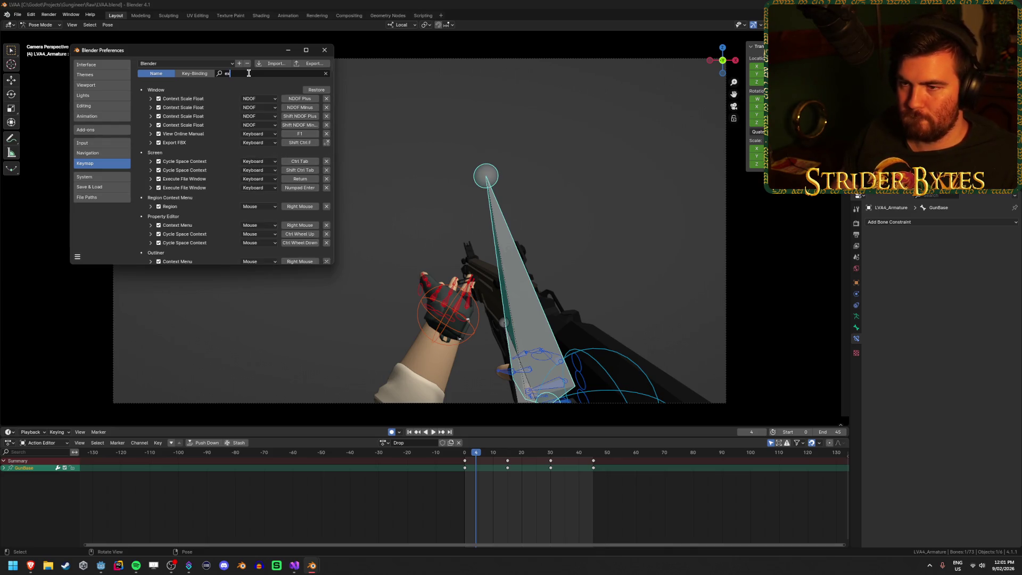
{"action": "type", "text": "port"}
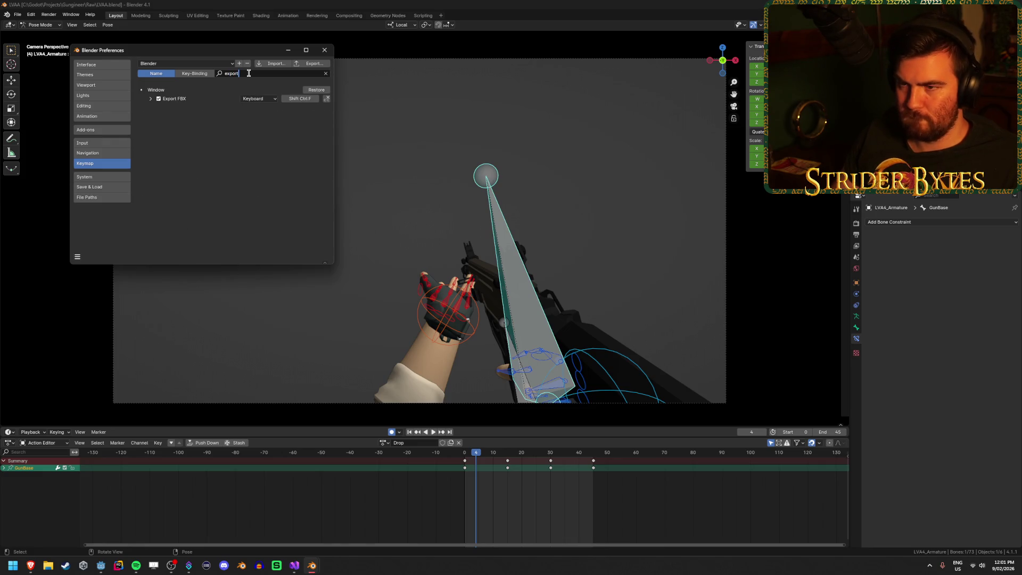
- Change the Export FBX shortcut's operator to export_scene.gltf and close Preferences
{"action": "left_click", "coordinate": [152, 99]}
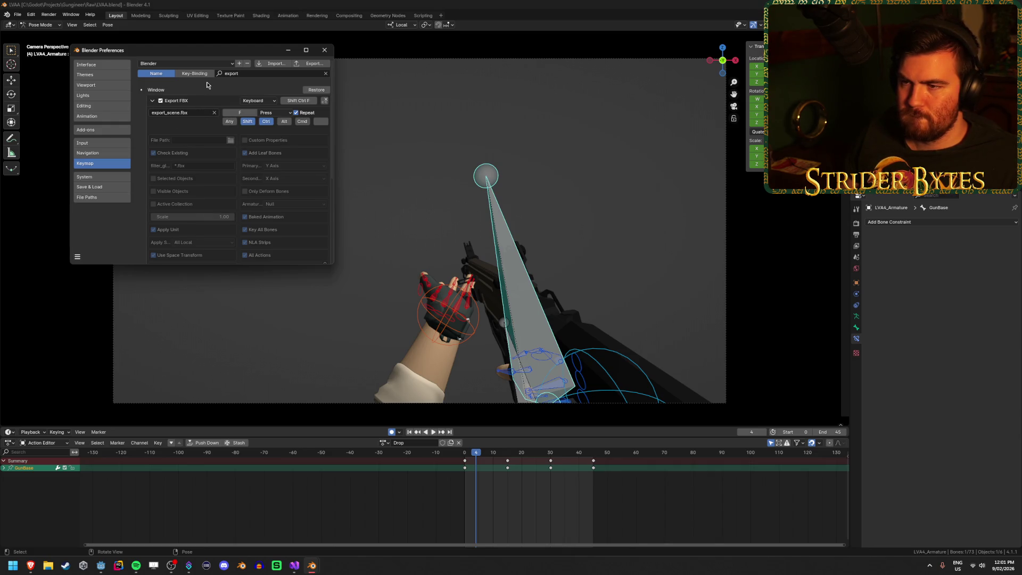
{"action": "left_click", "coordinate": [201, 113]}
{"action": "type", "text": "export_scene"}
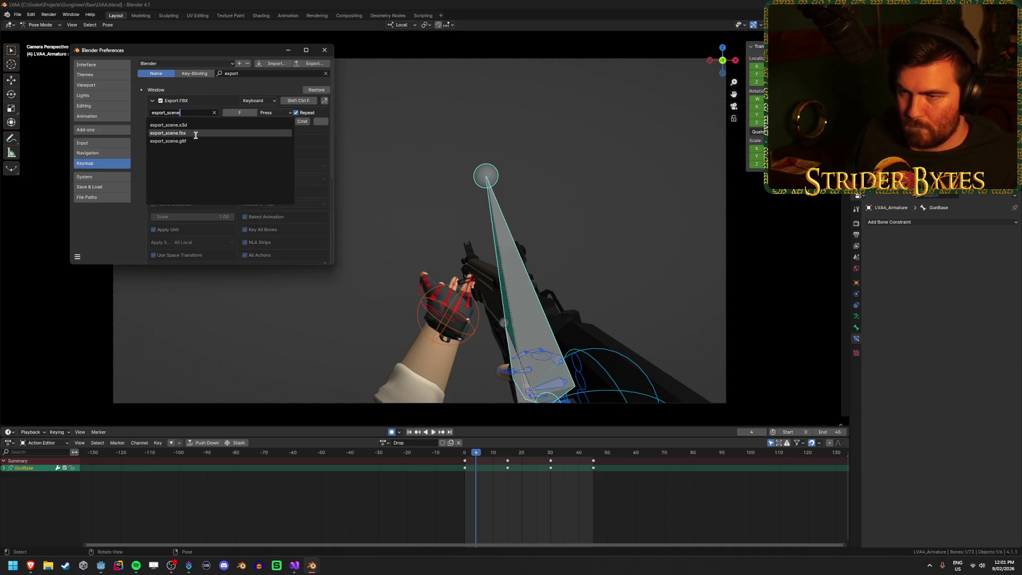
{"action": "left_click", "coordinate": [193, 142]}
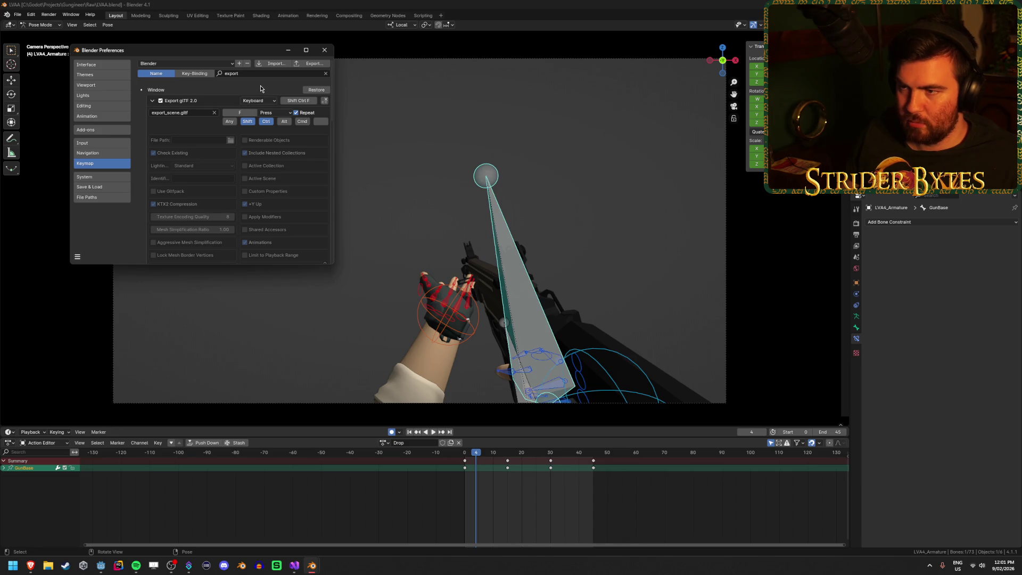
{"action": "left_click", "coordinate": [326, 51]}
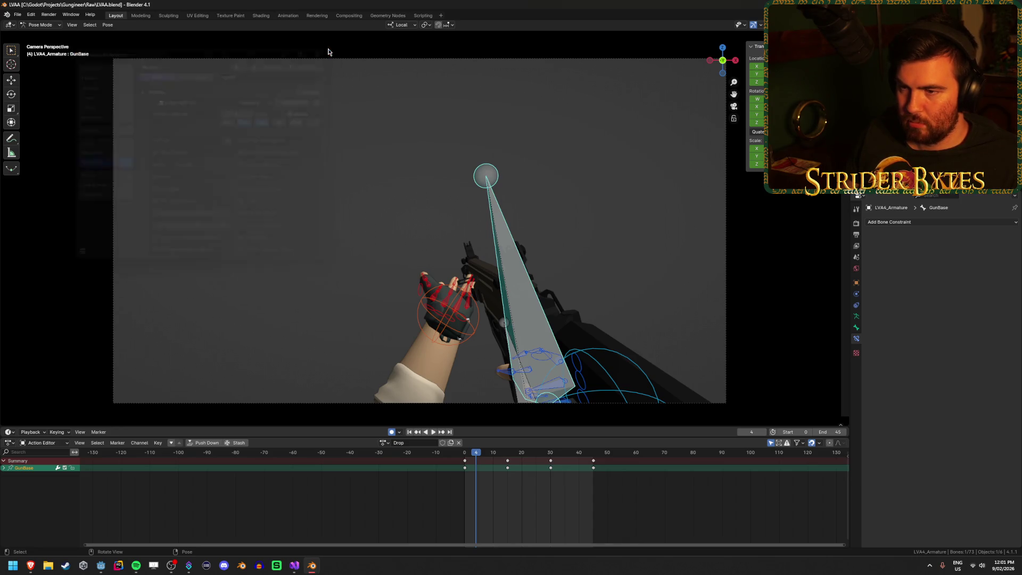
- Export the rig as glTF 2.0 to Meshes/LVAA.glb, then return to Object Mode
{"action": "left_click", "coordinate": [18, 14]}
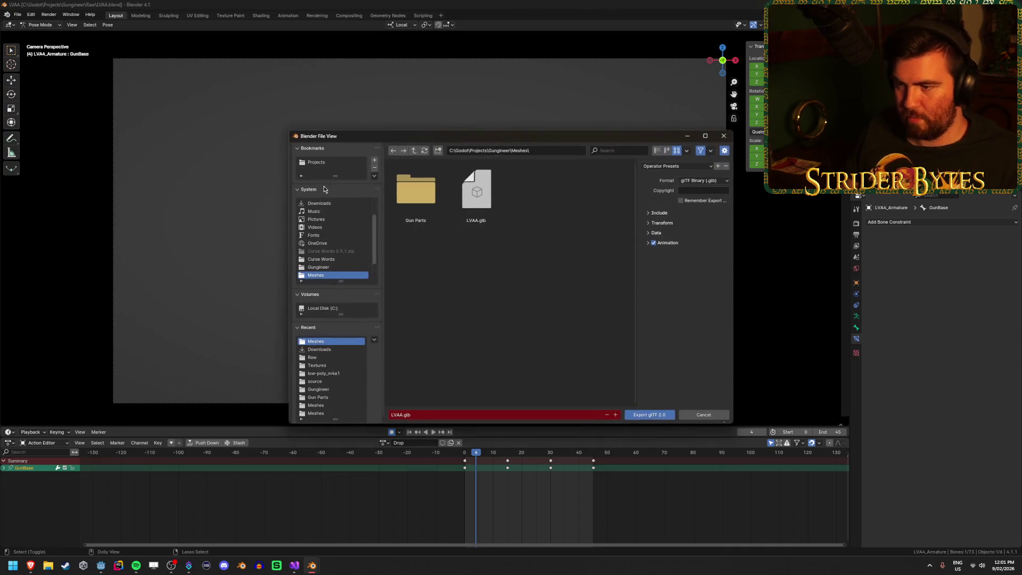
{"action": "left_click", "coordinate": [651, 244]}
{"action": "left_click", "coordinate": [675, 244]}
{"action": "left_click", "coordinate": [677, 234]}
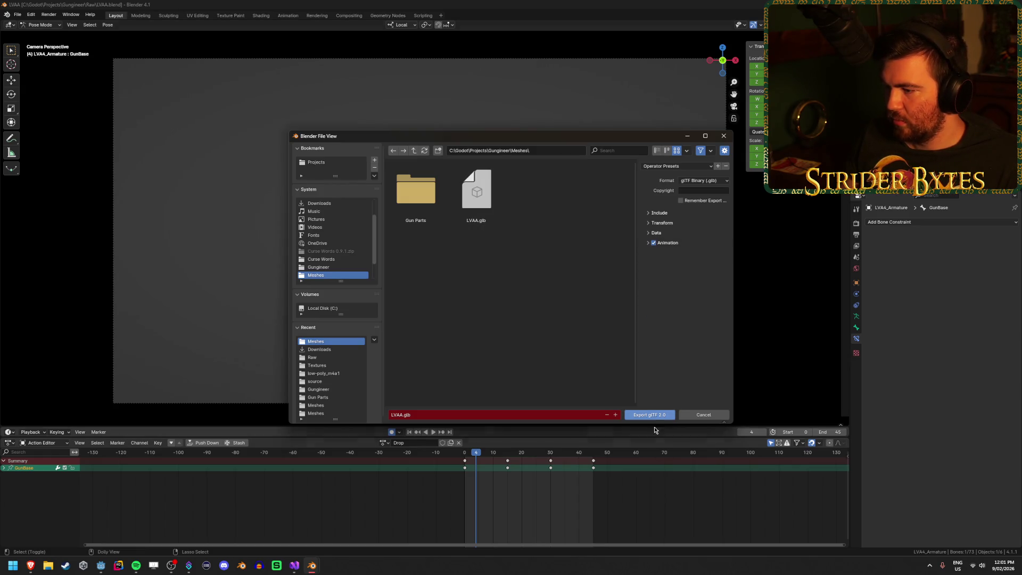
{"action": "left_click", "coordinate": [649, 415]}
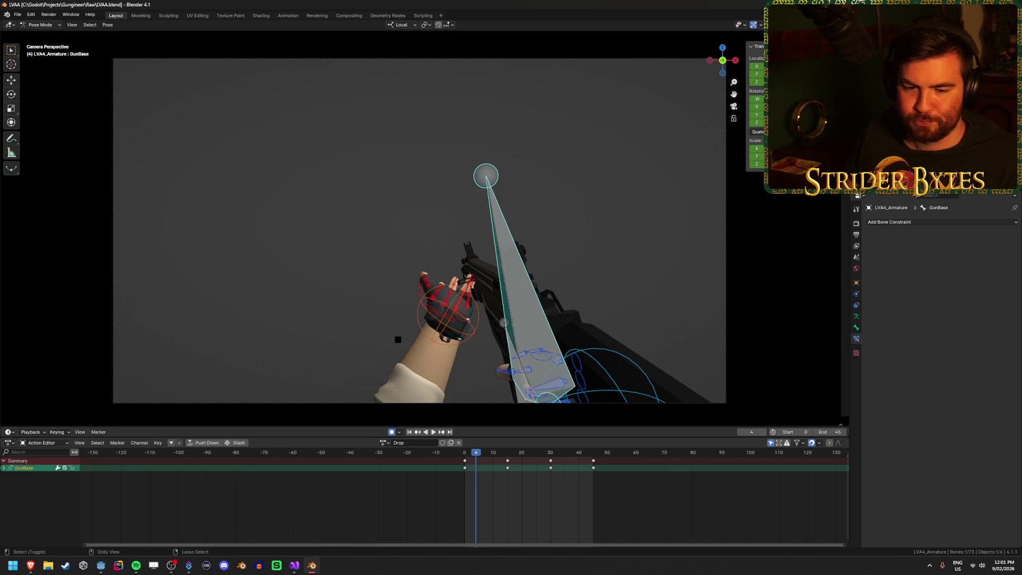
{"action": "key", "text": "ctrl+Tab"}
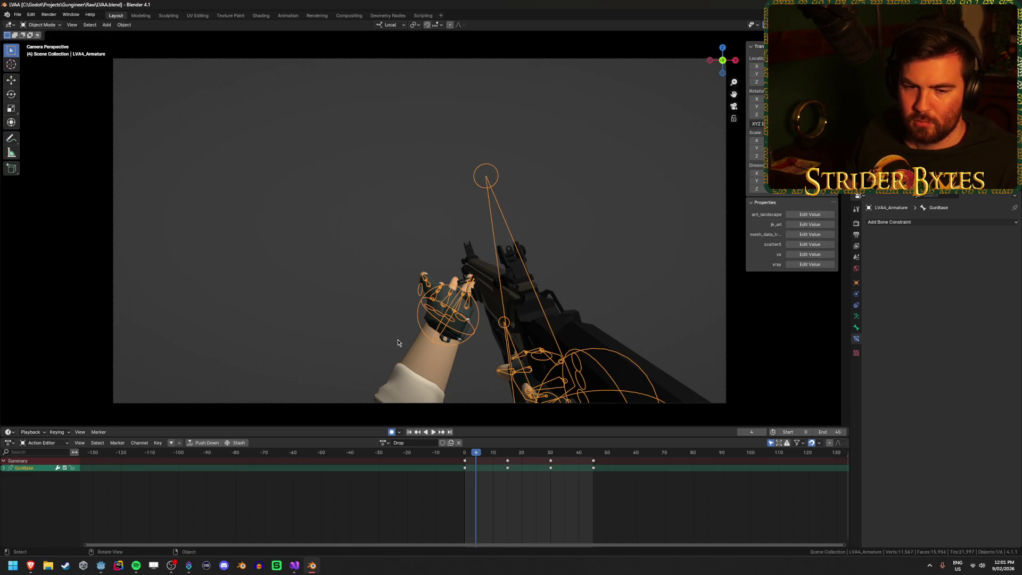
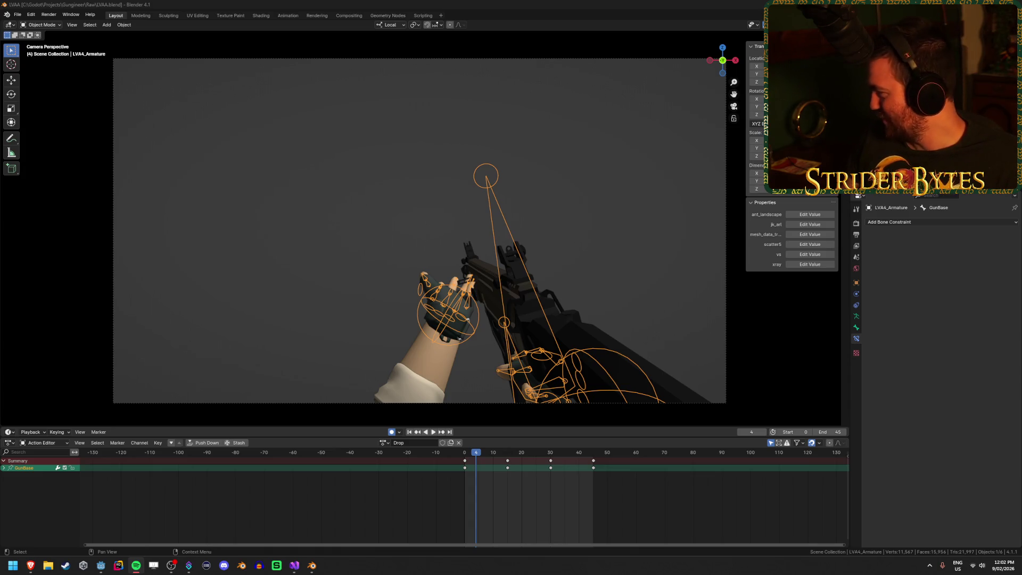
- Save the blend file and switch to Godot so the updated arms rig reimports
{"action": "key", "text": "ctrl+s"}
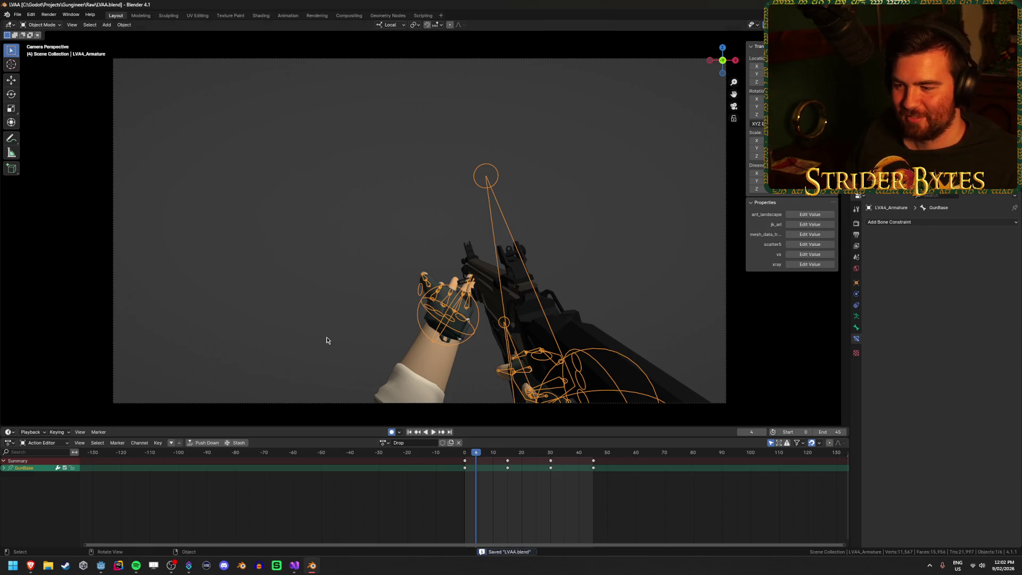
{"action": "left_click", "coordinate": [101, 566]}
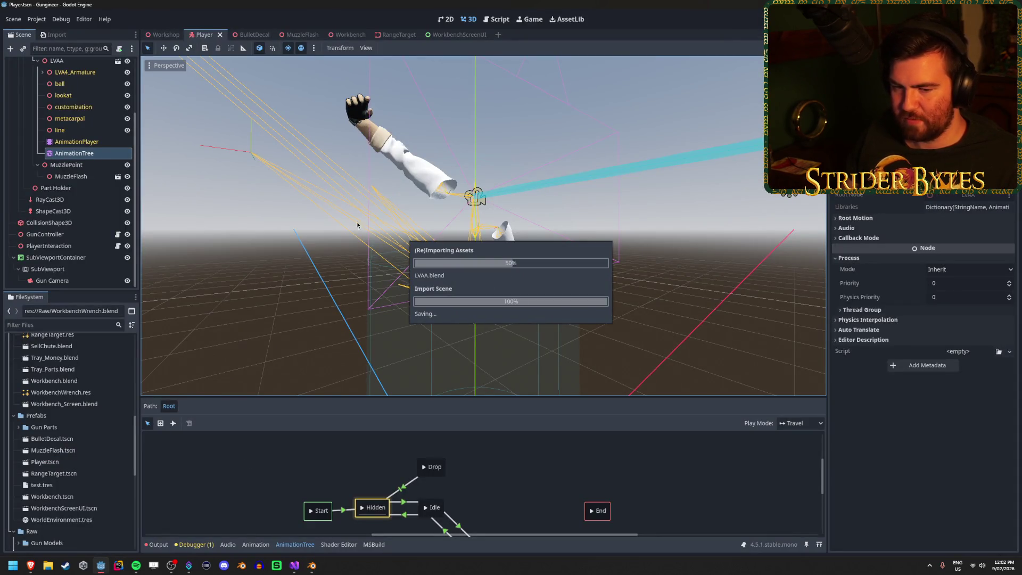
- Select the Player scene's AnimationTree and enlarge its state graph panel
{"action": "left_click_drag", "start_coordinate": [506, 283], "coordinate": [365, 273]}
{"action": "left_click_drag", "start_coordinate": [604, 259], "coordinate": [599, 280]}
{"action": "left_click", "coordinate": [599, 280]}
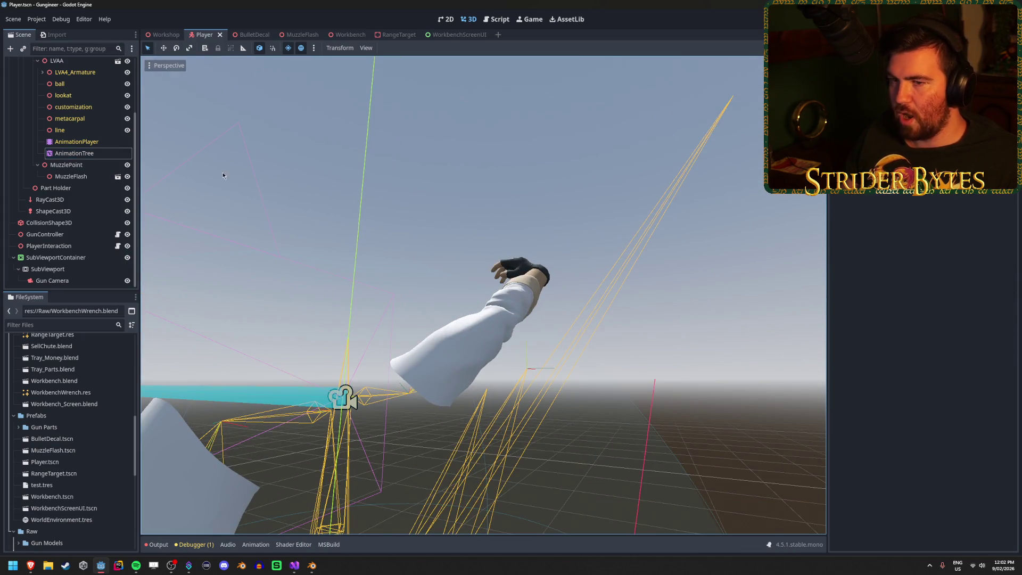
{"action": "left_click", "coordinate": [165, 34]}
{"action": "left_click", "coordinate": [204, 34]}
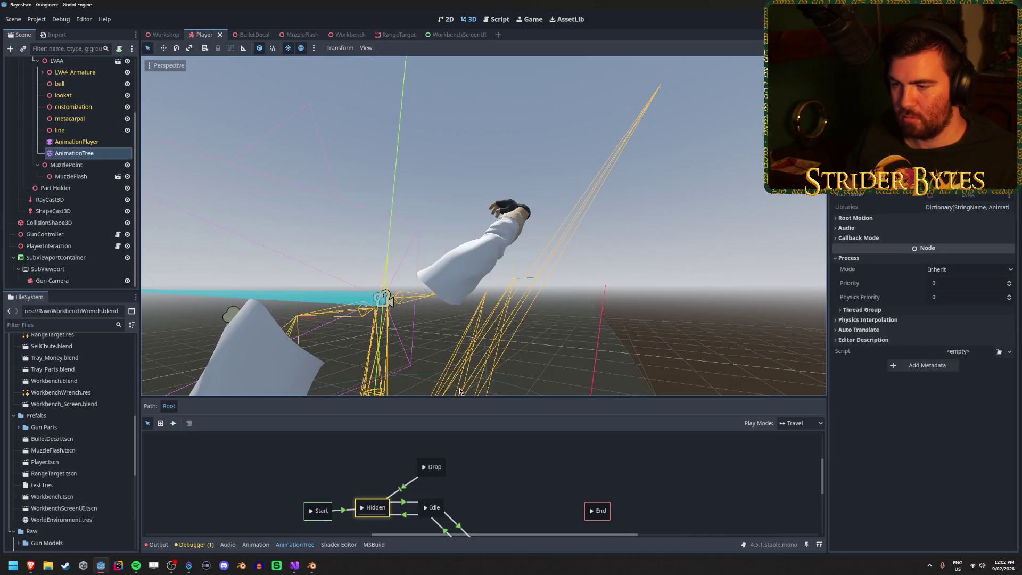
{"action": "left_click_drag", "start_coordinate": [484, 397], "coordinate": [495, 333]}
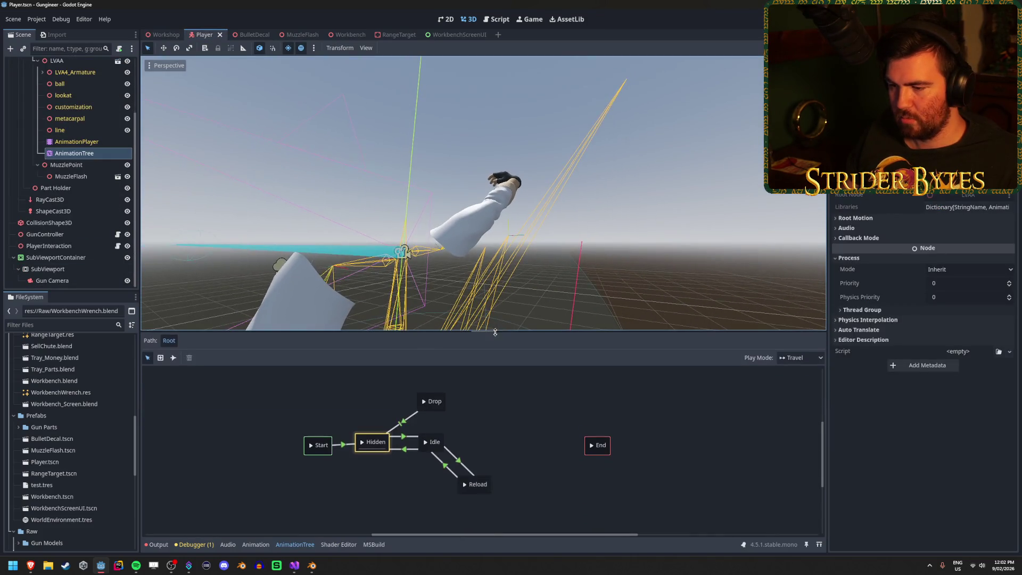
- Preview travel between the Hidden, Idle and Drop states, then go back to Blender
{"action": "left_click", "coordinate": [362, 445]}
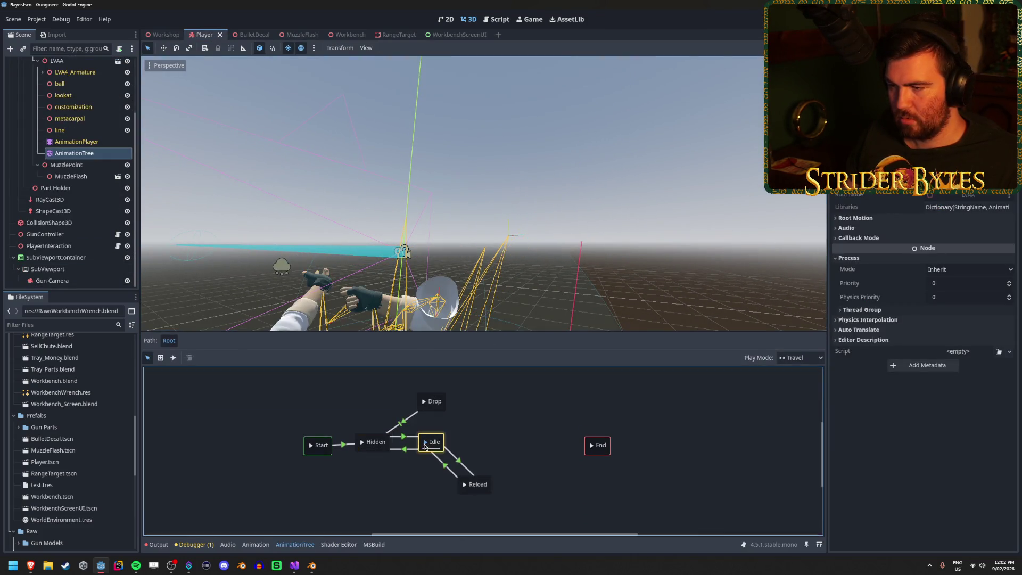
{"action": "left_click", "coordinate": [362, 445]}
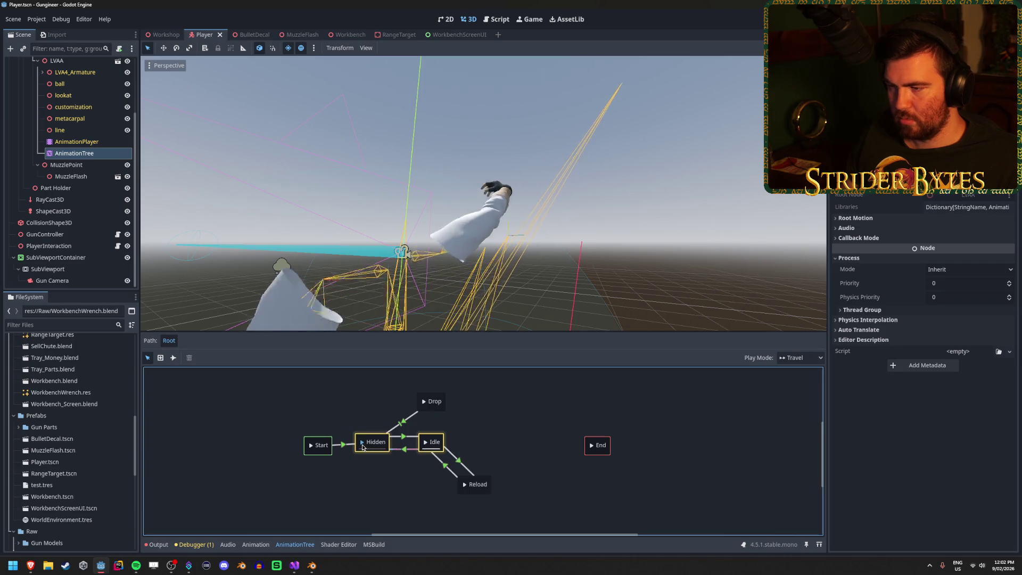
{"action": "left_click", "coordinate": [425, 443]}
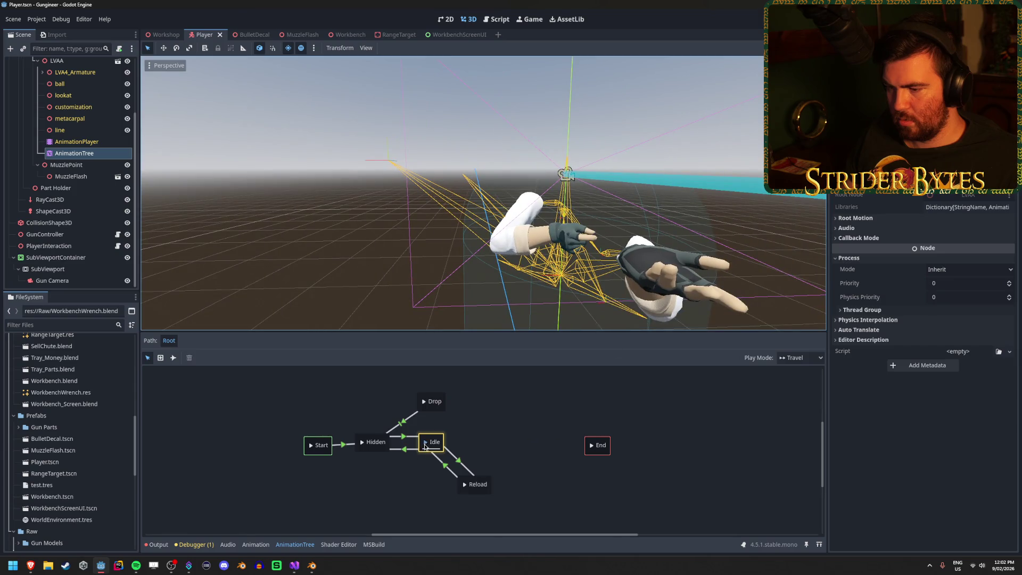
{"action": "left_click", "coordinate": [368, 443]}
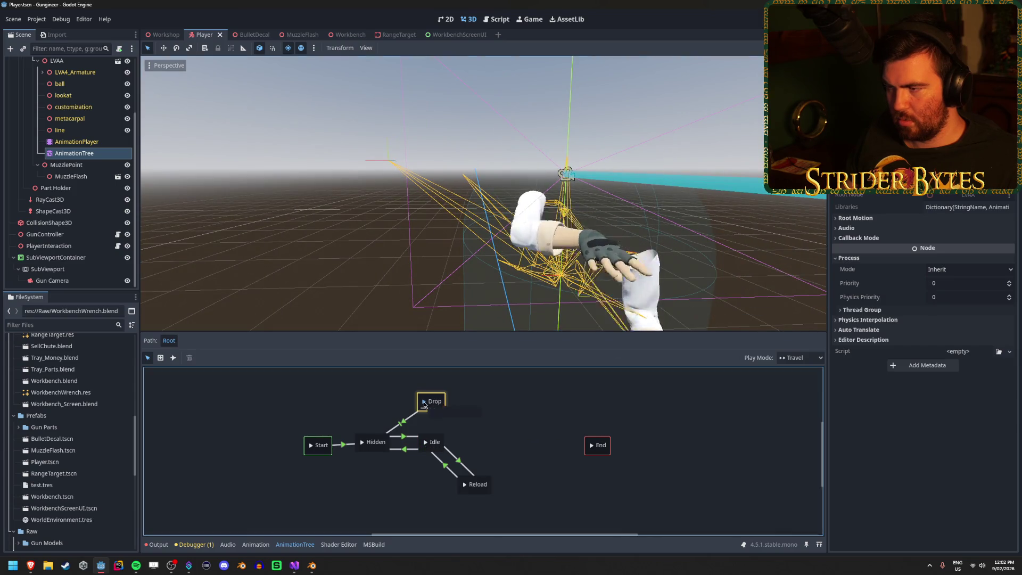
{"action": "left_click", "coordinate": [425, 403]}
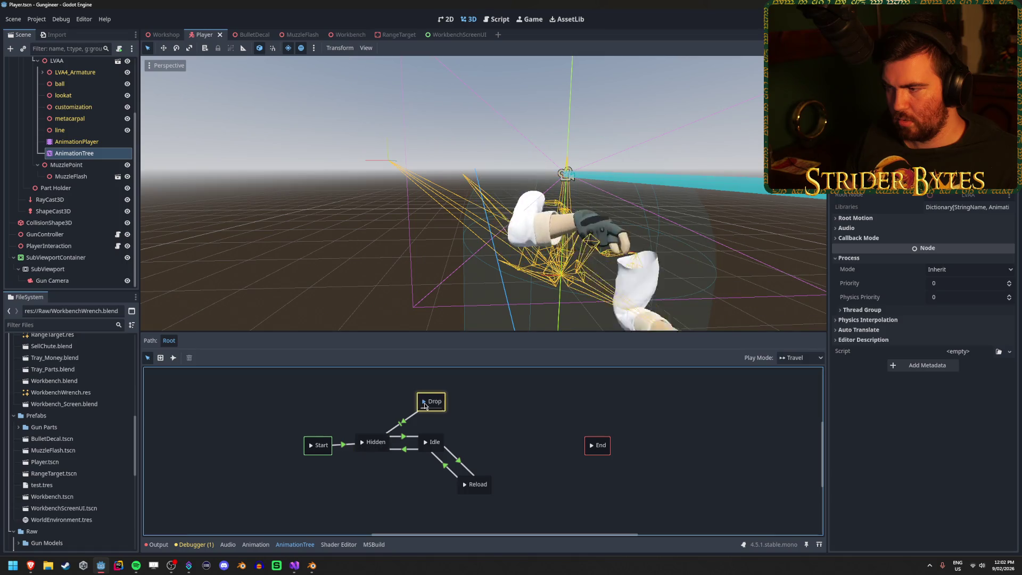
{"action": "left_click", "coordinate": [364, 445]}
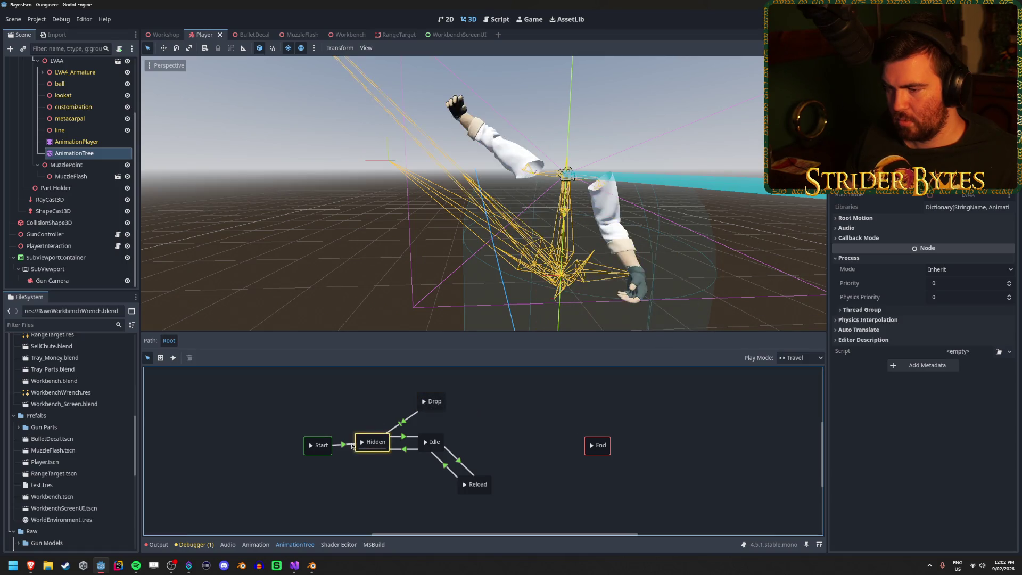
{"action": "left_click", "coordinate": [427, 444]}
{"action": "left_click", "coordinate": [364, 443]}
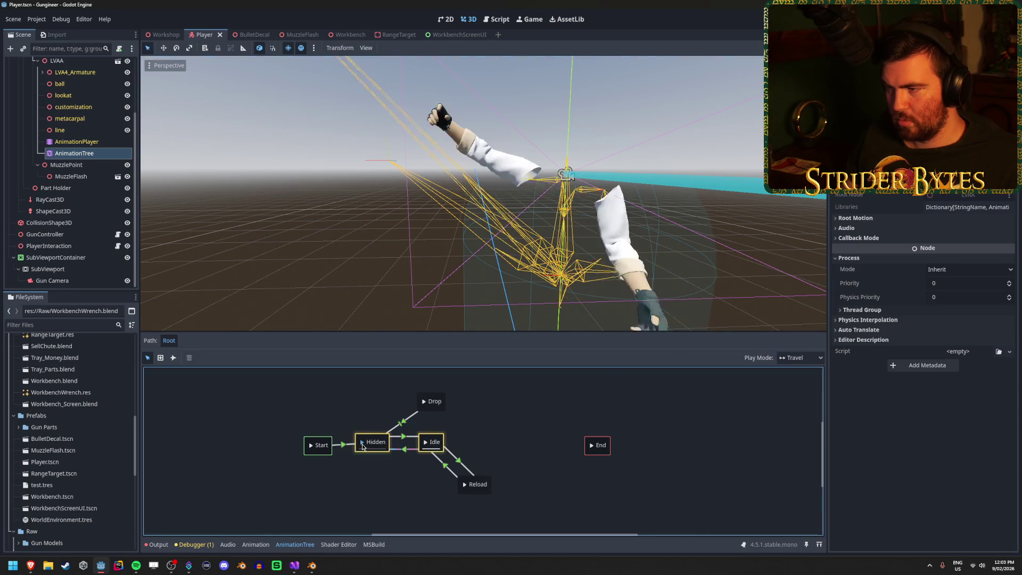
{"action": "left_click", "coordinate": [427, 444]}
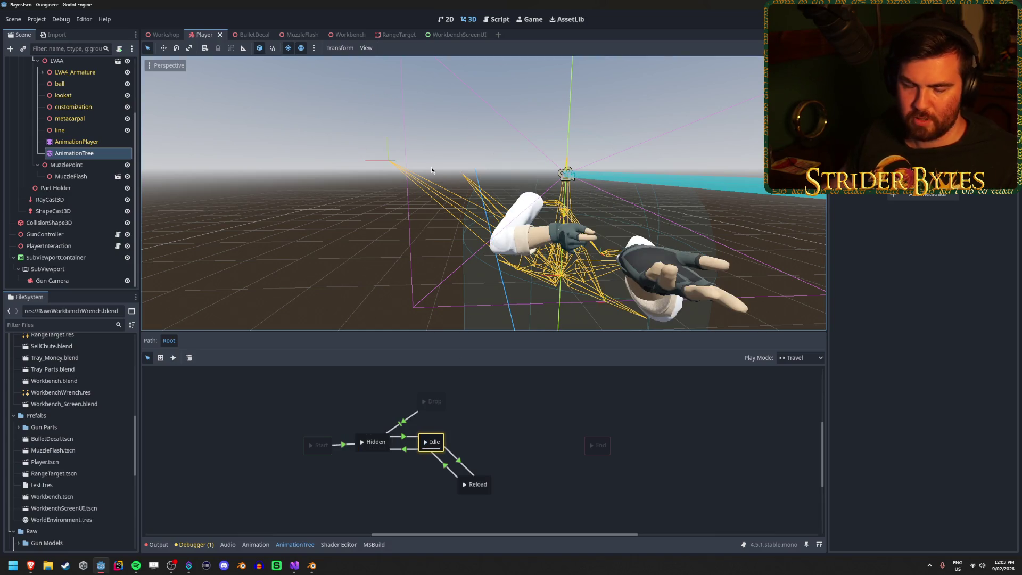
{"action": "key", "text": "alt+Tab"}
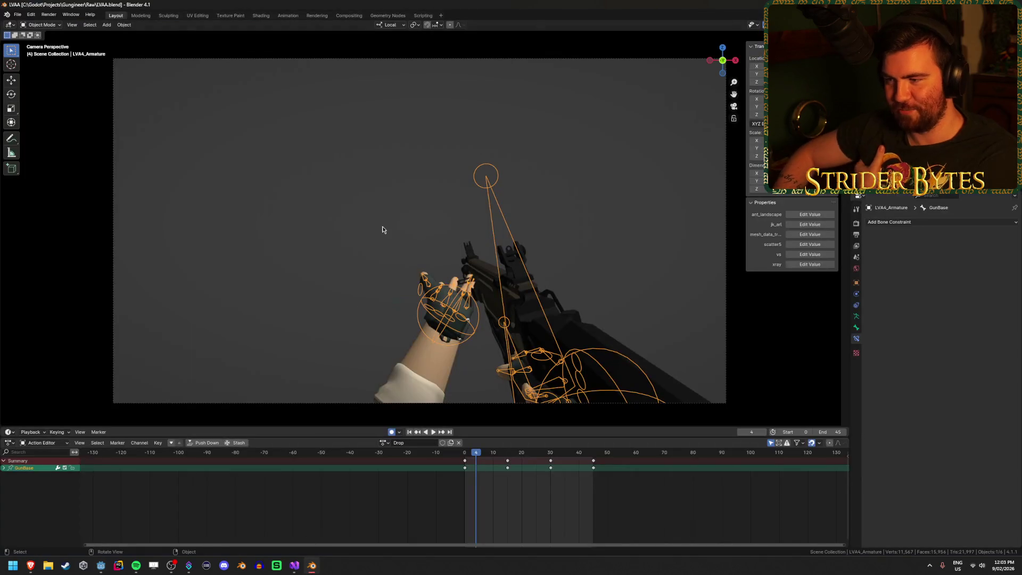
- Select the arms armature and switch it into Pose Mode
{"action": "scroll", "coordinate": [386, 203], "scroll_direction": "down", "scroll_amount": 2}
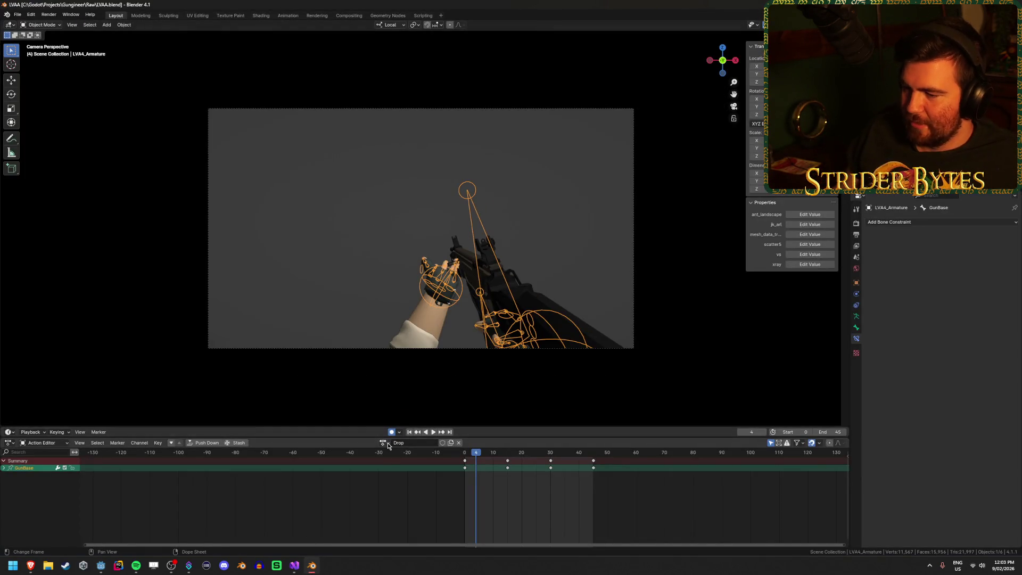
{"action": "left_click", "coordinate": [384, 443]}
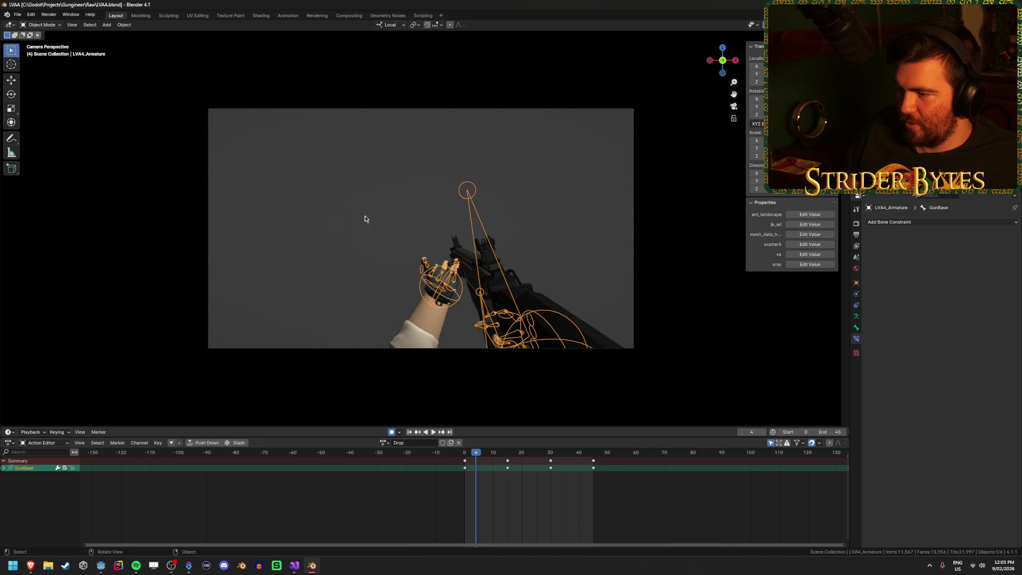
{"action": "left_click_drag", "start_coordinate": [368, 220], "coordinate": [413, 235]}
{"action": "left_click", "coordinate": [478, 345]}
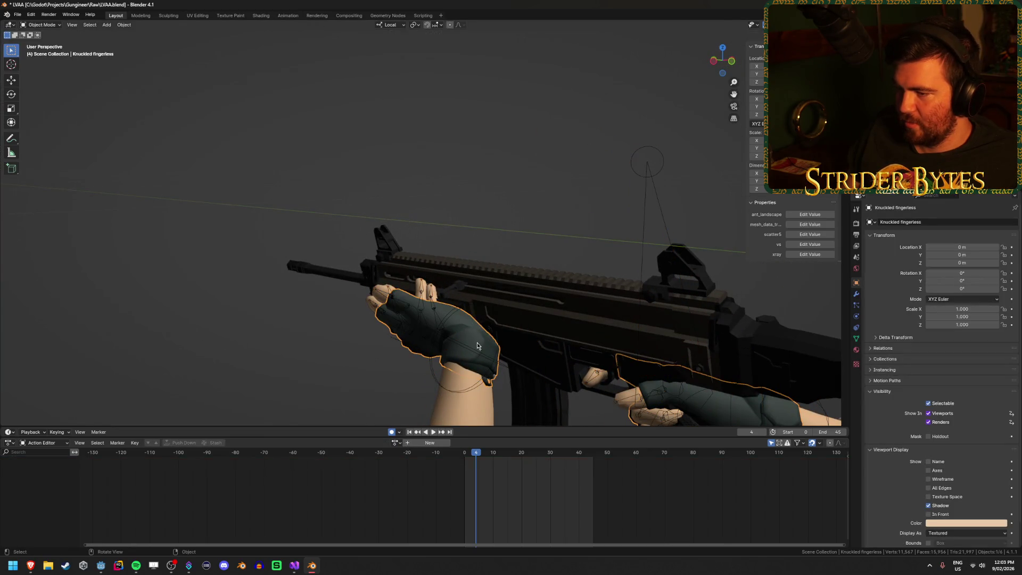
{"action": "left_click", "coordinate": [647, 205]}
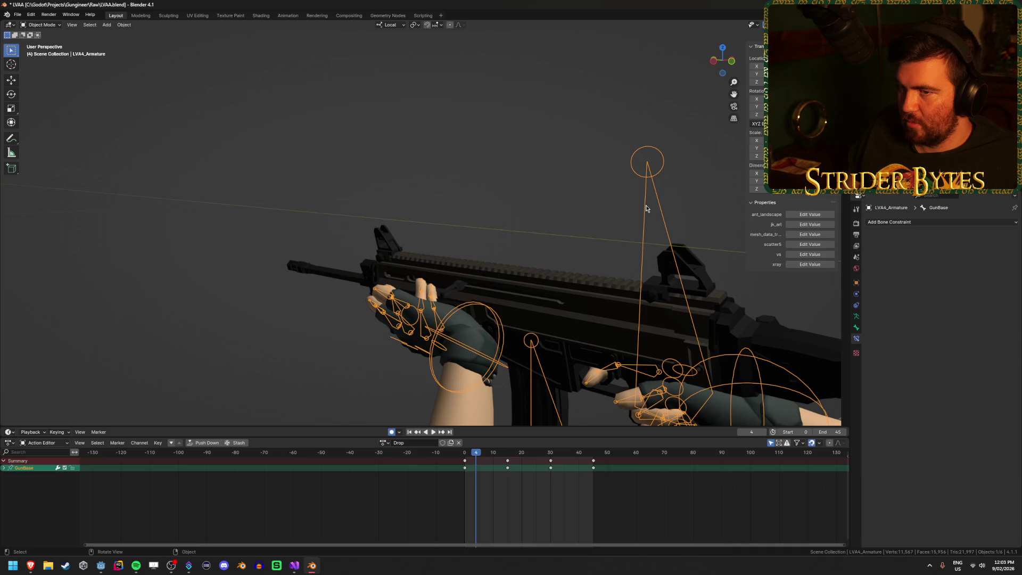
{"action": "key", "text": "ctrl+Tab"}
- Select handIK.L, play the Drop action from frame 0, then load the Hidden action
{"action": "left_click", "coordinate": [499, 333]}
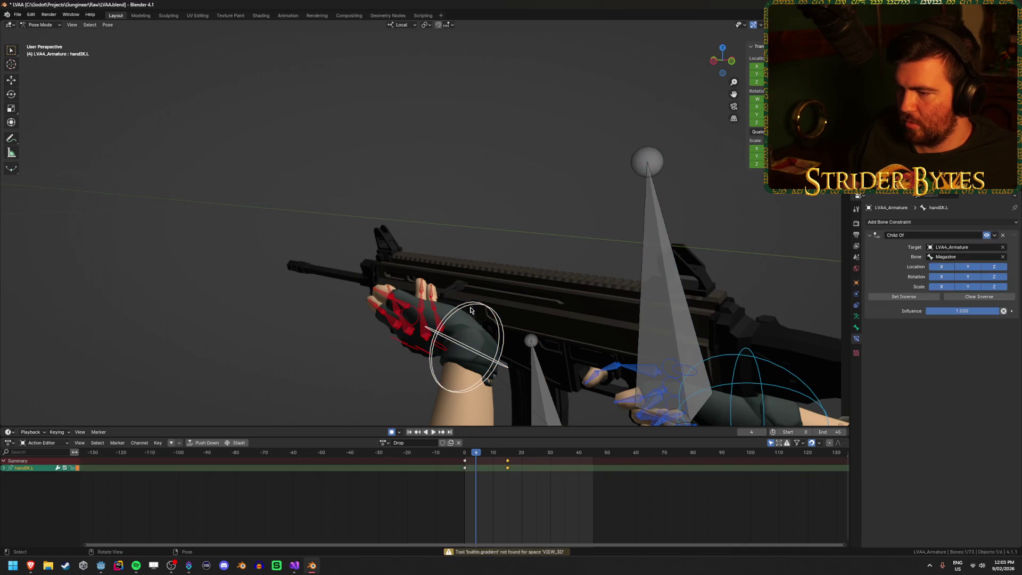
{"action": "mouse_move", "coordinate": [434, 241]}
{"action": "left_mouse_down"}
{"action": "mouse_move", "coordinate": [510, 247]}
{"action": "mouse_move", "coordinate": [397, 219]}
{"action": "left_mouse_up"}
{"action": "scroll", "coordinate": [510, 248], "scroll_direction": "down", "scroll_amount": 5}
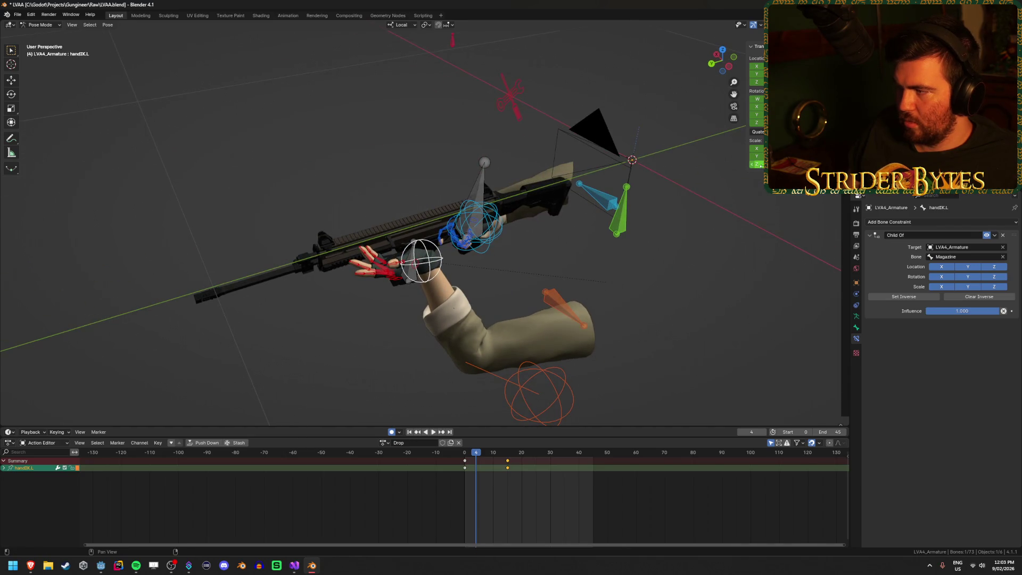
{"action": "left_click_drag", "start_coordinate": [473, 457], "coordinate": [465, 464]}
{"action": "key", "text": "space"}
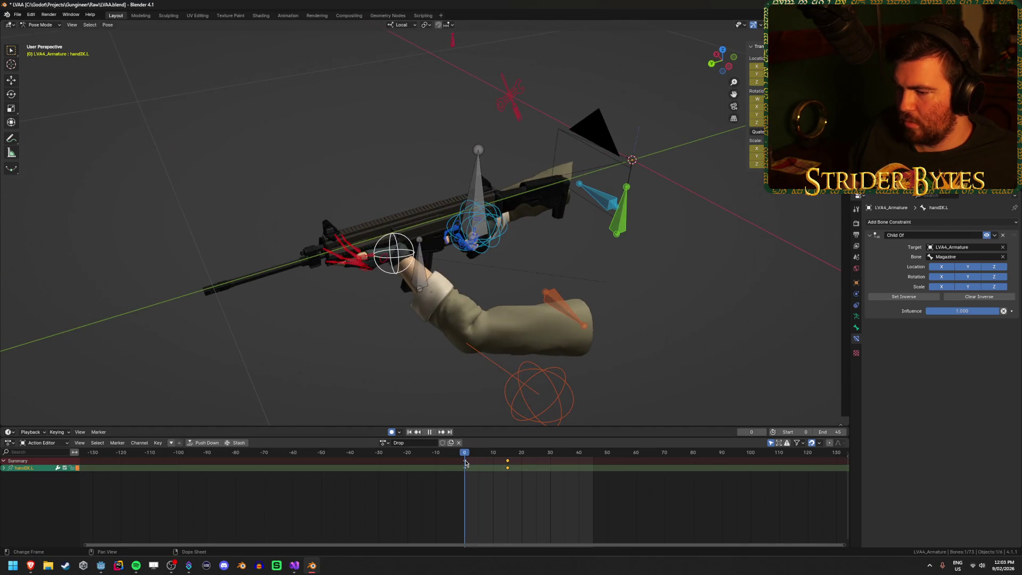
{"action": "key", "text": "Escape"}
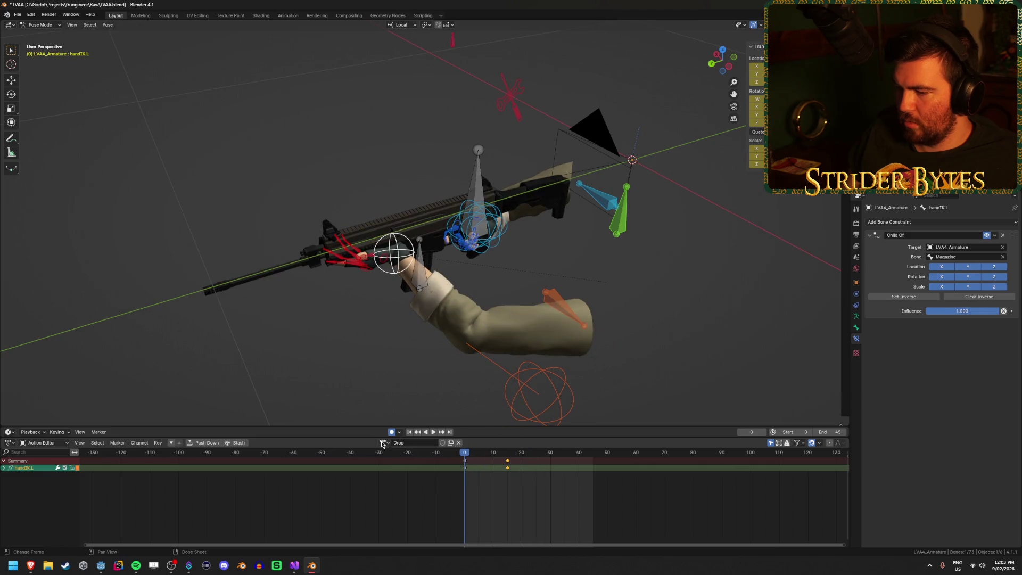
{"action": "left_click", "coordinate": [384, 443]}
{"action": "left_click", "coordinate": [392, 462]}
- Select the right hand IK bone handIK.R and begin editing its X scale
{"action": "mouse_move", "coordinate": [405, 298]}
{"action": "left_mouse_down"}
{"action": "mouse_move", "coordinate": [390, 309]}
{"action": "mouse_move", "coordinate": [406, 295]}
{"action": "left_mouse_up"}
{"action": "left_click", "coordinate": [319, 362]}
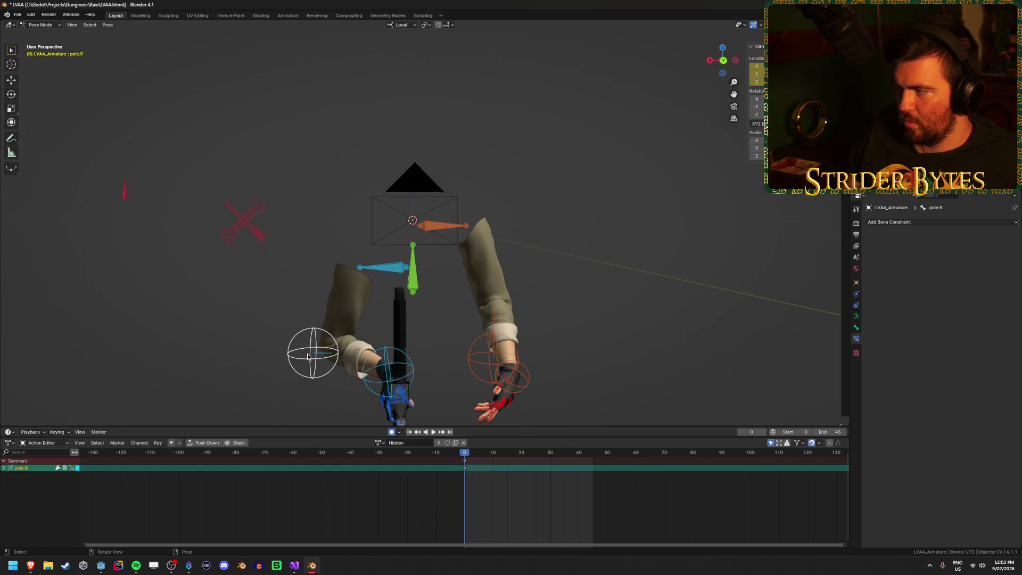
{"action": "left_click", "coordinate": [387, 376]}
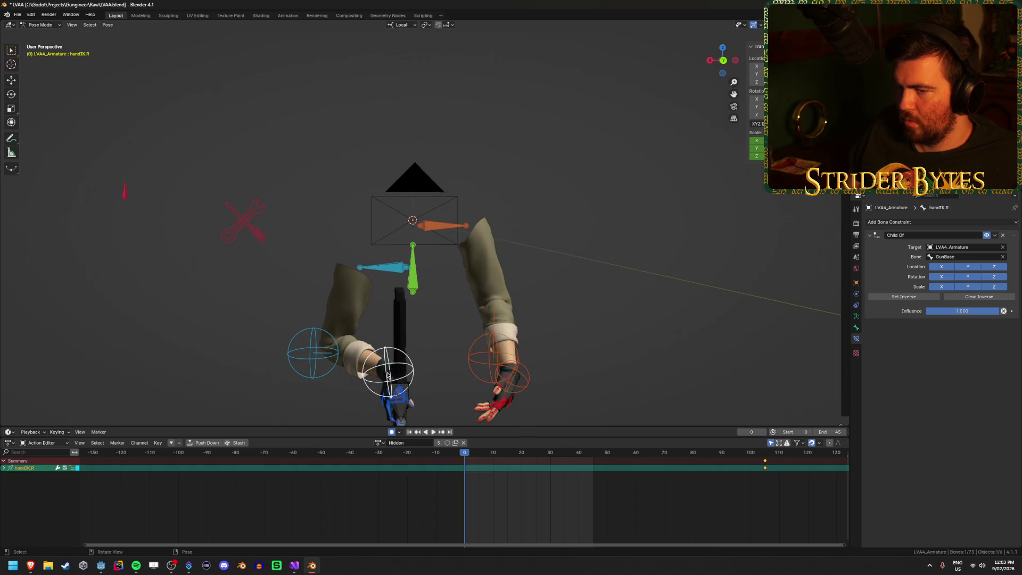
{"action": "left_click", "coordinate": [133, 196]}
{"action": "left_click_drag", "start_coordinate": [125, 224], "coordinate": [143, 256]}
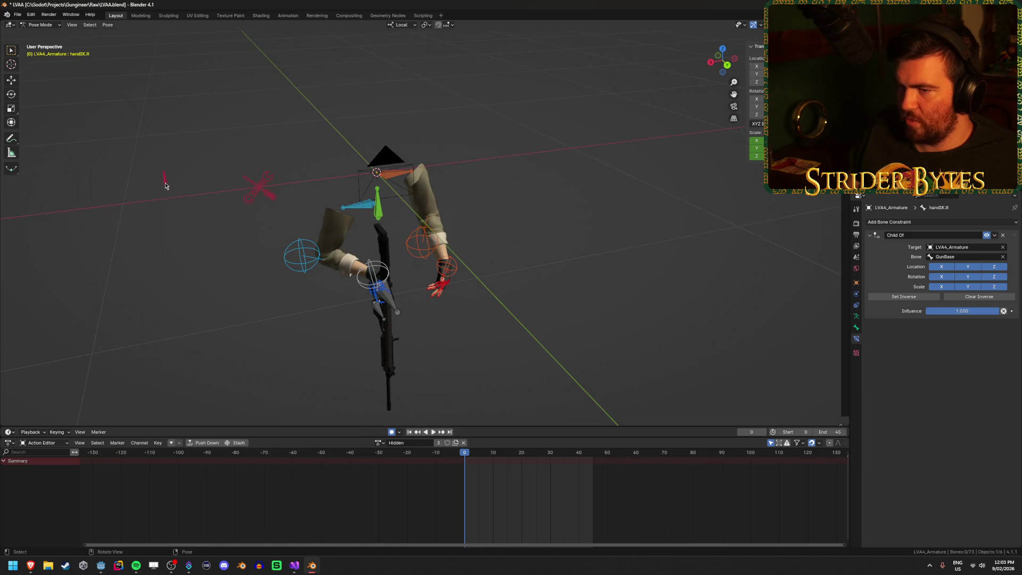
{"action": "scroll", "coordinate": [372, 255], "scroll_direction": "up", "scroll_amount": 3}
{"action": "left_click", "coordinate": [459, 288]}
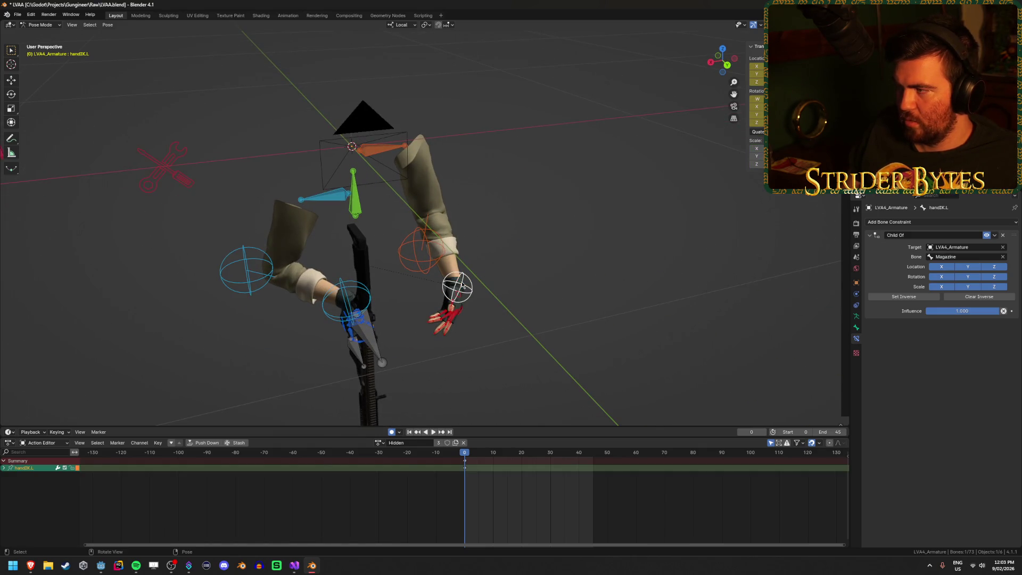
{"action": "left_click", "coordinate": [335, 296]}
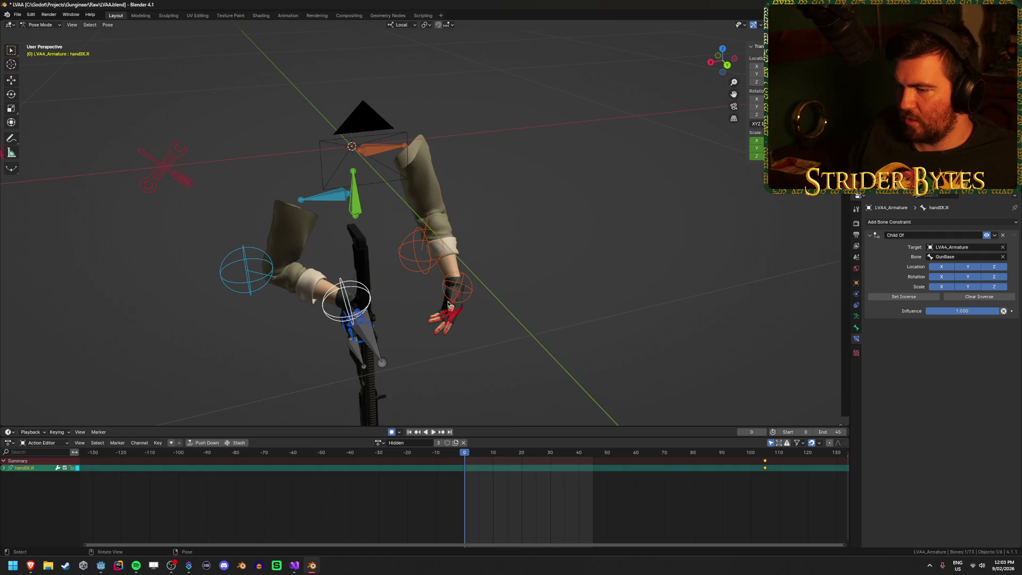
{"action": "left_click", "coordinate": [460, 288]}
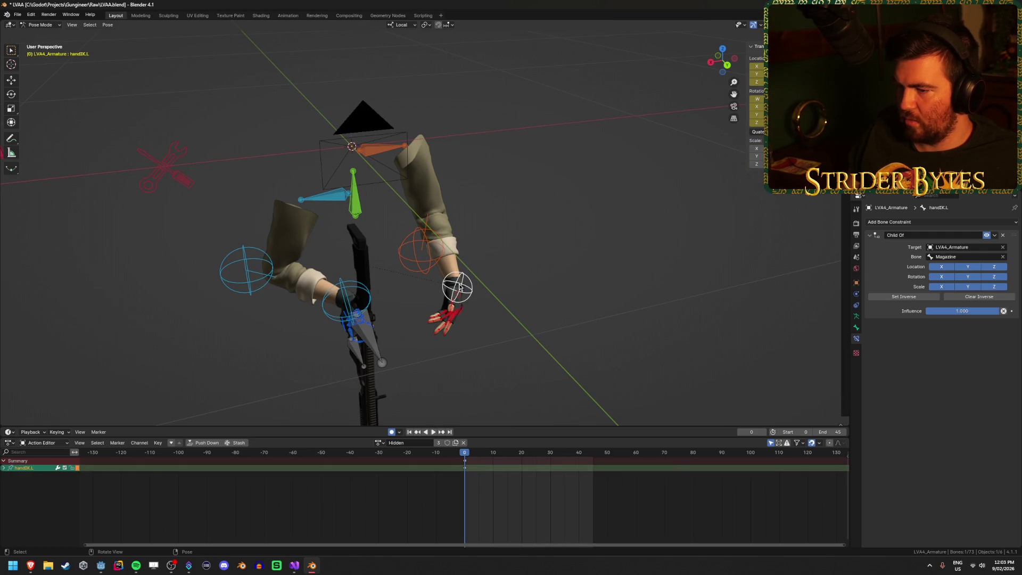
{"action": "left_click", "coordinate": [346, 299]}
{"action": "left_click", "coordinate": [757, 141]}
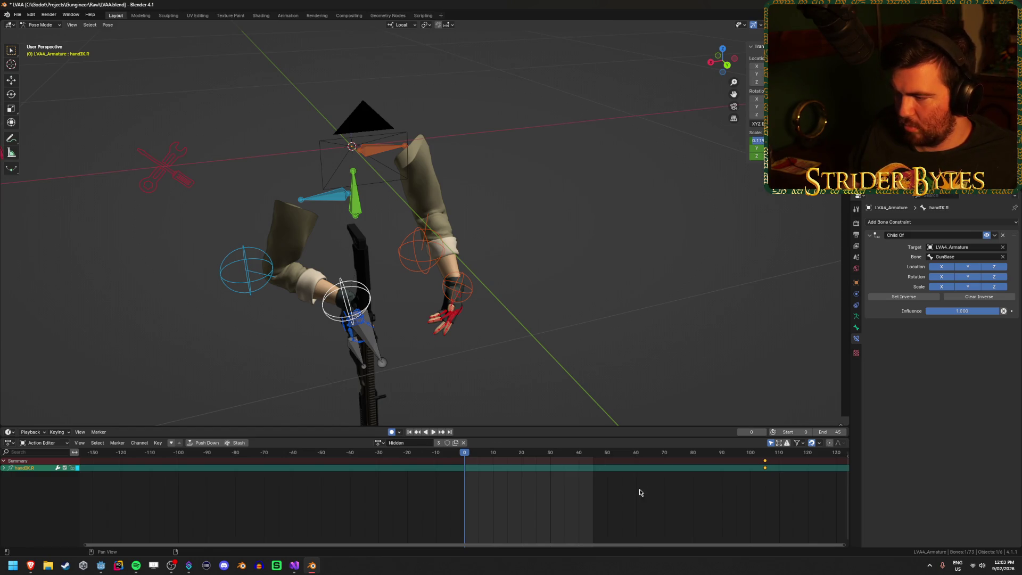
- Move the late handIK.R keyframe to frame 0, confirm its new scale, and save
{"action": "scroll", "coordinate": [640, 489], "scroll_direction": "down", "scroll_amount": 3}
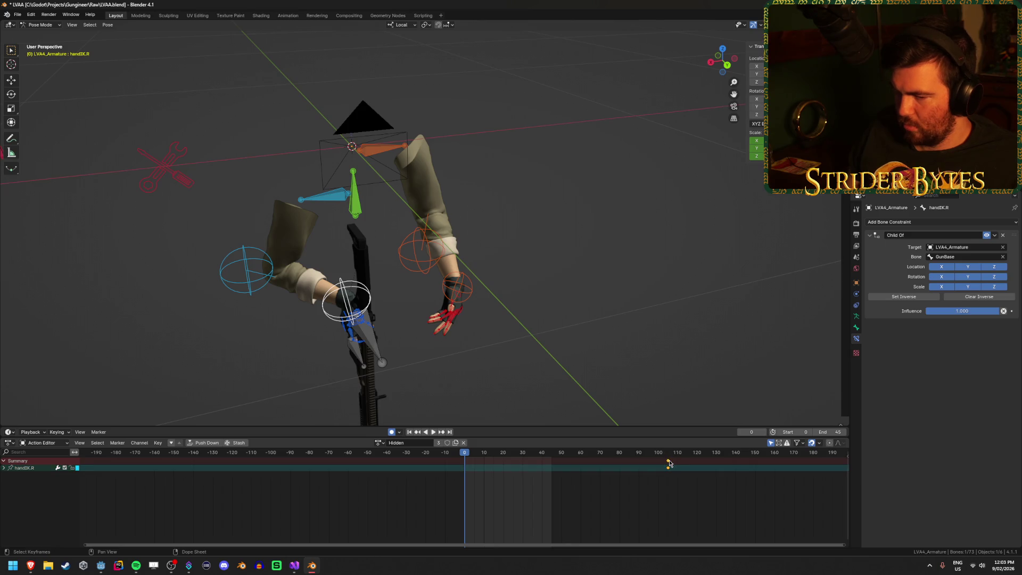
{"action": "mouse_move", "coordinate": [669, 463]}
{"action": "left_mouse_down"}
{"action": "mouse_move", "coordinate": [491, 525]}
{"action": "mouse_move", "coordinate": [482, 517]}
{"action": "left_mouse_up"}
{"action": "key", "text": "g"}
{"action": "key", "text": "Escape"}
{"action": "key", "text": "a"}
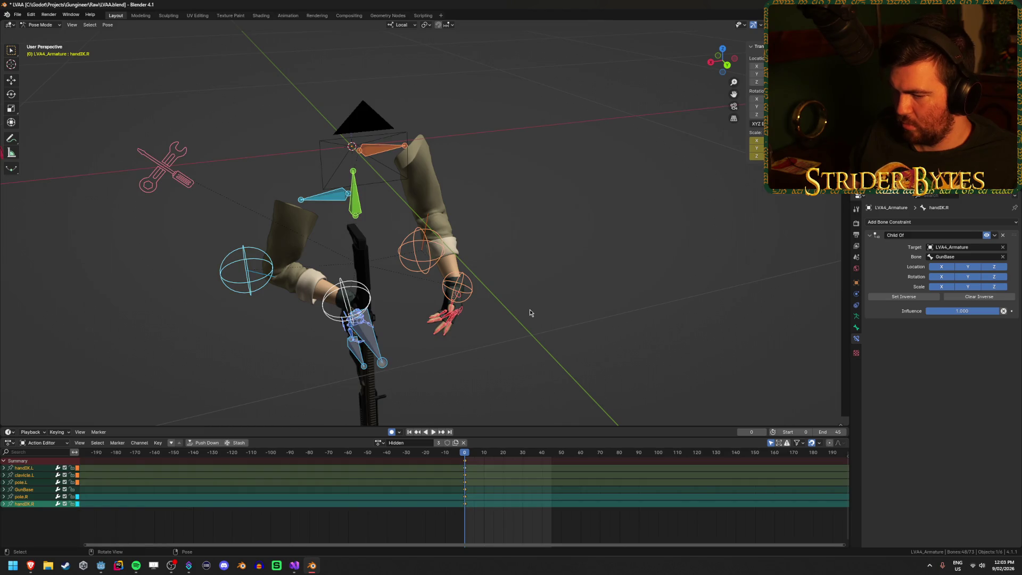
{"action": "left_click", "coordinate": [530, 312]}
{"action": "left_click", "coordinate": [370, 298]}
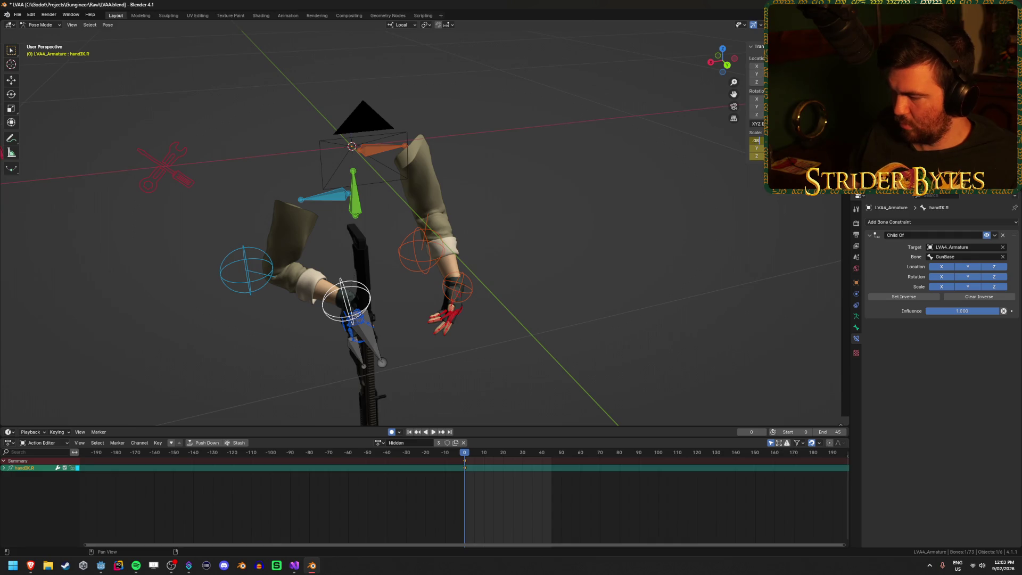
{"action": "key", "text": "Return"}
{"action": "key", "text": "Return"}
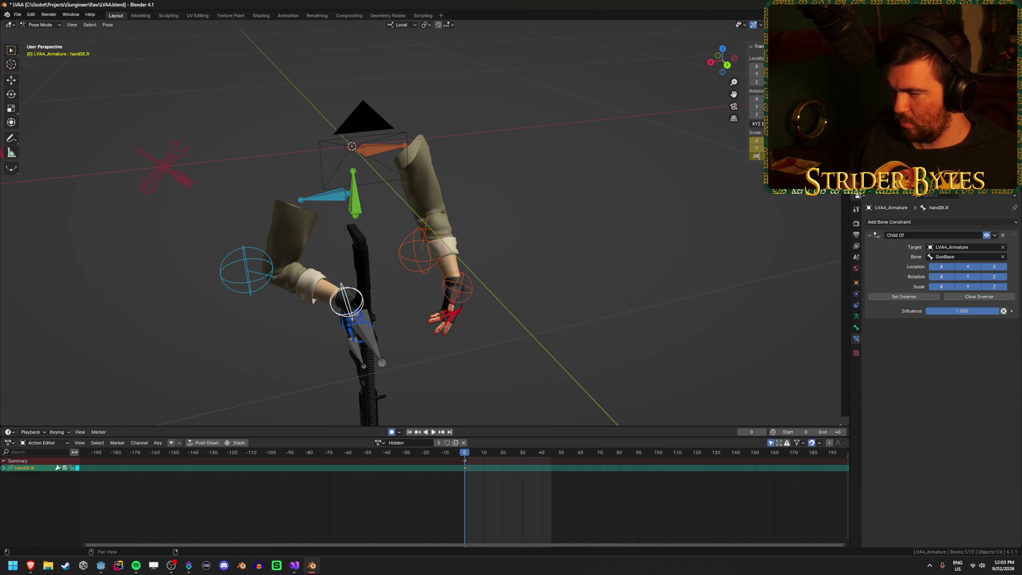
{"action": "key", "text": "ctrl+s"}
- Export the rig as glTF 2.0 over LVAA.glb in the Meshes folder
{"action": "key", "text": "ctrl+shift+e"}
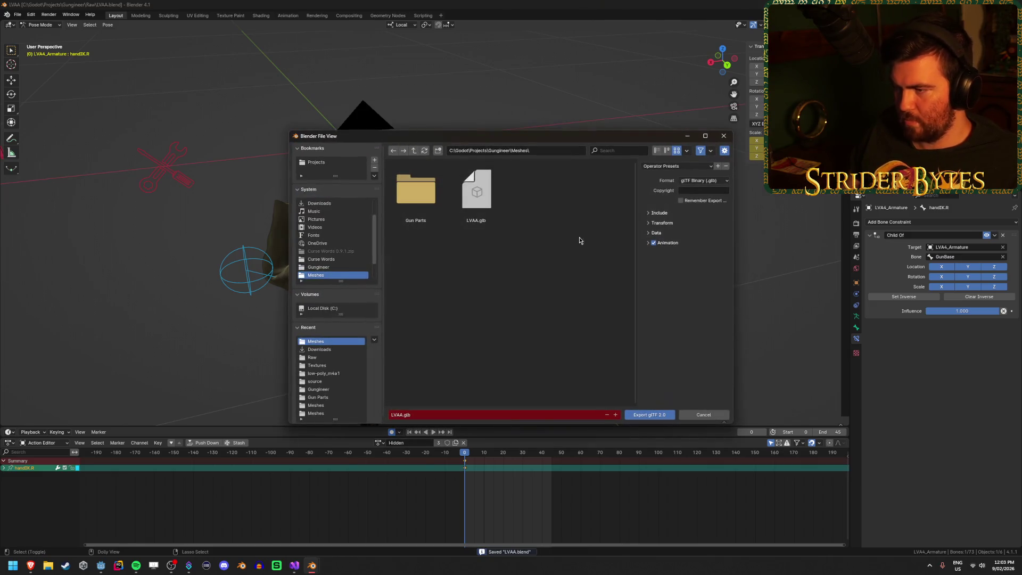
{"action": "left_click", "coordinate": [476, 193]}
{"action": "left_click", "coordinate": [660, 415]}
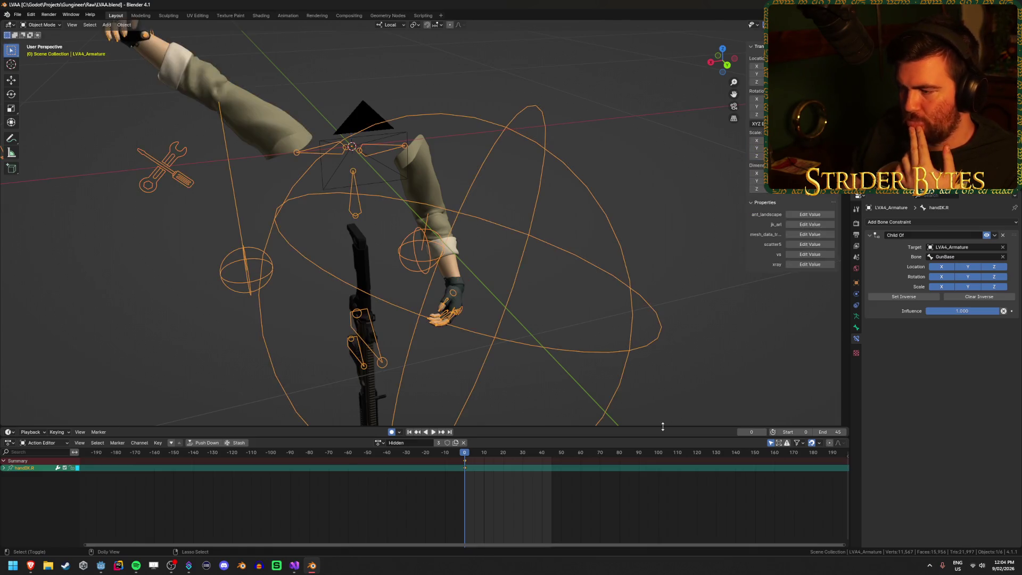
{"action": "scroll", "coordinate": [335, 357], "scroll_direction": "down", "scroll_amount": 3}
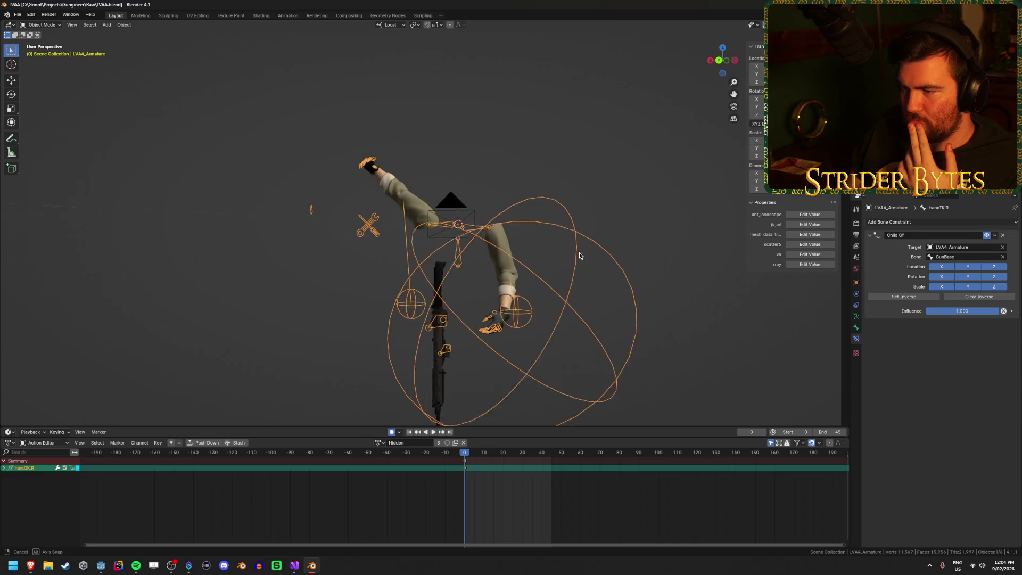
{"action": "mouse_move", "coordinate": [364, 207]}
{"action": "left_mouse_down"}
{"action": "mouse_move", "coordinate": [464, 270]}
{"action": "mouse_move", "coordinate": [515, 287]}
{"action": "mouse_move", "coordinate": [503, 315]}
{"action": "mouse_move", "coordinate": [534, 285]}
{"action": "mouse_move", "coordinate": [467, 270]}
{"action": "mouse_move", "coordinate": [479, 266]}
{"action": "mouse_move", "coordinate": [447, 250]}
{"action": "left_mouse_up"}
- Inspect the Magazine bone in Edit Mode, then return to Pose Mode
{"action": "key", "text": "Tab"}
{"action": "left_click", "coordinate": [438, 202]}
{"action": "left_click", "coordinate": [420, 244]}
{"action": "scroll", "coordinate": [413, 319], "scroll_direction": "up", "scroll_amount": 4}
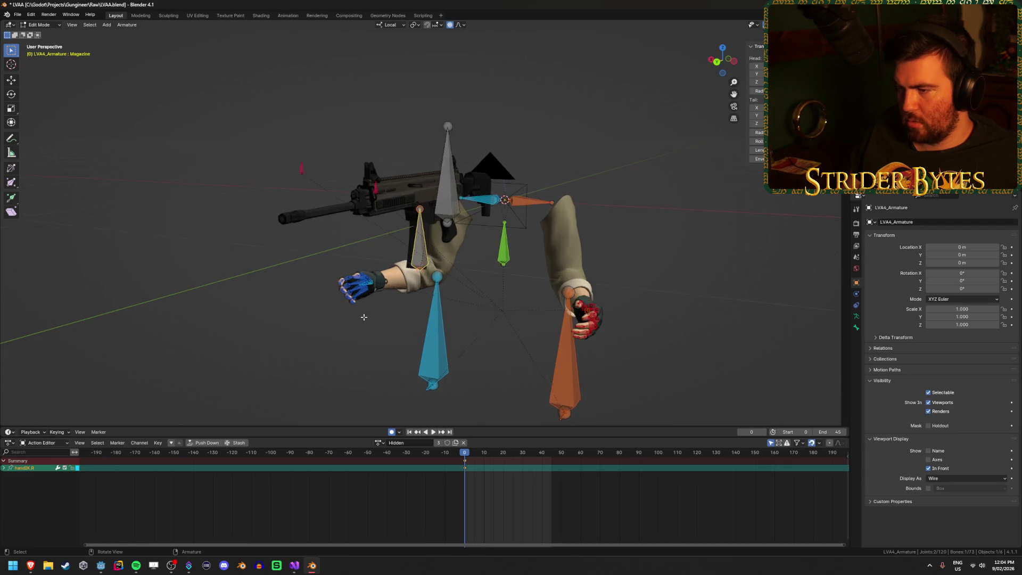
{"action": "left_click", "coordinate": [411, 345]}
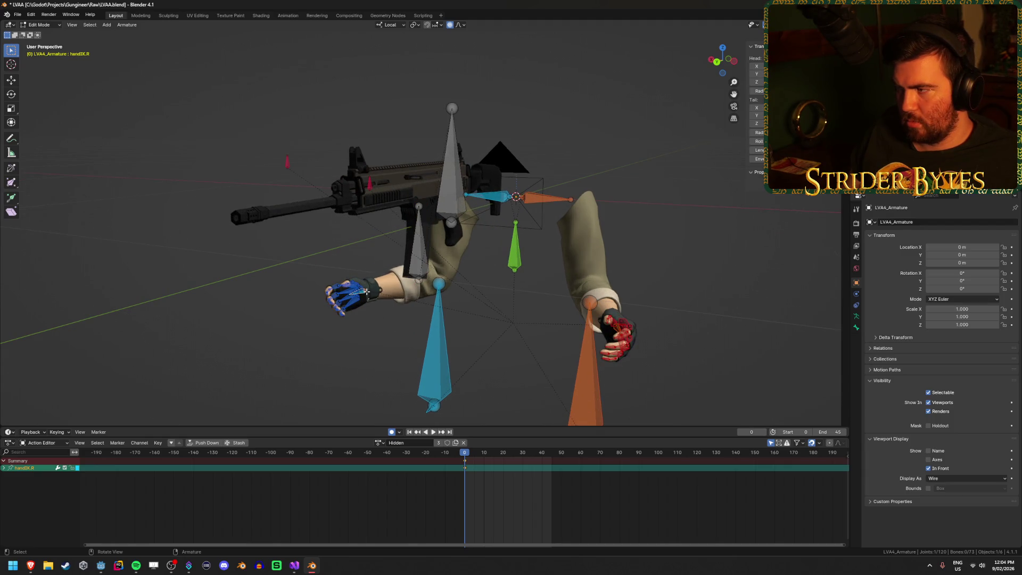
{"action": "scroll", "coordinate": [367, 292], "scroll_direction": "down", "scroll_amount": 3}
{"action": "left_click_drag", "start_coordinate": [366, 292], "coordinate": [416, 342]}
{"action": "key", "text": "ctrl+Tab"}
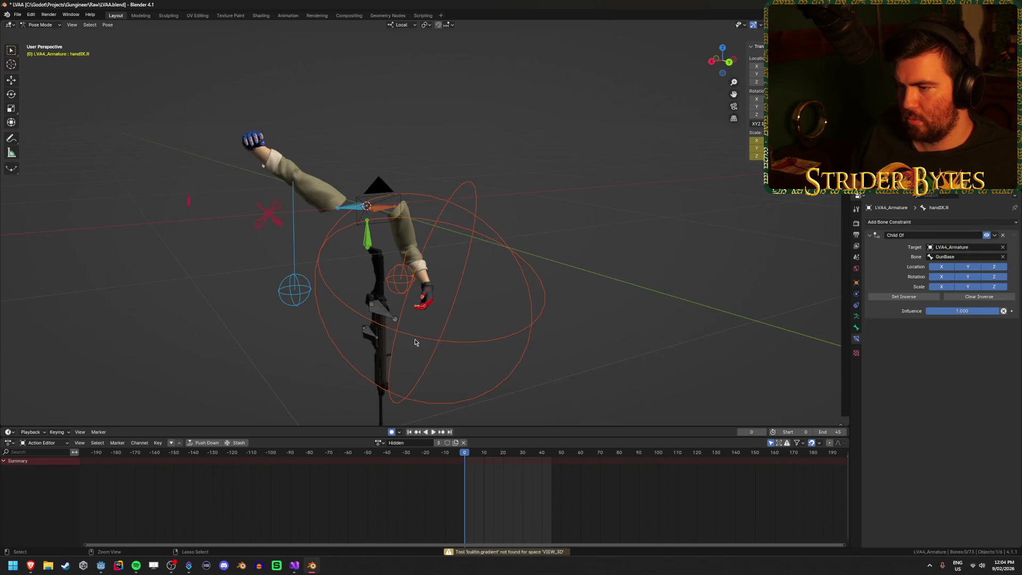
- Move the handIK.L control lower down and select the handIK.R control
{"action": "left_click", "coordinate": [465, 282]}
{"action": "key", "text": "g"}
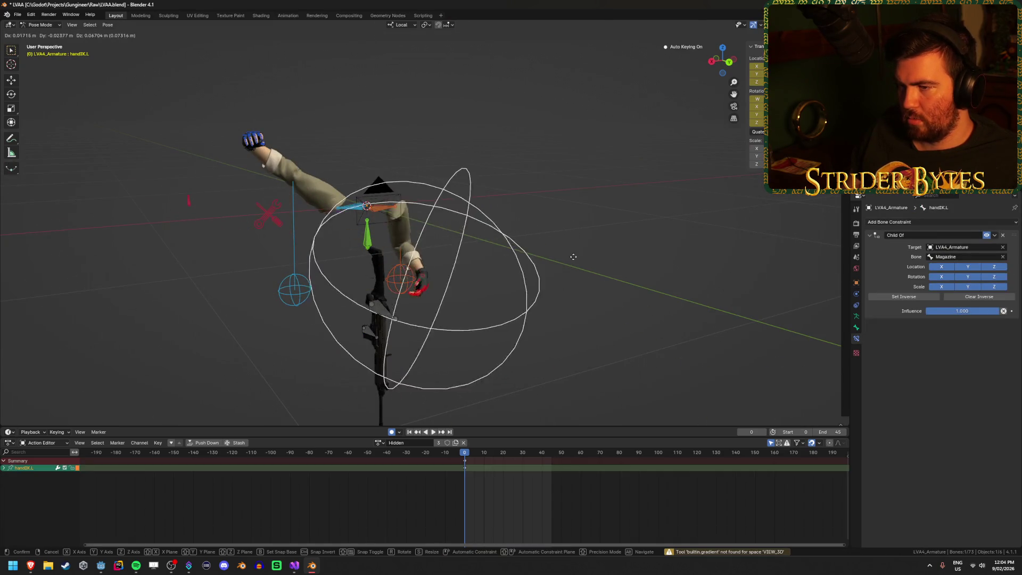
{"action": "left_click", "coordinate": [583, 269]}
{"action": "left_click", "coordinate": [289, 275]}
{"action": "key", "text": "g"}
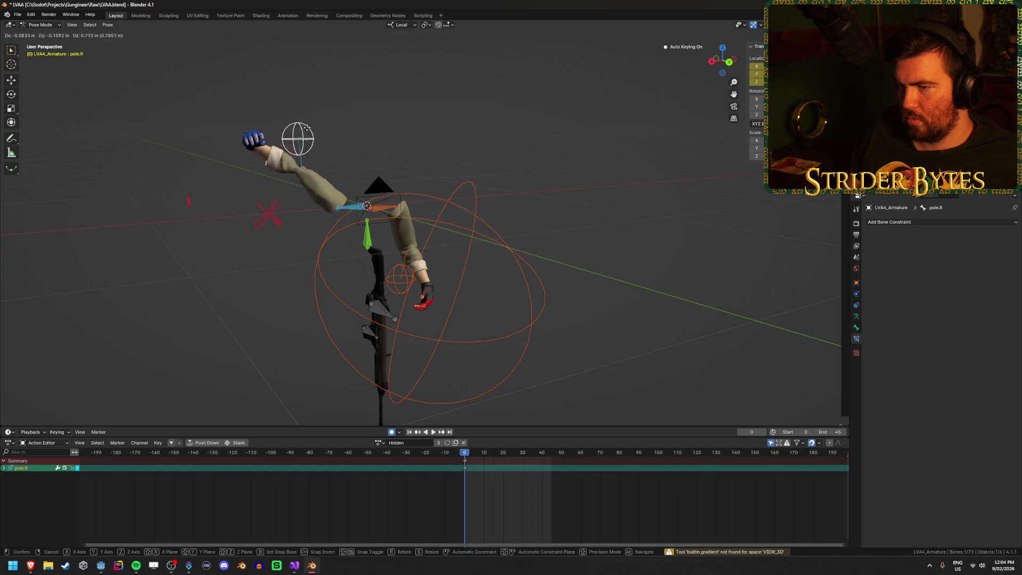
{"action": "key", "text": "Escape"}
{"action": "scroll", "coordinate": [543, 258], "scroll_direction": "down", "scroll_amount": 3}
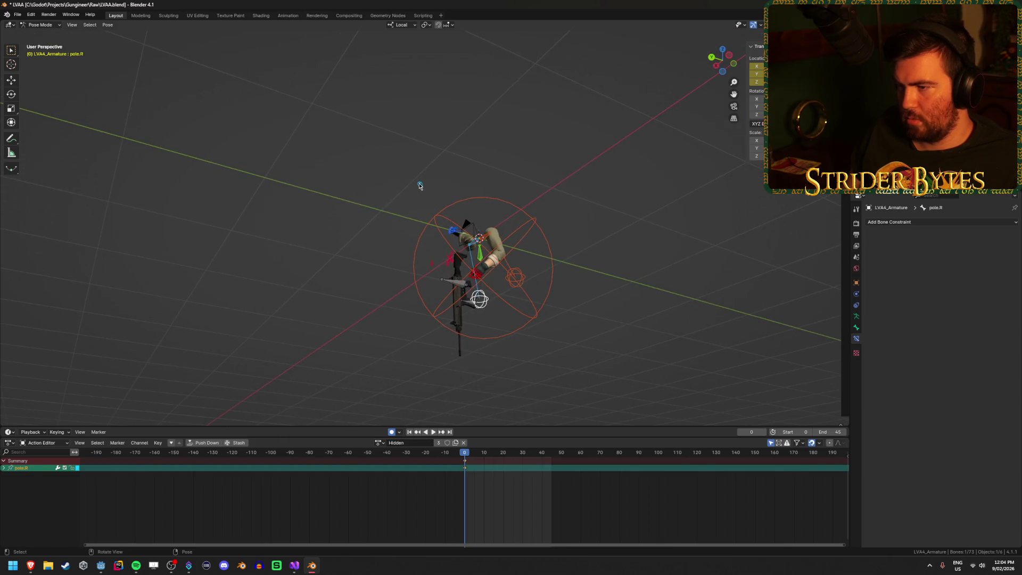
{"action": "left_click", "coordinate": [348, 253]}
{"action": "left_click_drag", "start_coordinate": [364, 263], "coordinate": [376, 302]}
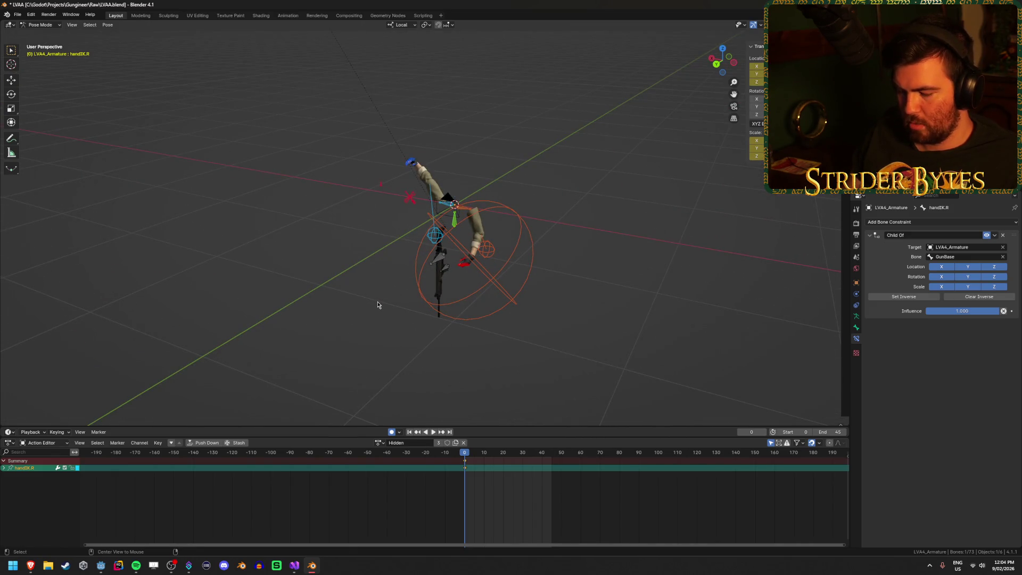
{"action": "scroll", "coordinate": [377, 305], "scroll_direction": "down", "scroll_amount": 4}
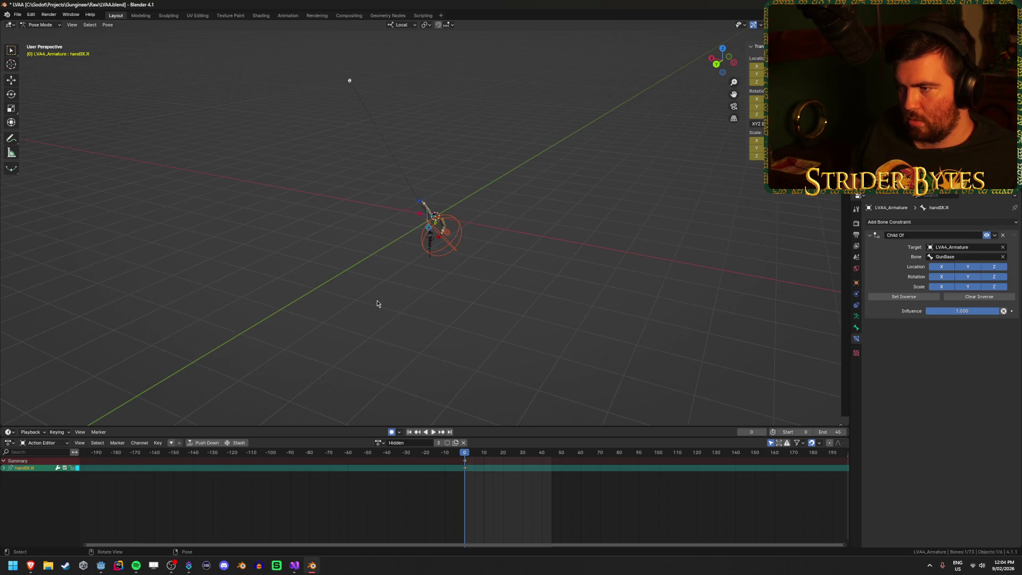
- Set the hand IK control's scale to 1
{"action": "key", "text": "Tab"}
{"action": "left_click_drag", "start_coordinate": [396, 292], "coordinate": [416, 262]}
{"action": "scroll", "coordinate": [410, 269], "scroll_direction": "up", "scroll_amount": 3}
{"action": "key", "text": "Tab"}
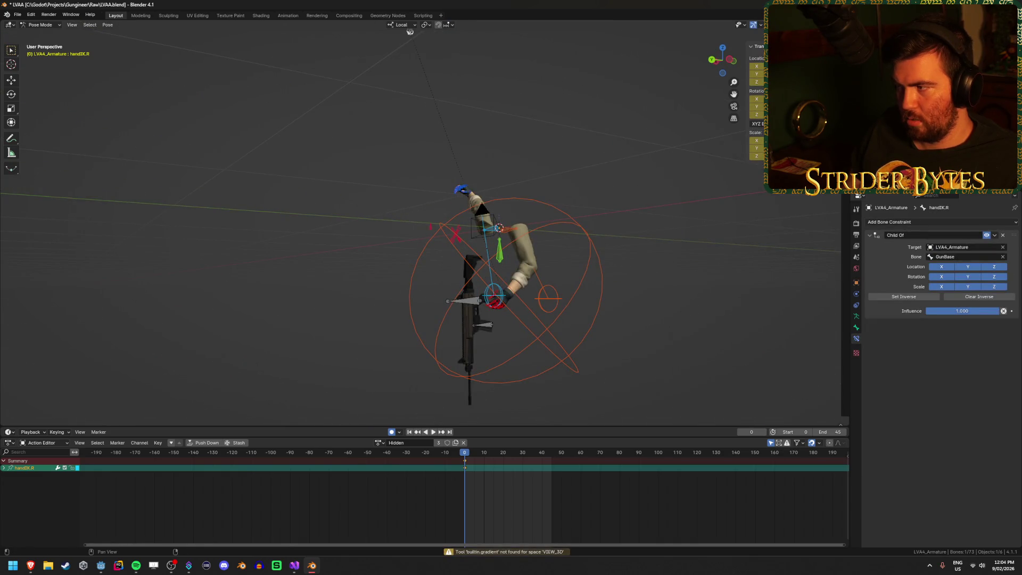
{"action": "type", "text": "1"}
{"action": "key", "text": "Return"}
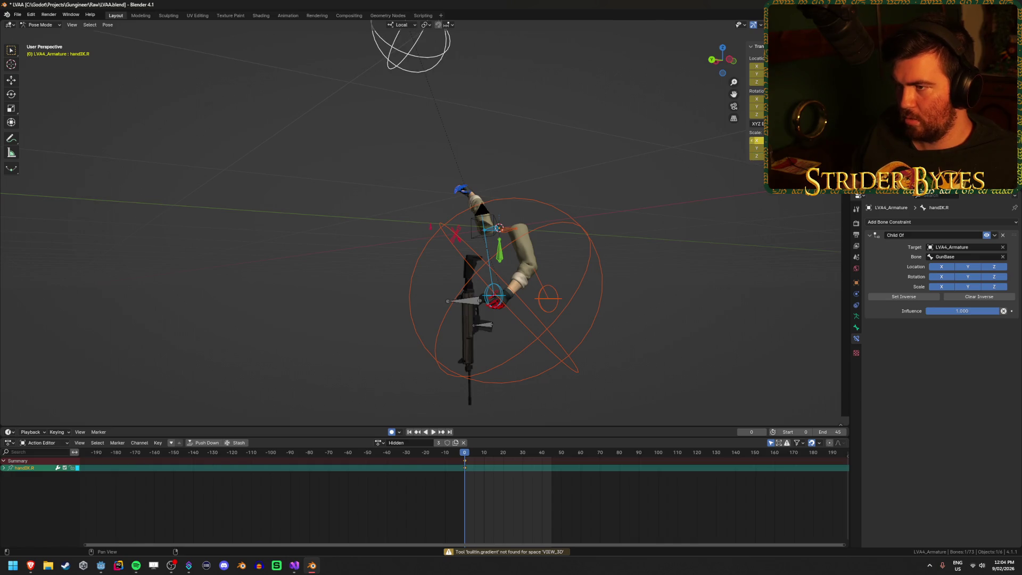
- Reposition the hand IK control so the arm hangs down beside the rifle
{"action": "scroll", "coordinate": [507, 180], "scroll_direction": "down", "scroll_amount": 3}
{"action": "mouse_move", "coordinate": [507, 180]}
{"action": "left_mouse_down"}
{"action": "mouse_move", "coordinate": [372, 192]}
{"action": "mouse_move", "coordinate": [405, 187]}
{"action": "left_mouse_up"}
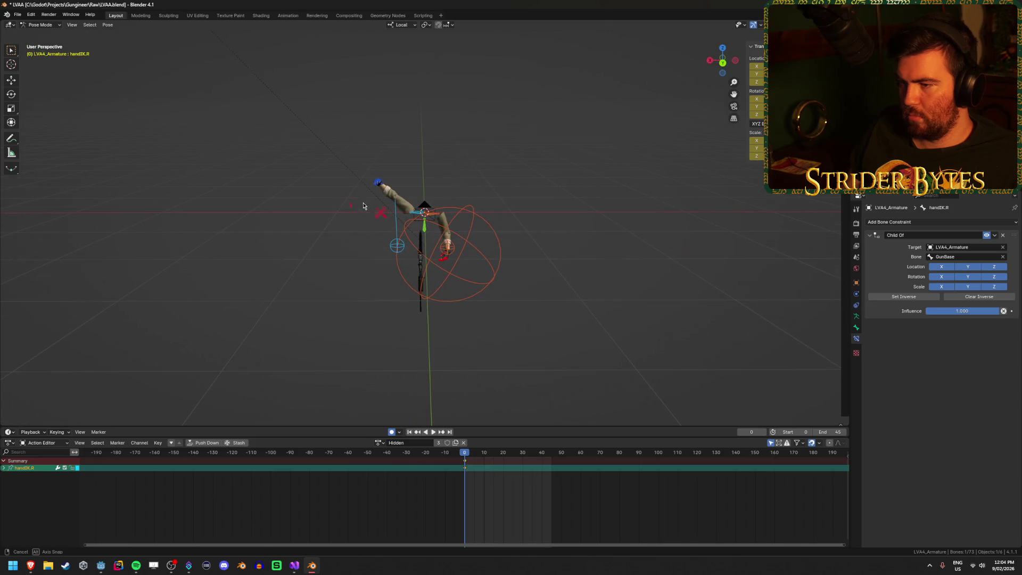
{"action": "key", "text": "g"}
{"action": "left_click", "coordinate": [633, 37]}
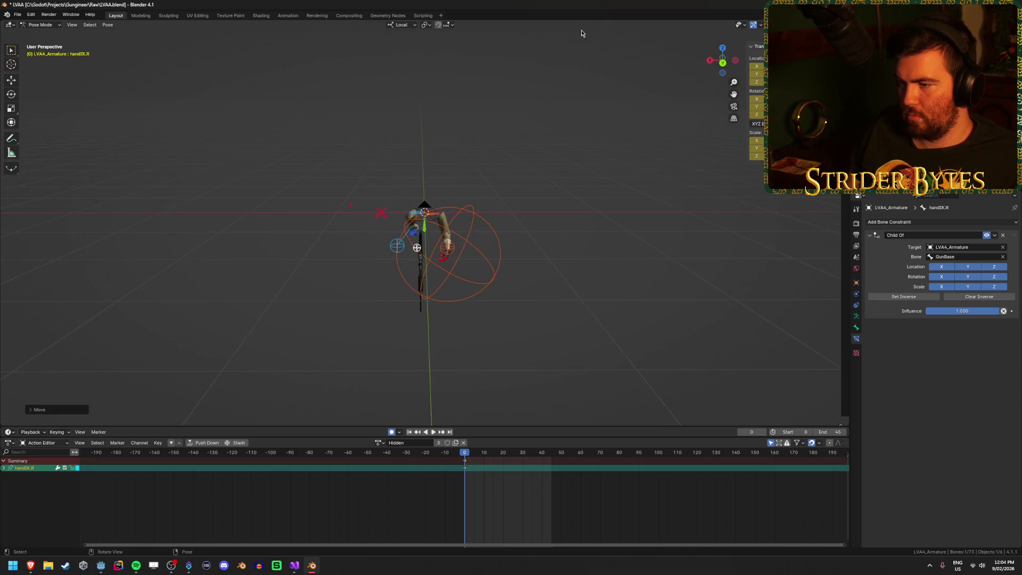
{"action": "key", "text": "KP_Decimal"}
{"action": "scroll", "coordinate": [451, 191], "scroll_direction": "down", "scroll_amount": 5}
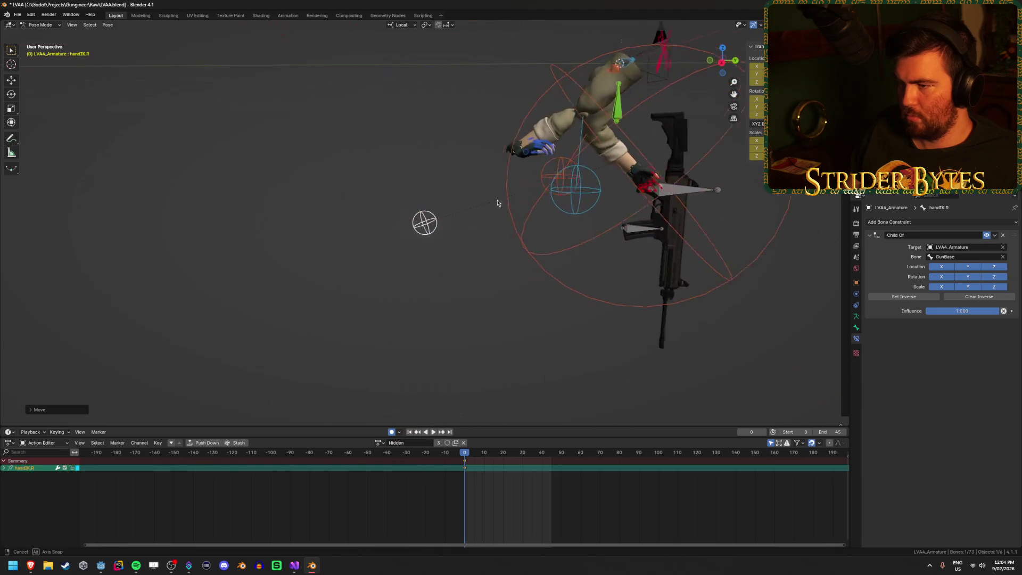
{"action": "key", "text": "g"}
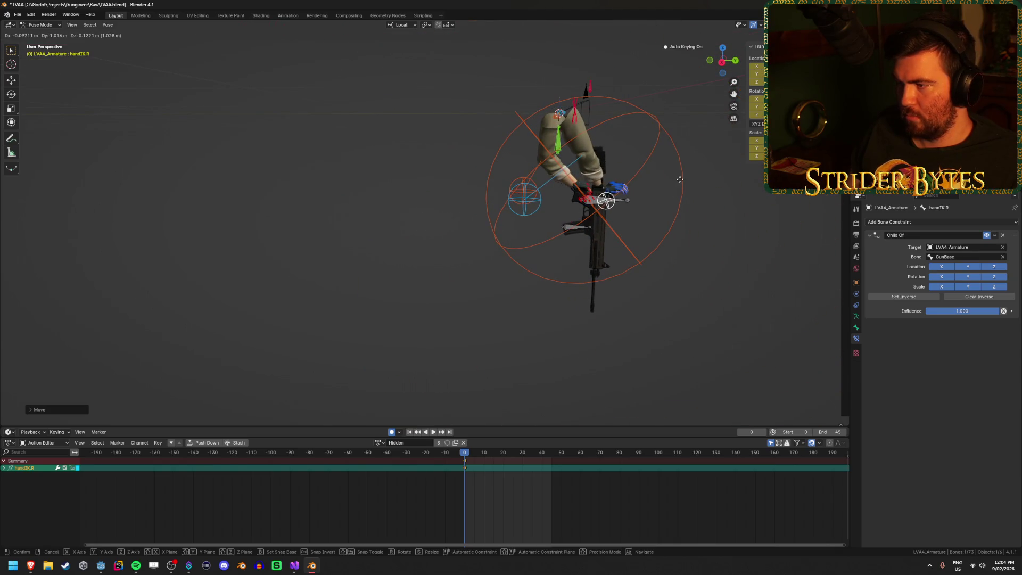
{"action": "mouse_move", "coordinate": [678, 185]}
{"action": "left_mouse_down"}
{"action": "mouse_move", "coordinate": [560, 170]}
{"action": "mouse_move", "coordinate": [612, 192]}
{"action": "mouse_move", "coordinate": [550, 204]}
{"action": "mouse_move", "coordinate": [579, 213]}
{"action": "mouse_move", "coordinate": [536, 199]}
{"action": "left_mouse_up"}
{"action": "left_click", "coordinate": [541, 164]}
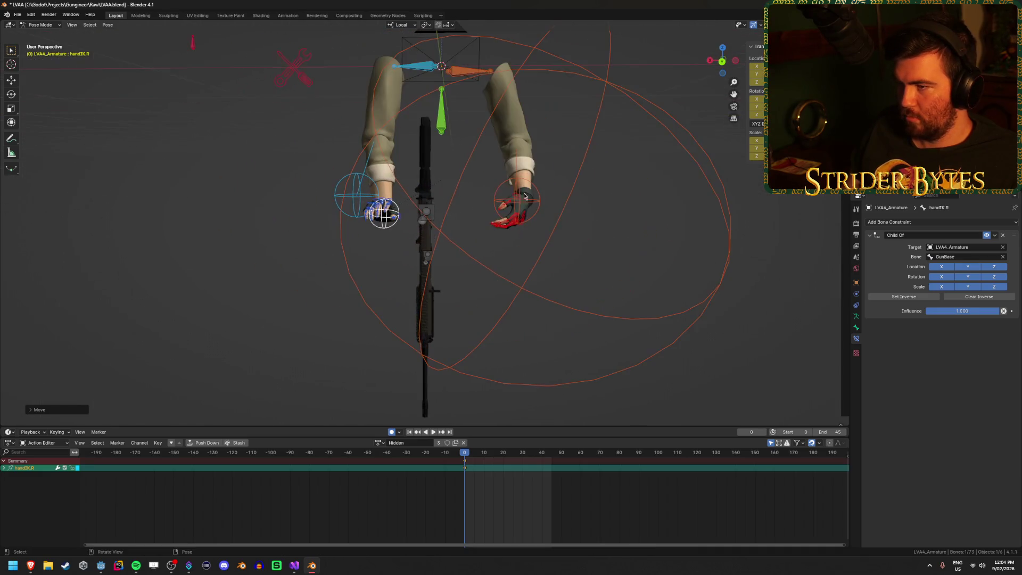
- Play the animation to check the pose, then show handIK.R's Bone properties
{"action": "left_click_drag", "start_coordinate": [466, 178], "coordinate": [470, 194]}
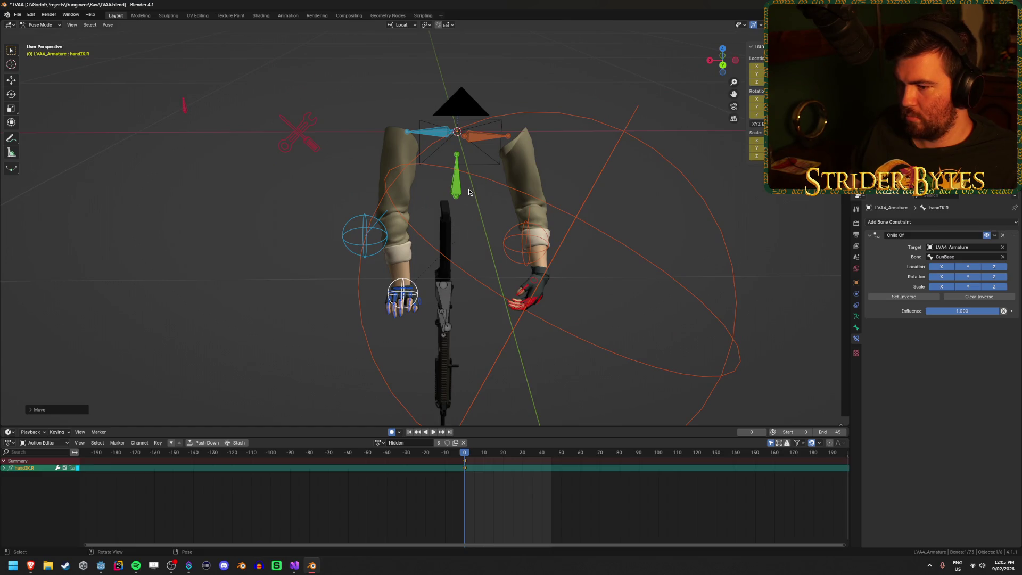
{"action": "key", "text": "space"}
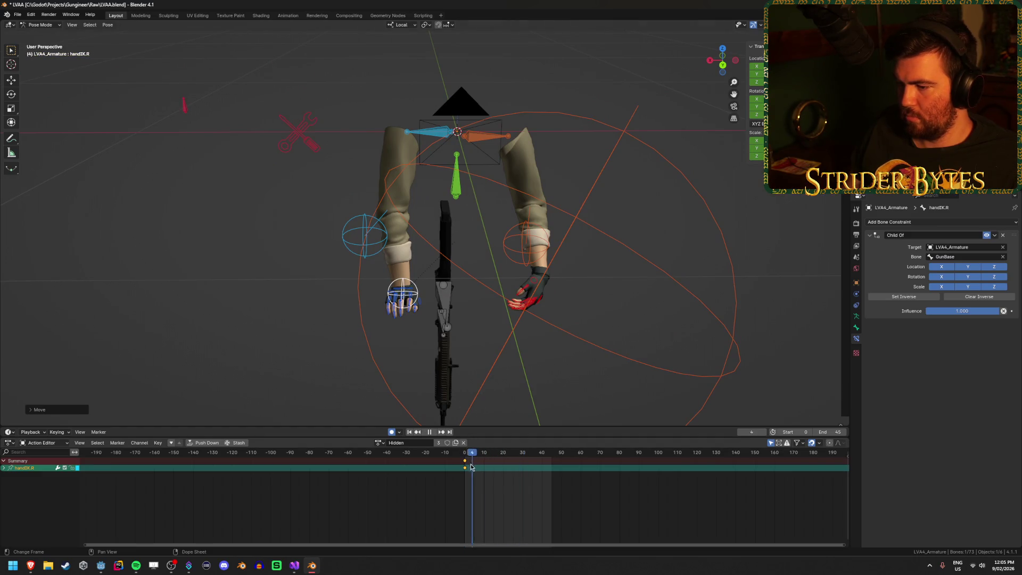
{"action": "key", "text": "space"}
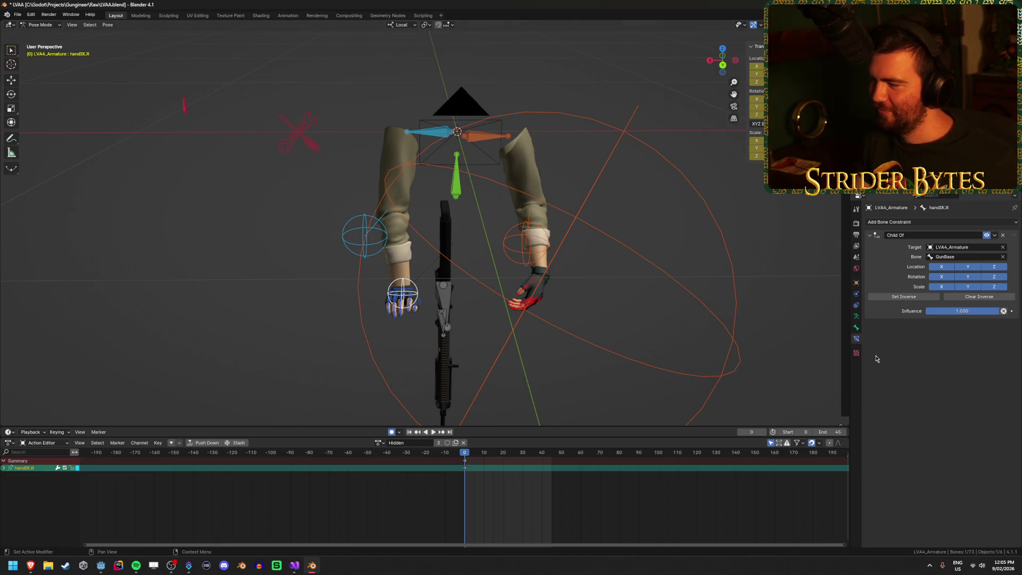
{"action": "left_click", "coordinate": [856, 328]}
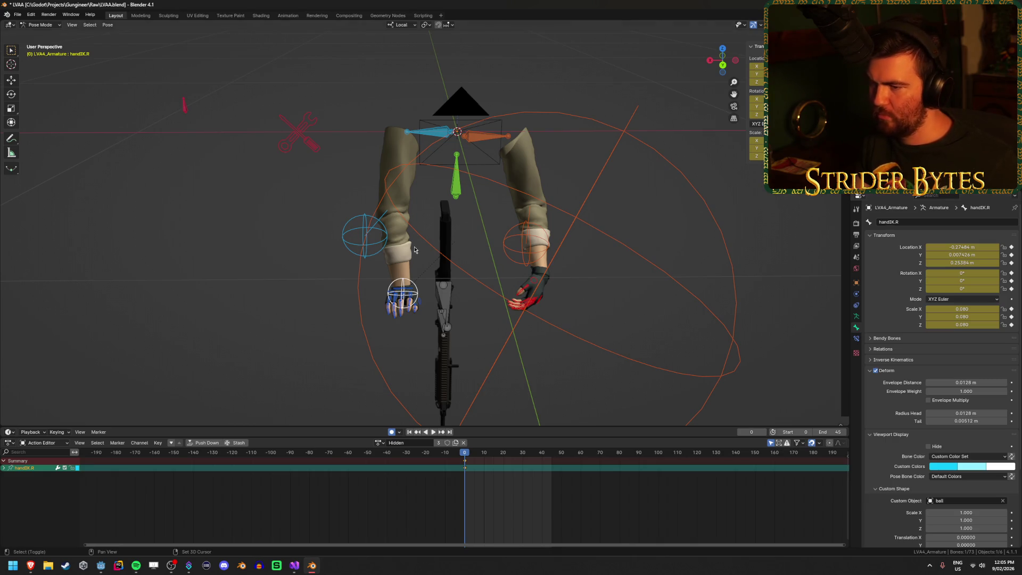
- Apply the current pose as the armature's rest pose
{"action": "key", "text": "ctrl+a"}
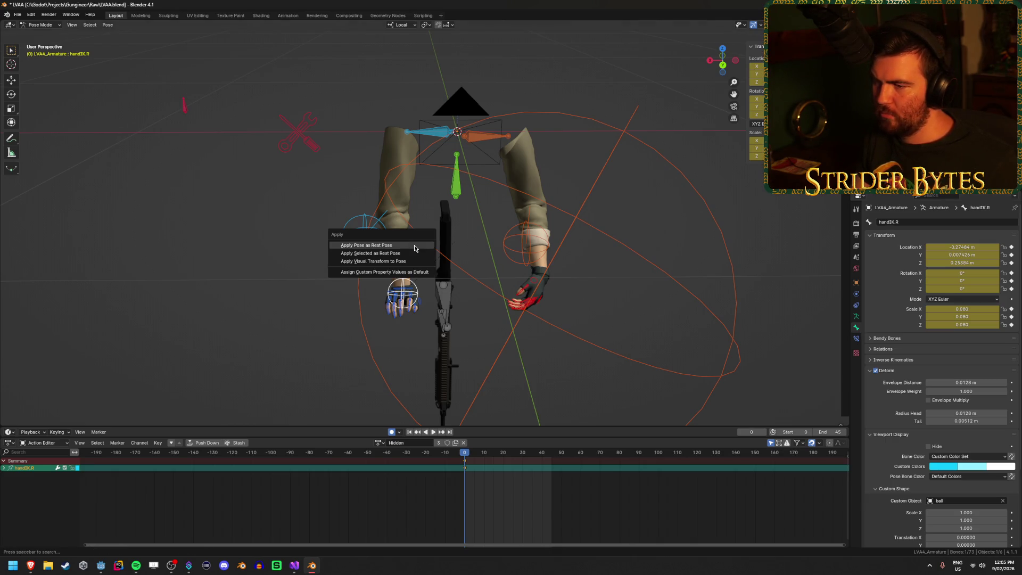
{"action": "left_click", "coordinate": [414, 248]}
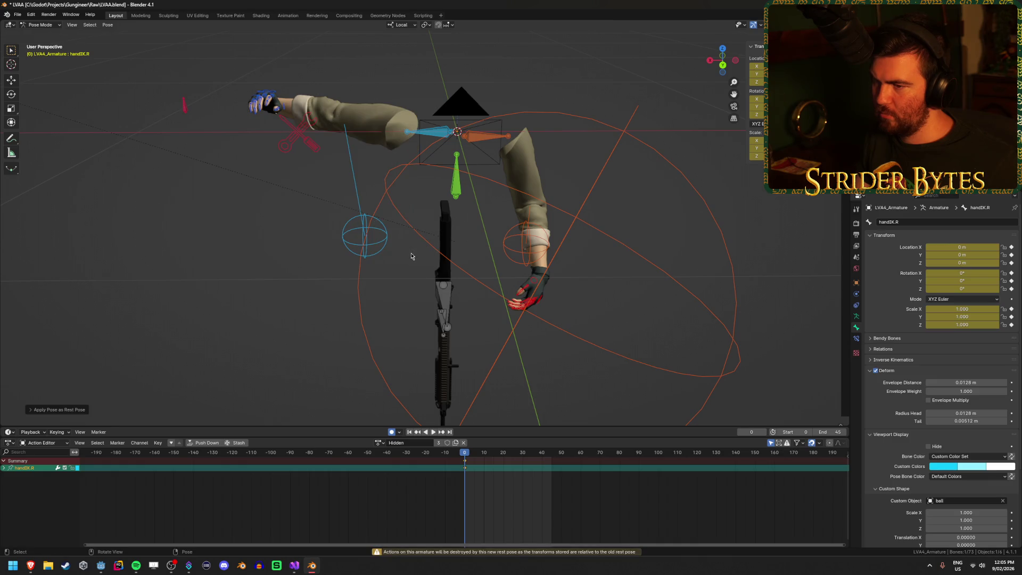
{"action": "scroll", "coordinate": [405, 260], "scroll_direction": "down", "scroll_amount": 5}
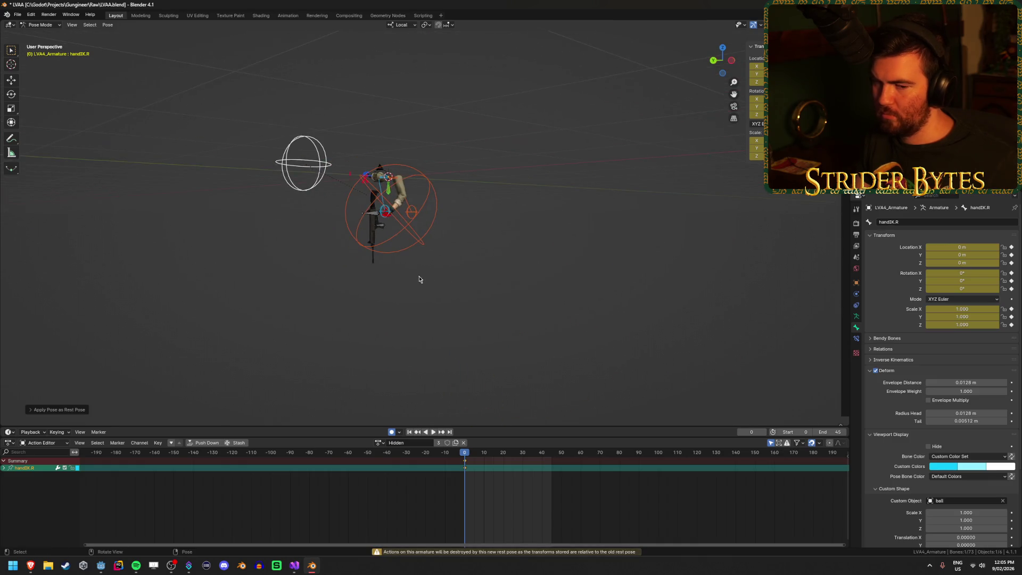
{"action": "scroll", "coordinate": [405, 279], "scroll_direction": "down", "scroll_amount": 2}
{"action": "left_click_drag", "start_coordinate": [402, 280], "coordinate": [438, 290]}
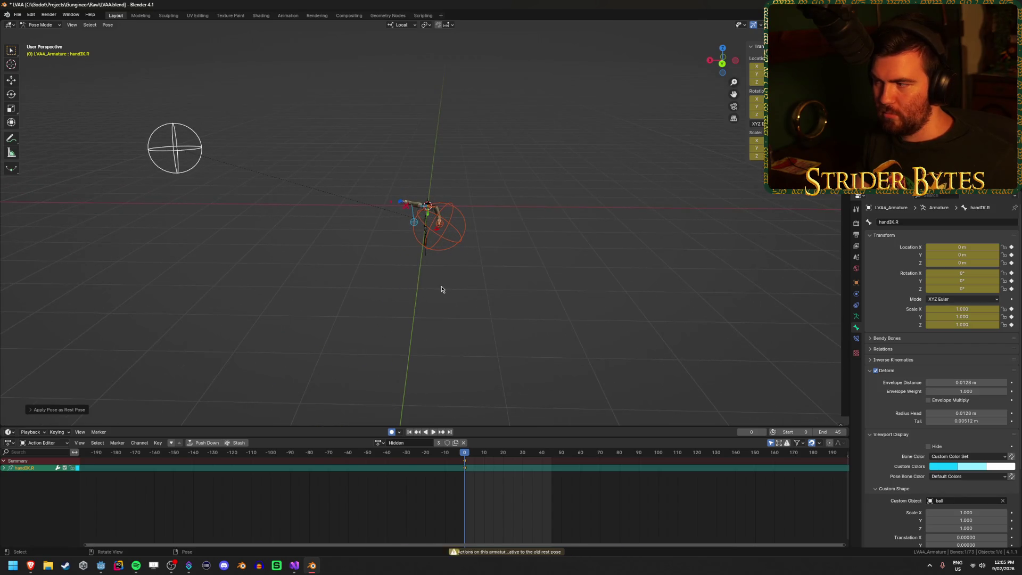
- Move the handIK.R ball back onto the rig, checking it in Edit Mode
{"action": "key", "text": "g"}
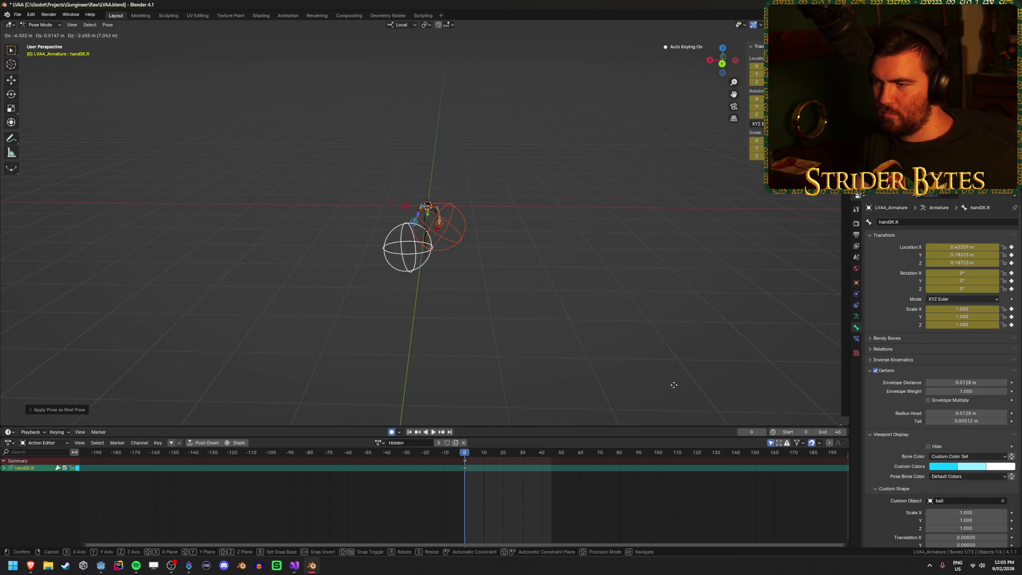
{"action": "left_click", "coordinate": [675, 388]}
{"action": "key", "text": "KP_Decimal"}
{"action": "mouse_move", "coordinate": [662, 384]}
{"action": "left_mouse_down"}
{"action": "mouse_move", "coordinate": [490, 269]}
{"action": "mouse_move", "coordinate": [582, 269]}
{"action": "left_mouse_up"}
{"action": "key", "text": "ctrl+z"}
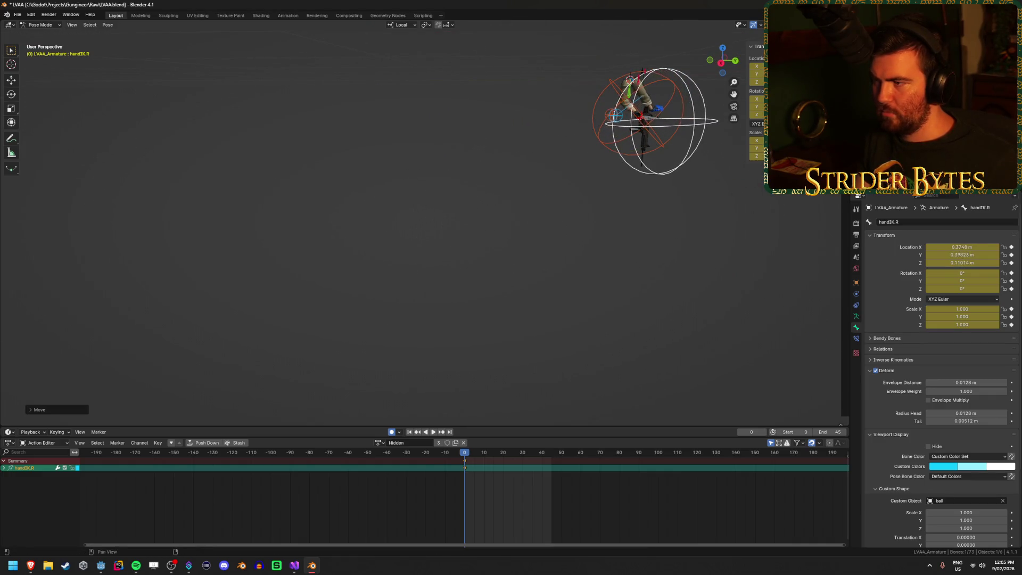
{"action": "key", "text": "Tab"}
{"action": "left_click_drag", "start_coordinate": [737, 297], "coordinate": [637, 304]}
{"action": "scroll", "coordinate": [626, 303], "scroll_direction": "up", "scroll_amount": 4}
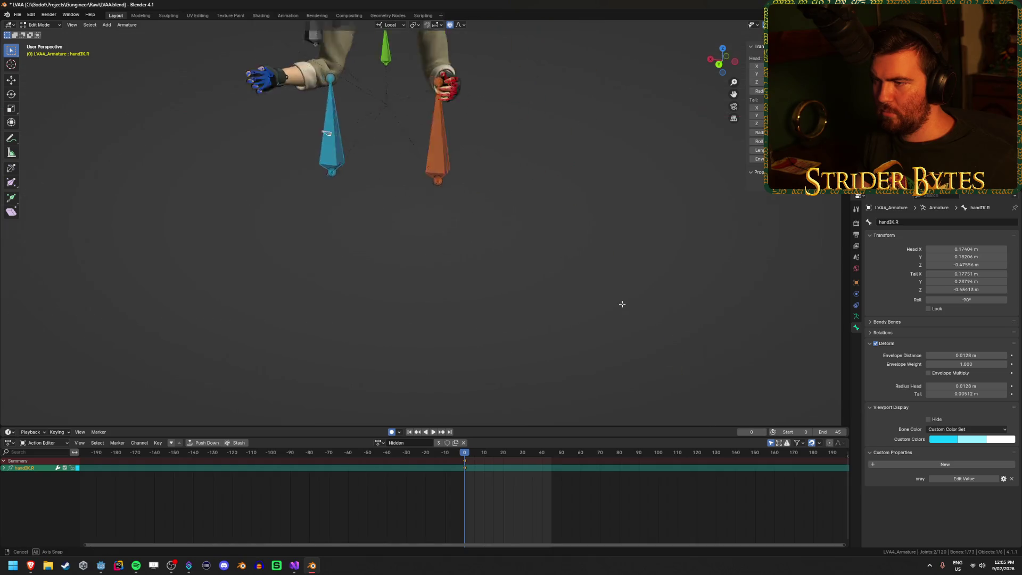
{"action": "key", "text": "Tab"}
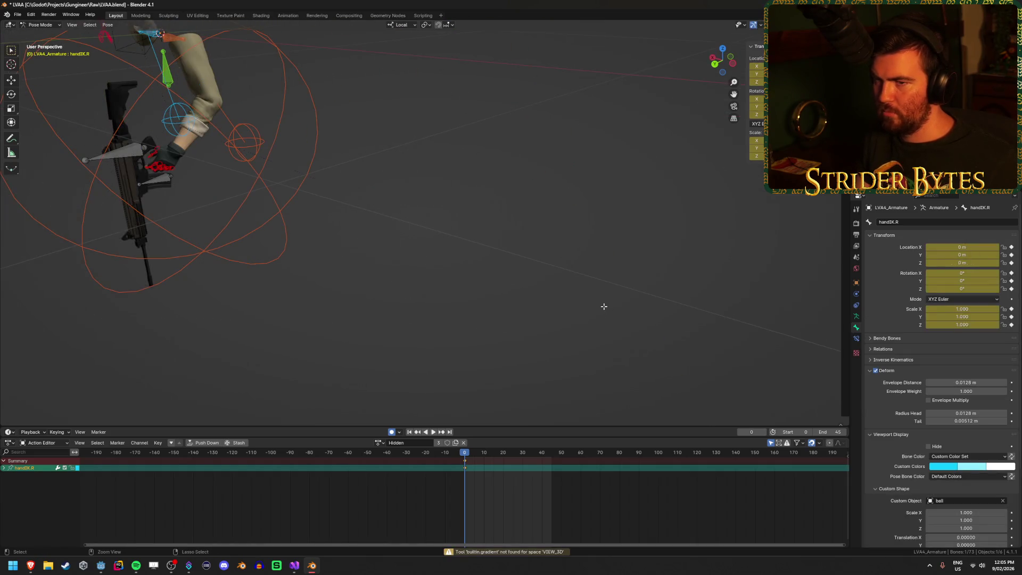
- Shrink the handIK.R ball to 0.08 scale and verify it between Edit and Pose Mode
{"action": "scroll", "coordinate": [586, 288], "scroll_direction": "down", "scroll_amount": 6}
{"action": "key", "text": "ctrl+z"}
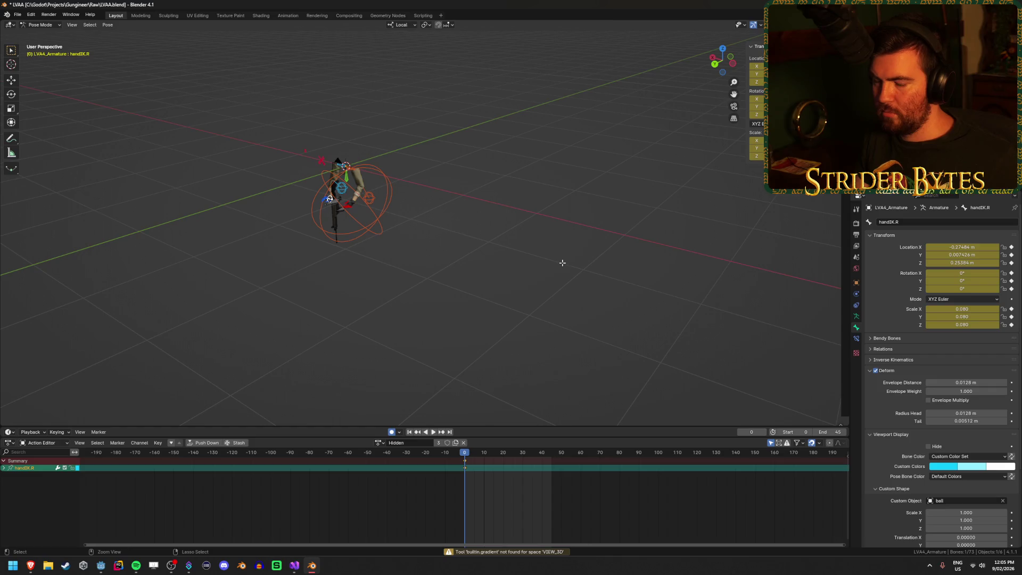
{"action": "key", "text": "KP_Decimal"}
{"action": "scroll", "coordinate": [562, 266], "scroll_direction": "down", "scroll_amount": 4}
{"action": "key", "text": "Tab"}
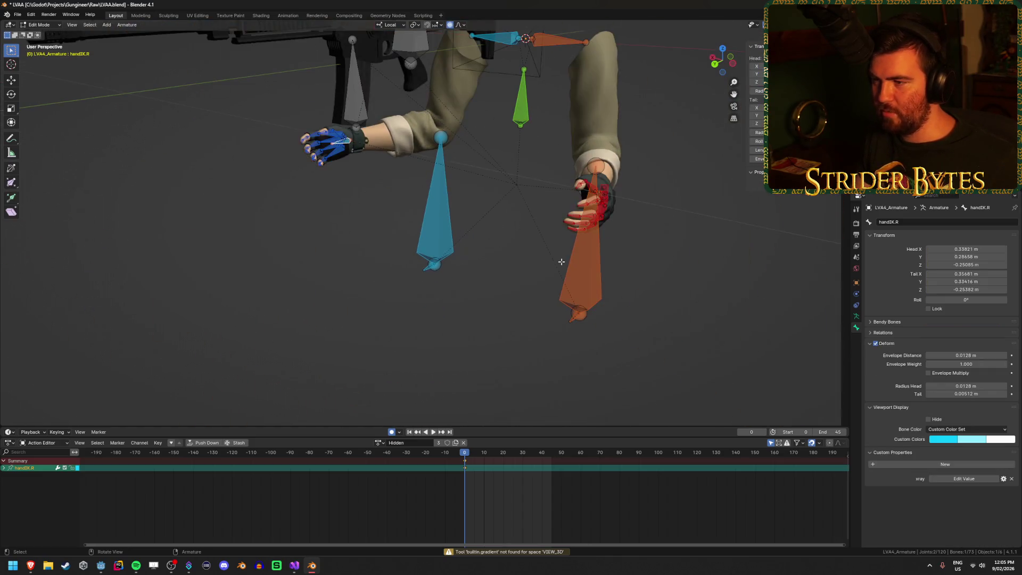
{"action": "key", "text": "Tab"}
{"action": "key", "text": "Tab"}
{"action": "key", "text": "Tab"}
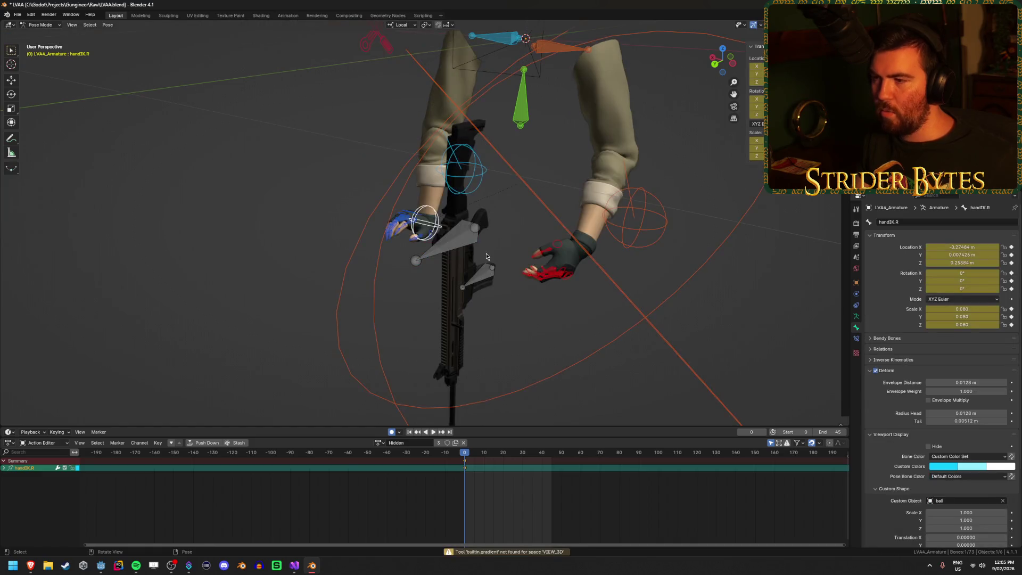
{"action": "left_click", "coordinate": [507, 249]}
- Set handIK.L's Scale X, Y and Z to 0.08
{"action": "left_click_drag", "start_coordinate": [722, 60], "coordinate": [755, 141]}
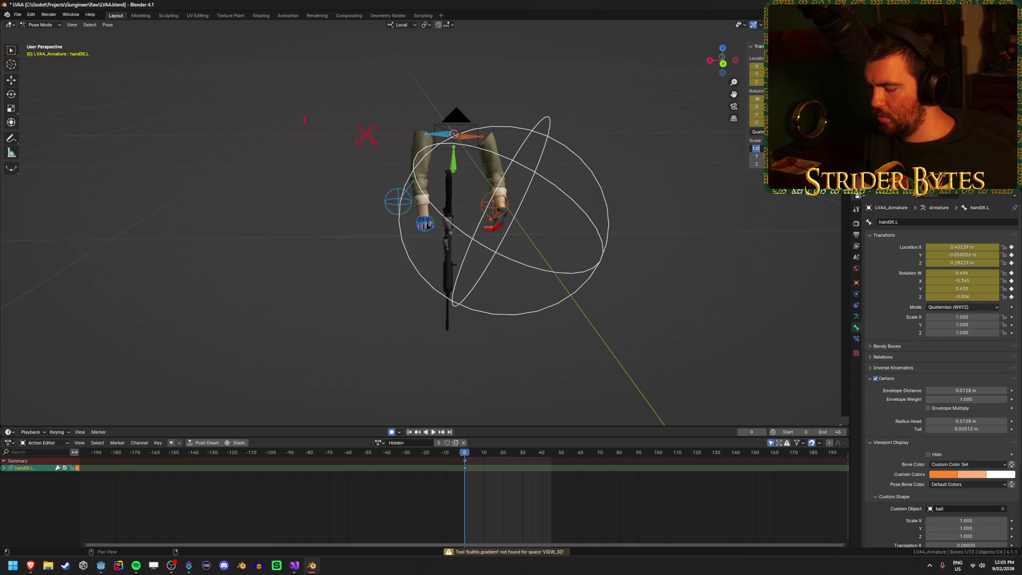
{"action": "type", "text": "0.08"}
{"action": "key", "text": "Return"}
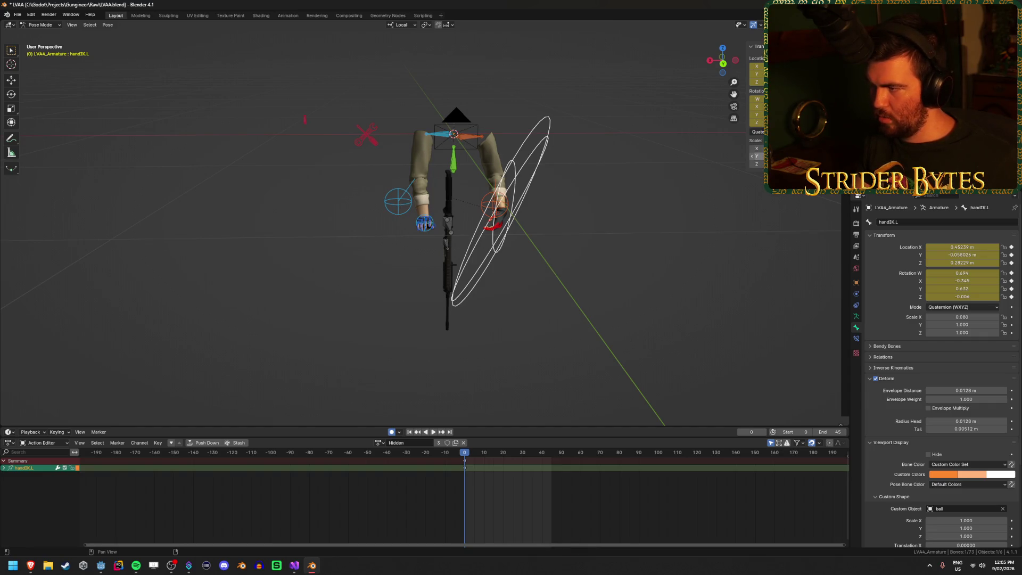
{"action": "type", "text": "8"}
{"action": "key", "text": "Return"}
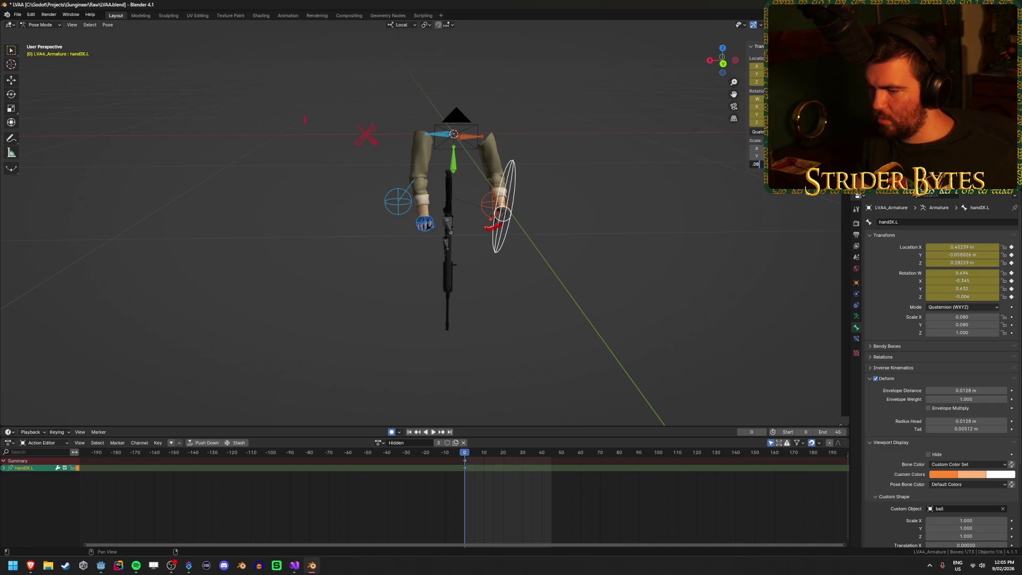
{"action": "key", "text": "Return"}
- Keyframe all bones at the current frame, deselect them, and save LVAA.blend
{"action": "scroll", "coordinate": [517, 333], "scroll_direction": "up", "scroll_amount": 2}
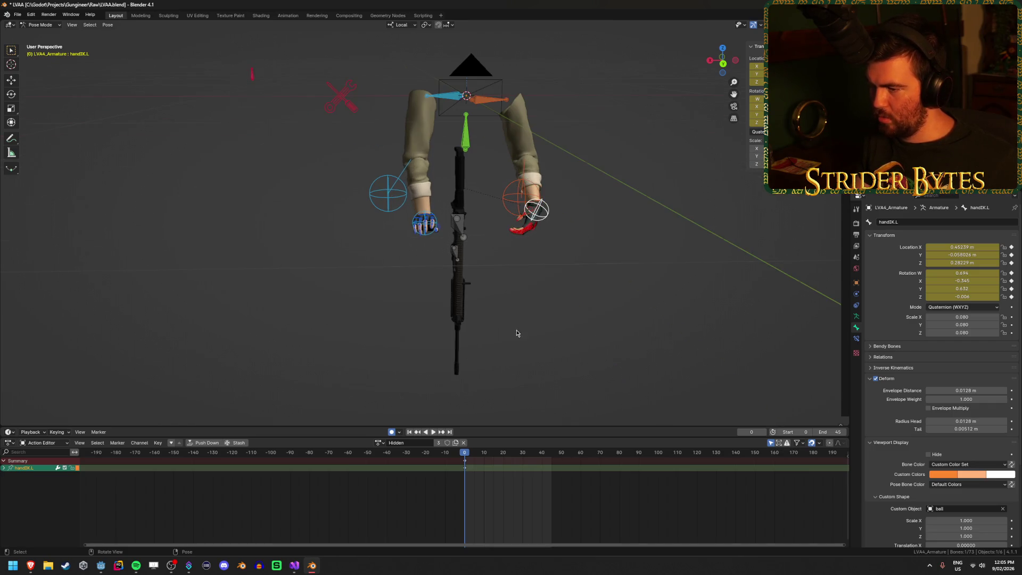
{"action": "left_click_drag", "start_coordinate": [629, 262], "coordinate": [609, 263]}
{"action": "key", "text": "a"}
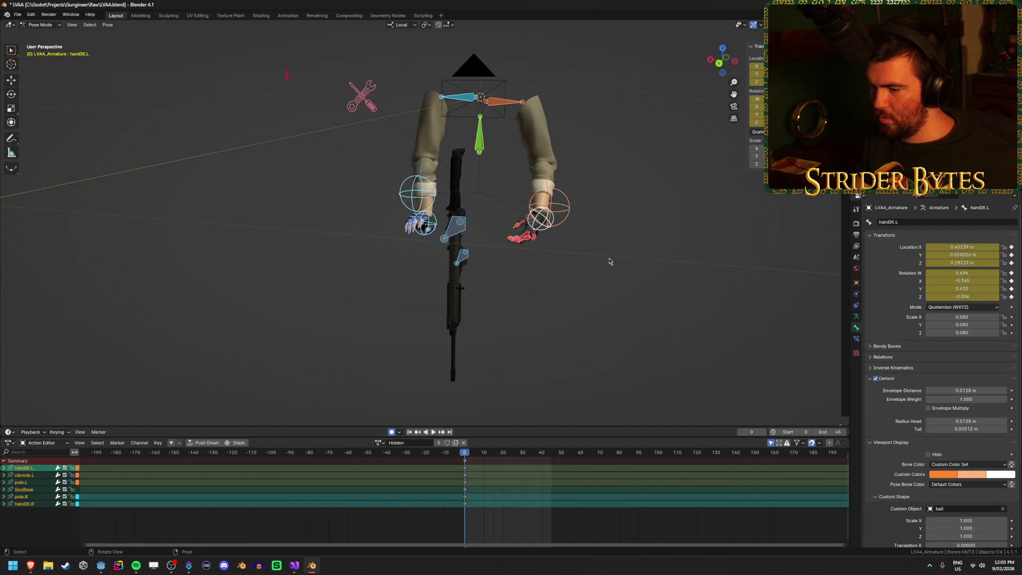
{"action": "key", "text": "i"}
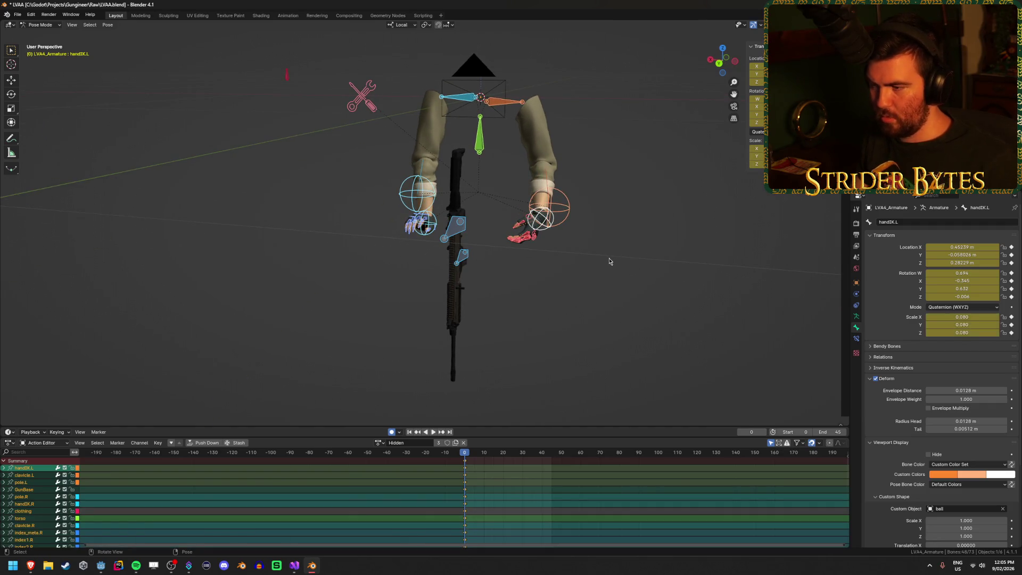
{"action": "key", "text": "alt+a"}
{"action": "key", "text": "ctrl+s"}
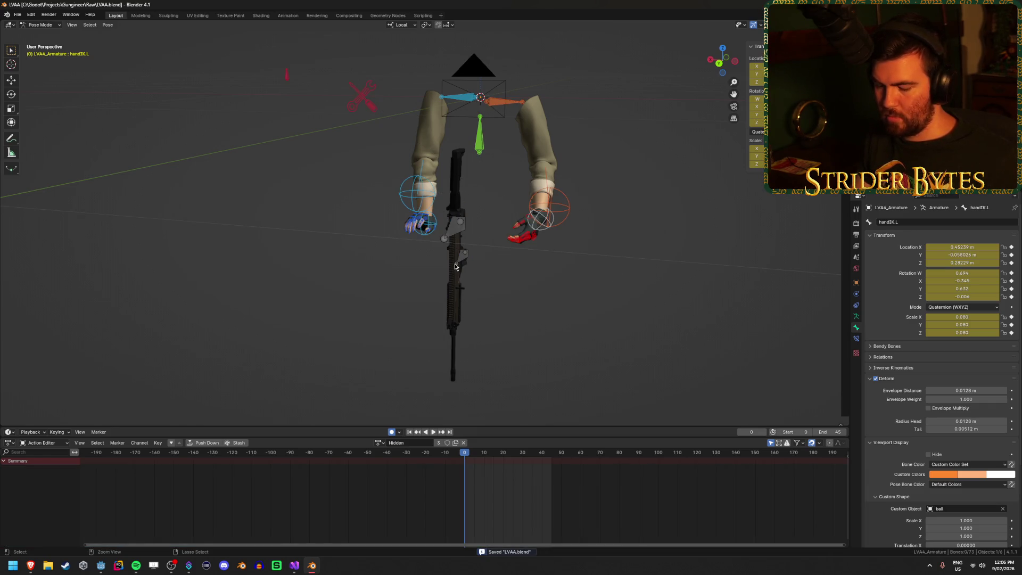
- Re-export the rig as glTF over LVAA.glb and switch to Godot to reimport it
{"action": "key", "text": "ctrl+shift+e"}
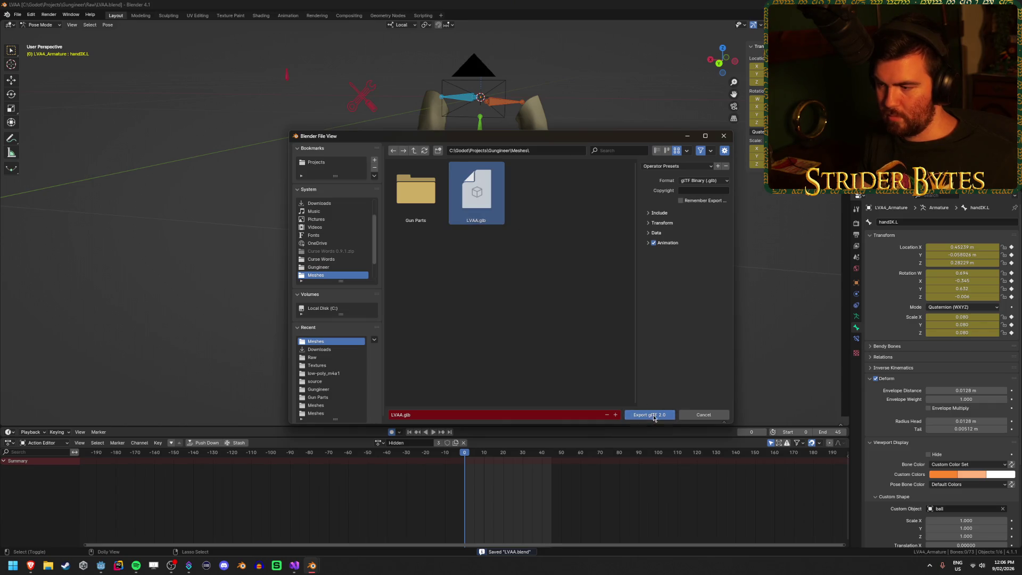
{"action": "left_click", "coordinate": [654, 416]}
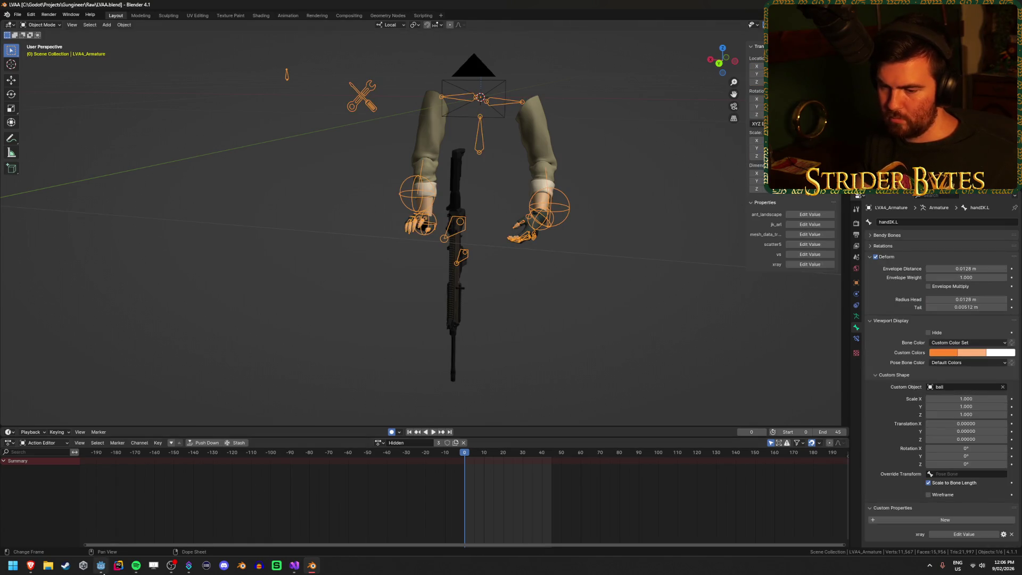
{"action": "left_click", "coordinate": [101, 566]}
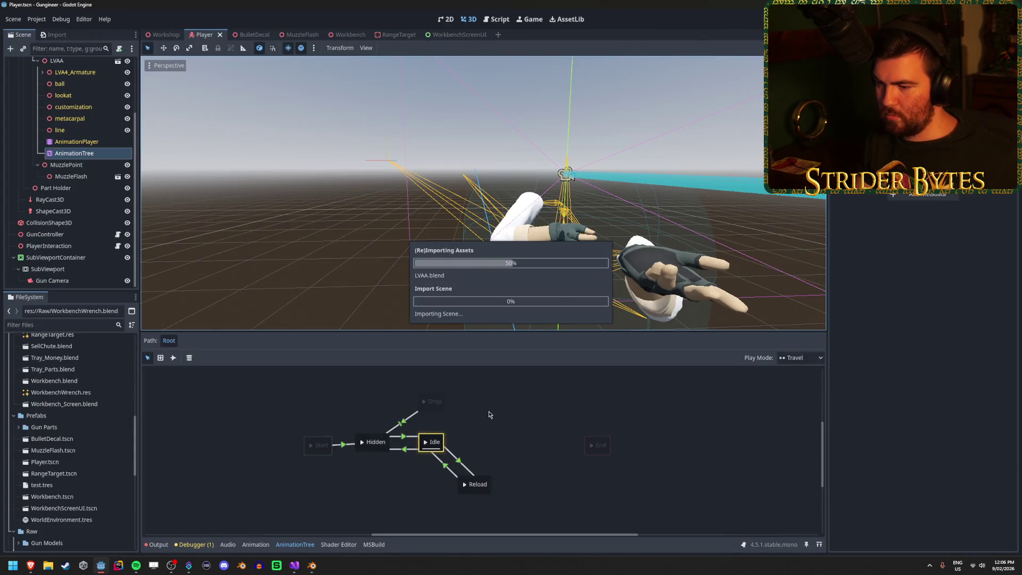
- Preview the Hidden, Idle and Drop states on the arms in the AnimationTree graph
{"action": "left_click", "coordinate": [362, 444]}
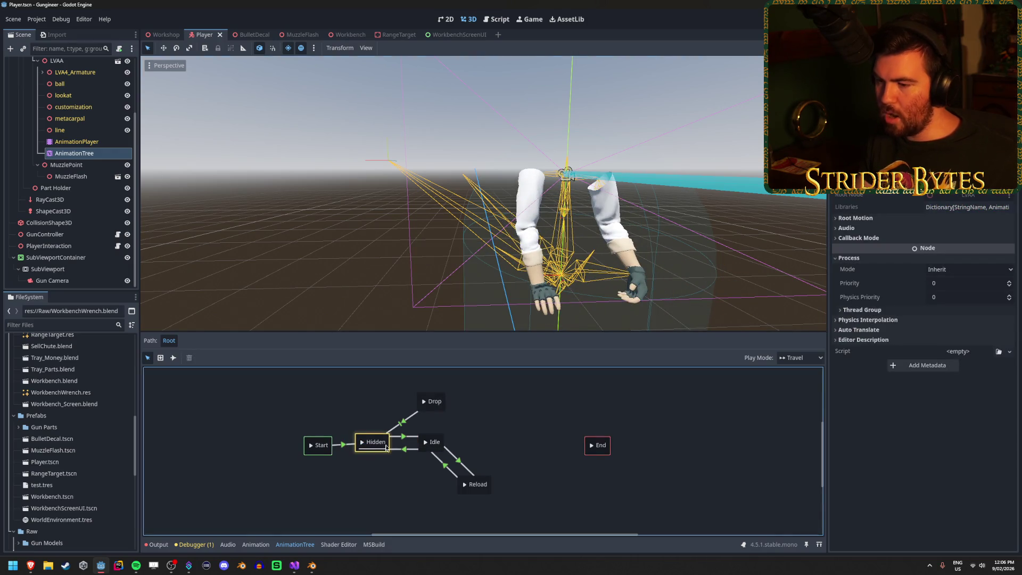
{"action": "left_click", "coordinate": [425, 447]}
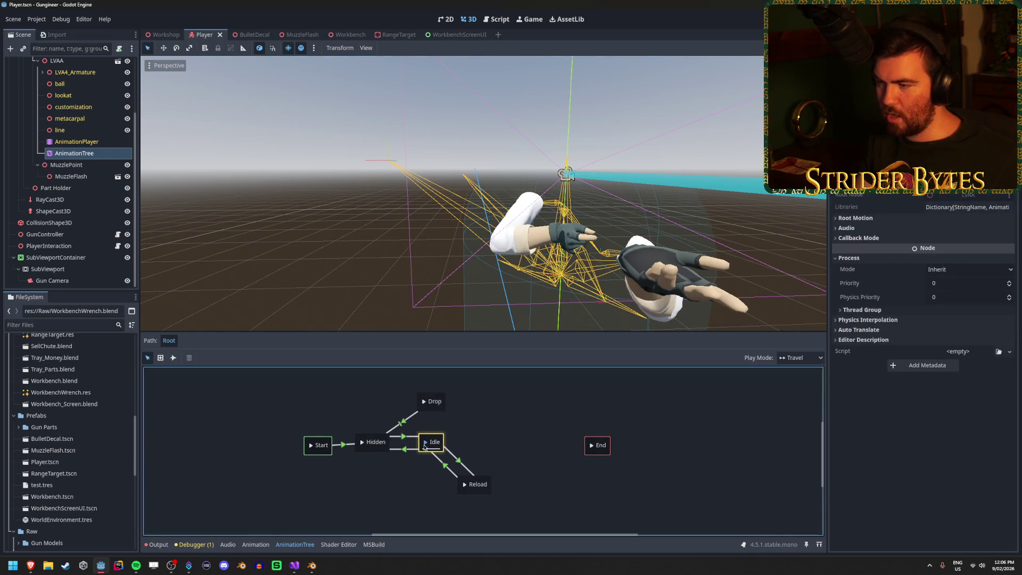
{"action": "left_click", "coordinate": [426, 406]}
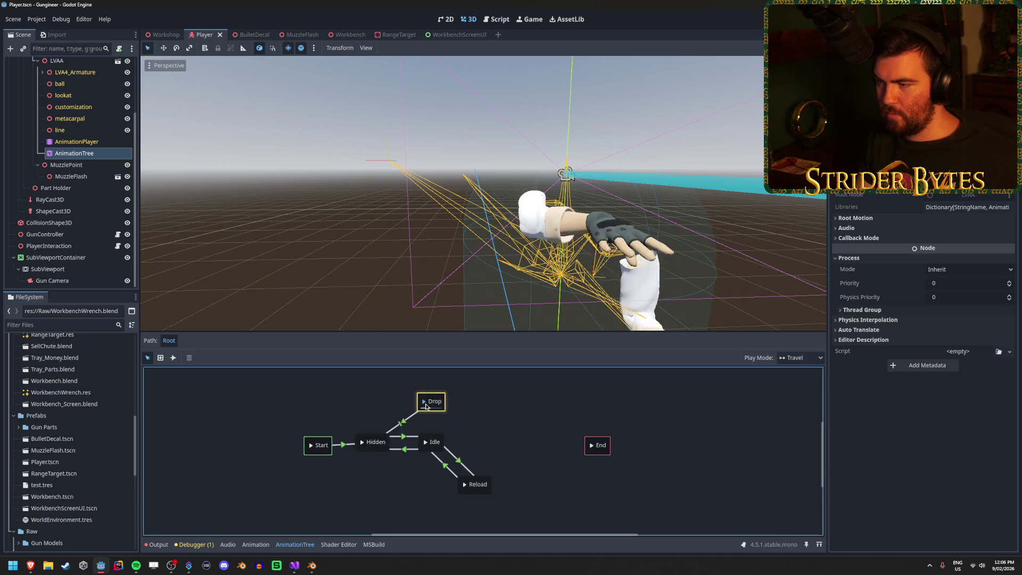
{"action": "left_click", "coordinate": [425, 405]}
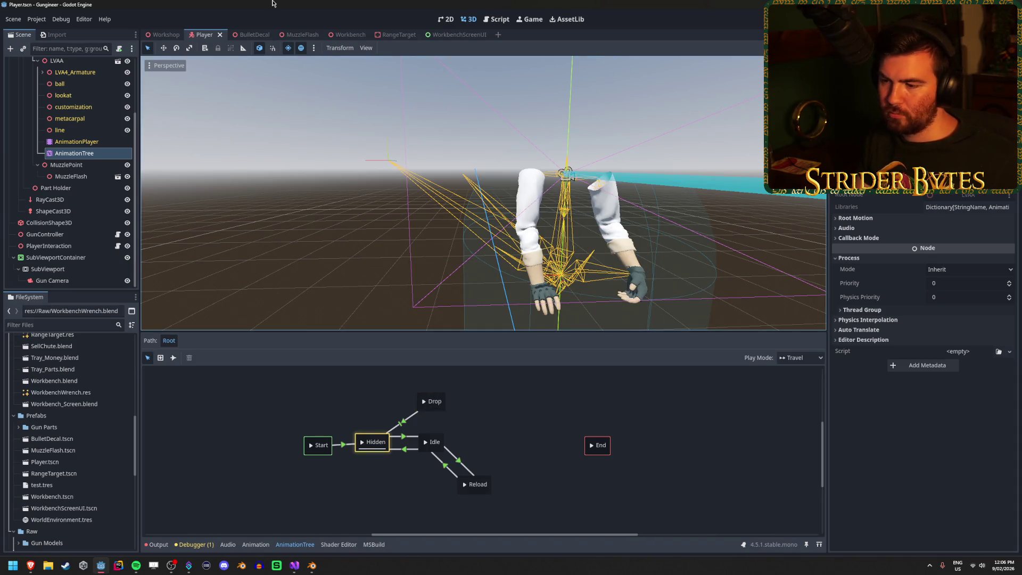
- Delete the Idle-to-Hidden transition and give Idle-to-Drop the condition equippedGun == null
{"action": "left_click", "coordinate": [405, 451]}
{"action": "right_click", "coordinate": [407, 453]}
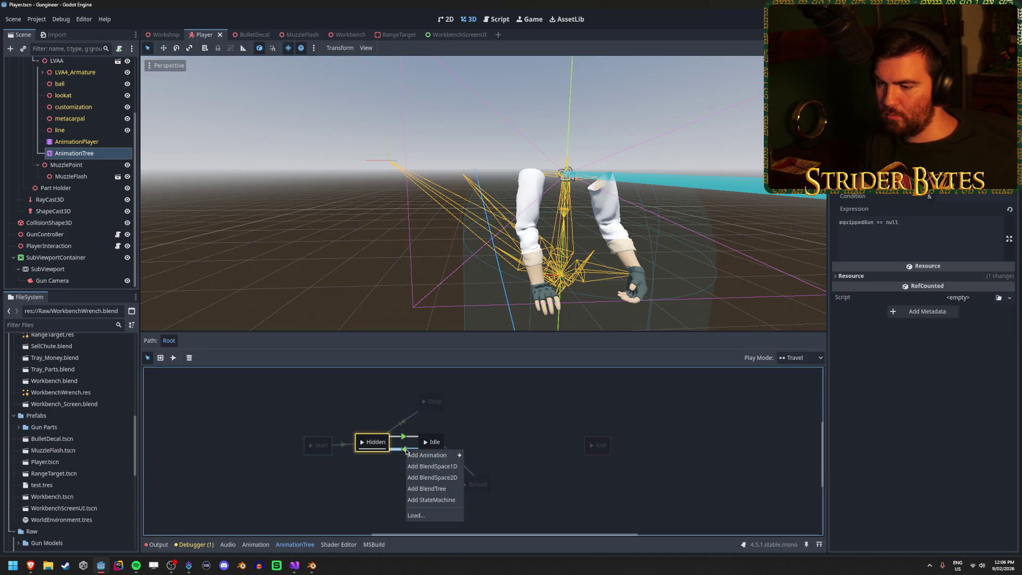
{"action": "key", "text": "Escape"}
{"action": "key", "text": "Delete"}
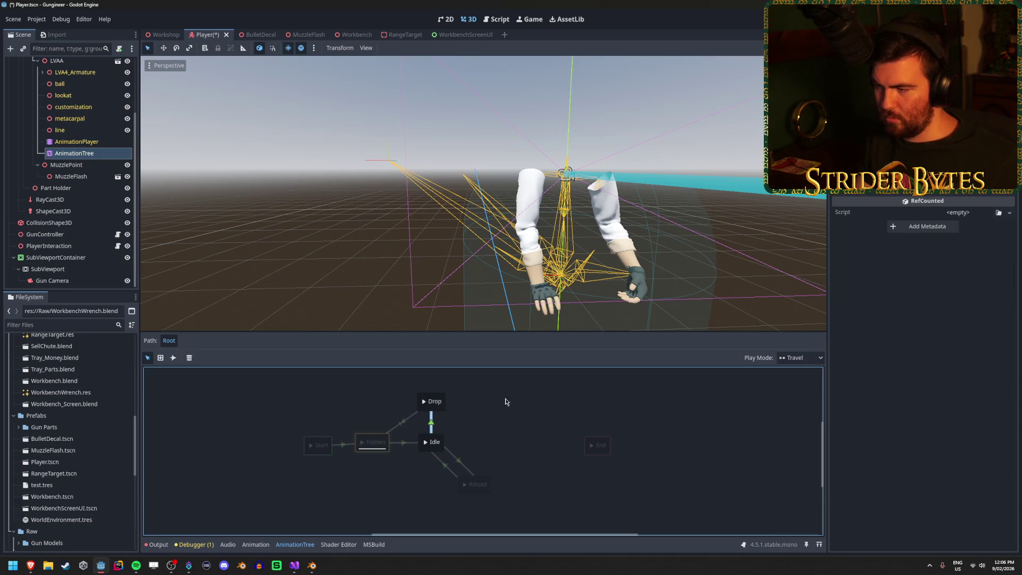
{"action": "left_click", "coordinate": [432, 424]}
{"action": "left_click", "coordinate": [894, 229]}
{"action": "type", "text": "equippedGun == null"}
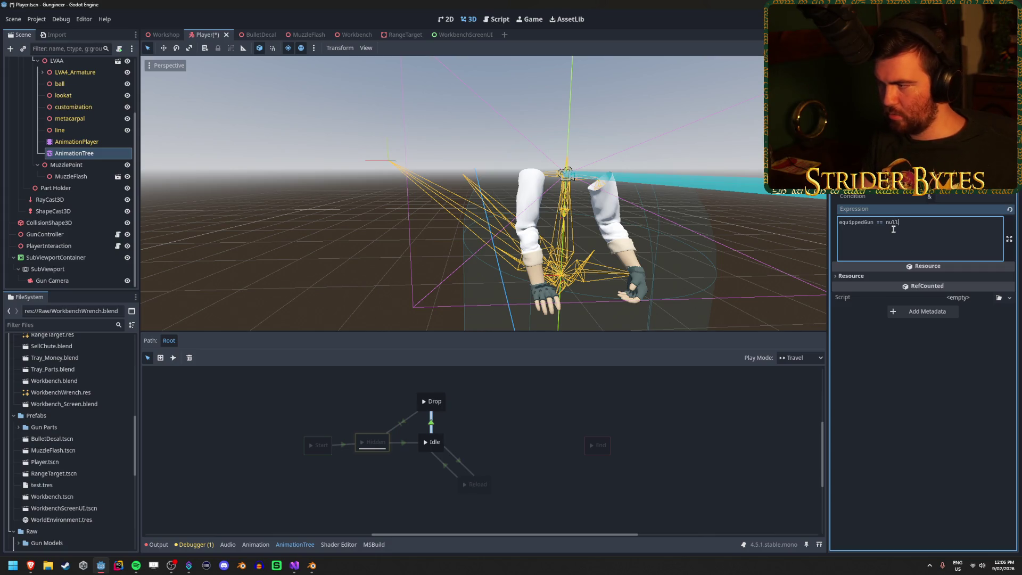
- Save the Player scene and run the game with F5
{"action": "key", "text": "ctrl+s"}
{"action": "left_click", "coordinate": [545, 439]}
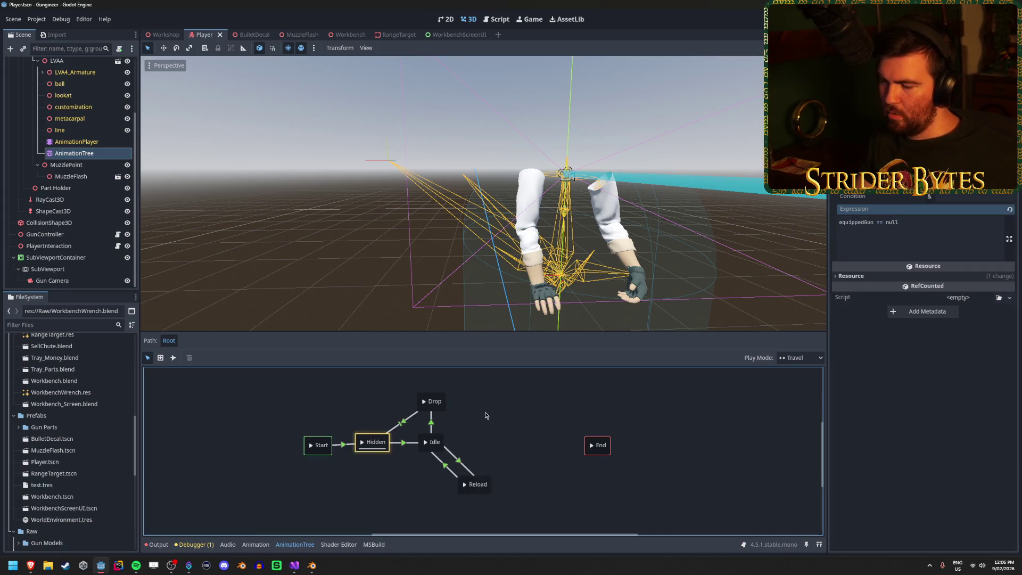
{"action": "mouse_move", "coordinate": [290, 573]}
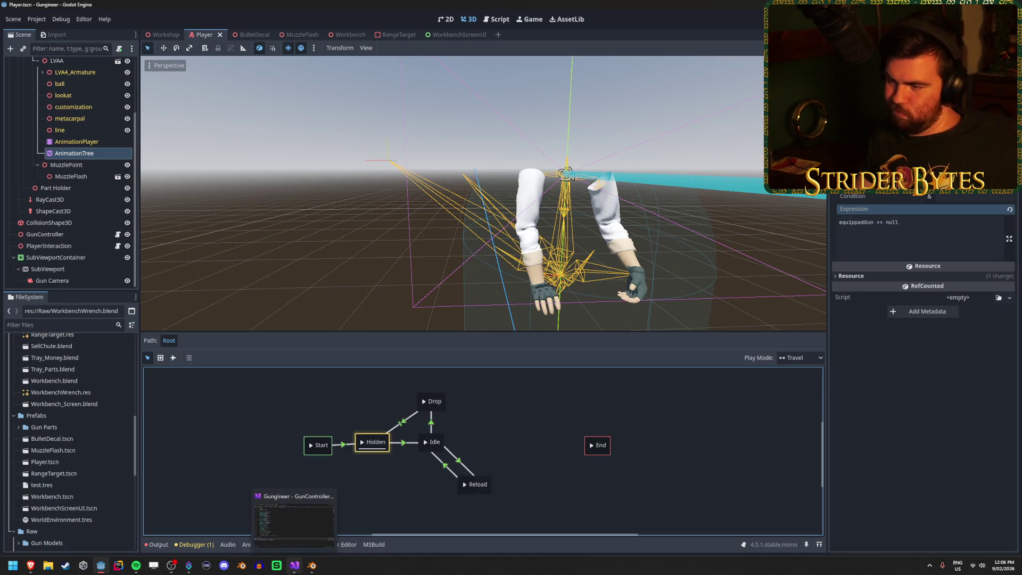
{"action": "left_click", "coordinate": [312, 570]}
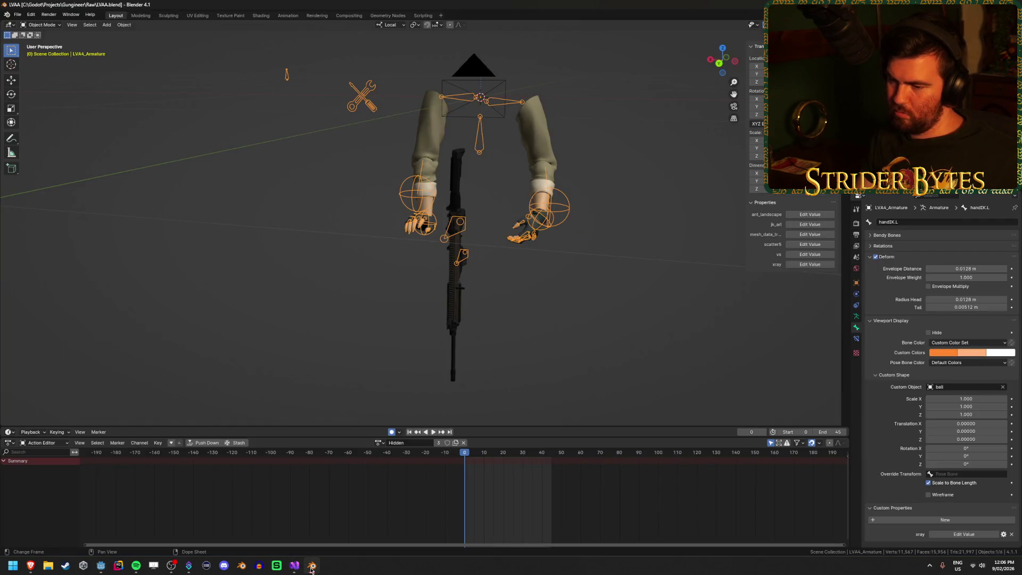
{"action": "left_click", "coordinate": [99, 565]}
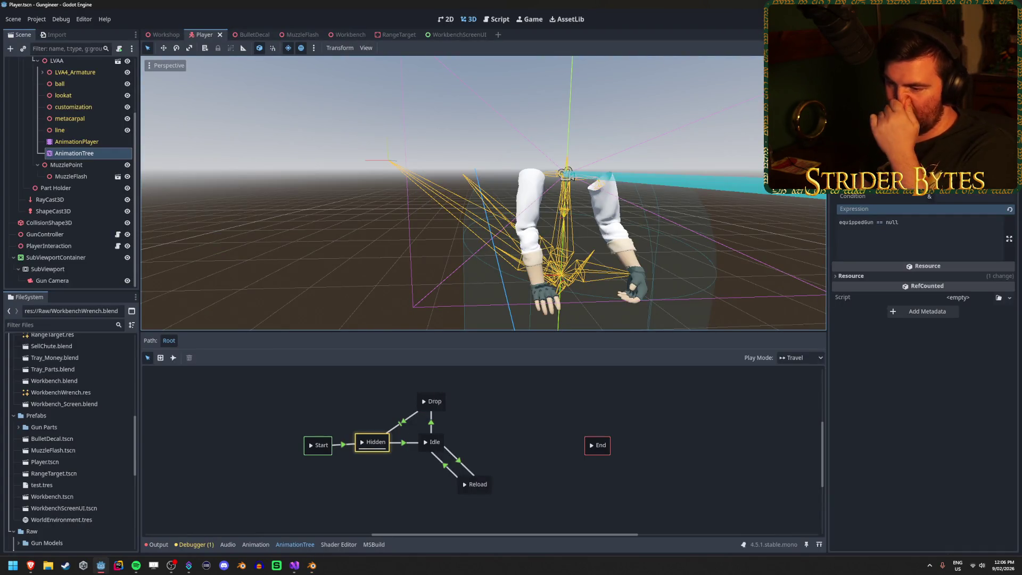
{"action": "key", "text": "F5"}
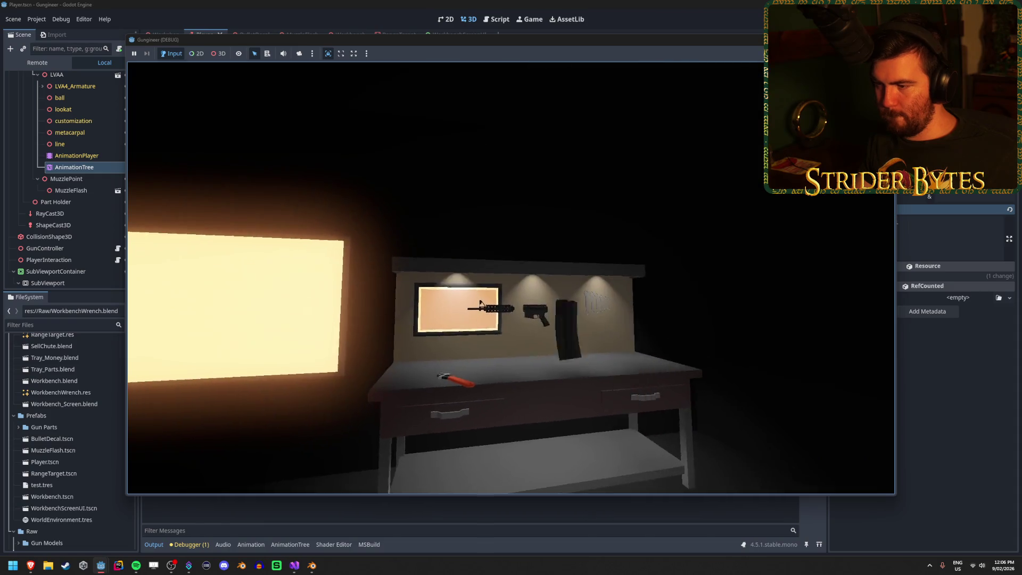
- Pick up and throw the rifle three times with E and G, then stop the game with F8
{"action": "key", "text": "e"}
{"action": "key", "text": "g"}
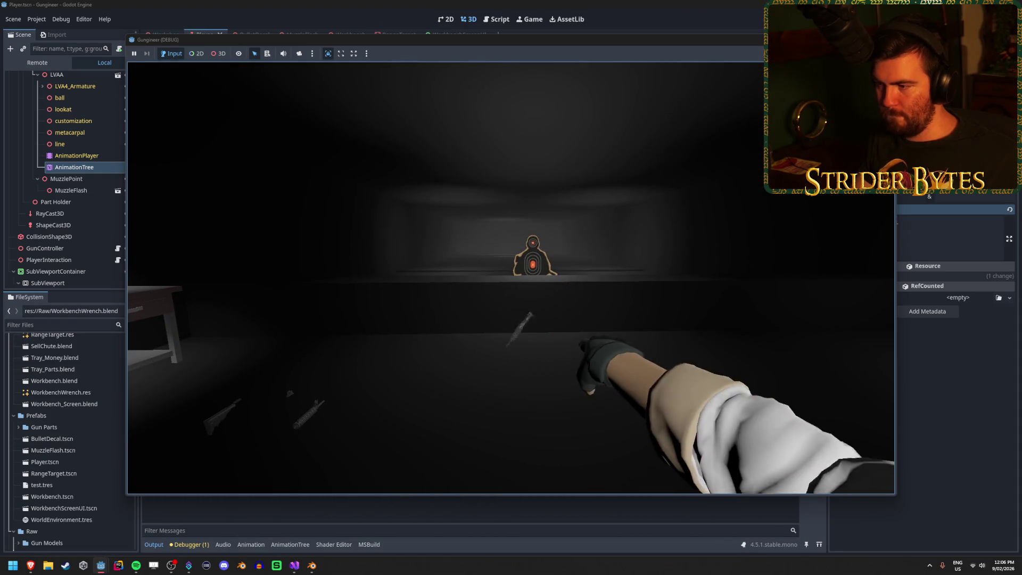
{"action": "key", "text": "e"}
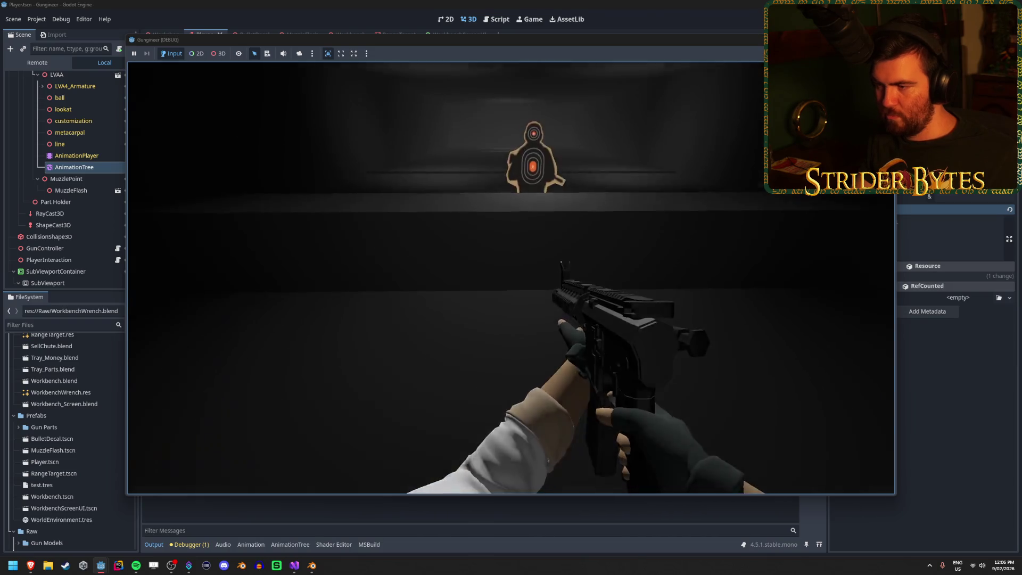
{"action": "key", "text": "g"}
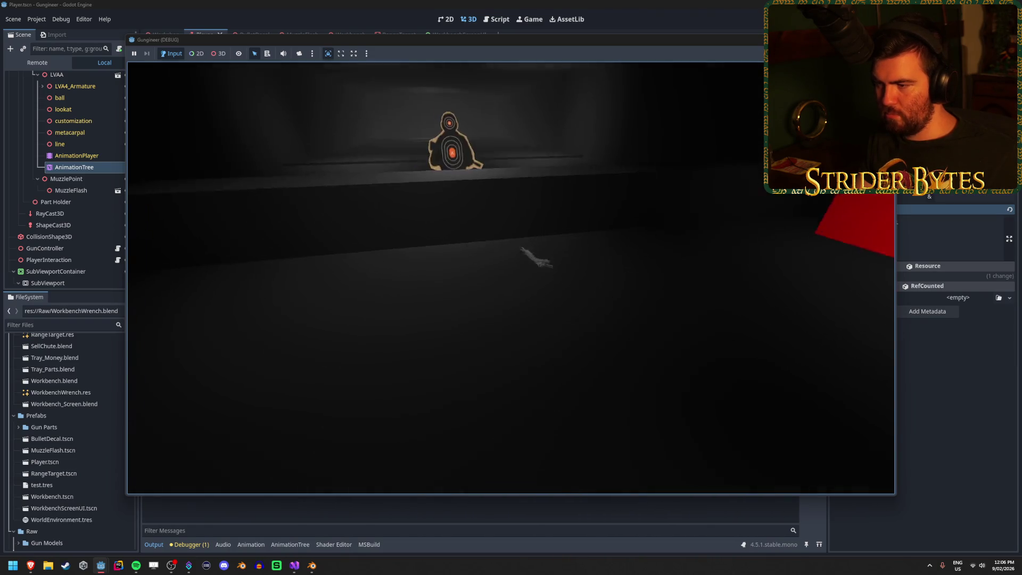
{"action": "key", "text": "e"}
{"action": "key", "text": "g"}
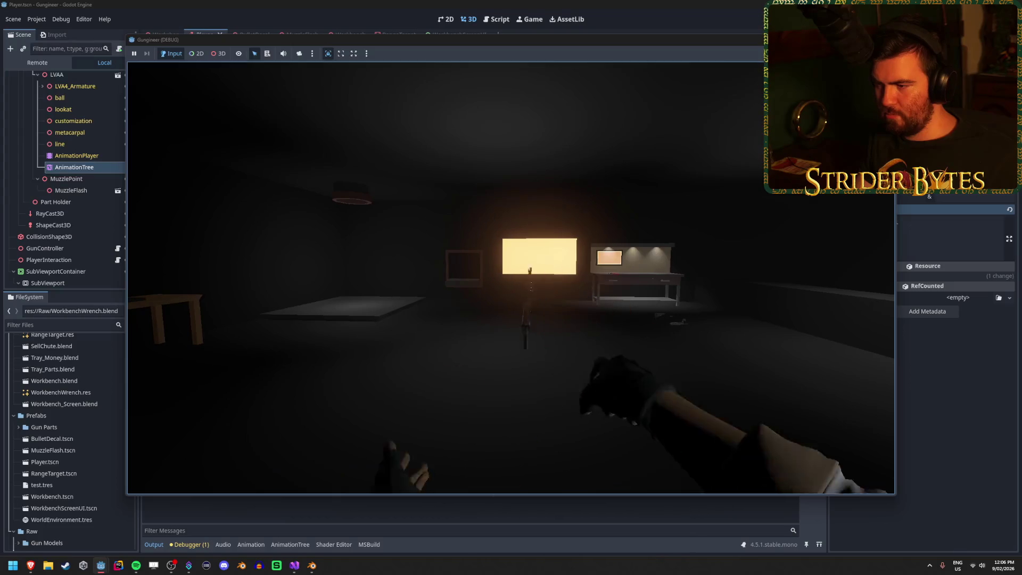
{"action": "key", "text": "F8"}
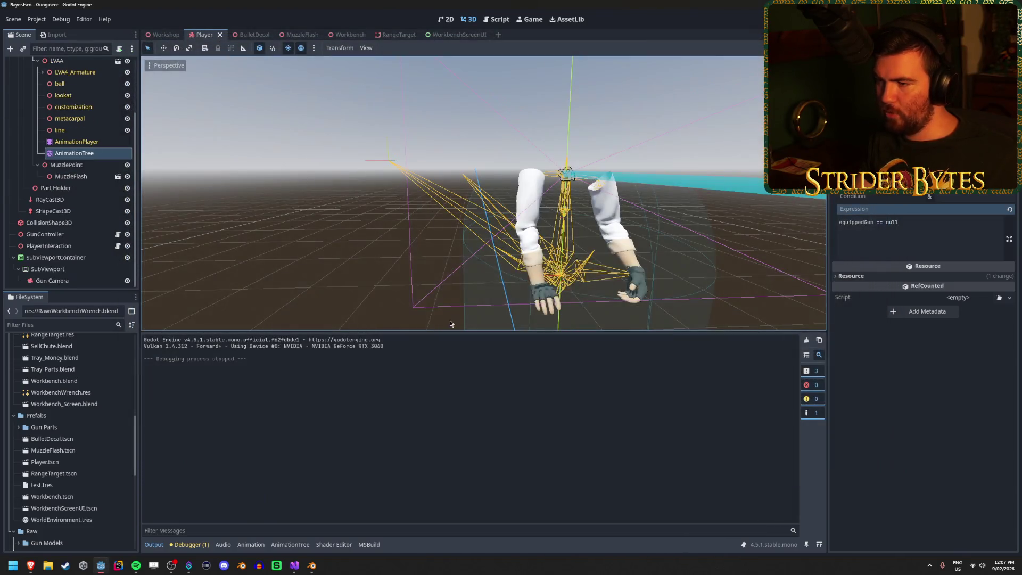
- Make the Drop method in PlayerInteraction.cs async
{"action": "left_click", "coordinate": [295, 566]}
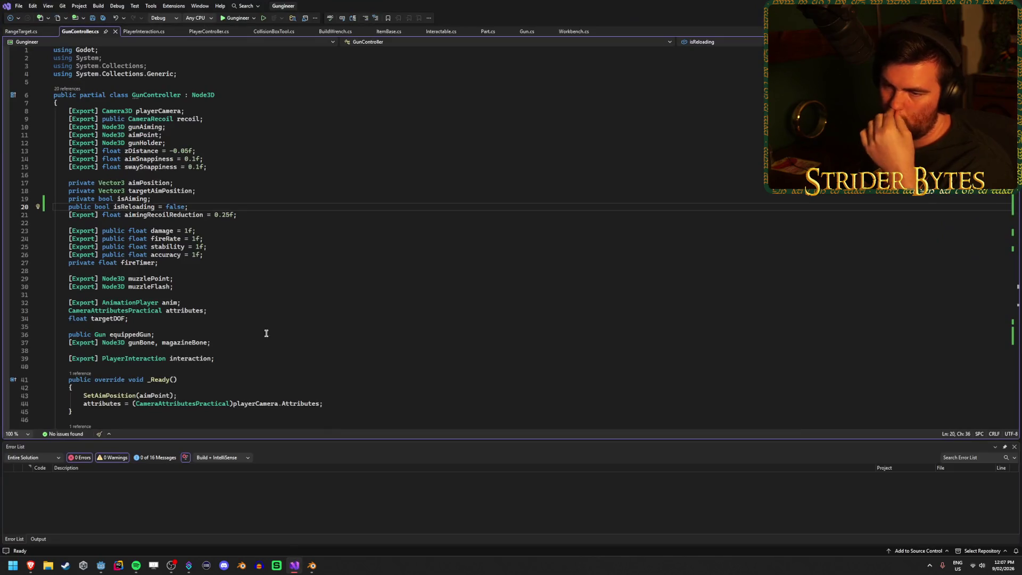
{"action": "left_click", "coordinate": [145, 32]}
{"action": "scroll", "coordinate": [209, 298], "scroll_direction": "down", "scroll_amount": 18}
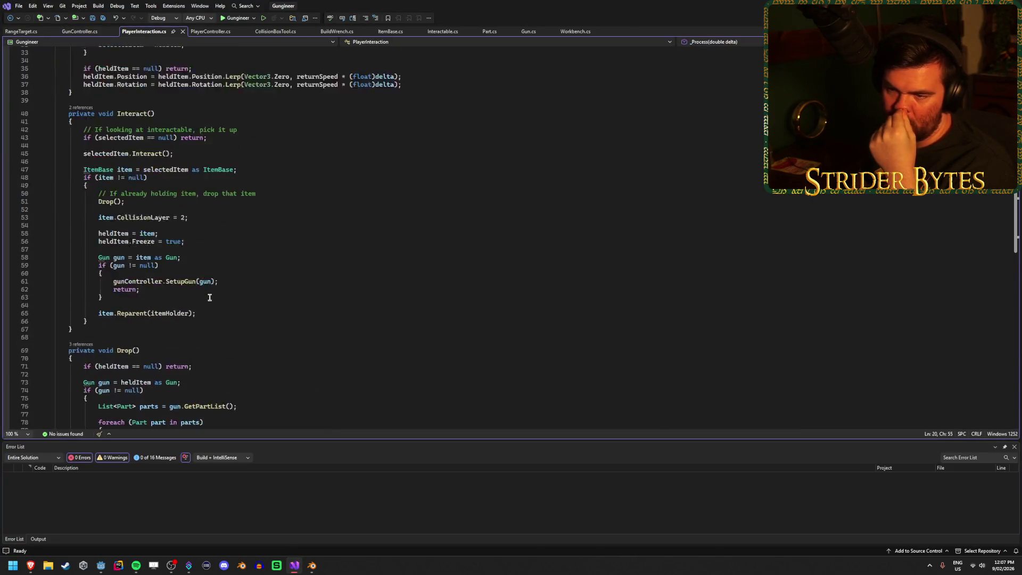
{"action": "left_click", "coordinate": [195, 188]}
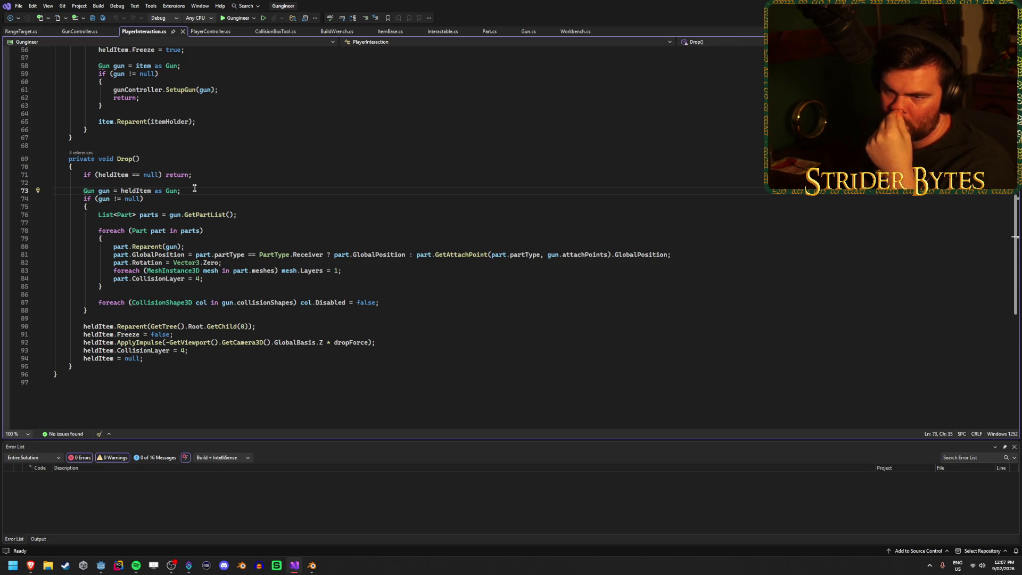
{"action": "left_click", "coordinate": [194, 196]}
{"action": "left_click", "coordinate": [92, 160]}
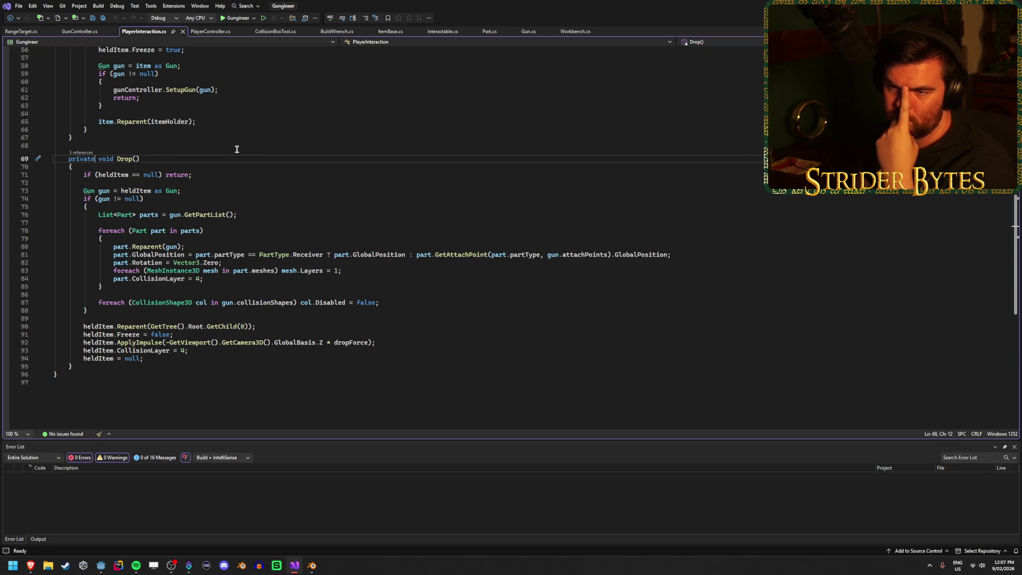
{"action": "type", "text": "async"}
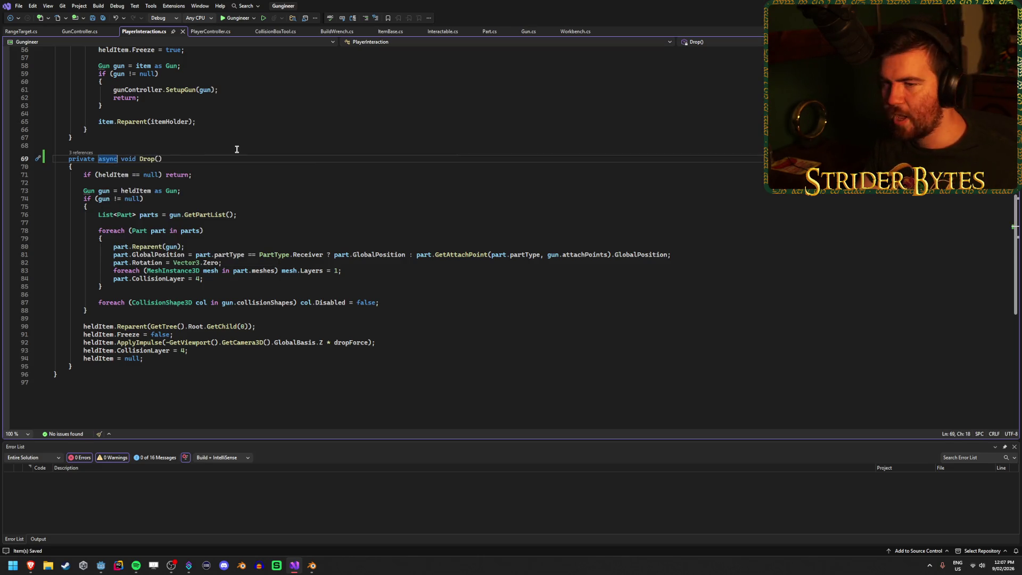
- Paste an await on a 4-second CreateTimer after the collision loop in Drop, and save
{"action": "left_click", "coordinate": [235, 168]}
{"action": "left_click", "coordinate": [396, 298]}
{"action": "left_click", "coordinate": [411, 302]}
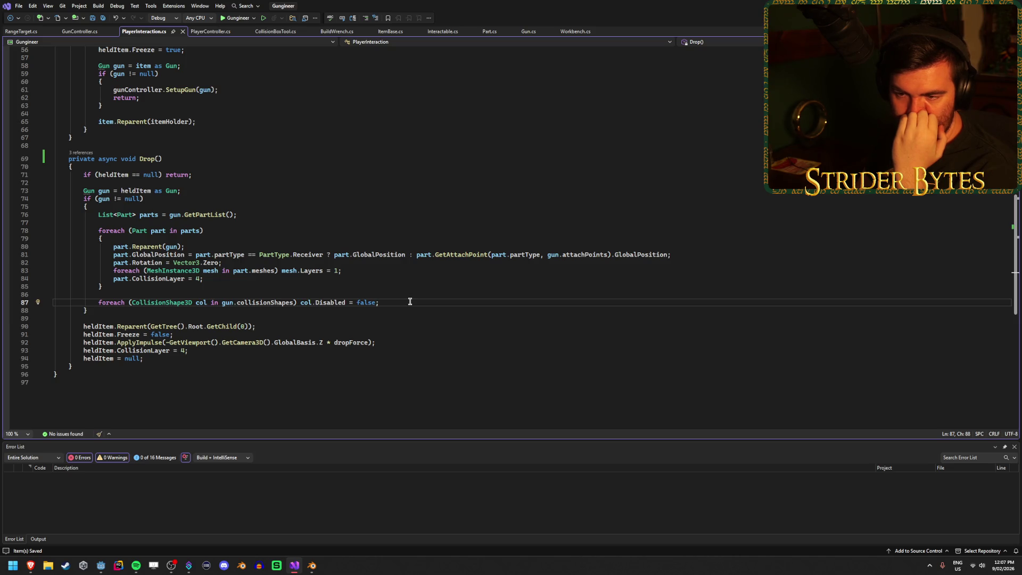
{"action": "key", "text": "Return"}
{"action": "key", "text": "Return"}
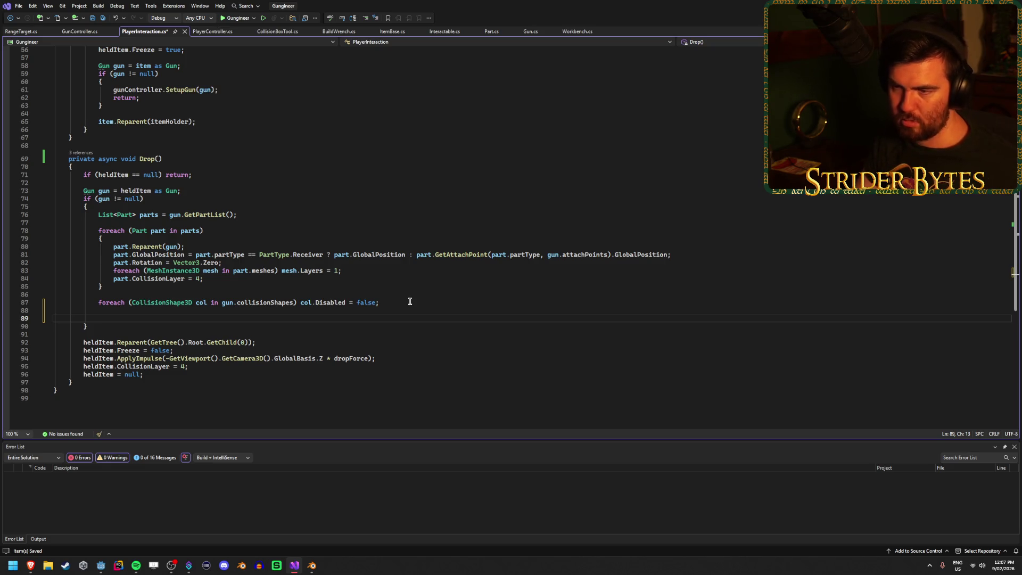
{"action": "left_click", "coordinate": [77, 31]}
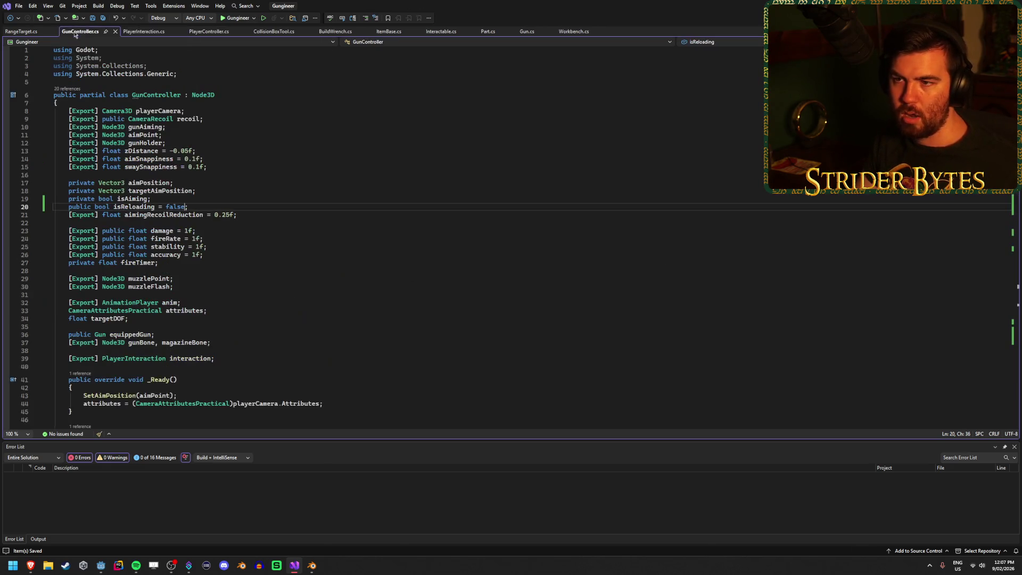
{"action": "left_click", "coordinate": [144, 32]}
{"action": "left_click", "coordinate": [79, 32]}
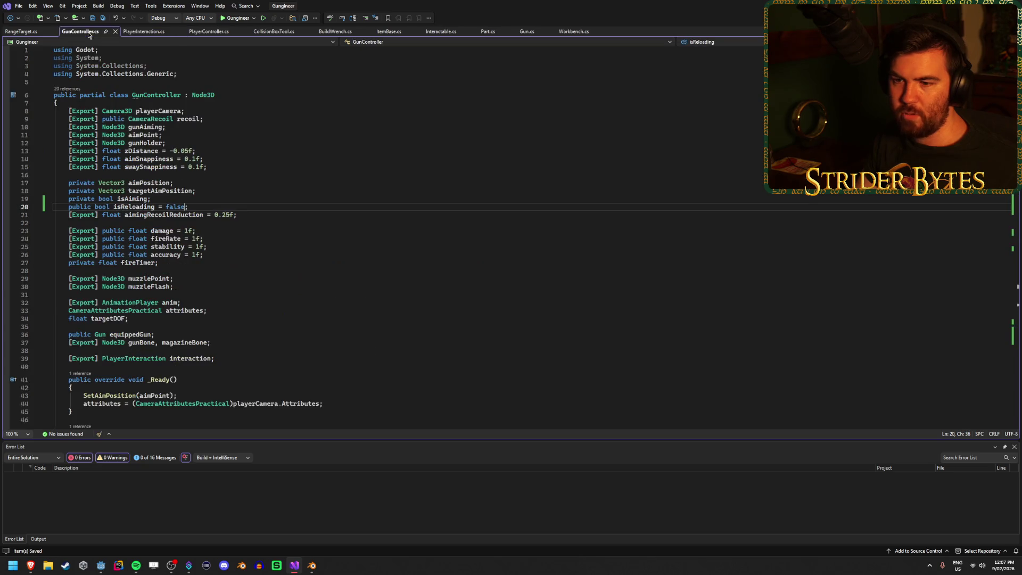
{"action": "scroll", "coordinate": [225, 261], "scroll_direction": "down", "scroll_amount": 20}
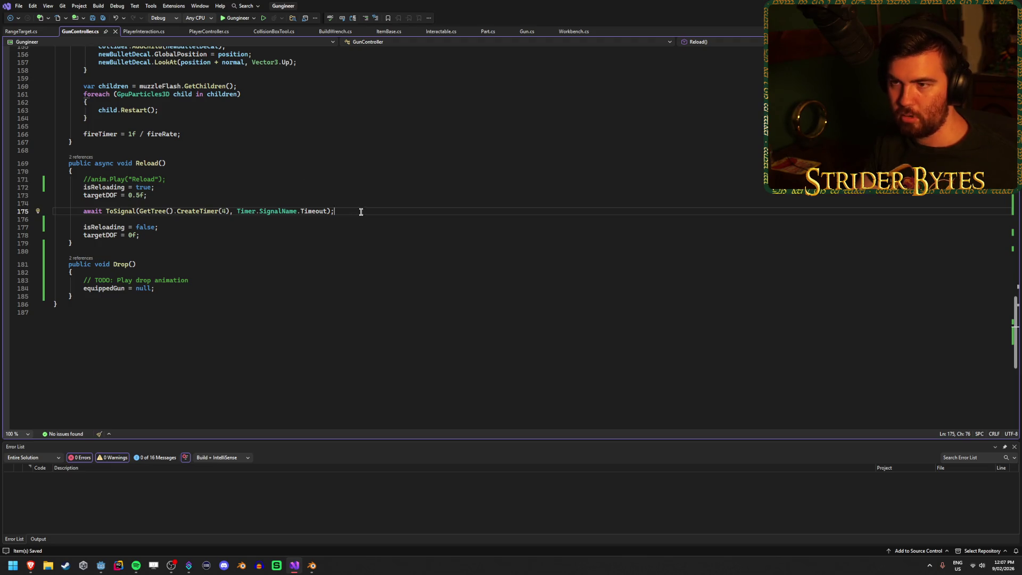
{"action": "left_click", "coordinate": [130, 33]}
{"action": "type", "text": "await ToSignal(GetTree().CreateTimer(4), Timer.SignalName.Timeout);"}
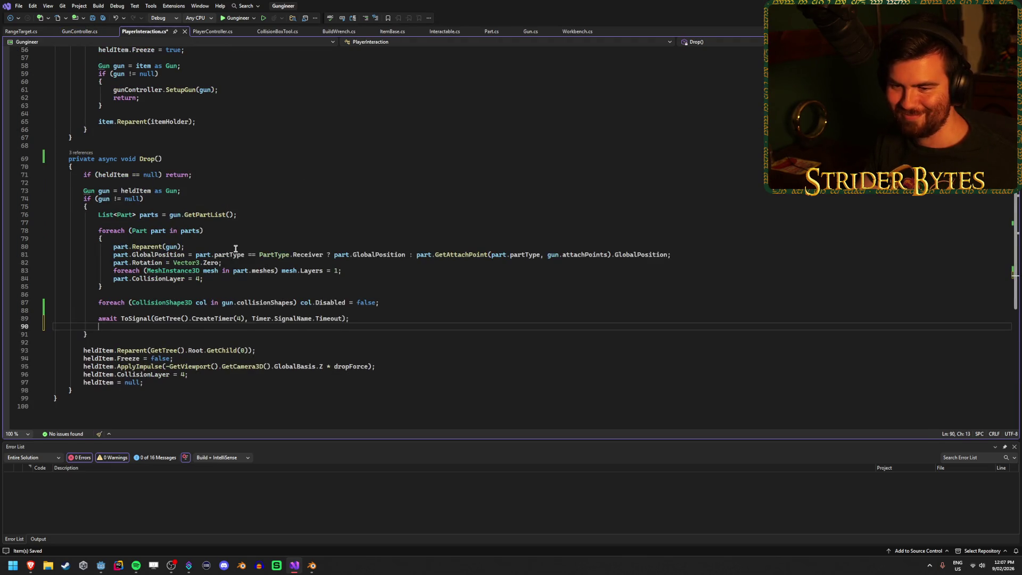
{"action": "key", "text": "BackSpace"}
{"action": "key", "text": "ctrl+s"}
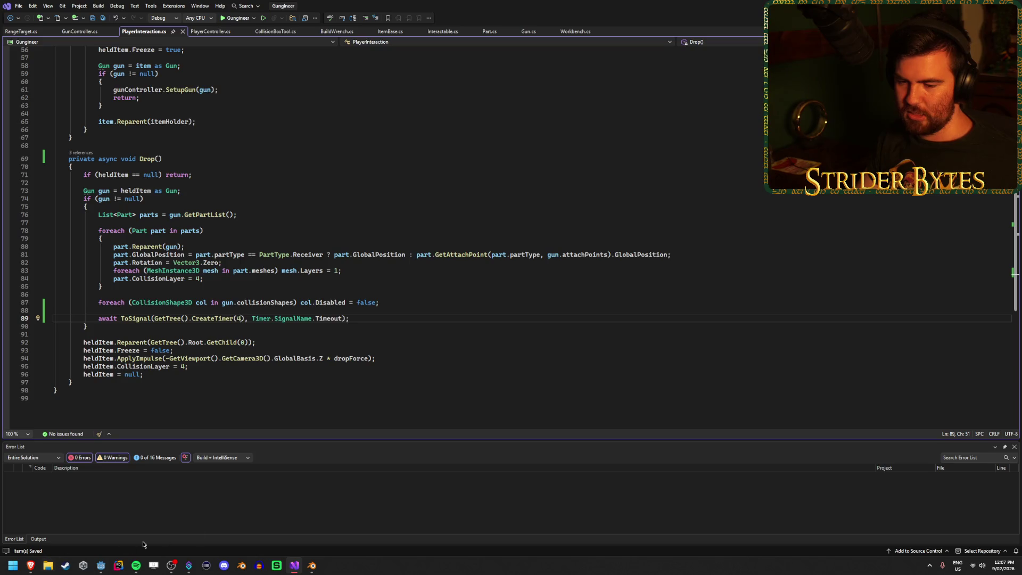
- Load the Drop action on the arms armature in Blender's Action Editor
{"action": "left_click", "coordinate": [312, 566]}
{"action": "left_click", "coordinate": [382, 444]}
{"action": "left_click", "coordinate": [434, 469]}
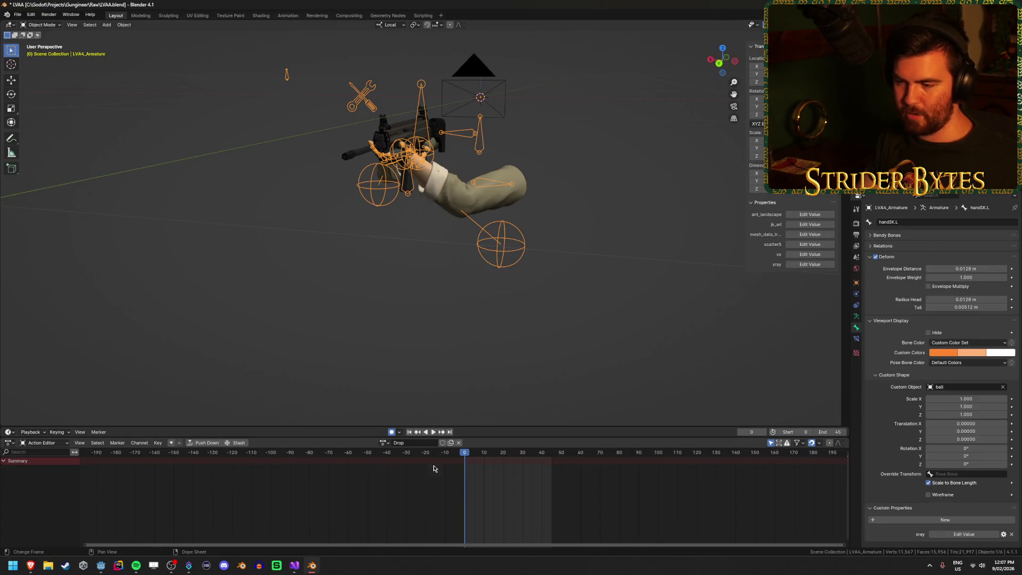
- Select GunBase in Pose Mode and play the Drop action from the start to check timing
{"action": "key", "text": "ctrl+Tab"}
{"action": "left_click", "coordinate": [416, 154]}
{"action": "scroll", "coordinate": [415, 155], "scroll_direction": "up", "scroll_amount": 5}
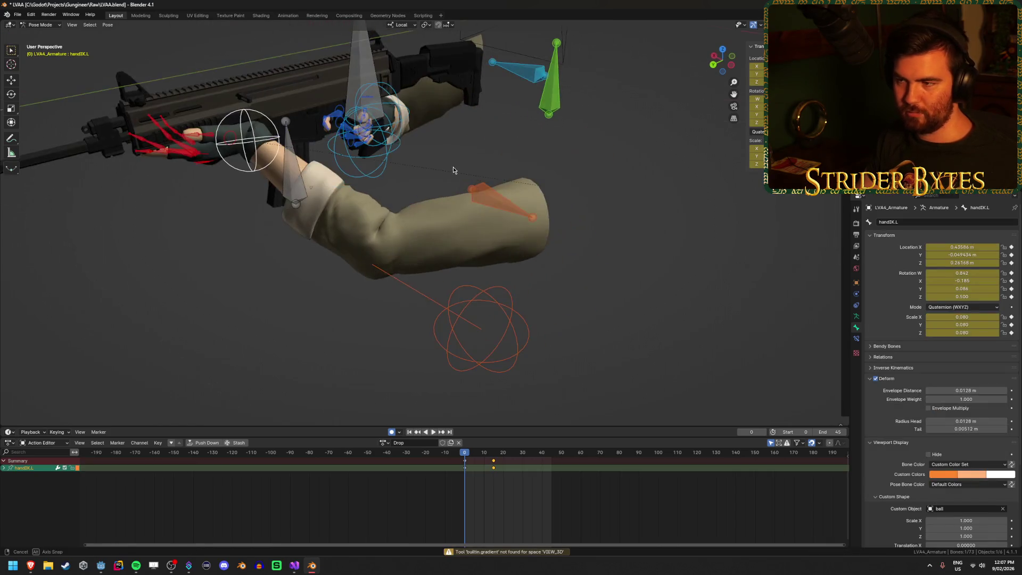
{"action": "left_click", "coordinate": [371, 74]}
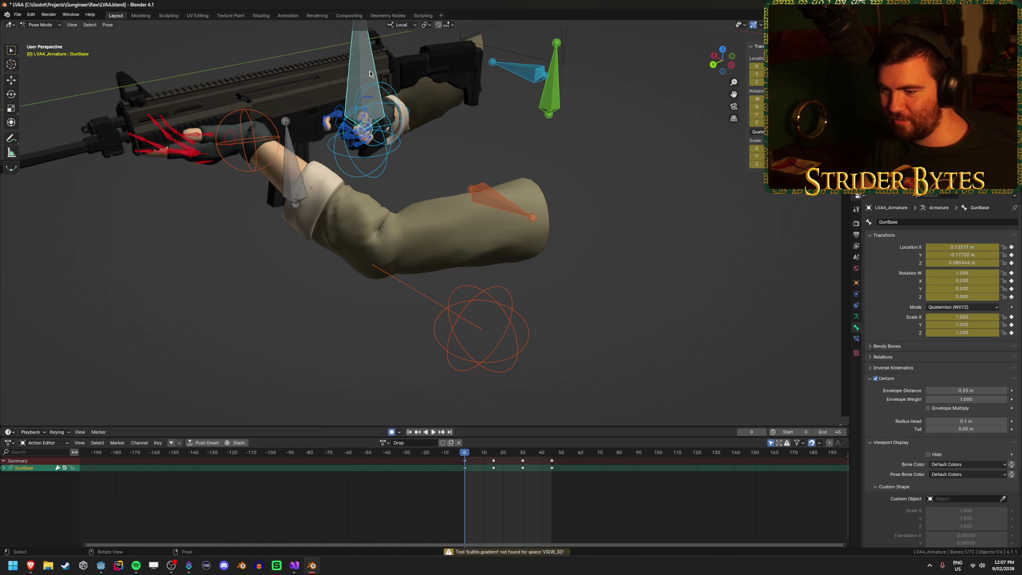
{"action": "left_click_drag", "start_coordinate": [466, 454], "coordinate": [494, 453]}
{"action": "key", "text": "shift+Left"}
{"action": "key", "text": "space"}
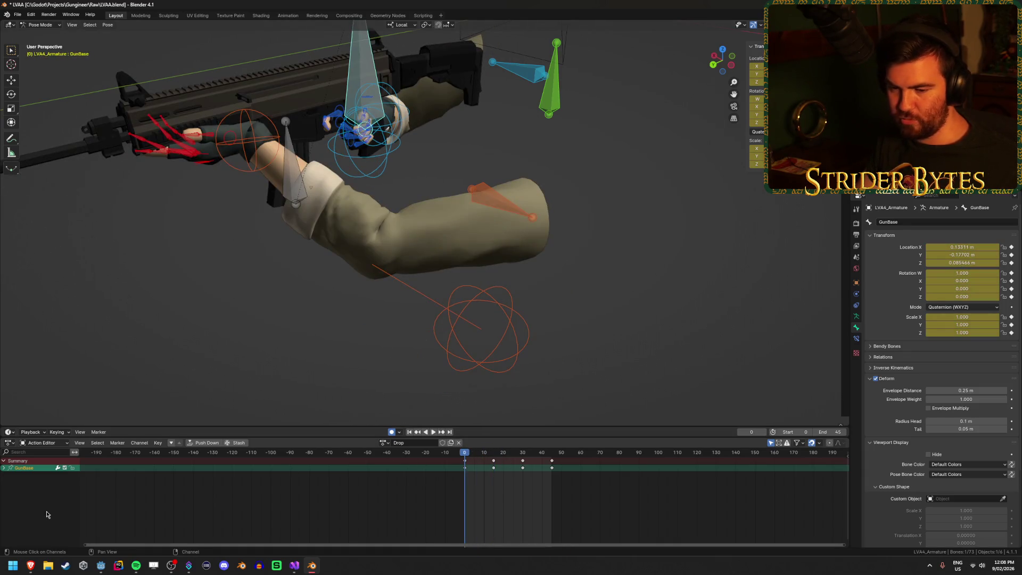
{"action": "left_click", "coordinate": [297, 560]}
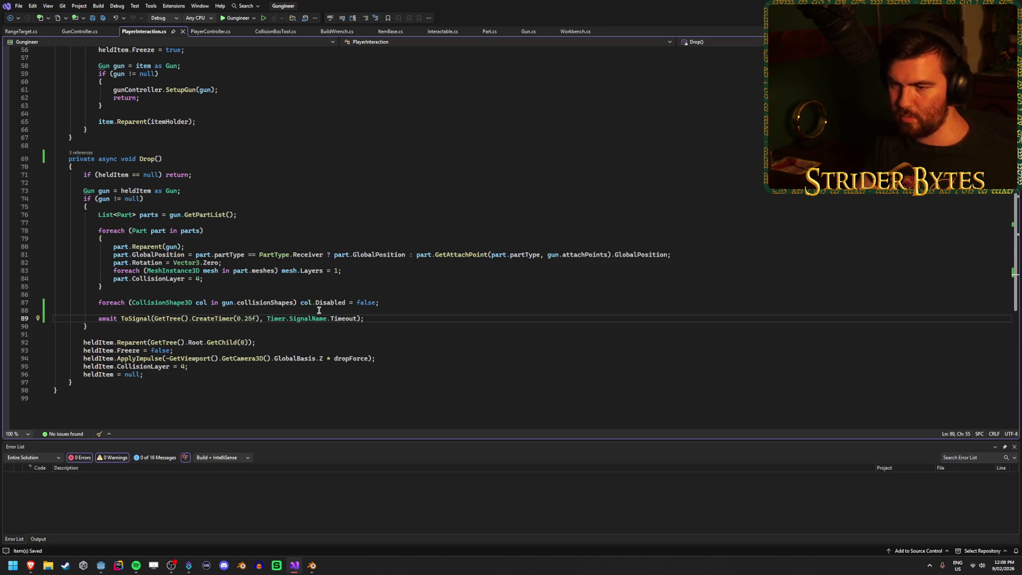
- Keep the CreateTimer(0.25f) drop delay, then go through Blender to Godot for reimport
{"action": "left_click", "coordinate": [426, 310]}
{"action": "left_click", "coordinate": [428, 318]}
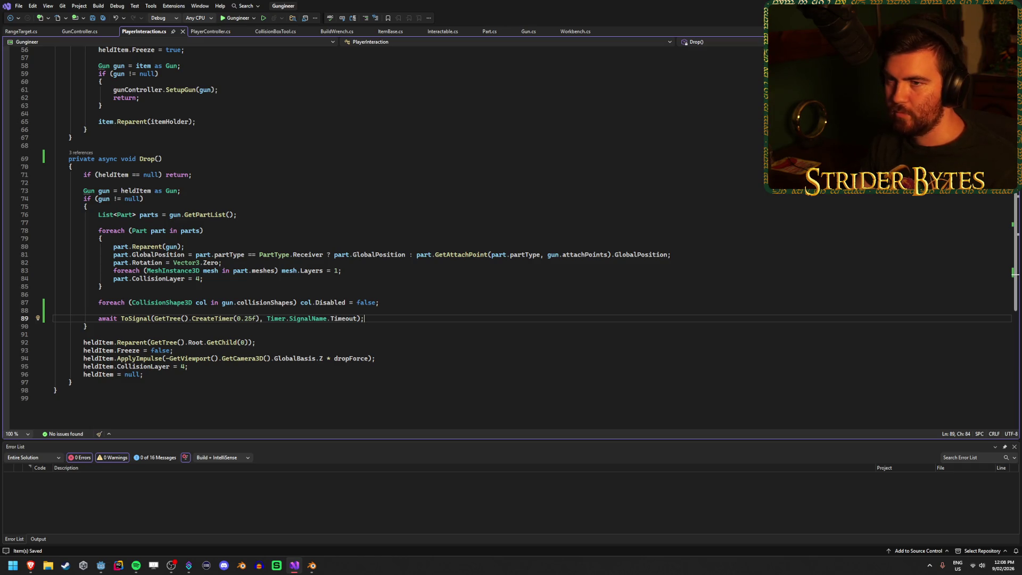
{"action": "key", "text": "alt+Tab"}
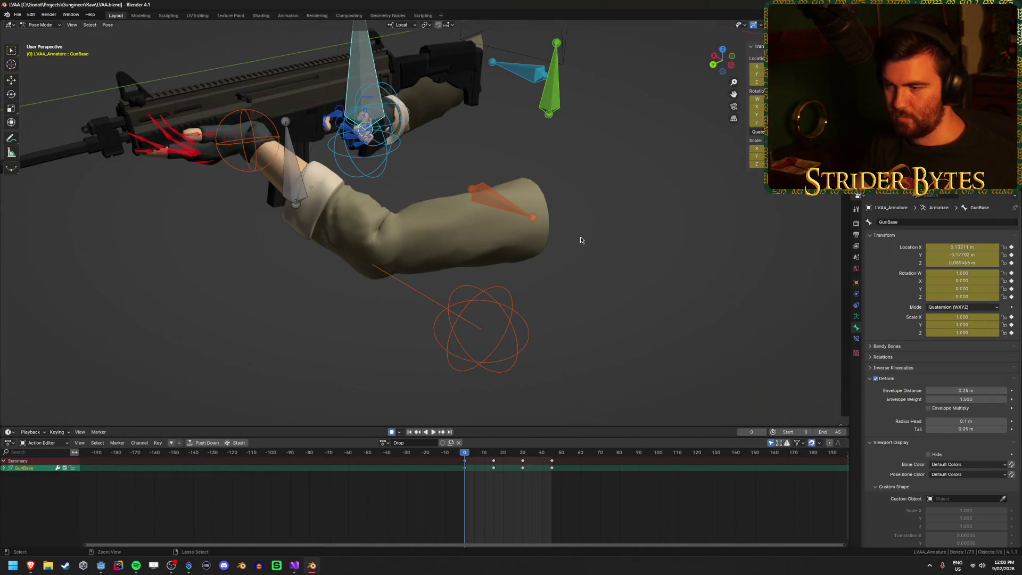
{"action": "left_click", "coordinate": [101, 563]}
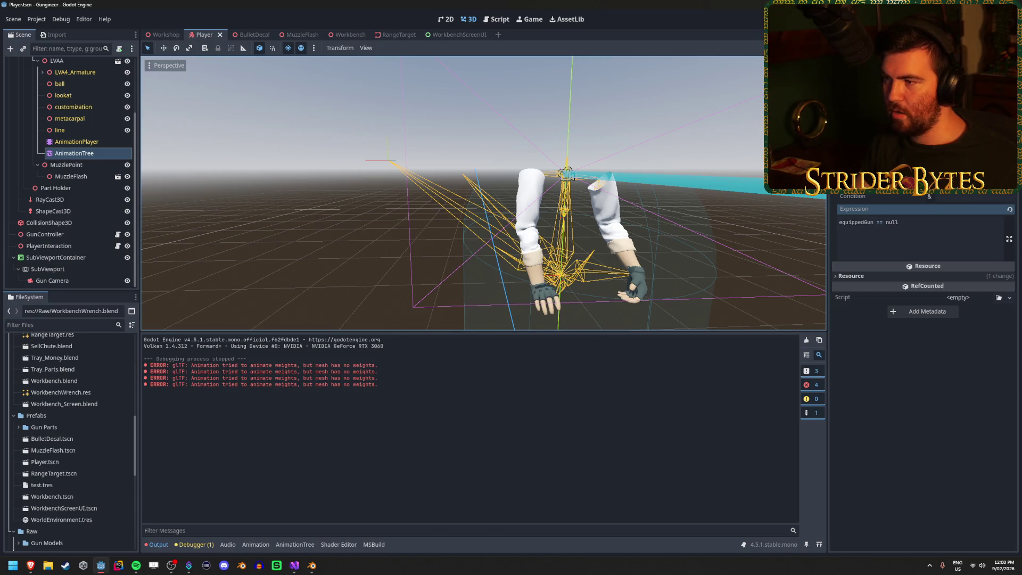
- Run the game, repeatedly drop the rifle with Q and pick it up with E, then quit
{"action": "key", "text": "F5"}
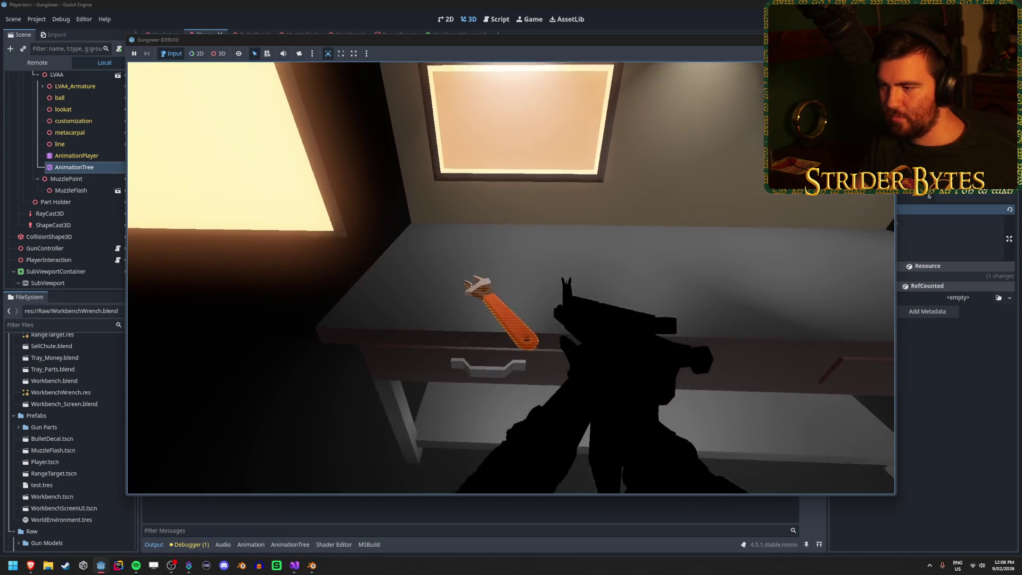
{"action": "key", "text": "q"}
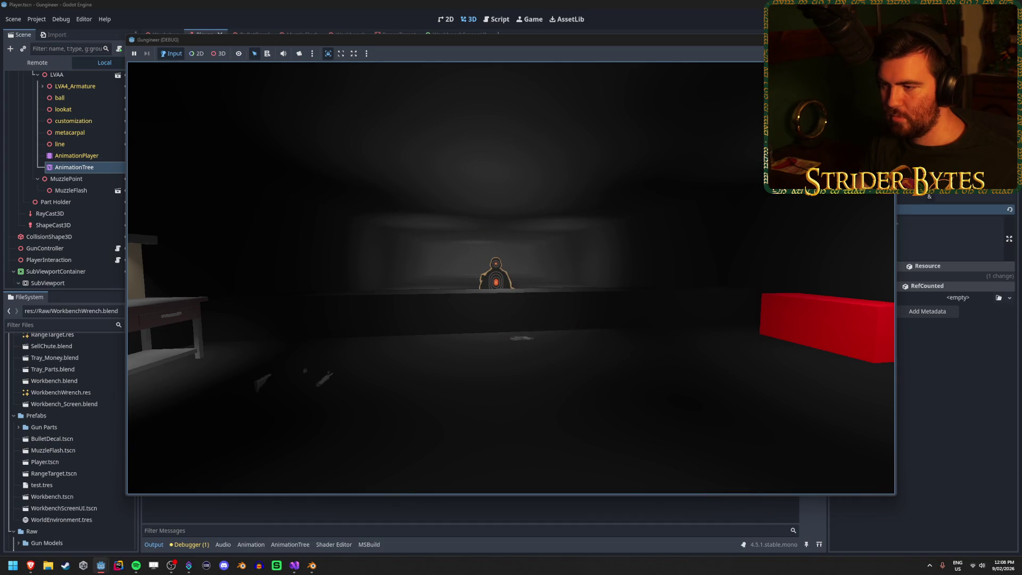
{"action": "key", "text": "e"}
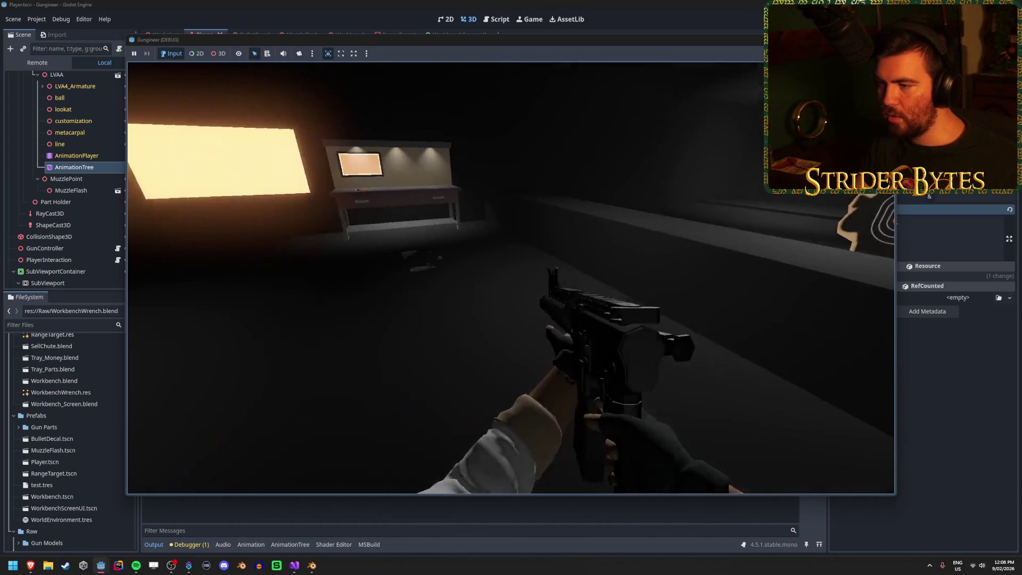
{"action": "key", "text": "q"}
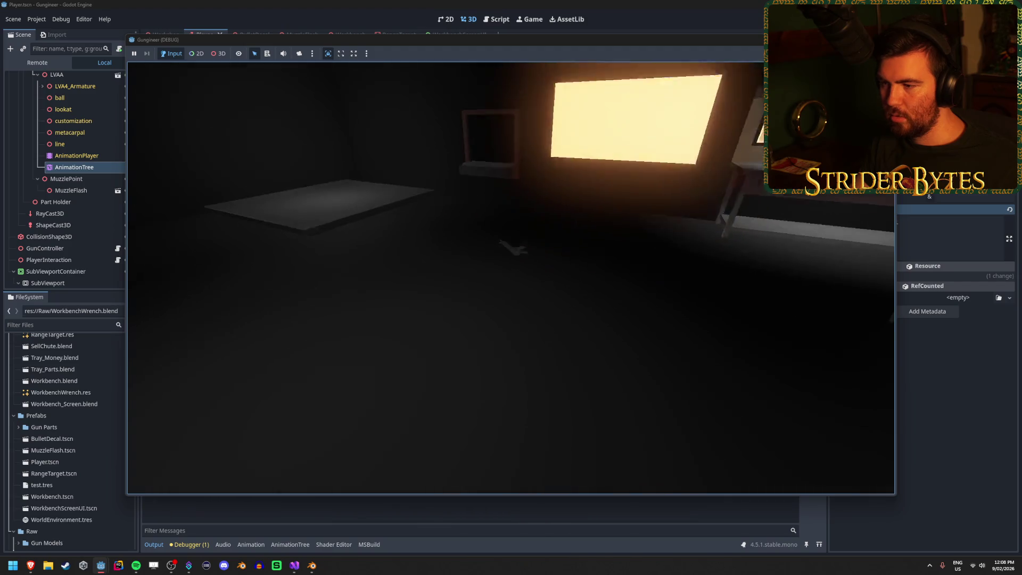
{"action": "key", "text": "e"}
{"action": "key", "text": "q"}
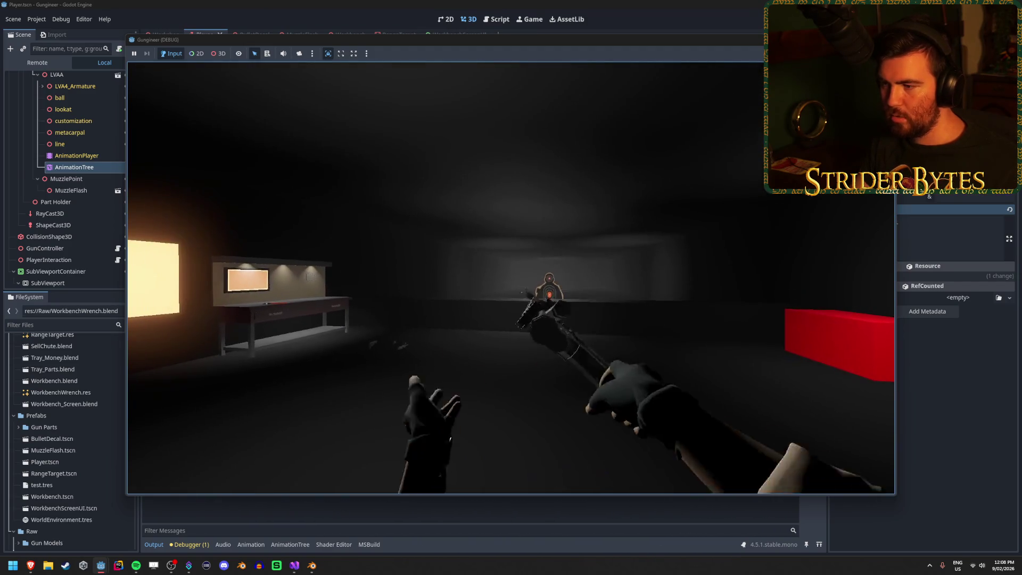
{"action": "key", "text": "e"}
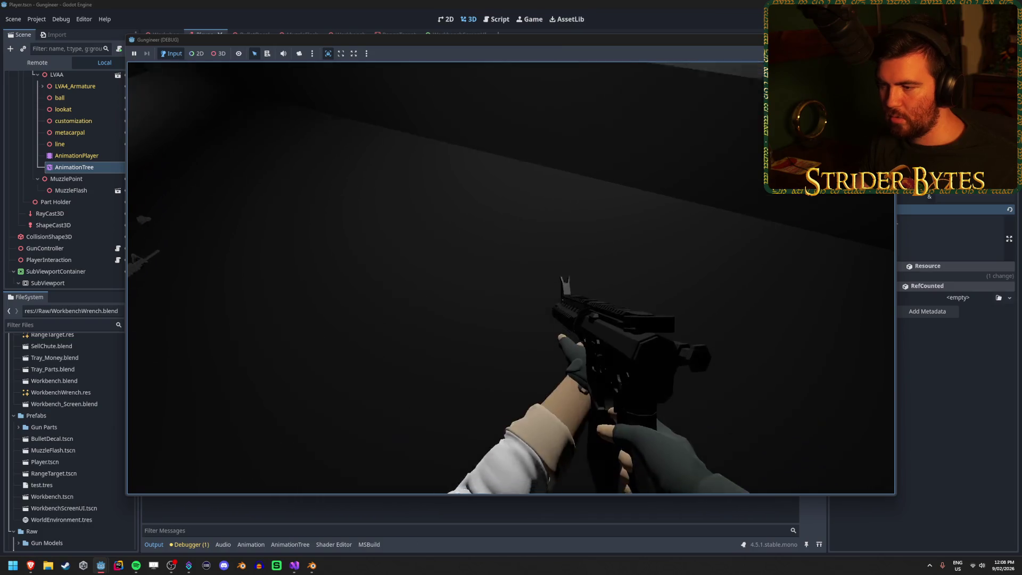
{"action": "key", "text": "q"}
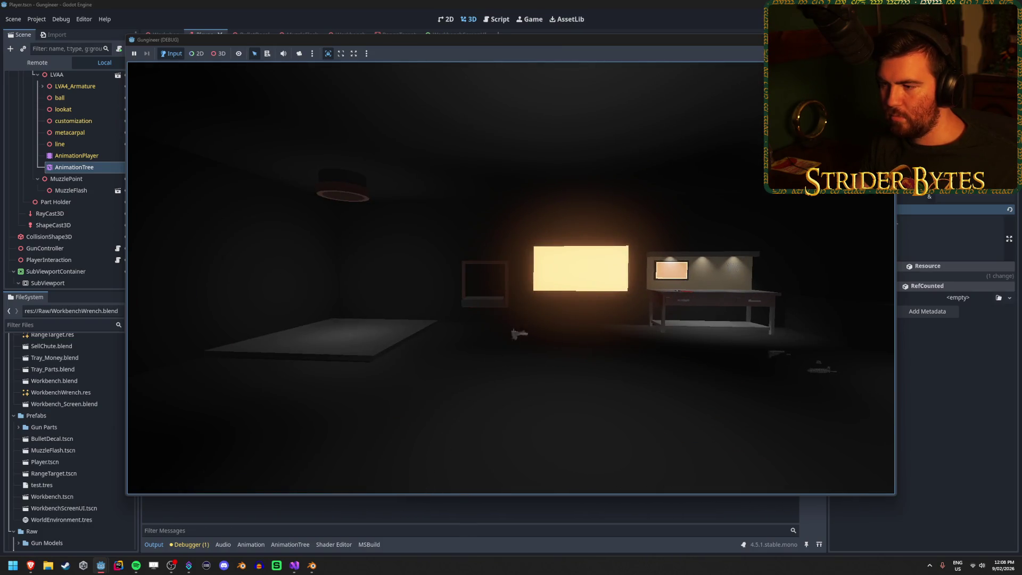
{"action": "key", "text": "e"}
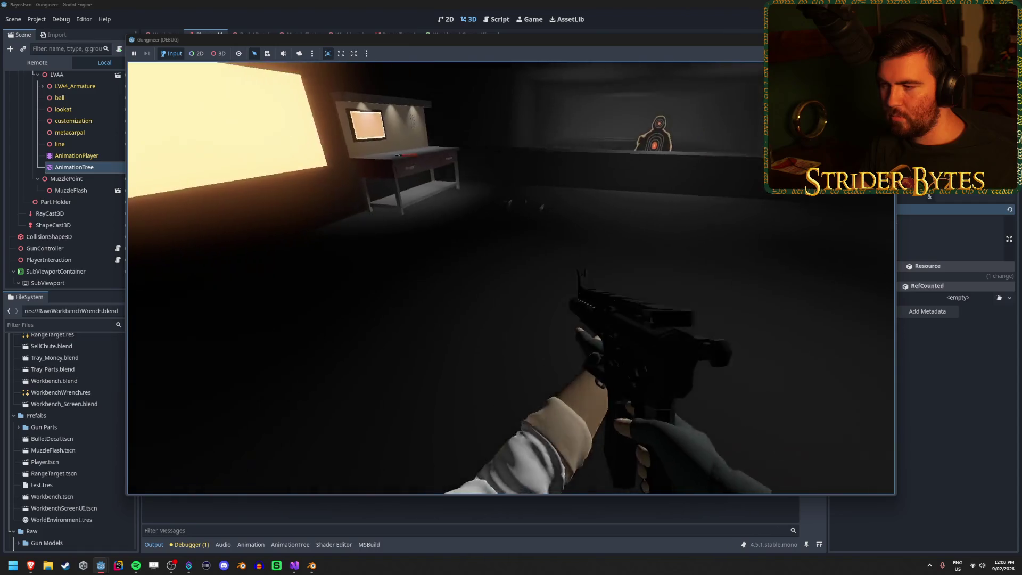
{"action": "key", "text": "q"}
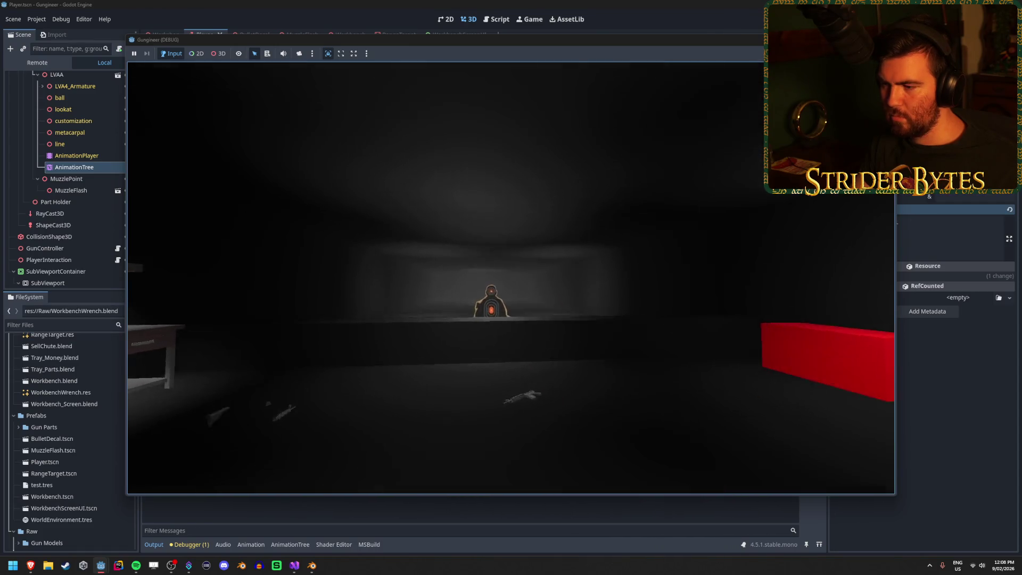
{"action": "key", "text": "e"}
{"action": "key", "text": "e"}
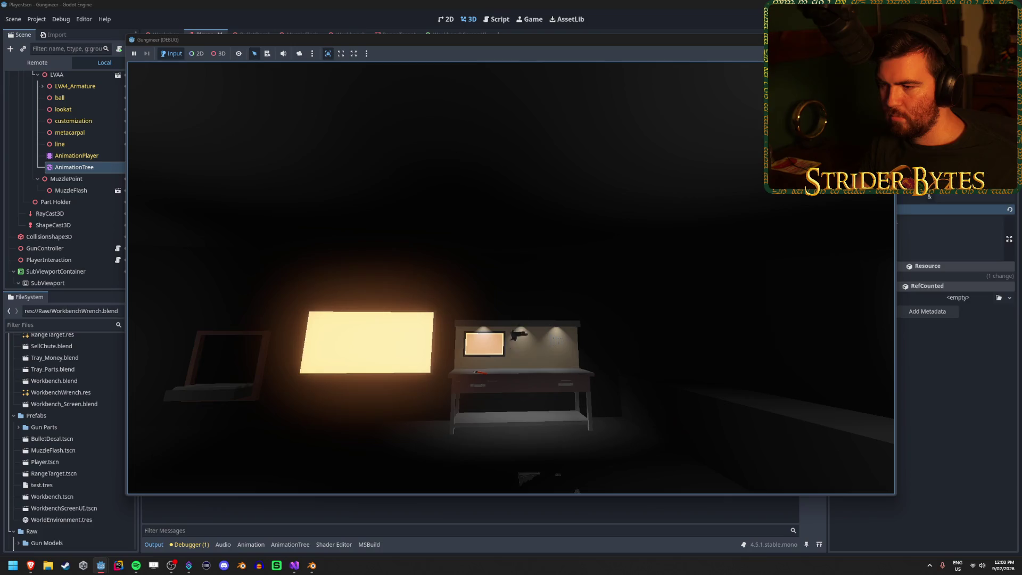
{"action": "key", "text": "e"}
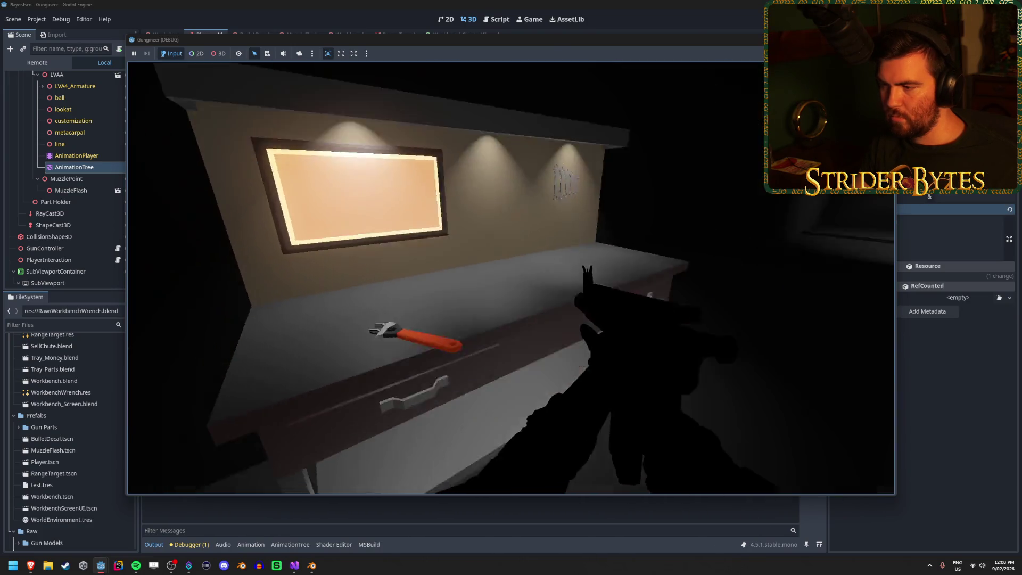
{"action": "key", "text": "q"}
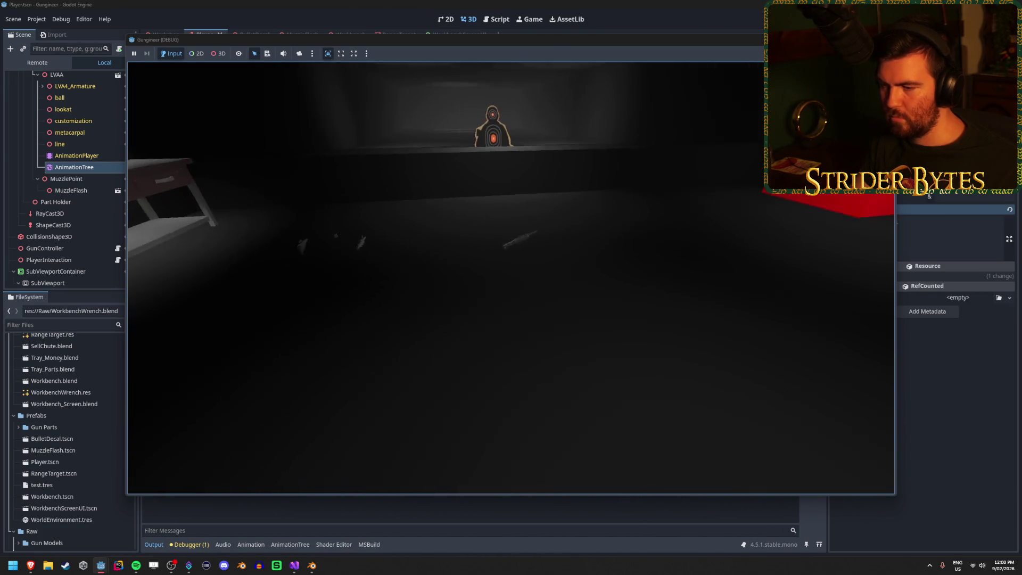
{"action": "key", "text": "e"}
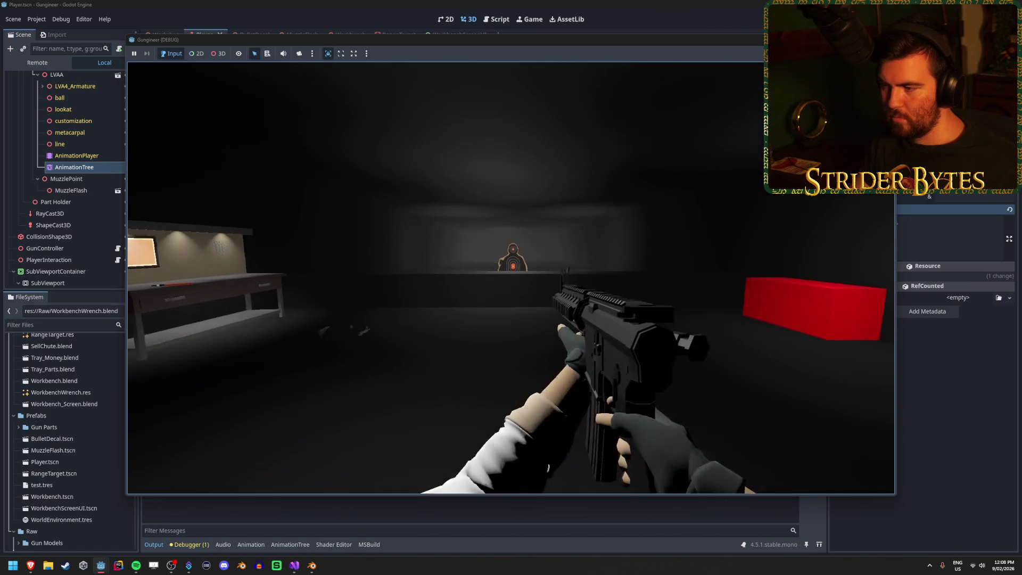
{"action": "key", "text": "q"}
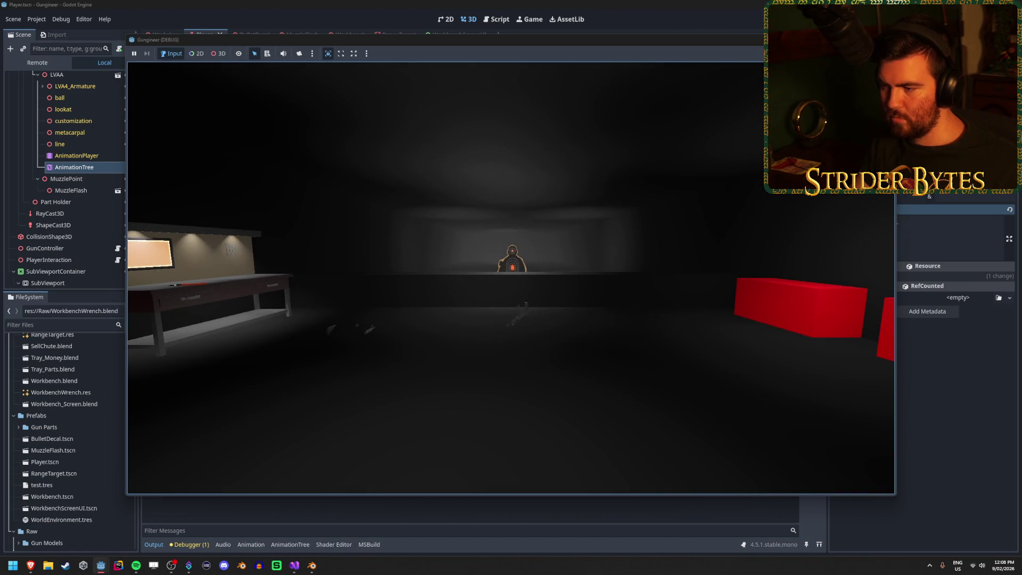
{"action": "key", "text": "e"}
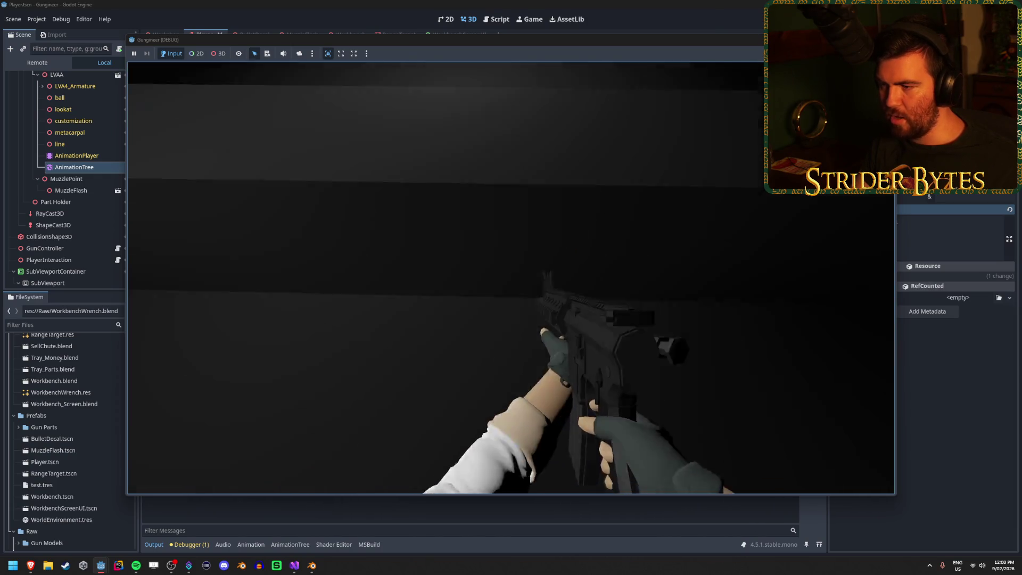
{"action": "key", "text": "q"}
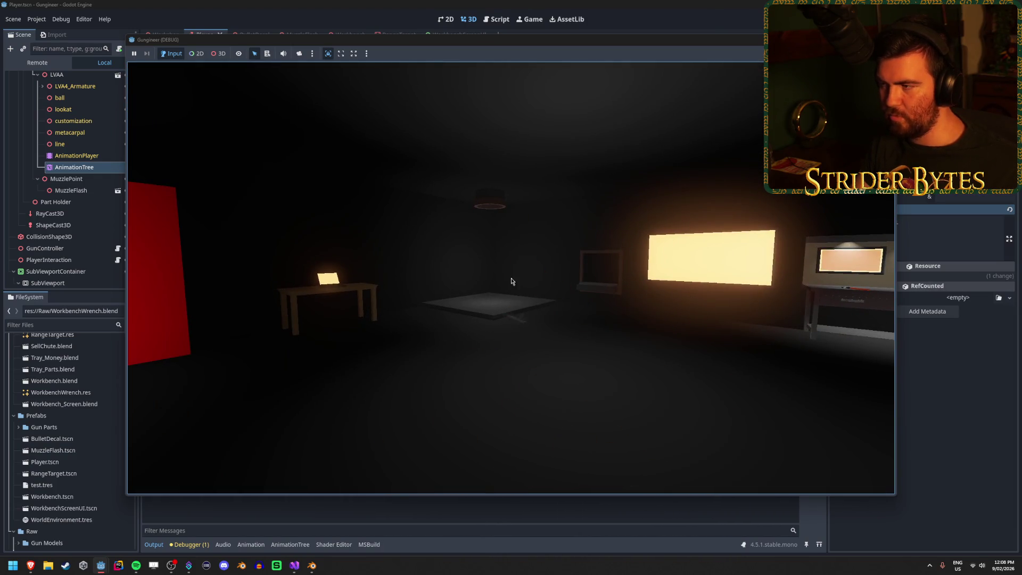
{"action": "key", "text": "Escape"}
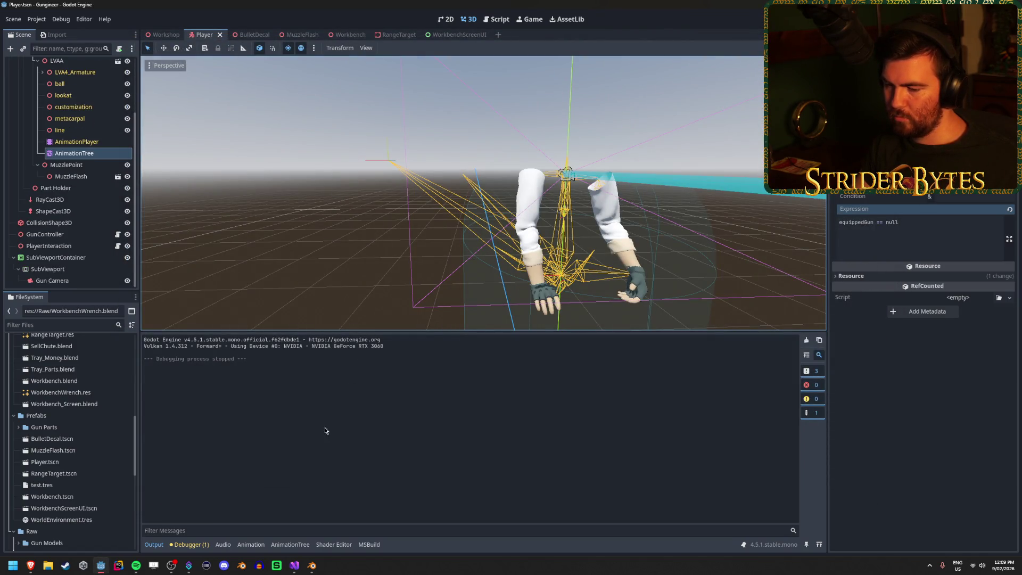
- Frame the right index fingertip bone and bring the Drop action to frame 30
{"action": "left_click", "coordinate": [313, 570]}
{"action": "scroll", "coordinate": [346, 336], "scroll_direction": "down", "scroll_amount": 4}
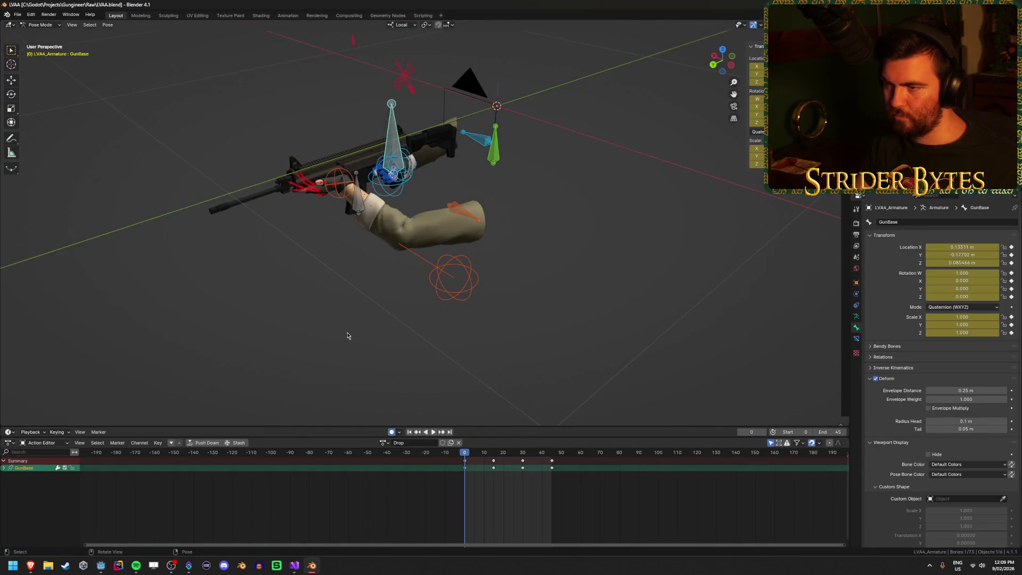
{"action": "left_click_drag", "start_coordinate": [466, 454], "coordinate": [514, 461]}
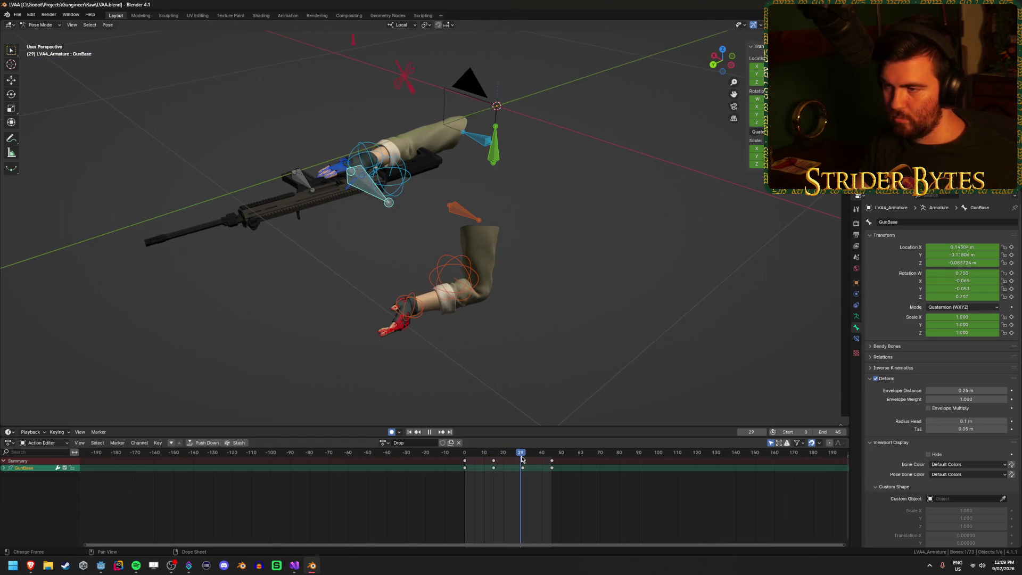
{"action": "left_click", "coordinate": [325, 183]}
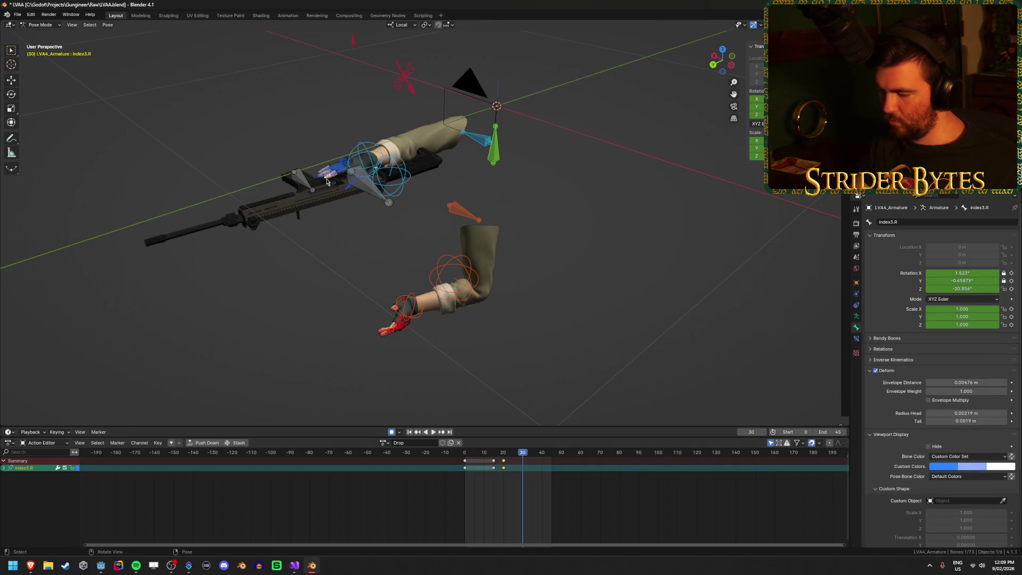
{"action": "key", "text": "KP_Decimal"}
{"action": "scroll", "coordinate": [327, 182], "scroll_direction": "down", "scroll_amount": 10}
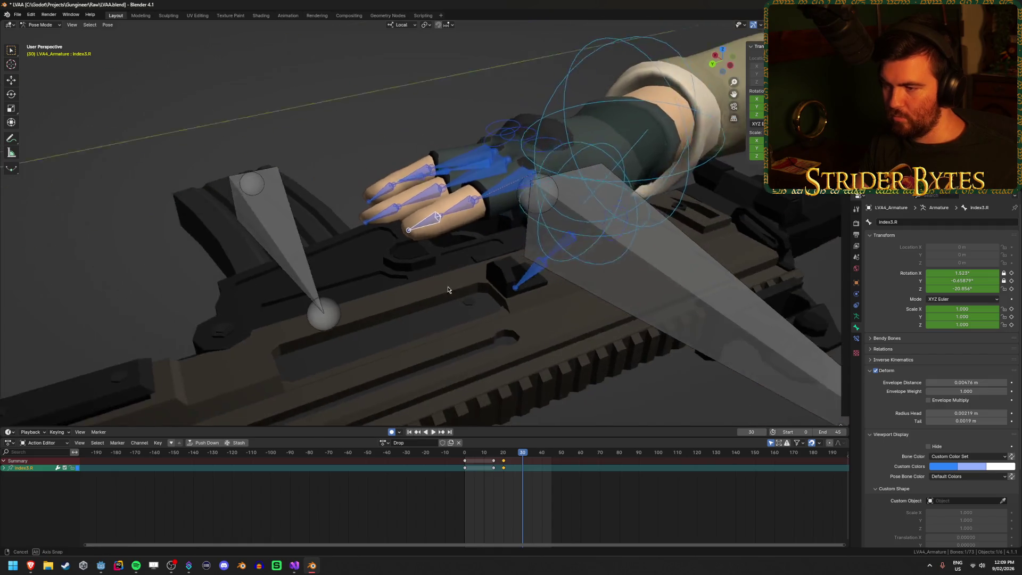
{"action": "left_click", "coordinate": [493, 460]}
{"action": "key", "text": "space"}
{"action": "left_click_drag", "start_coordinate": [493, 460], "coordinate": [523, 458]}
{"action": "key", "text": "space"}
- Raise the right index, middle, ring and little fingers and the thumb, keying each pose
{"action": "left_click_drag", "start_coordinate": [491, 354], "coordinate": [463, 342]}
{"action": "key", "text": "g"}
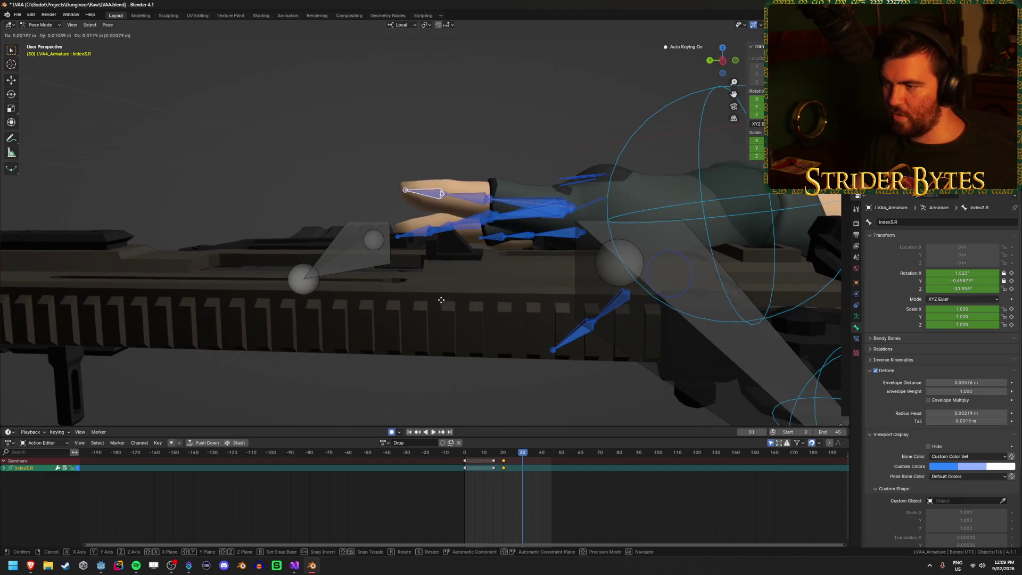
{"action": "left_click", "coordinate": [438, 294]}
{"action": "left_click", "coordinate": [407, 238]}
{"action": "key", "text": "g"}
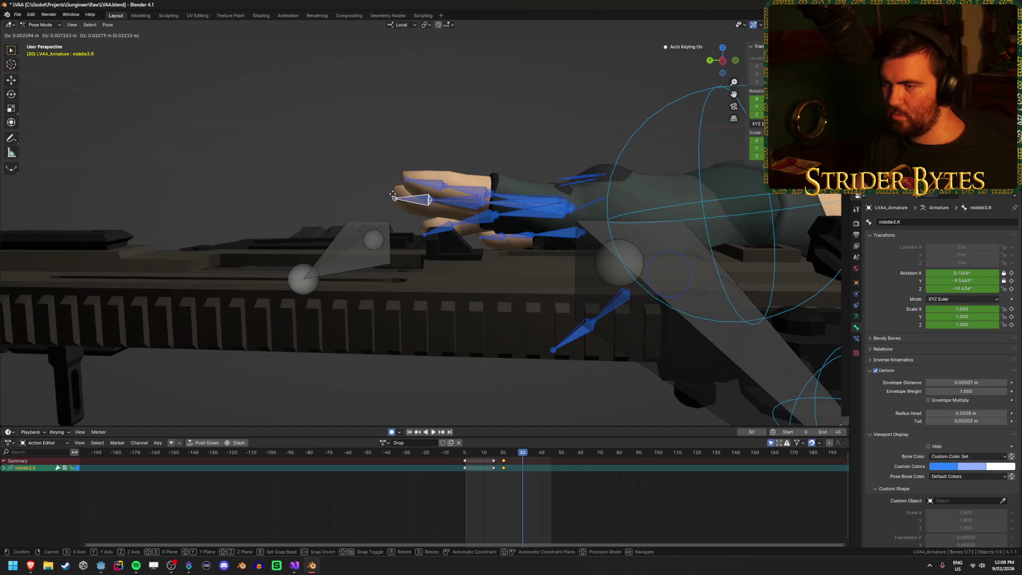
{"action": "left_click", "coordinate": [444, 225]}
{"action": "key", "text": "g"}
{"action": "left_click", "coordinate": [442, 215]}
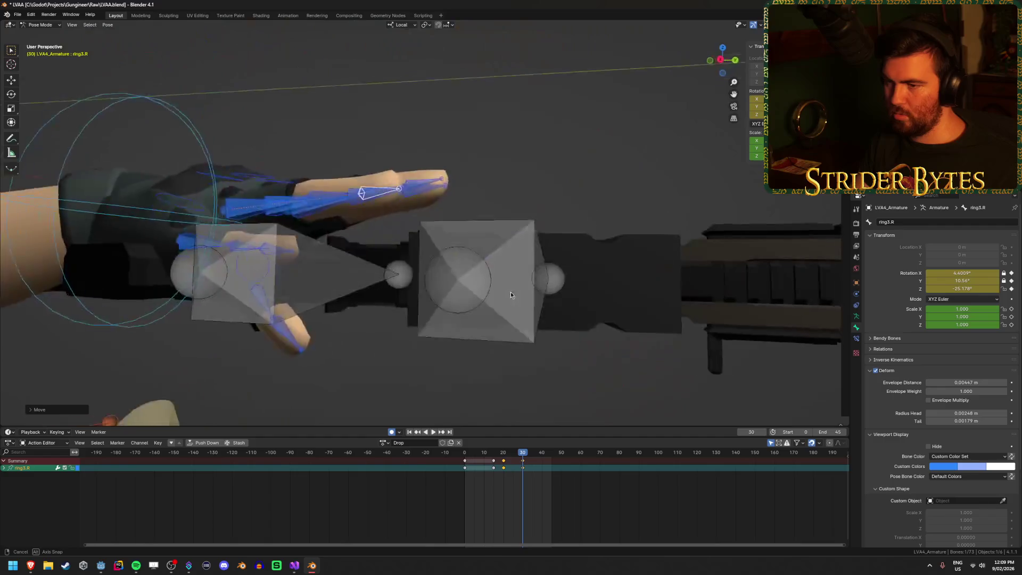
{"action": "left_click", "coordinate": [367, 245]}
{"action": "key", "text": "g"}
{"action": "left_click", "coordinate": [432, 234]}
{"action": "left_click", "coordinate": [346, 400]}
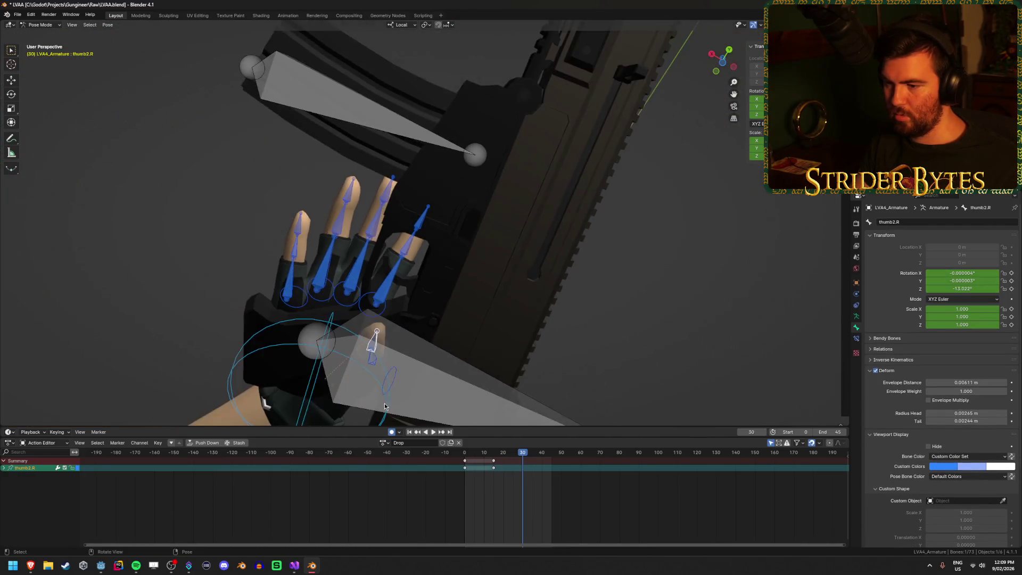
{"action": "key", "text": "g"}
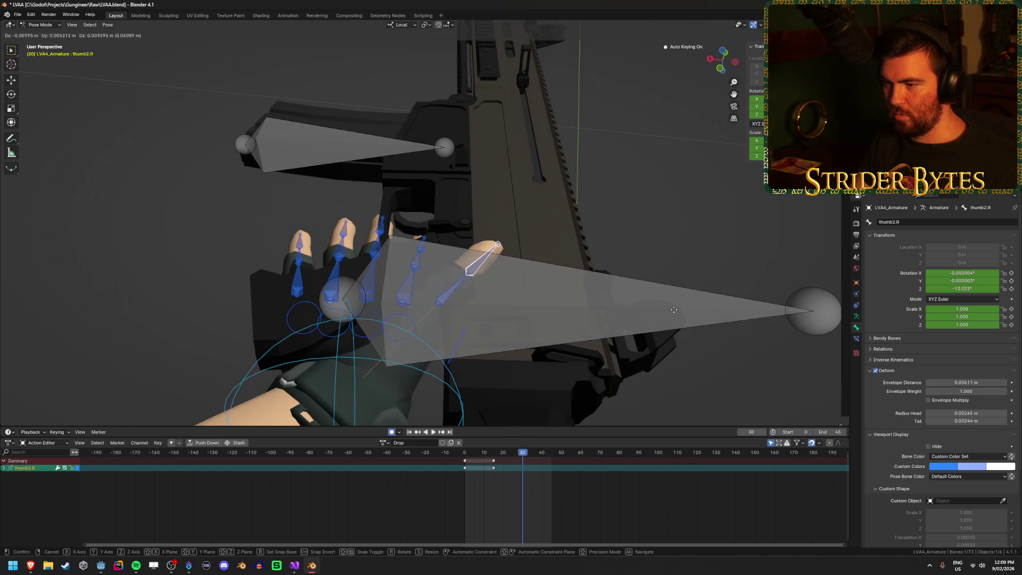
{"action": "left_click", "coordinate": [571, 336]}
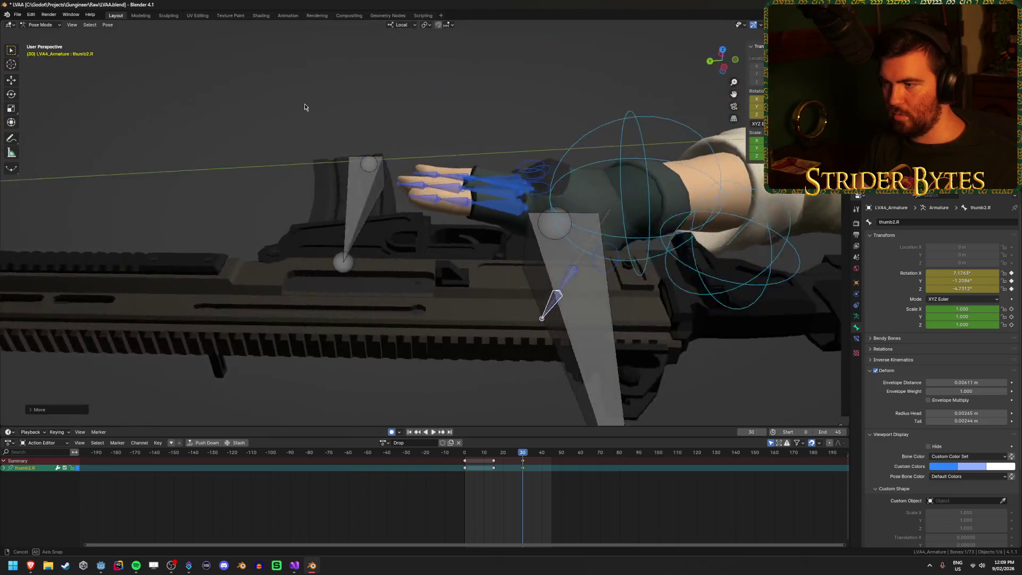
- Select the right-hand IK control and the Magazine bone, then cancel a trial magazine rotation
{"action": "left_click_drag", "start_coordinate": [305, 107], "coordinate": [278, 87]}
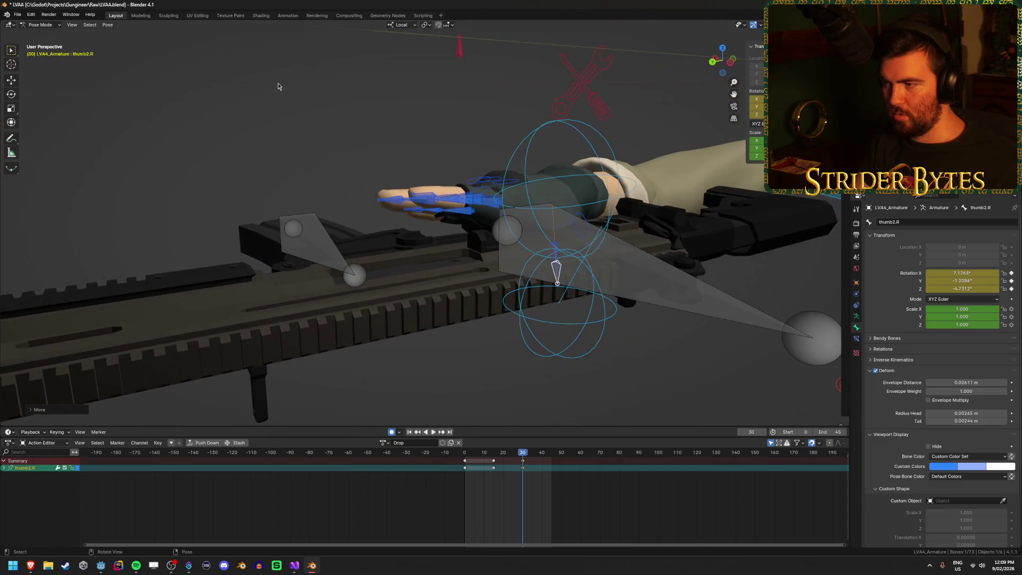
{"action": "left_click", "coordinate": [585, 138]}
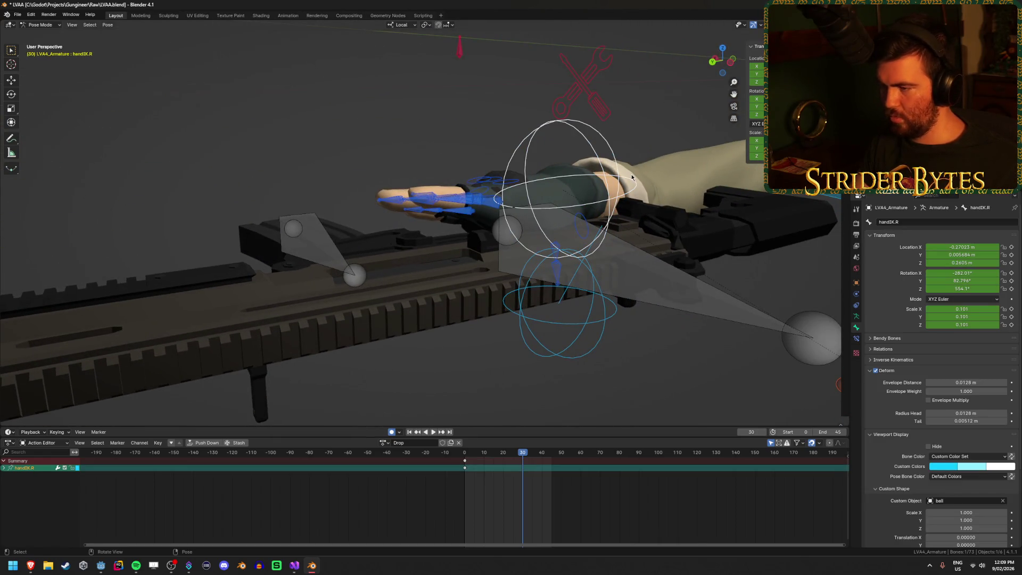
{"action": "mouse_move", "coordinate": [631, 174]}
{"action": "left_mouse_down"}
{"action": "mouse_move", "coordinate": [405, 250]}
{"action": "mouse_move", "coordinate": [506, 298]}
{"action": "left_mouse_up"}
{"action": "left_click", "coordinate": [373, 242]}
{"action": "key", "text": "r"}
{"action": "right_click", "coordinate": [624, 338]}
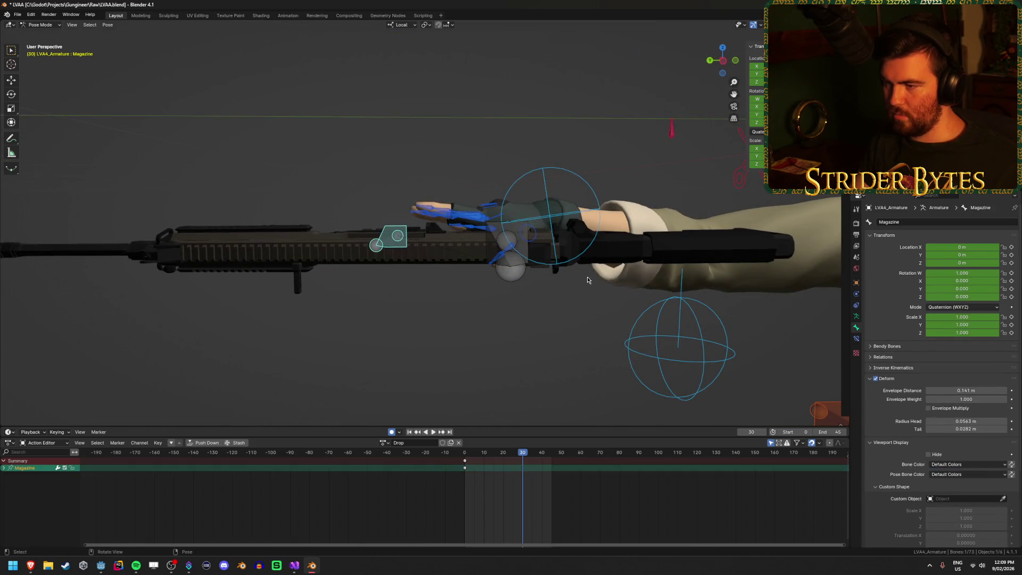
- Tilt the GunBase bone and preview the Drop animation, checking it through the camera
{"action": "left_click", "coordinate": [508, 248]}
{"action": "key", "text": "r"}
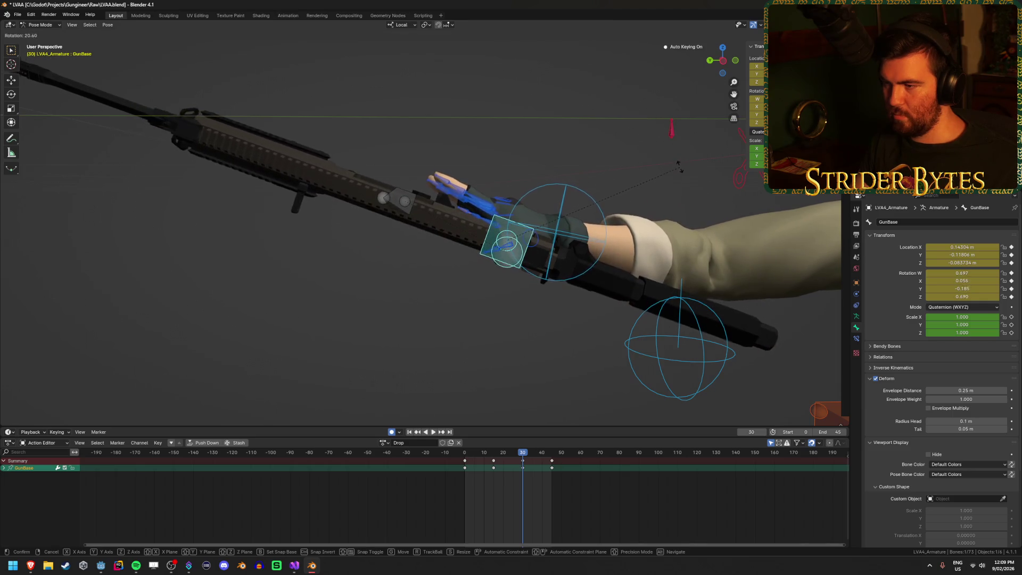
{"action": "left_click", "coordinate": [665, 185]}
{"action": "key", "text": "KP_0"}
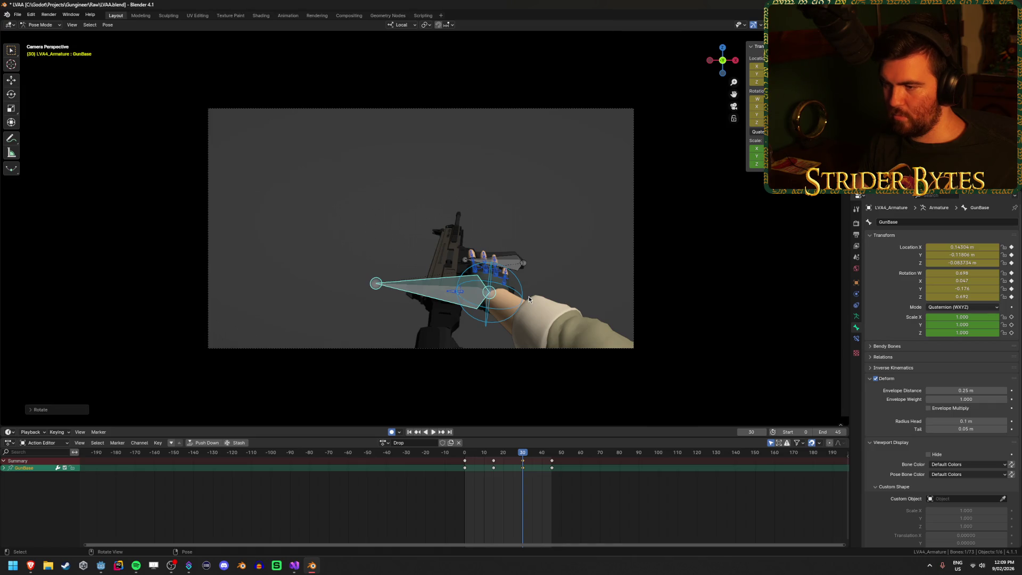
{"action": "key", "text": "KP_0"}
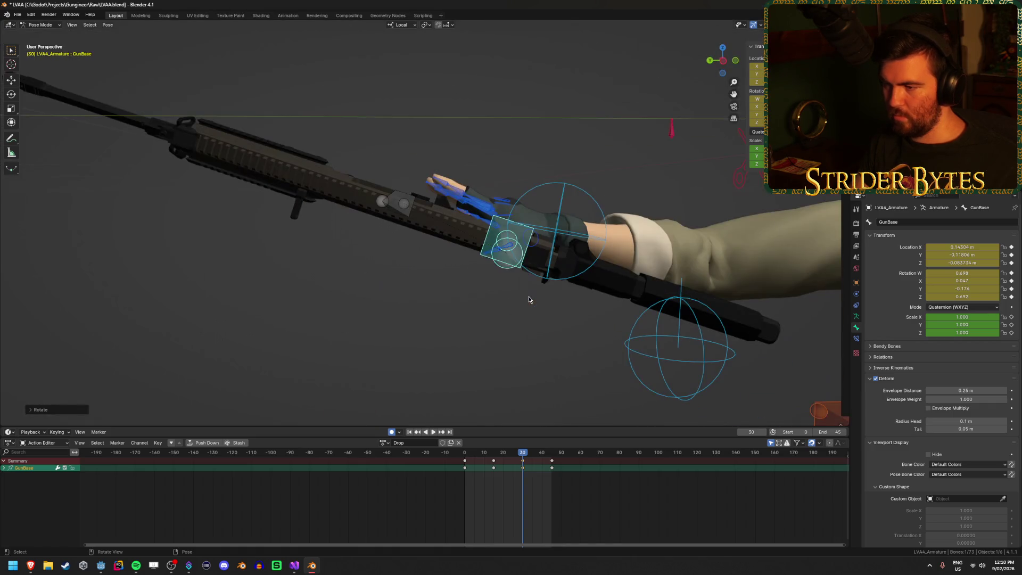
{"action": "left_click_drag", "start_coordinate": [534, 299], "coordinate": [545, 350]}
{"action": "key", "text": "space"}
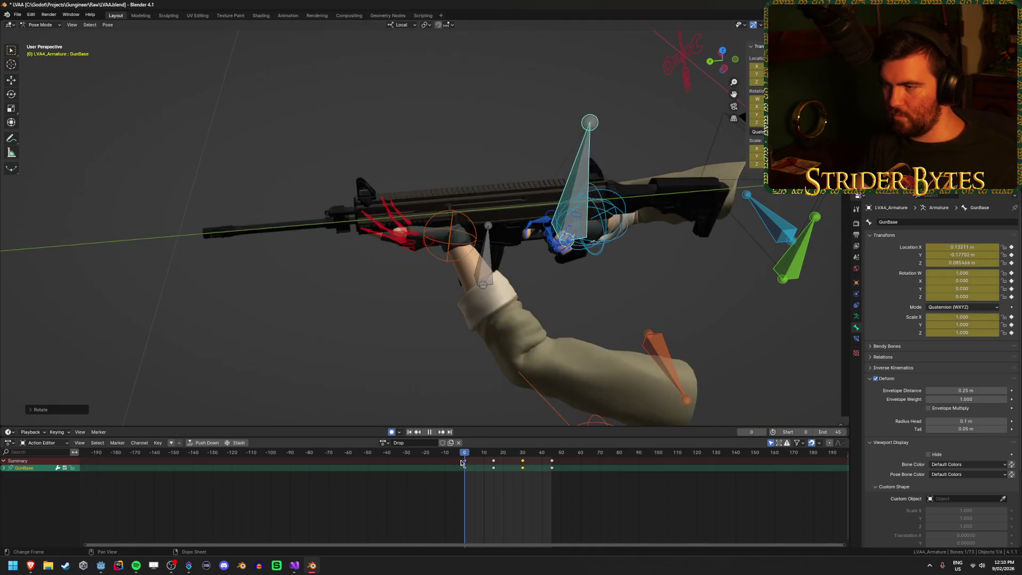
{"action": "mouse_move", "coordinate": [488, 465]}
{"action": "left_mouse_down"}
{"action": "mouse_move", "coordinate": [527, 465]}
{"action": "mouse_move", "coordinate": [484, 473]}
{"action": "mouse_move", "coordinate": [521, 475]}
{"action": "left_mouse_up"}
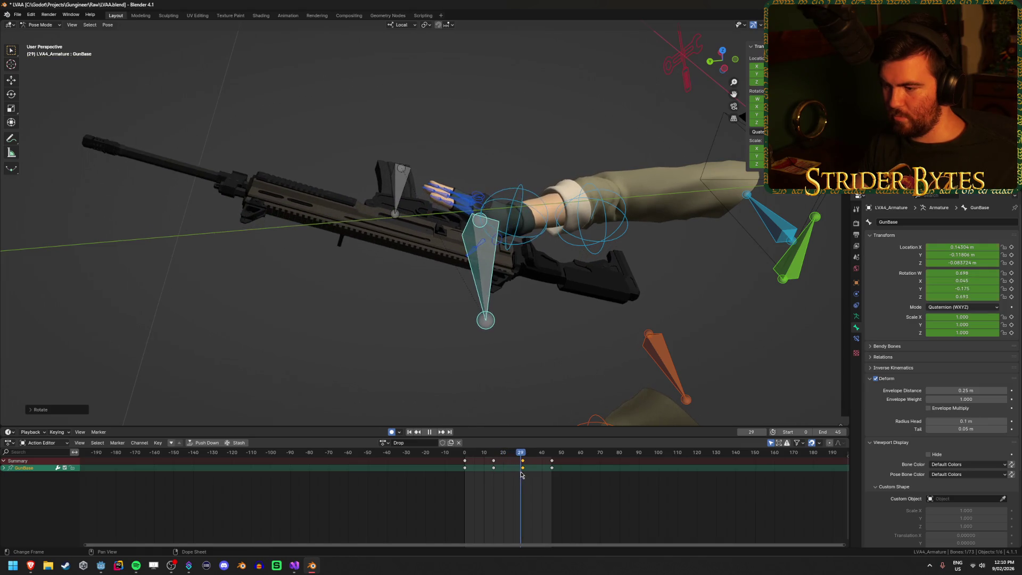
- Move GunBase along global Y, preview, save LVAA.blend and target LVAA.glb for glTF export
{"action": "key", "text": "g"}
{"action": "key", "text": "y"}
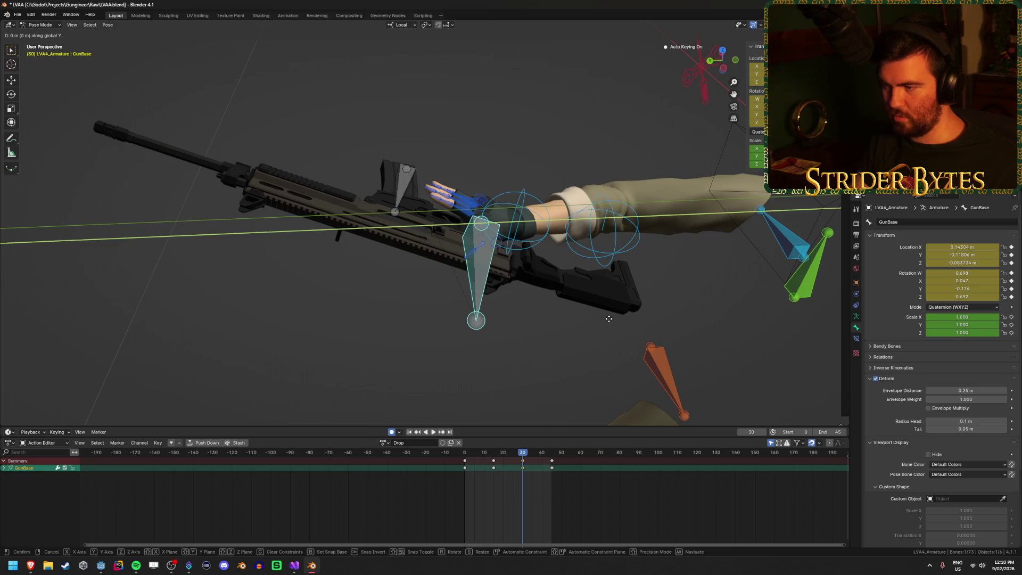
{"action": "left_click", "coordinate": [580, 338]}
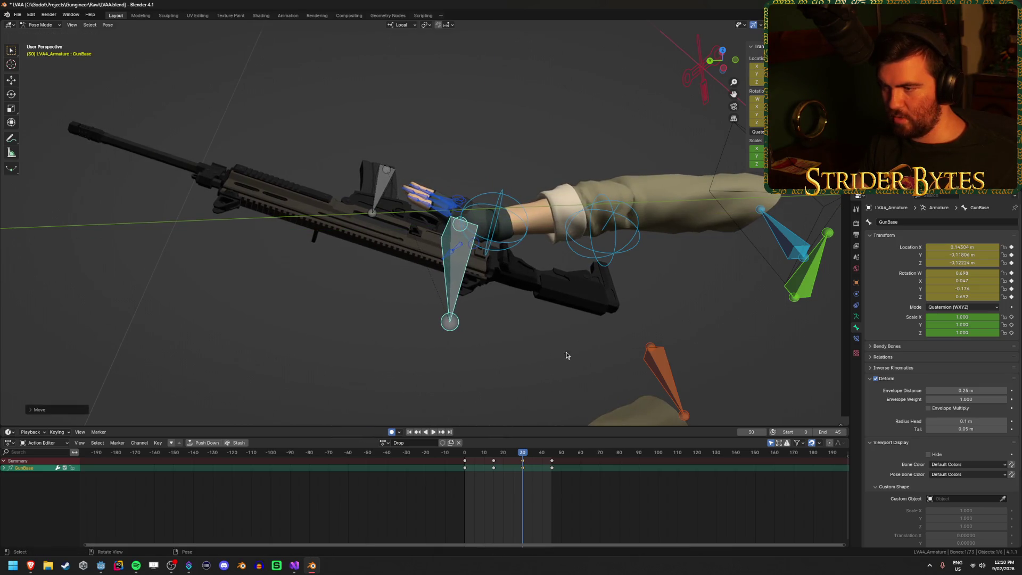
{"action": "key", "text": "space"}
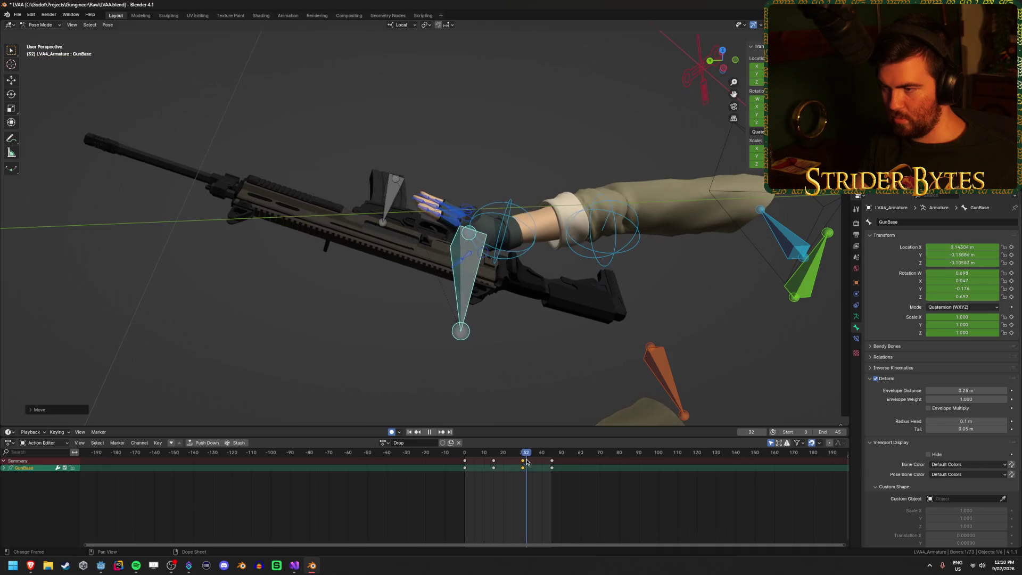
{"action": "mouse_move", "coordinate": [506, 464]}
{"action": "left_mouse_down"}
{"action": "mouse_move", "coordinate": [477, 466]}
{"action": "mouse_move", "coordinate": [550, 473]}
{"action": "left_mouse_up"}
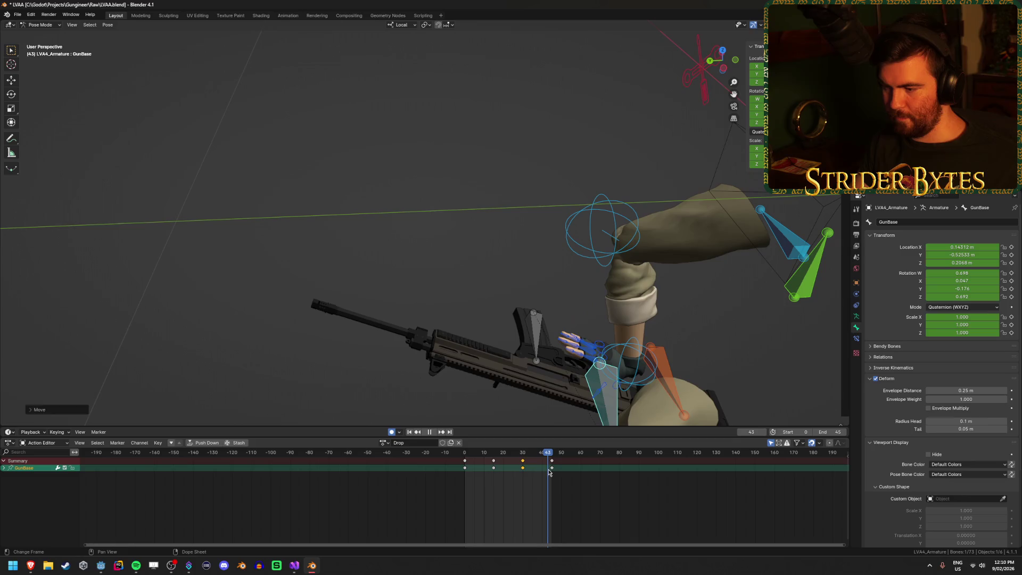
{"action": "key", "text": "space"}
{"action": "key", "text": "ctrl+s"}
{"action": "key", "text": "shift+r"}
{"action": "left_click", "coordinate": [483, 213]}
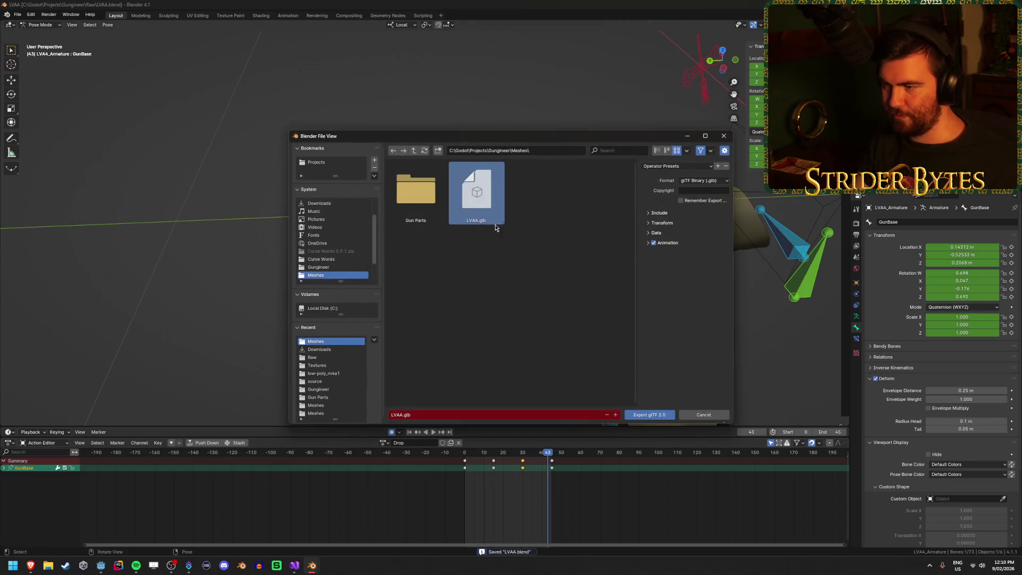
- Export the rig over LVAA.glb and switch to Godot
{"action": "left_click", "coordinate": [657, 414]}
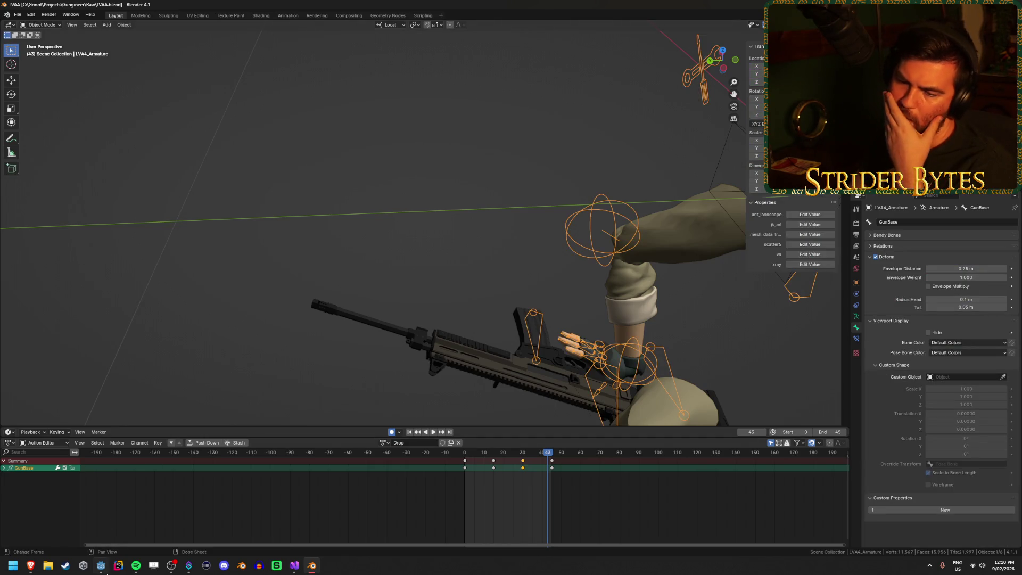
{"action": "key", "text": "alt+Tab"}
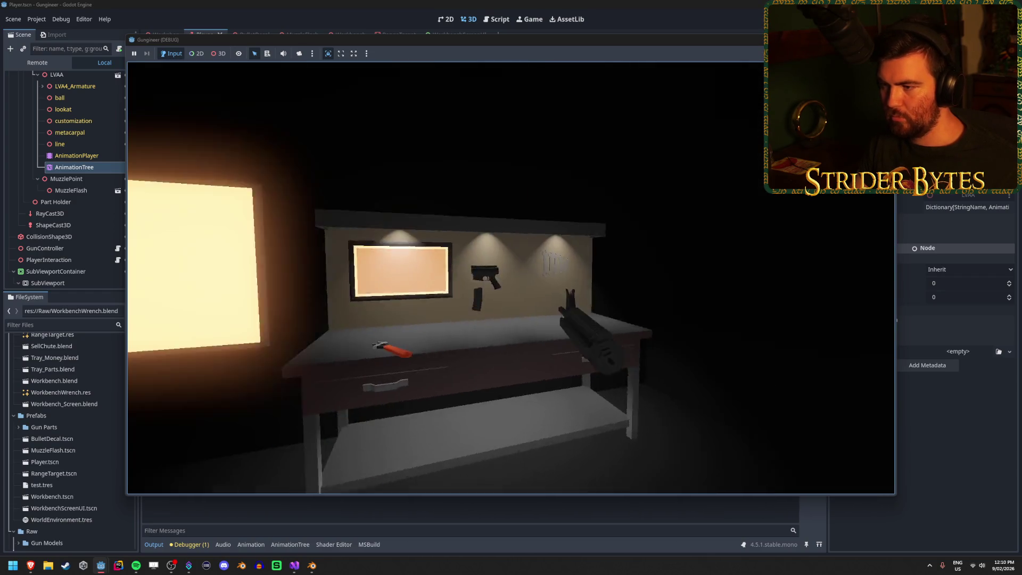
- Pick up the rifle with E and drop it with Q three times, then stop with F8
{"action": "key", "text": "e"}
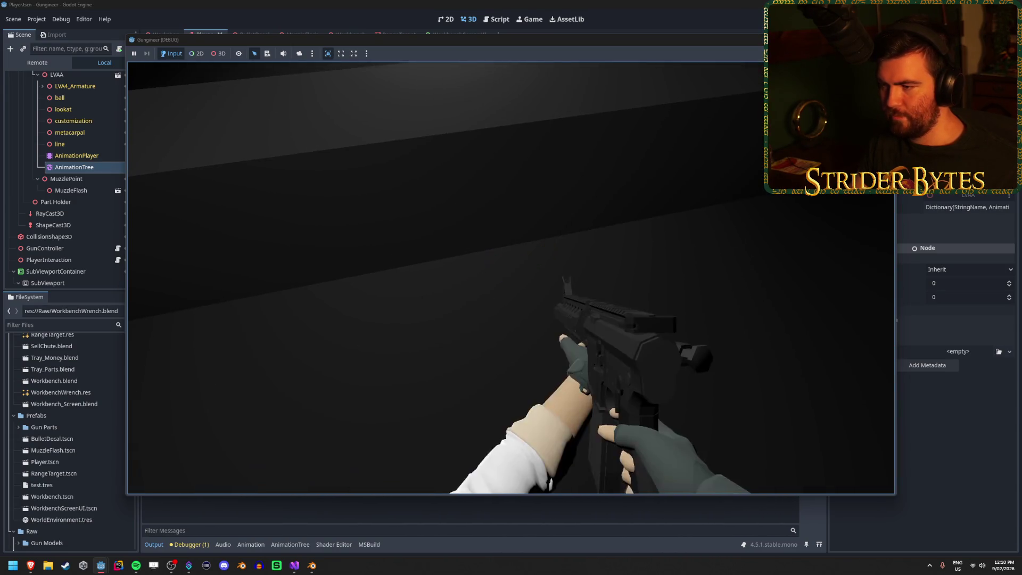
{"action": "key", "text": "q"}
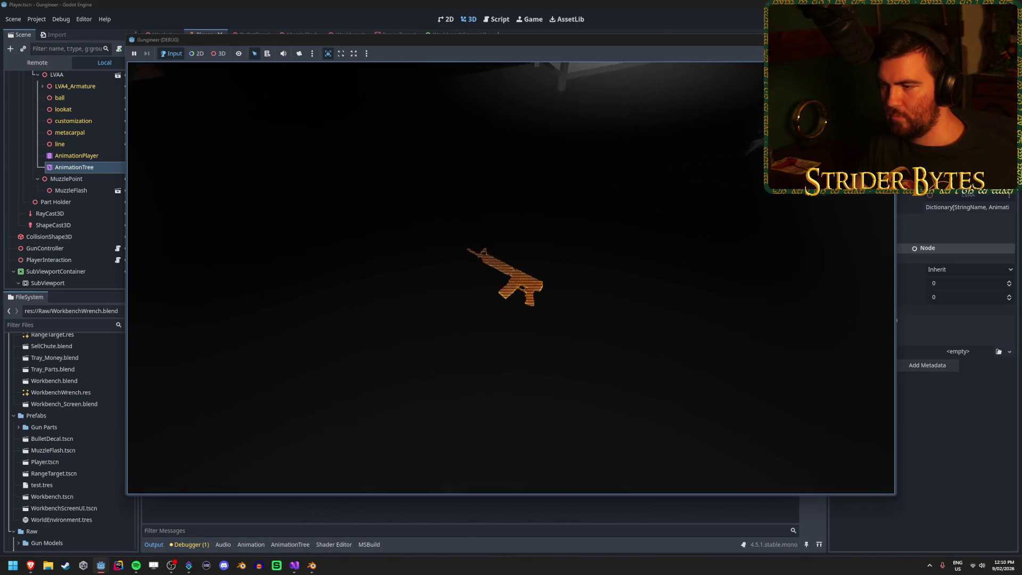
{"action": "key", "text": "e"}
{"action": "key", "text": "q"}
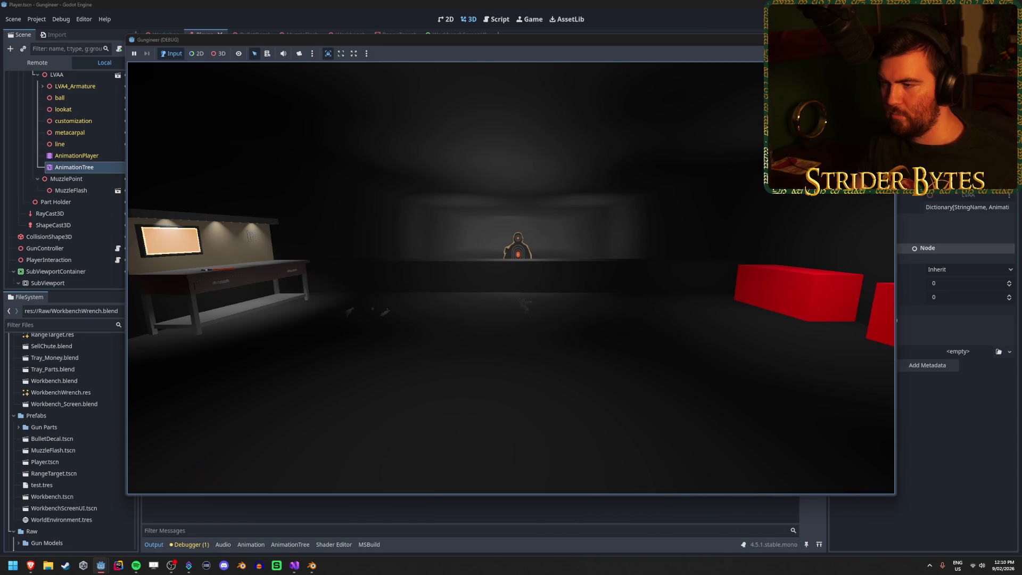
{"action": "key", "text": "e"}
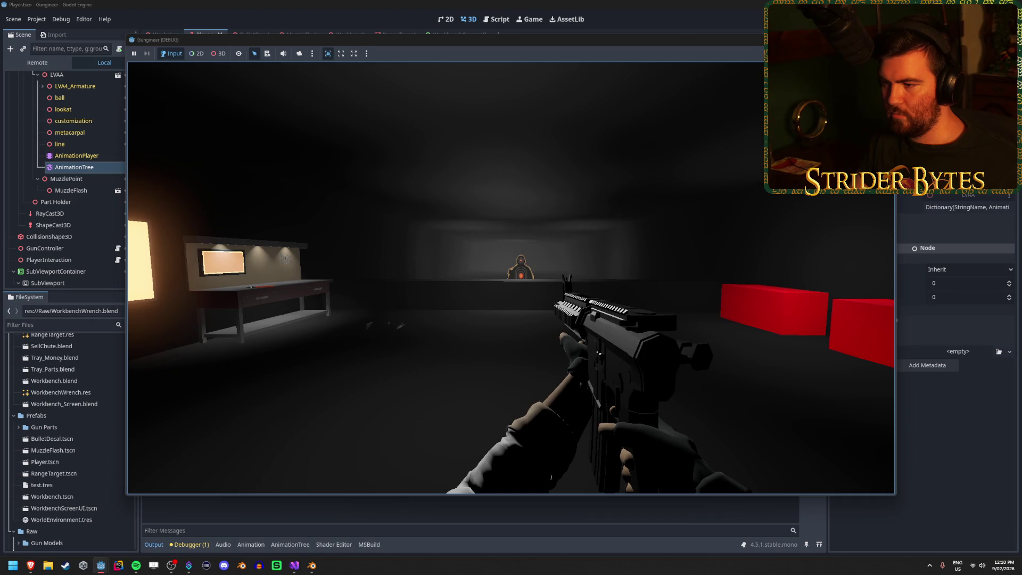
{"action": "key", "text": "q"}
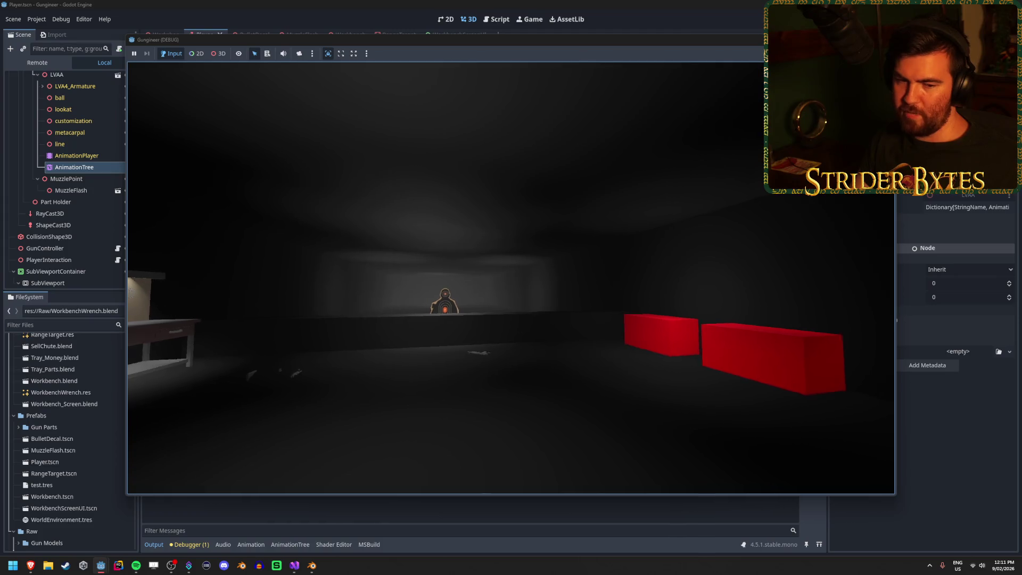
{"action": "key", "text": "F8"}
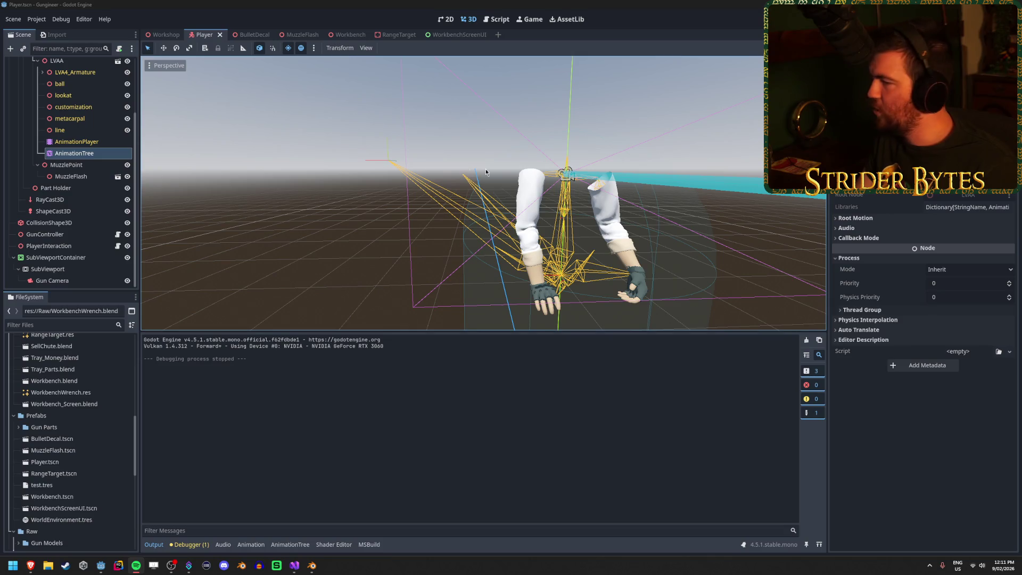
- Back in Blender, play the Drop animation through the scene camera, stopping at frame 17
{"action": "left_click", "coordinate": [312, 566]}
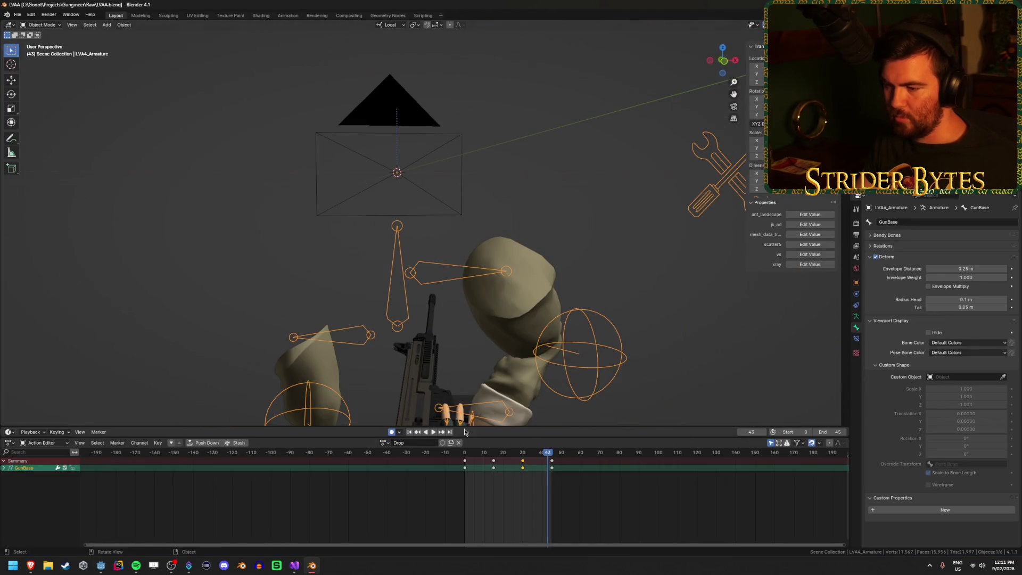
{"action": "key", "text": "KP_Decimal"}
{"action": "key", "text": "KP_0"}
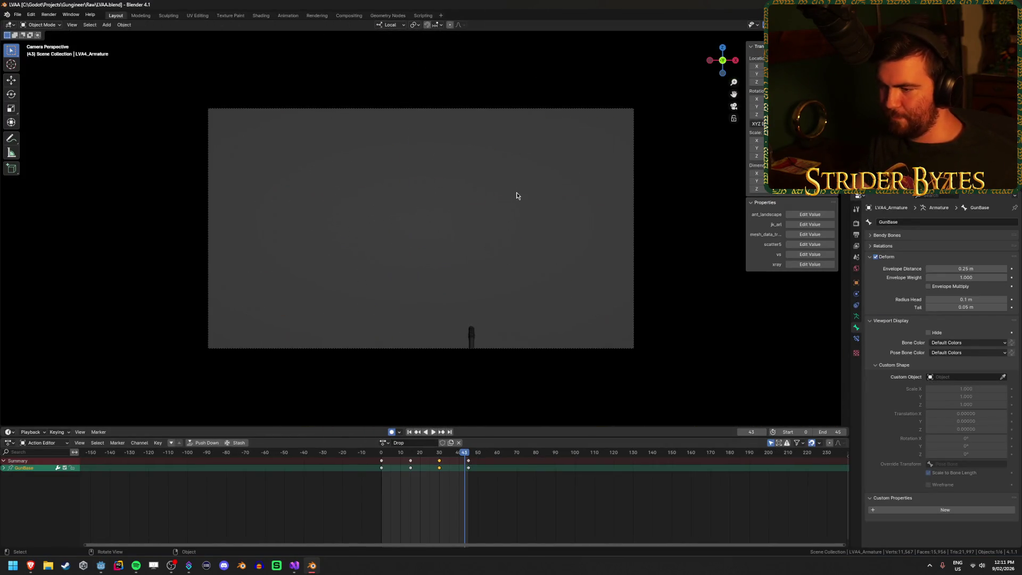
{"action": "key", "text": "space"}
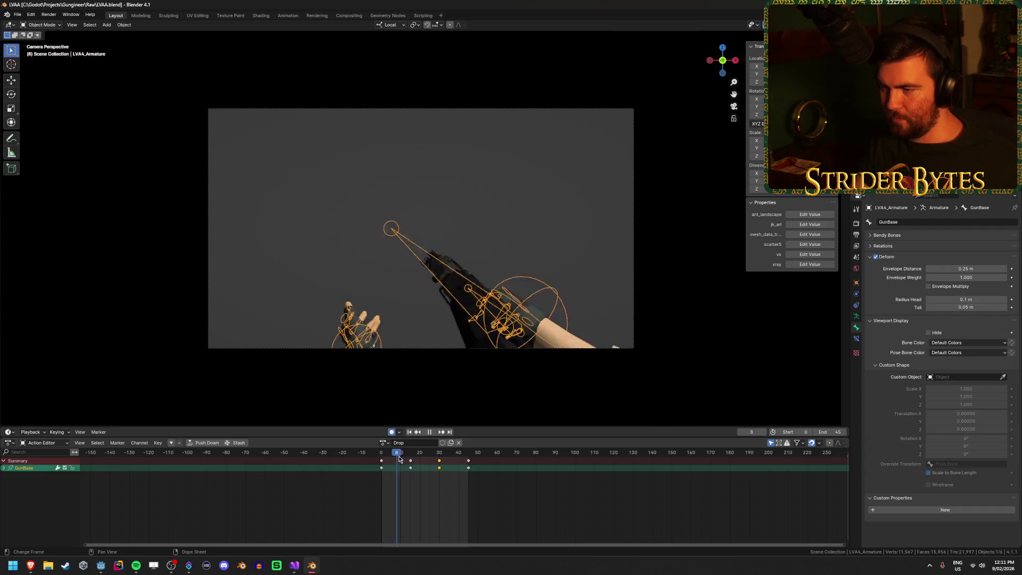
{"action": "key", "text": "space"}
{"action": "scroll", "coordinate": [438, 321], "scroll_direction": "up", "scroll_amount": 3}
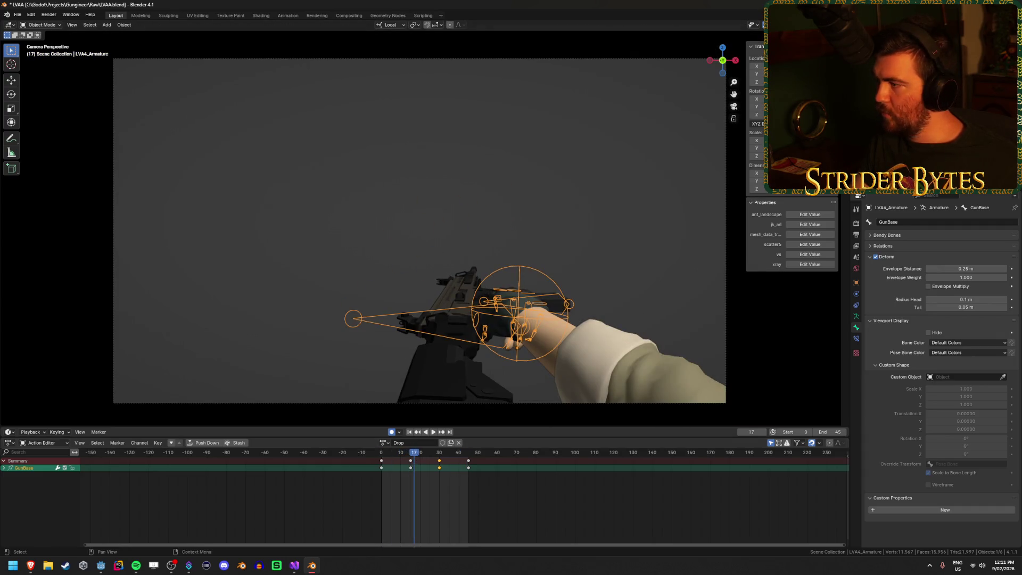
- Hide the gun mesh, replay Drop to frame 18, then enter pose mode and select thumb1.R
{"action": "left_click", "coordinate": [1010, 176]}
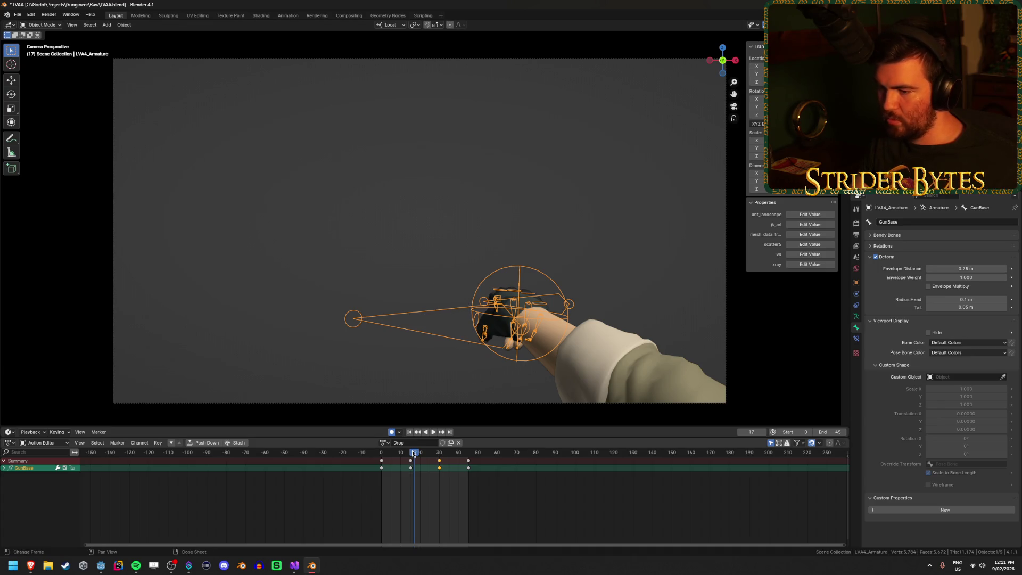
{"action": "key", "text": "space"}
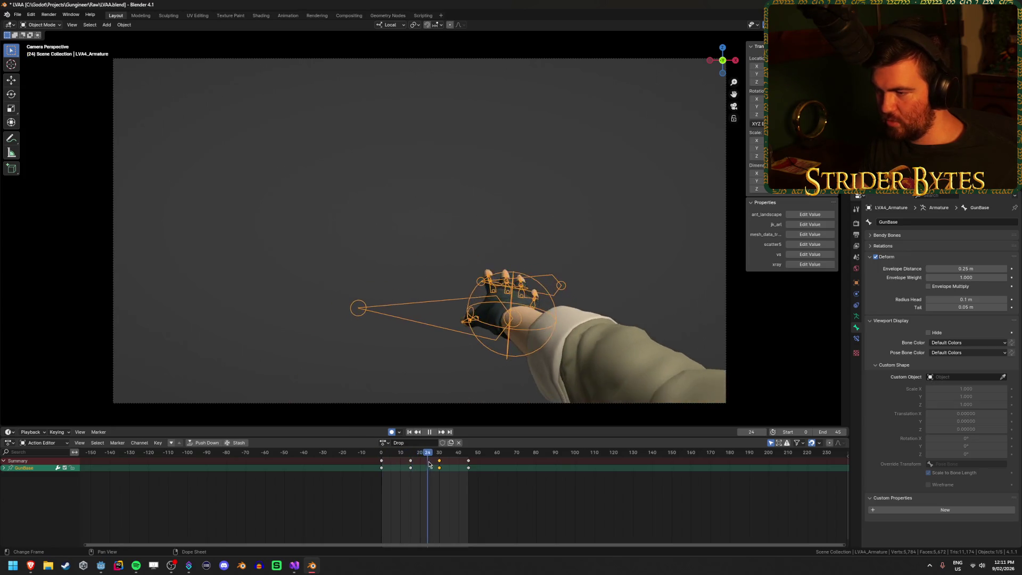
{"action": "key", "text": "space"}
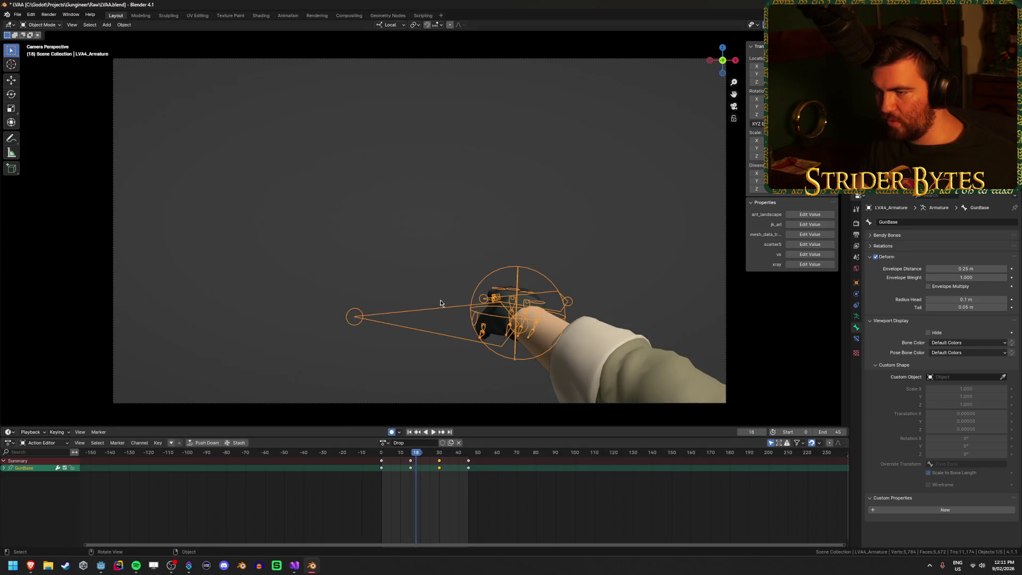
{"action": "key", "text": "ctrl+Tab"}
{"action": "mouse_move", "coordinate": [479, 292]}
{"action": "left_mouse_down"}
{"action": "mouse_move", "coordinate": [477, 311]}
{"action": "mouse_move", "coordinate": [407, 360]}
{"action": "mouse_move", "coordinate": [419, 324]}
{"action": "mouse_move", "coordinate": [486, 356]}
{"action": "mouse_move", "coordinate": [378, 295]}
{"action": "mouse_move", "coordinate": [481, 265]}
{"action": "left_mouse_up"}
{"action": "left_click", "coordinate": [378, 296]}
- Add the thumb, pinky, ring, middle and index finger bones of the right hand to the selection
{"action": "left_click", "coordinate": [371, 315], "text": "shift"}
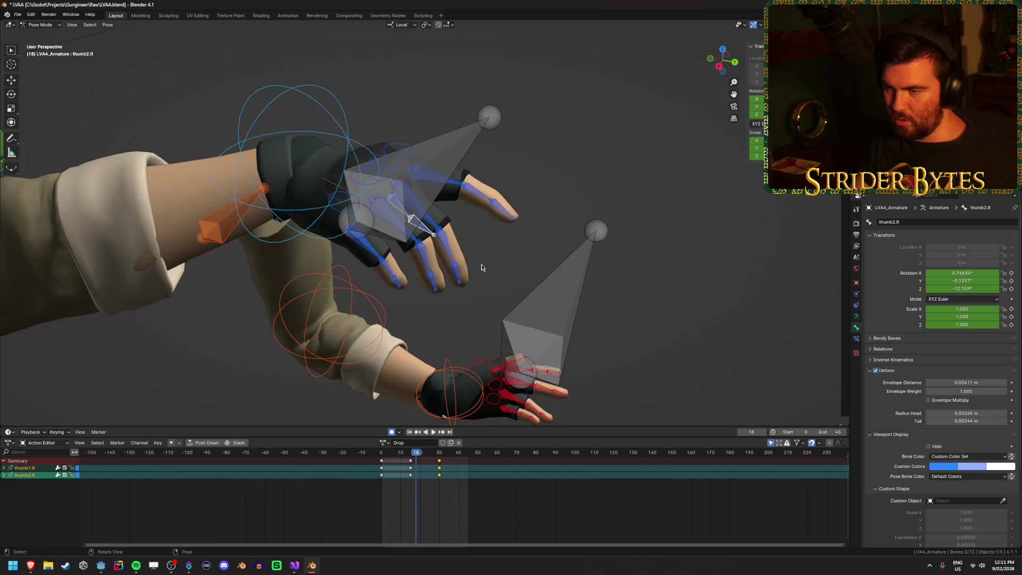
{"action": "left_click", "coordinate": [394, 280], "text": "shift"}
{"action": "left_click", "coordinate": [388, 269], "text": "shift"}
{"action": "left_click", "coordinate": [366, 244], "text": "shift"}
{"action": "left_click", "coordinate": [396, 224], "text": "shift"}
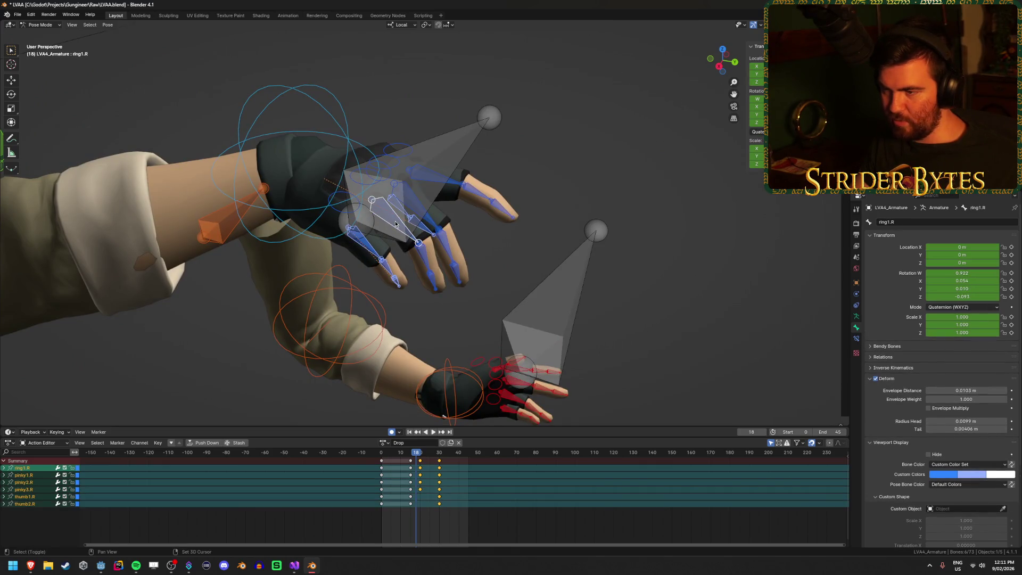
{"action": "left_click", "coordinate": [421, 255], "text": "shift"}
{"action": "left_click", "coordinate": [430, 273], "text": "shift"}
{"action": "left_click", "coordinate": [454, 264], "text": "shift"}
{"action": "left_click", "coordinate": [446, 244], "text": "shift"}
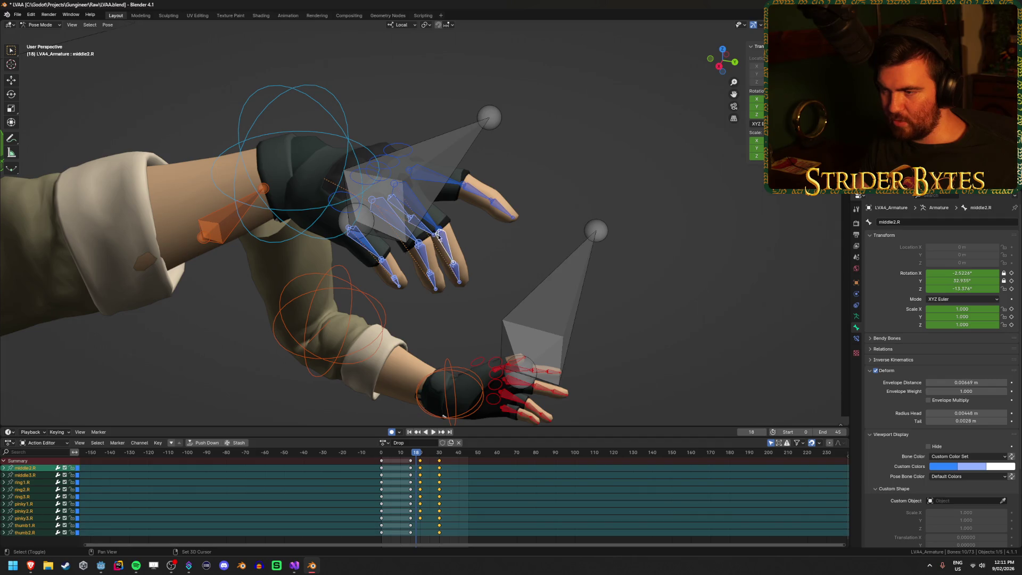
{"action": "left_click", "coordinate": [429, 223], "text": "shift"}
{"action": "left_click_drag", "start_coordinate": [429, 223], "coordinate": [541, 257]}
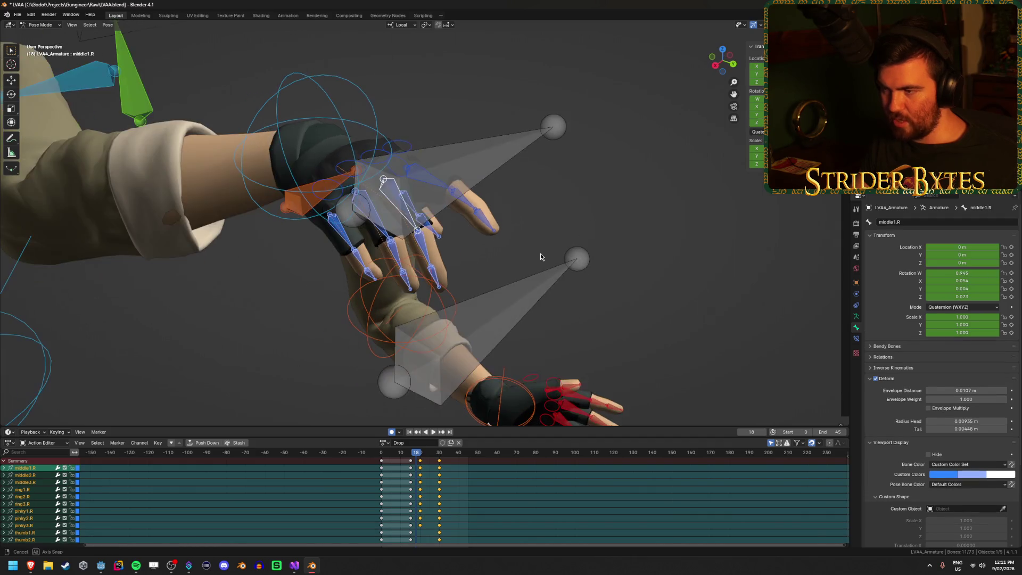
{"action": "left_click", "coordinate": [466, 205], "text": "shift"}
{"action": "left_click", "coordinate": [488, 219], "text": "shift"}
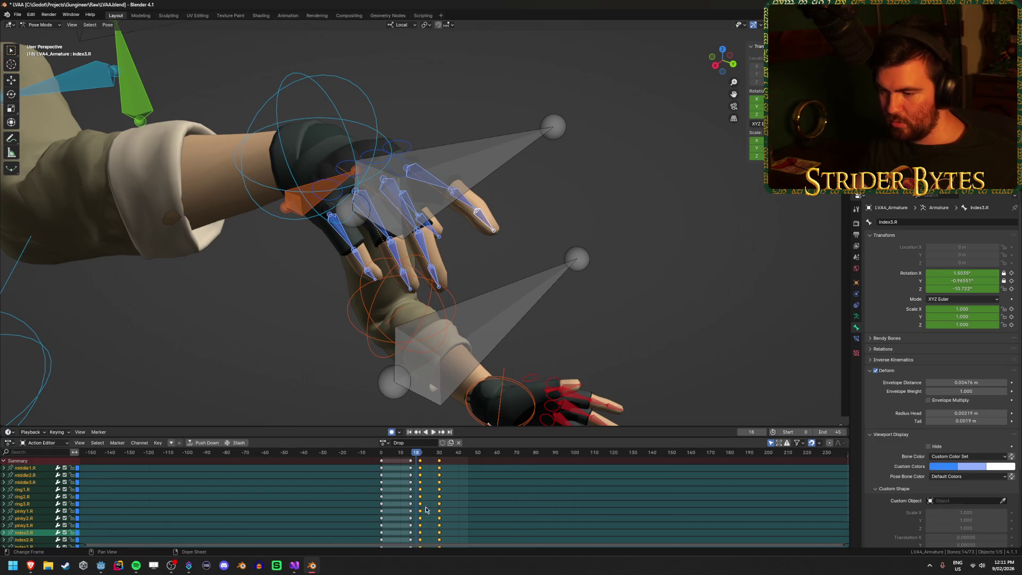
- Review the finger animation, then select the right arm's pole target at frame 23
{"action": "key", "text": "space"}
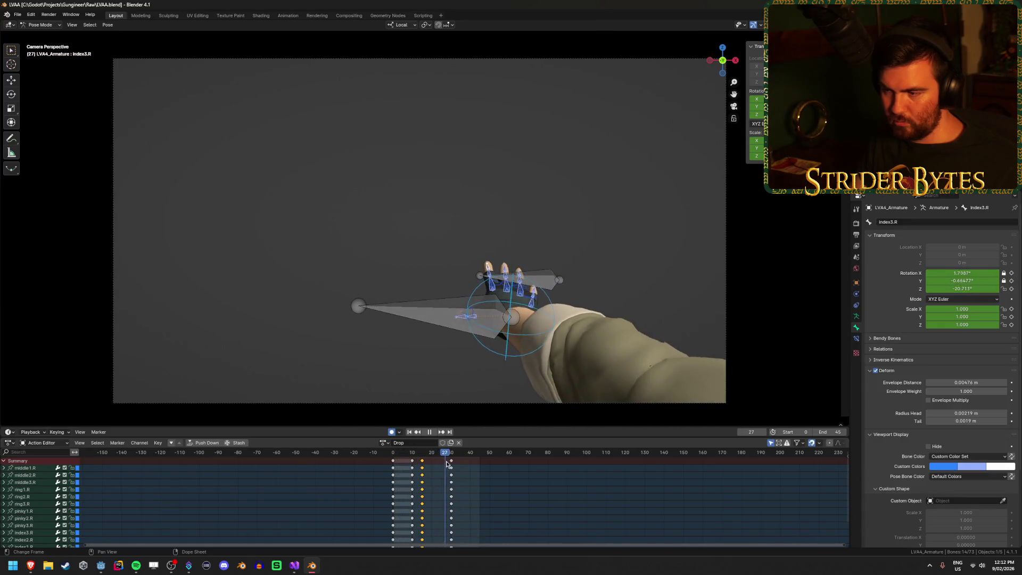
{"action": "left_click_drag", "start_coordinate": [453, 464], "coordinate": [393, 457]}
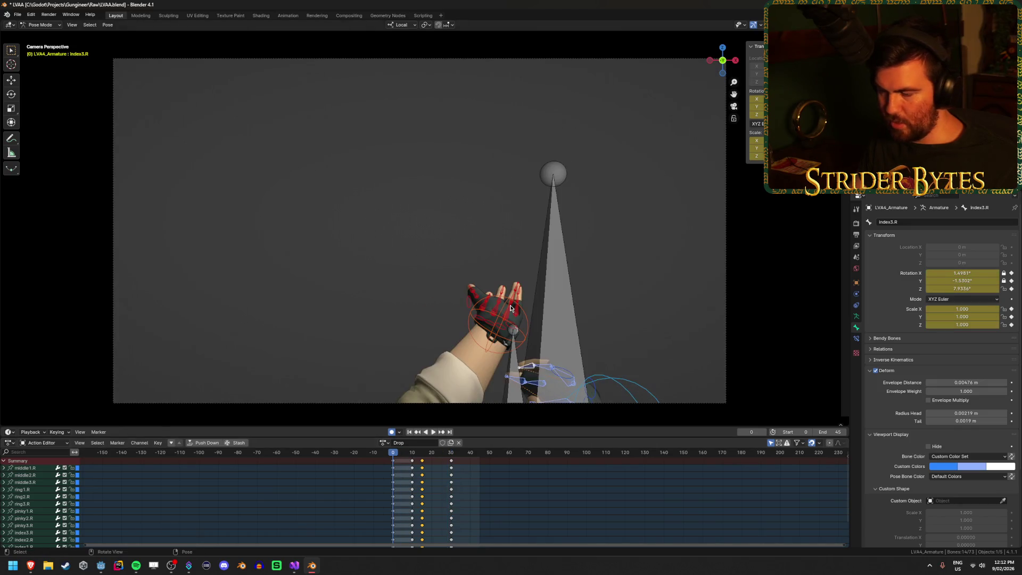
{"action": "key", "text": "KP_0"}
{"action": "scroll", "coordinate": [420, 309], "scroll_direction": "down", "scroll_amount": 4}
{"action": "left_click", "coordinate": [212, 336]}
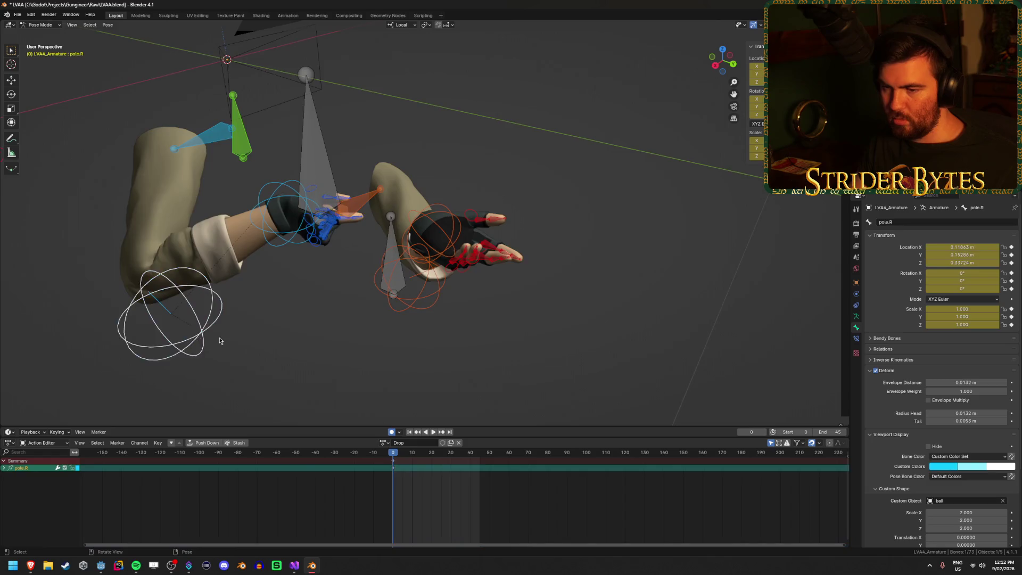
{"action": "left_click_drag", "start_coordinate": [394, 456], "coordinate": [438, 456]}
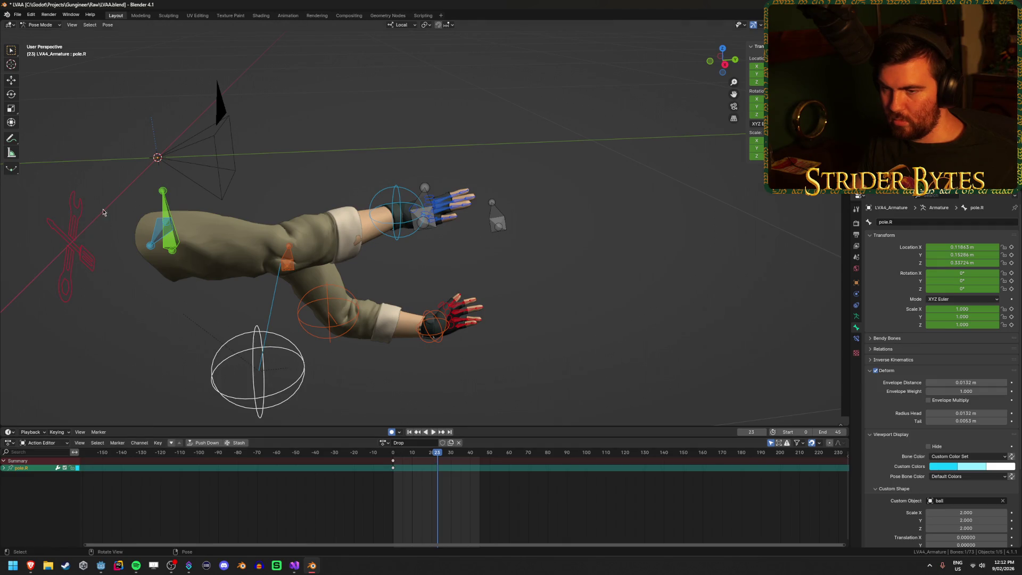
- Select clavicle.R and key a new local-Y position for it at frame 10
{"action": "left_click", "coordinate": [157, 234]}
{"action": "left_click", "coordinate": [389, 457]}
{"action": "key", "text": "space"}
{"action": "mouse_move", "coordinate": [390, 457]}
{"action": "left_mouse_down"}
{"action": "mouse_move", "coordinate": [441, 458]}
{"action": "mouse_move", "coordinate": [393, 458]}
{"action": "mouse_move", "coordinate": [413, 464]}
{"action": "left_mouse_up"}
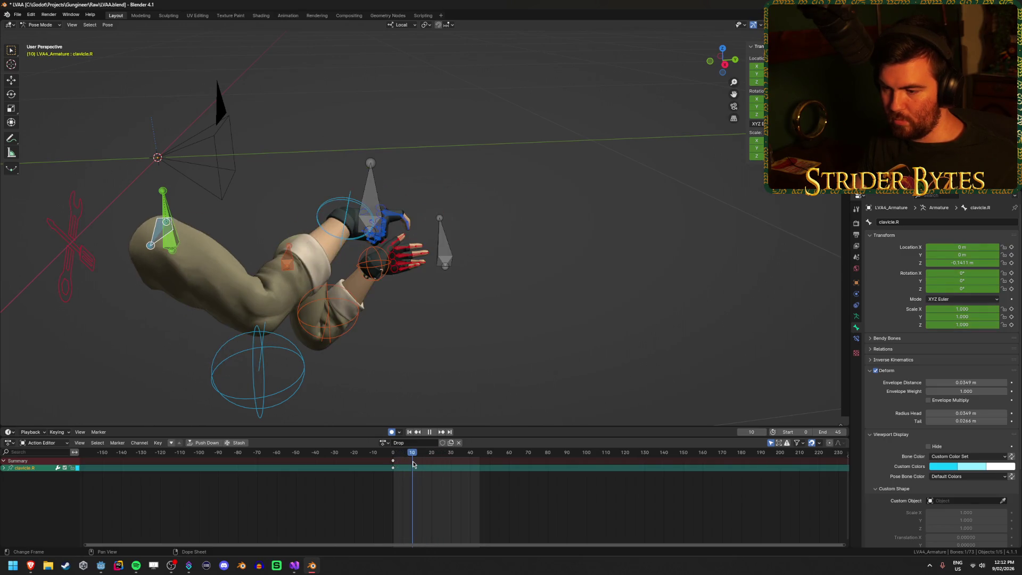
{"action": "key", "text": "y"}
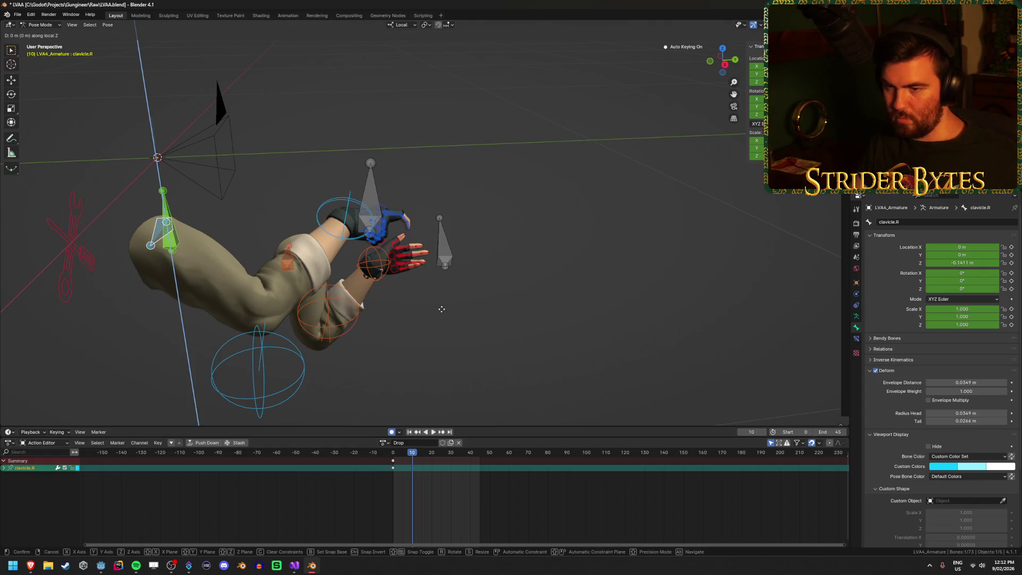
{"action": "left_click", "coordinate": [445, 372]}
- Replay the Drop animation from the start through the scene camera
{"action": "key", "text": "shift+Left"}
{"action": "key", "text": "space"}
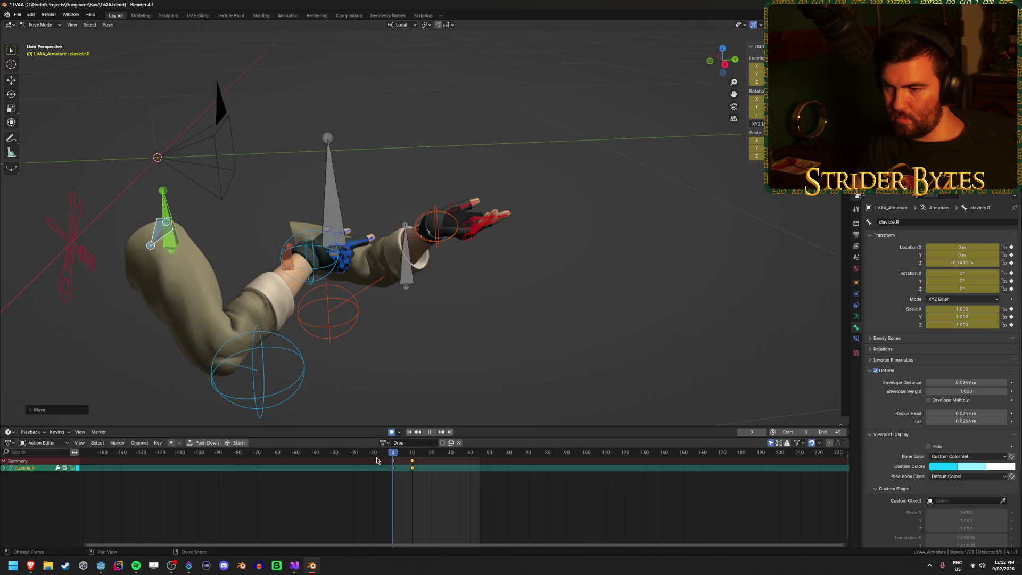
{"action": "key", "text": "KP_0"}
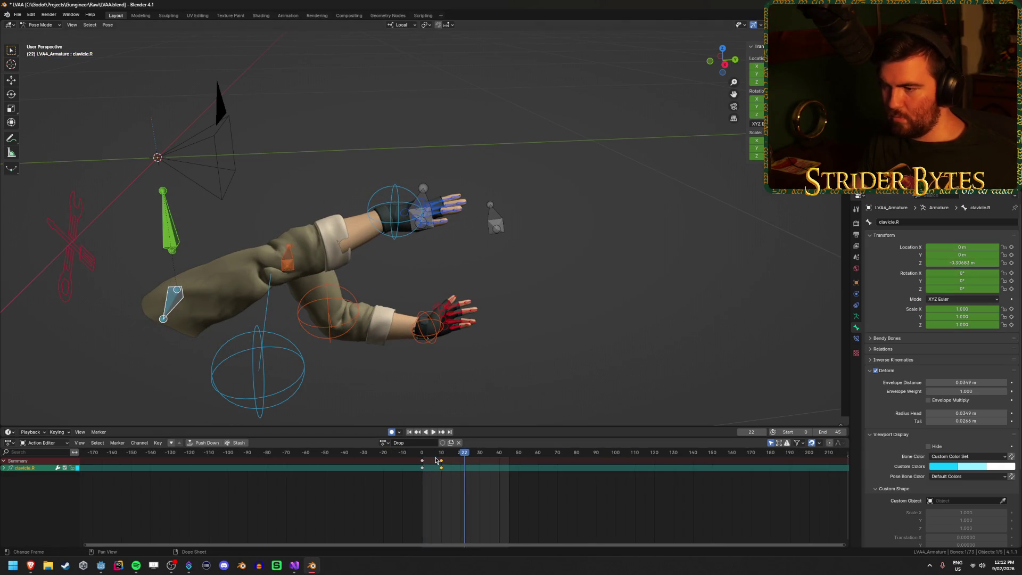
{"action": "key", "text": "KP_0"}
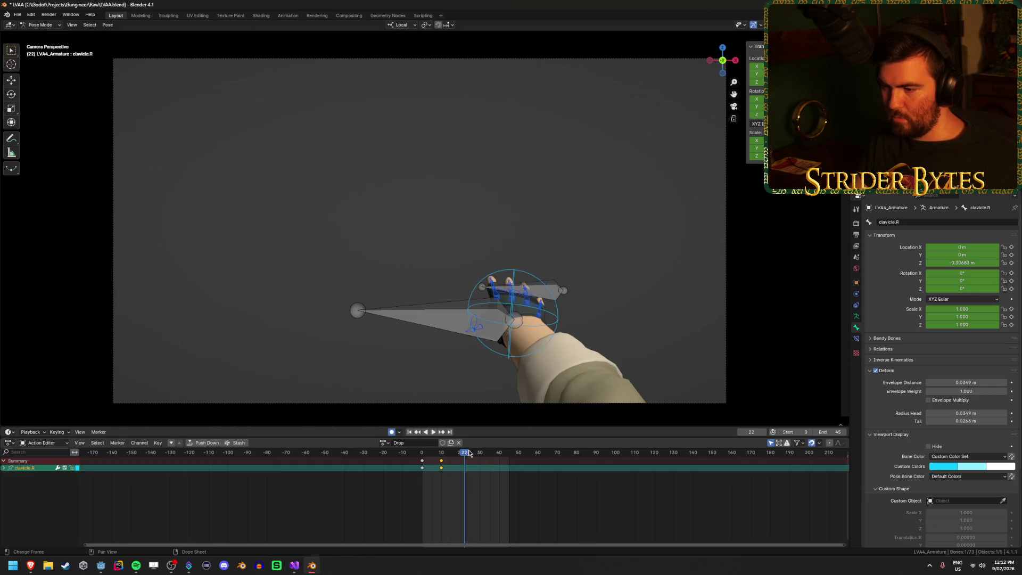
- Replay the Drop animation through the camera, scrubbing forward to frame 28
{"action": "key", "text": "space"}
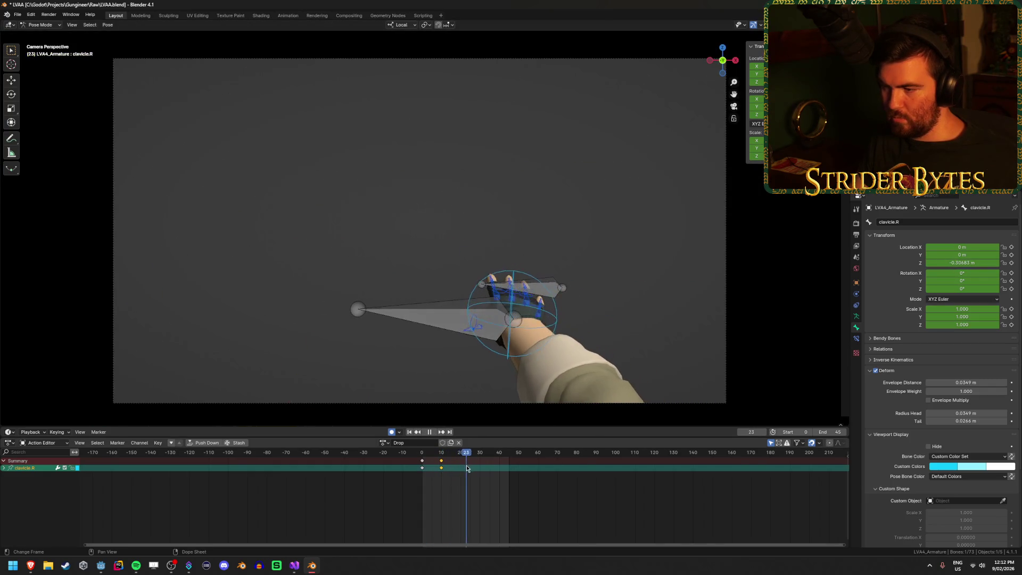
{"action": "key", "text": "shift+Left"}
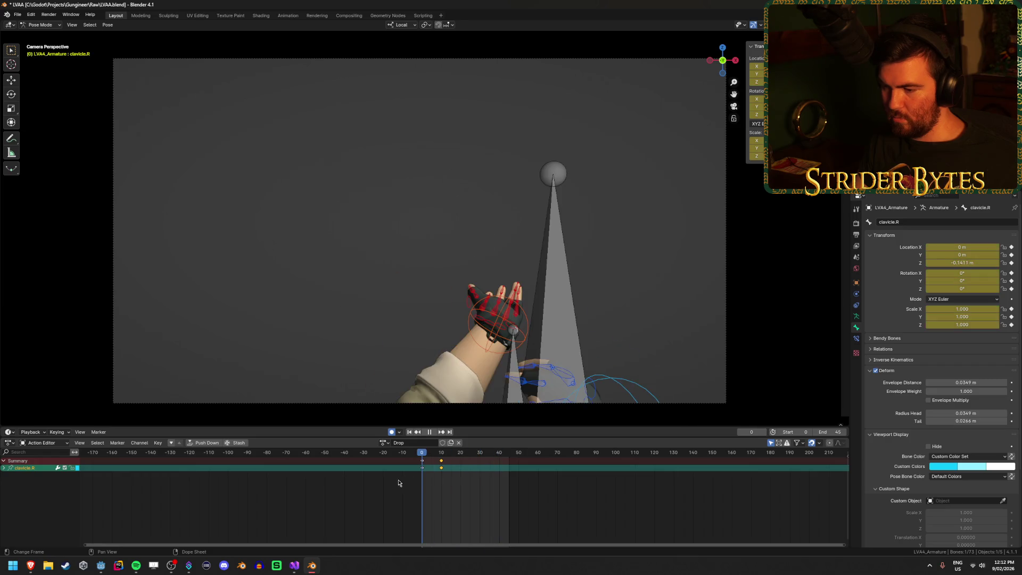
{"action": "left_click_drag", "start_coordinate": [424, 485], "coordinate": [477, 483]}
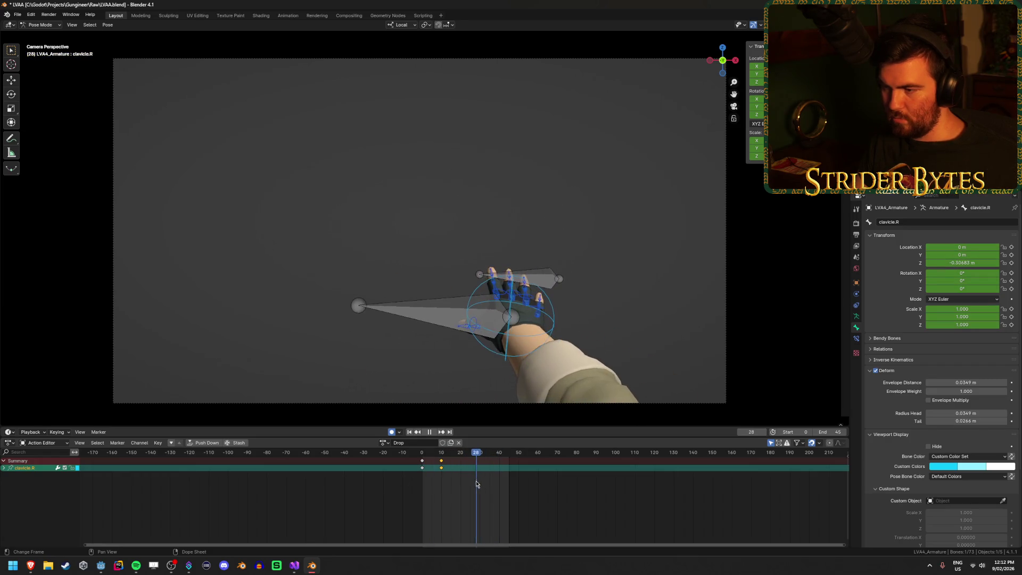
{"action": "key", "text": "Escape"}
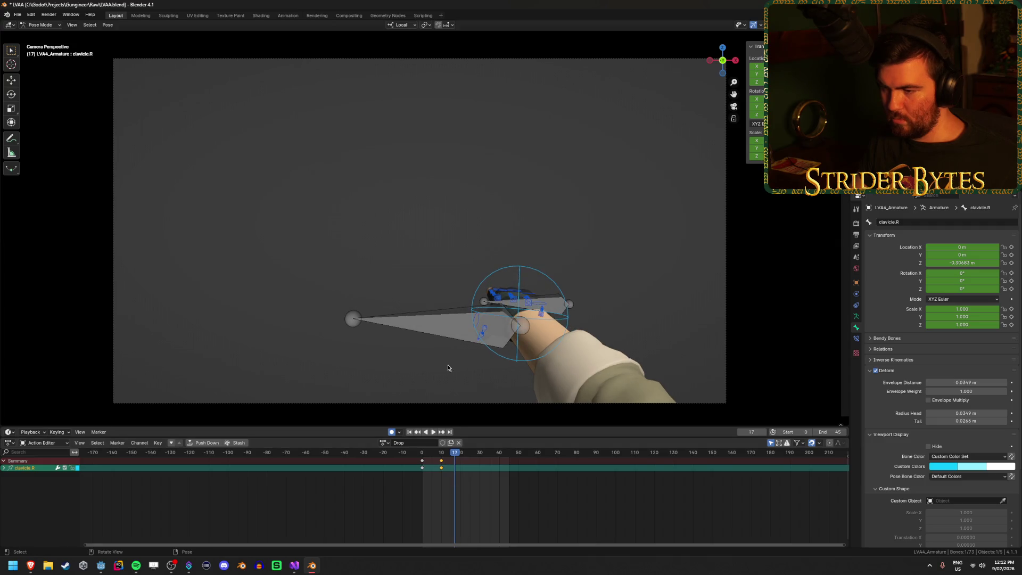
- Rotate the GunBase bone around its local Y axis at frame 15 and replay
{"action": "left_click", "coordinate": [453, 331]}
{"action": "key", "text": "space"}
{"action": "left_click", "coordinate": [451, 456]}
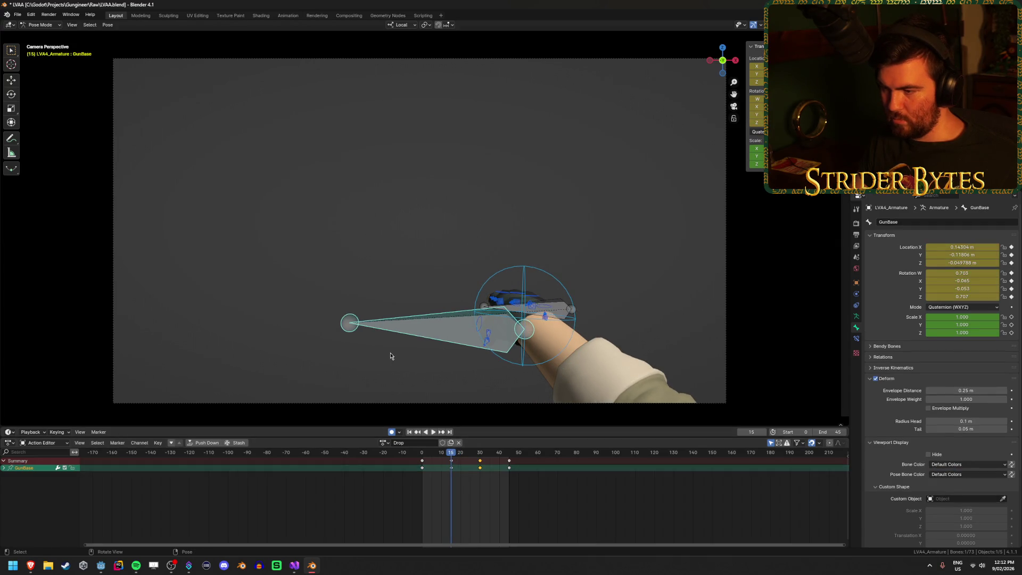
{"action": "left_click_drag", "start_coordinate": [389, 353], "coordinate": [477, 349]}
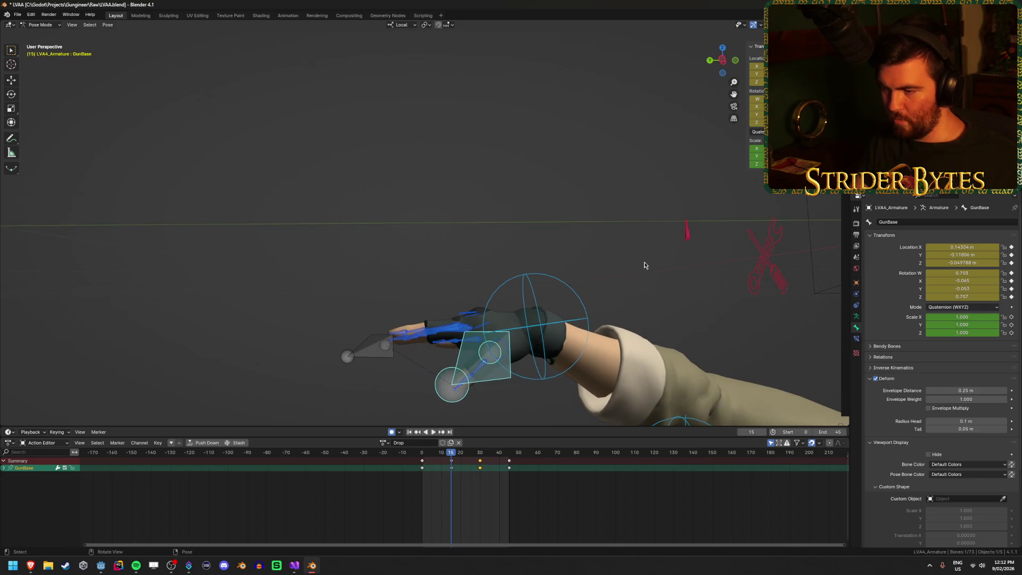
{"action": "left_click_drag", "start_coordinate": [643, 265], "coordinate": [646, 259]}
{"action": "key", "text": "y"}
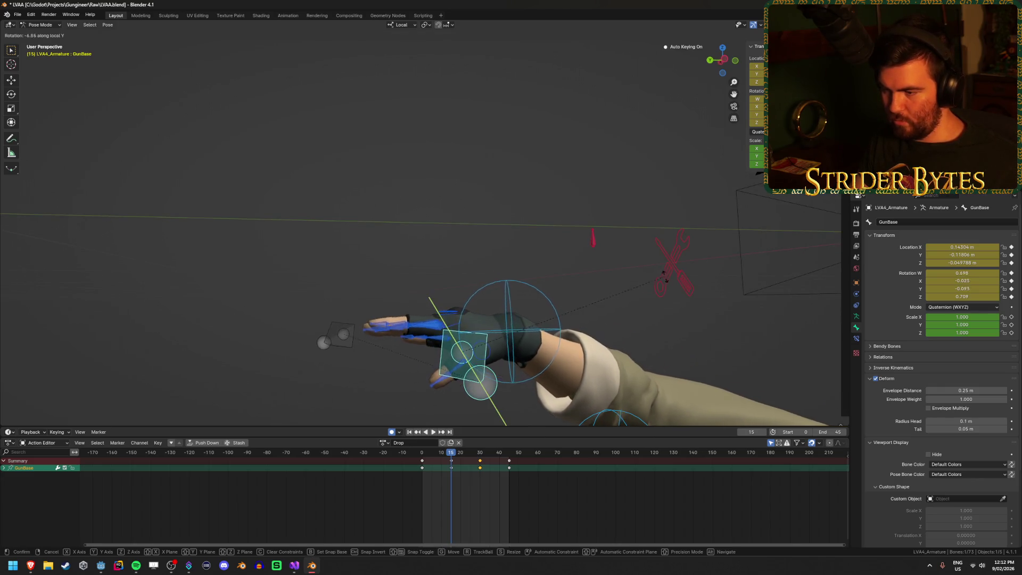
{"action": "key", "text": "space"}
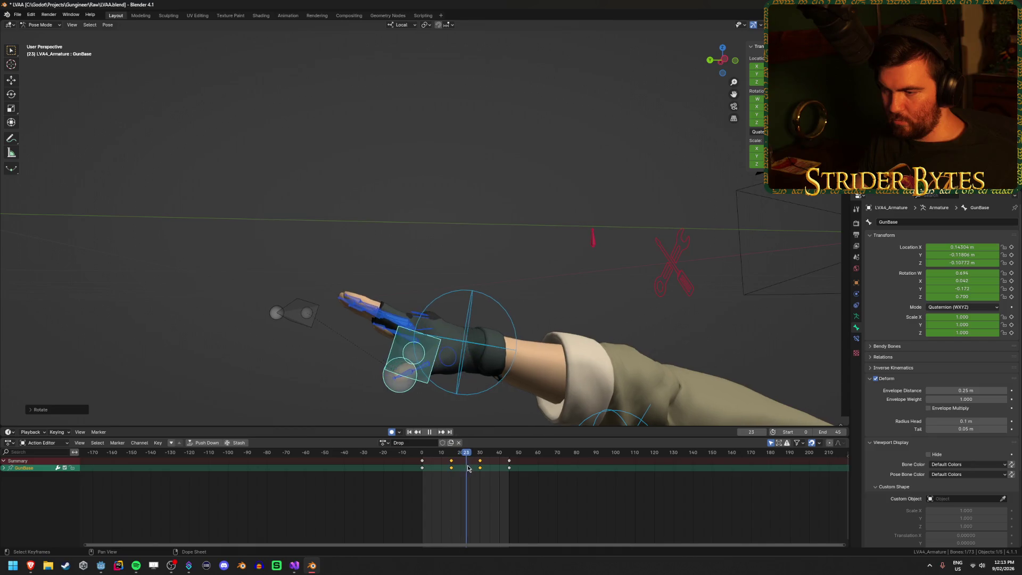
- Move clavicle.R at its frame-10 key, replay the Drop animation, and save LVAA.blend
{"action": "scroll", "coordinate": [506, 323], "scroll_direction": "down", "scroll_amount": 3}
{"action": "left_click", "coordinate": [714, 399]}
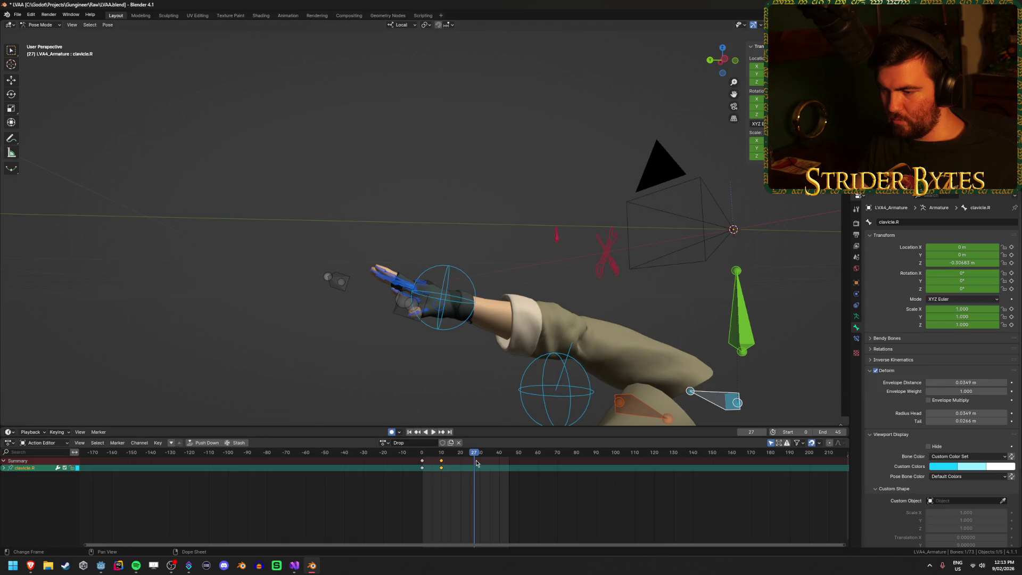
{"action": "key", "text": "Down"}
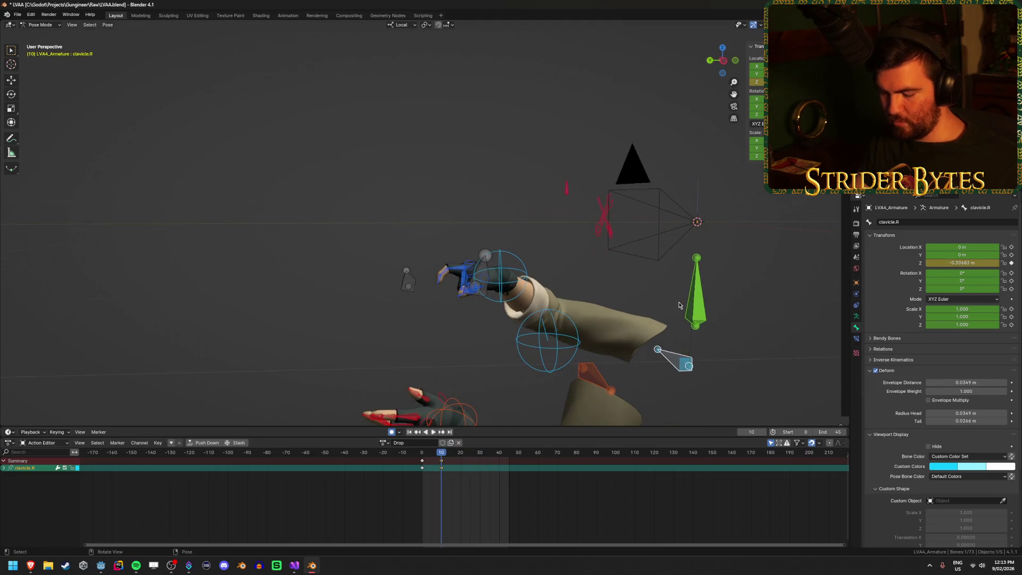
{"action": "key", "text": "g"}
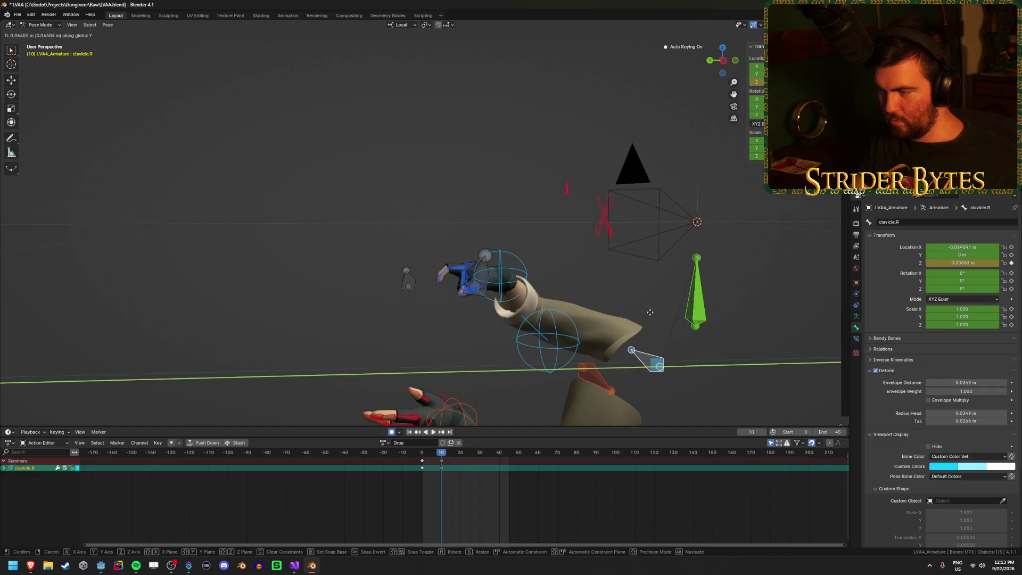
{"action": "left_click", "coordinate": [636, 318]}
{"action": "key", "text": "shift+Left"}
{"action": "key", "text": "space"}
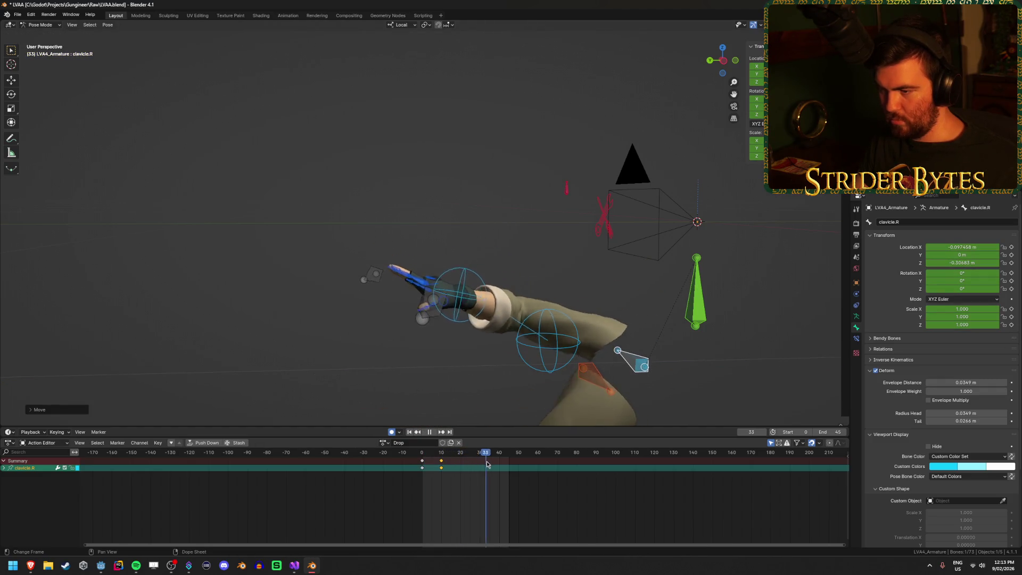
{"action": "key", "text": "space"}
{"action": "key", "text": "ctrl+s"}
{"action": "key", "text": "ctrl+shift+e"}
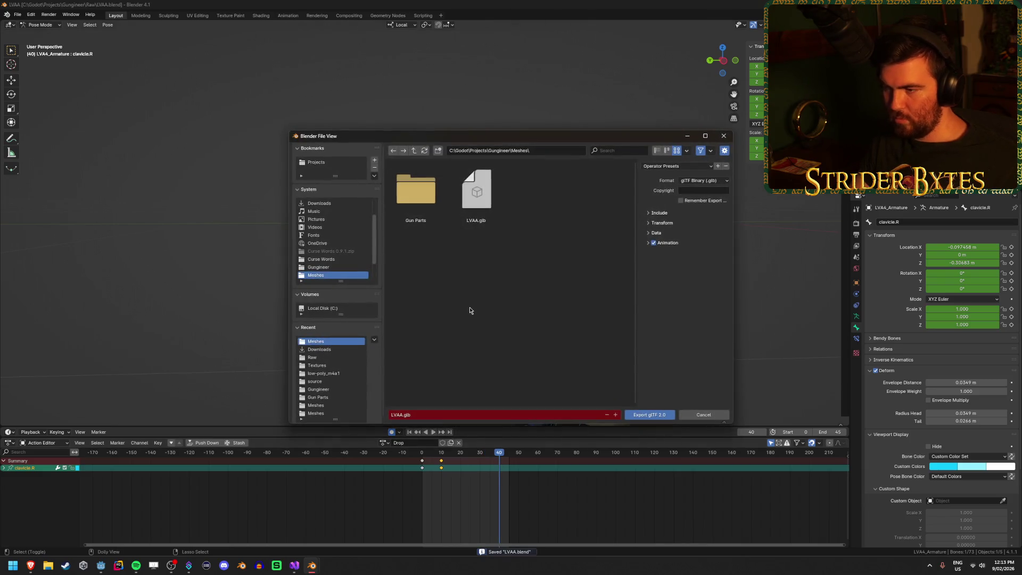
- Export the scene to LVAA.glb, return to object mode, and switch to the Godot editor
{"action": "left_click", "coordinate": [659, 419]}
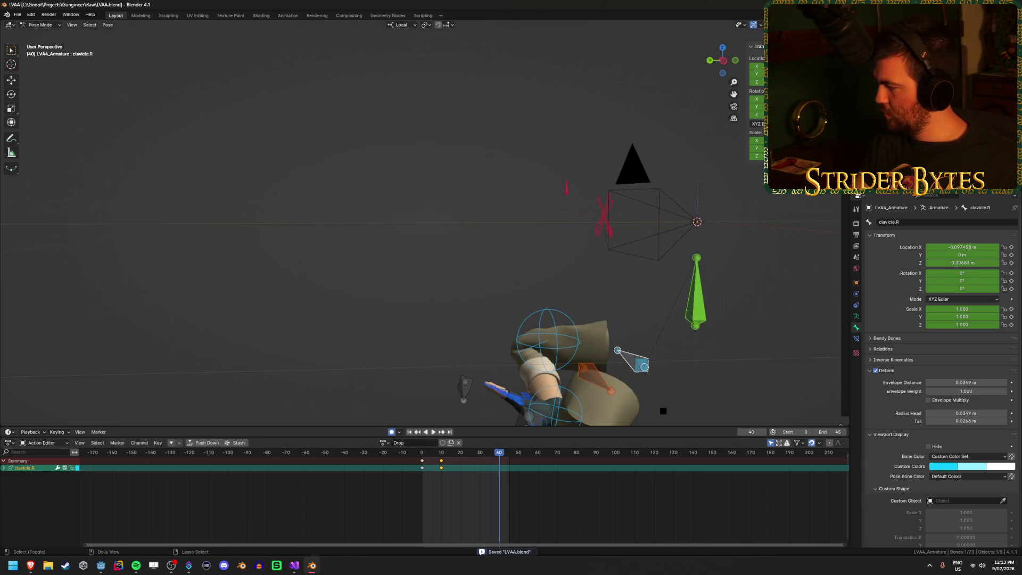
{"action": "key", "text": "ctrl+Tab"}
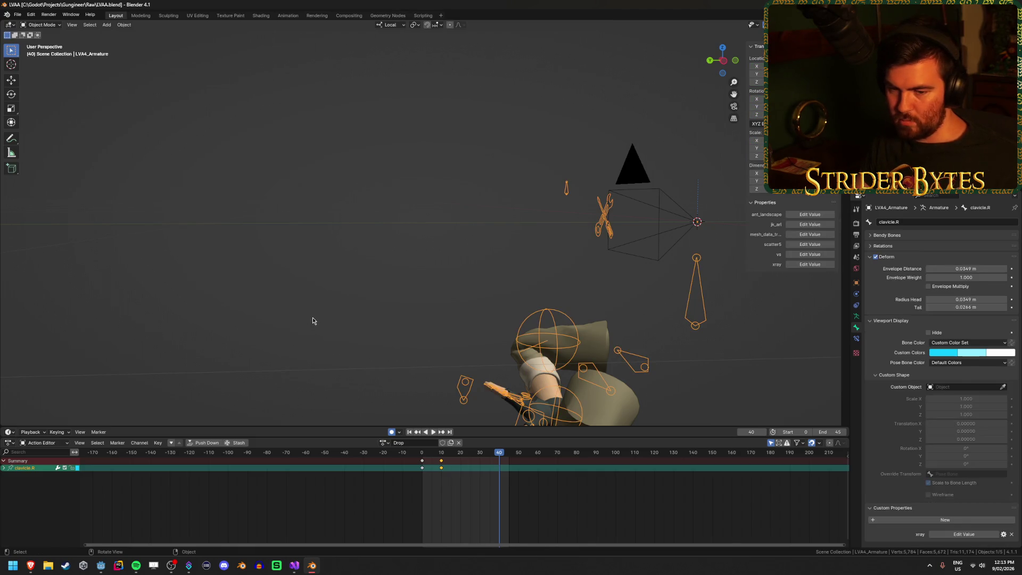
{"action": "left_click", "coordinate": [106, 569]}
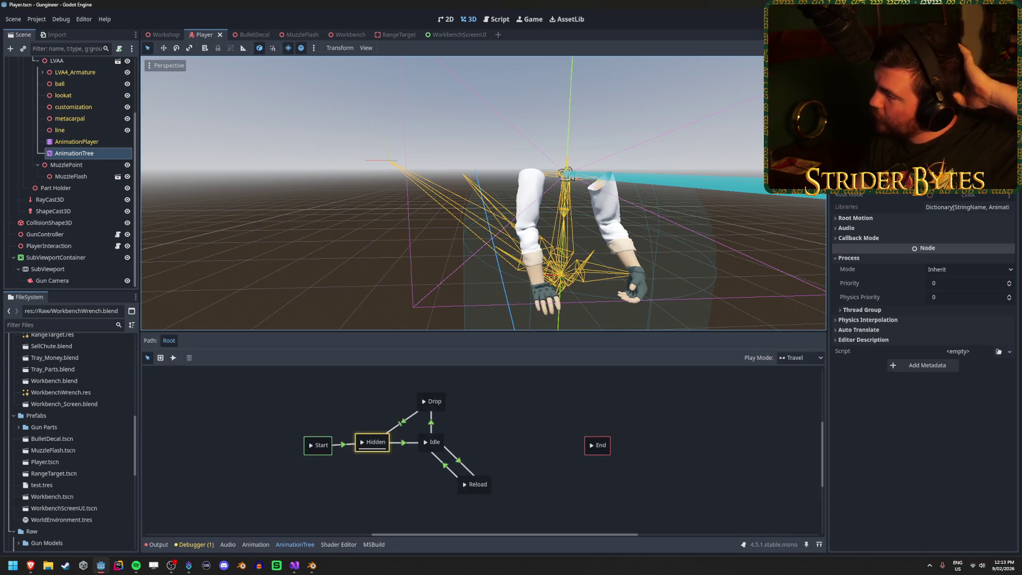
- Run the game with F5 and repeatedly pick up (E) and drop (G/Q) the rifle
{"action": "key", "text": "F5"}
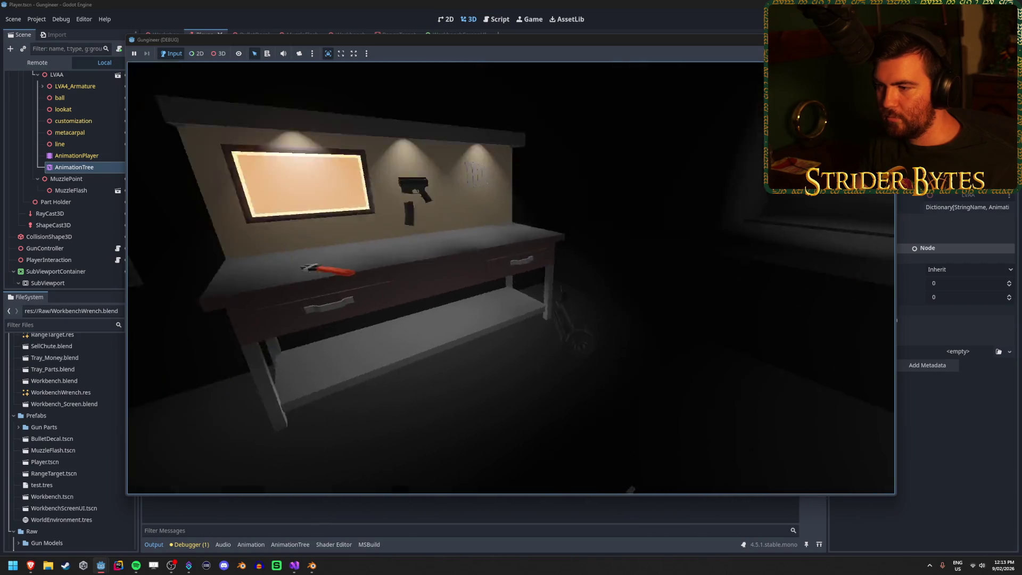
{"action": "key", "text": "e"}
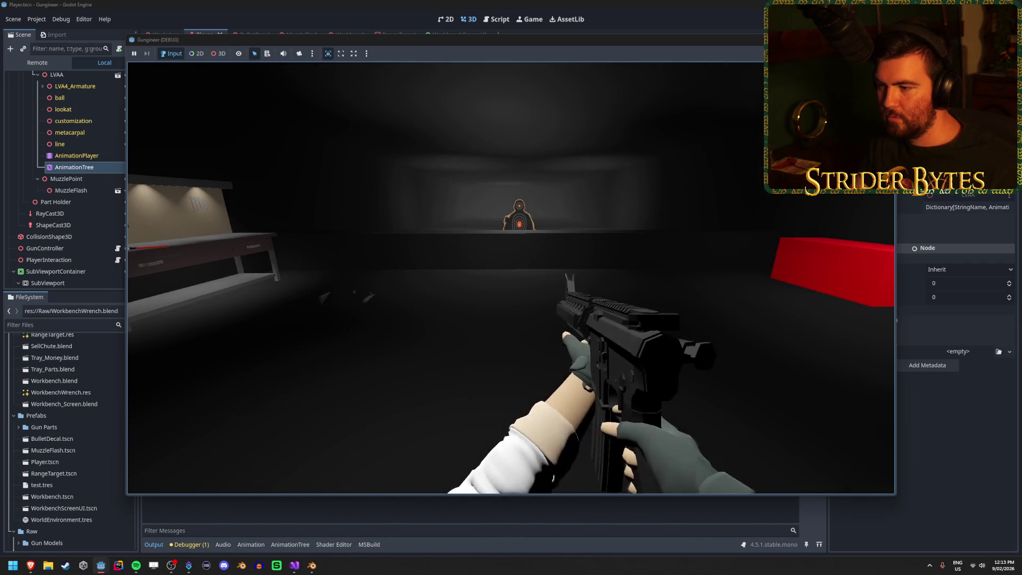
{"action": "key", "text": "g"}
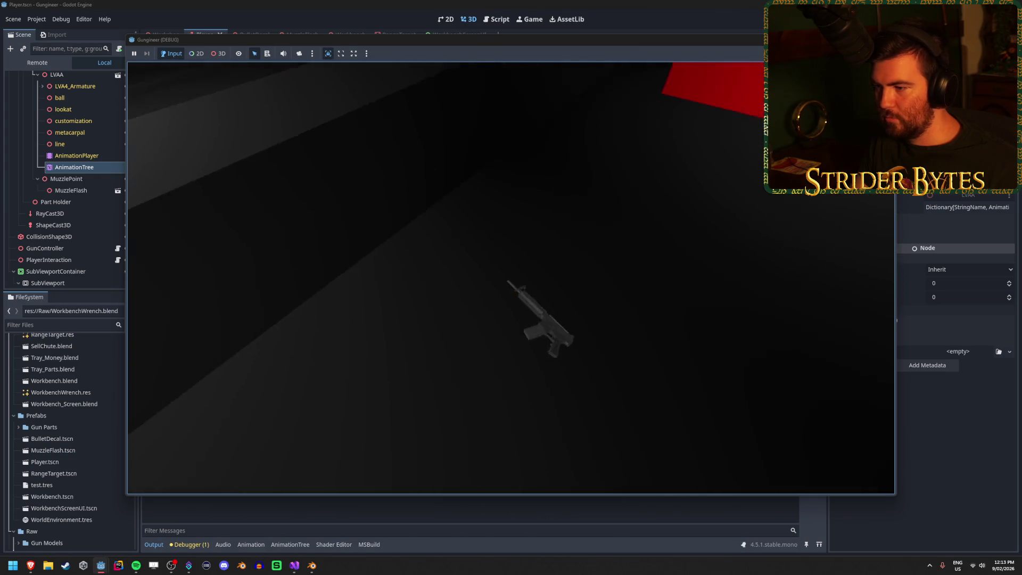
{"action": "key", "text": "e"}
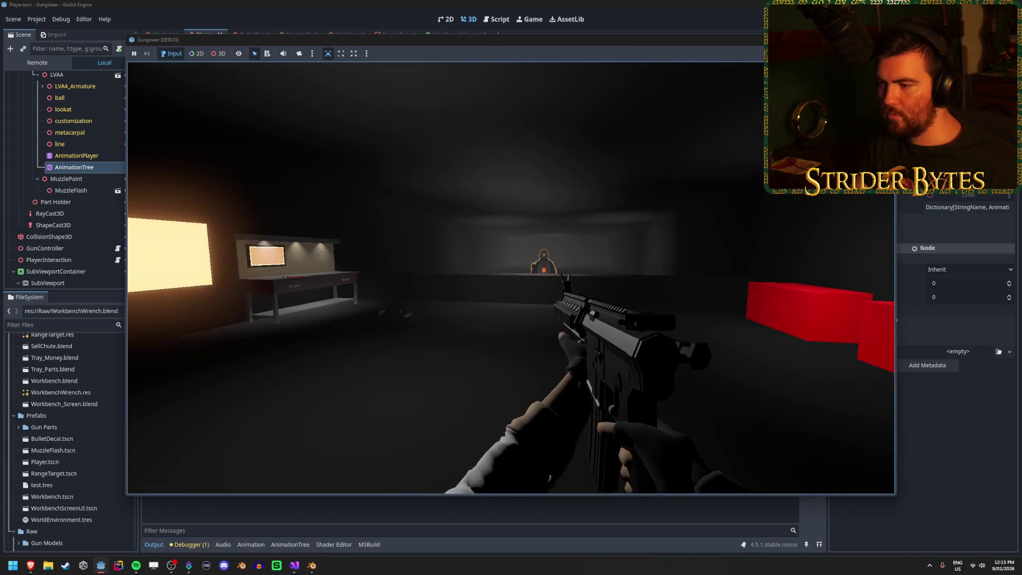
{"action": "key", "text": "g"}
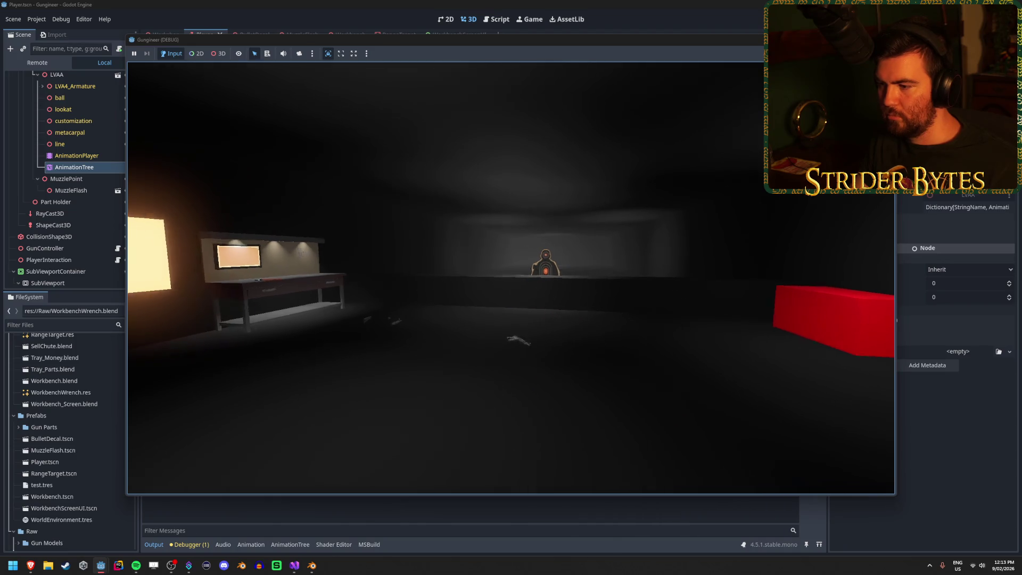
{"action": "key", "text": "e"}
{"action": "key", "text": "g"}
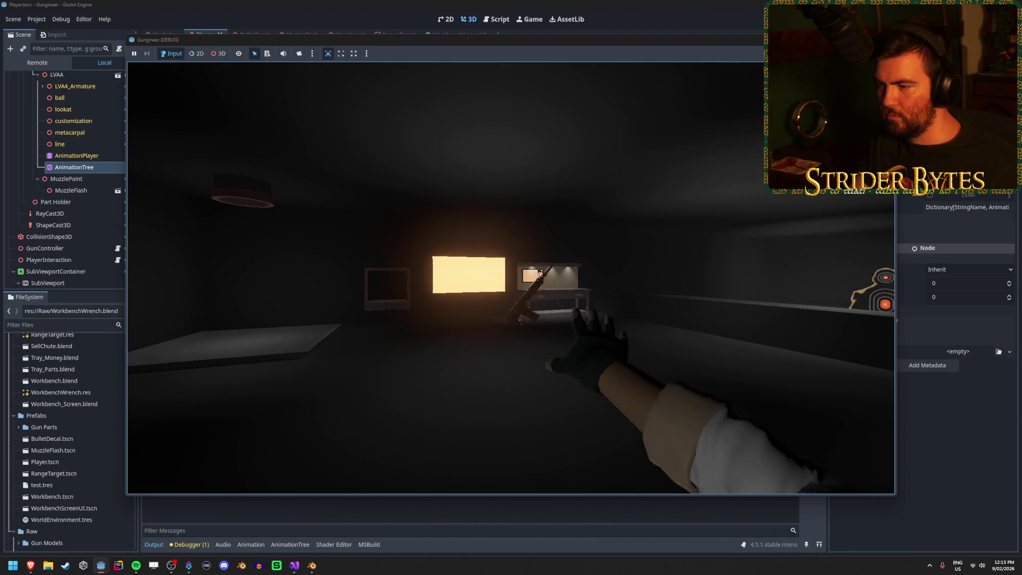
{"action": "key", "text": "e"}
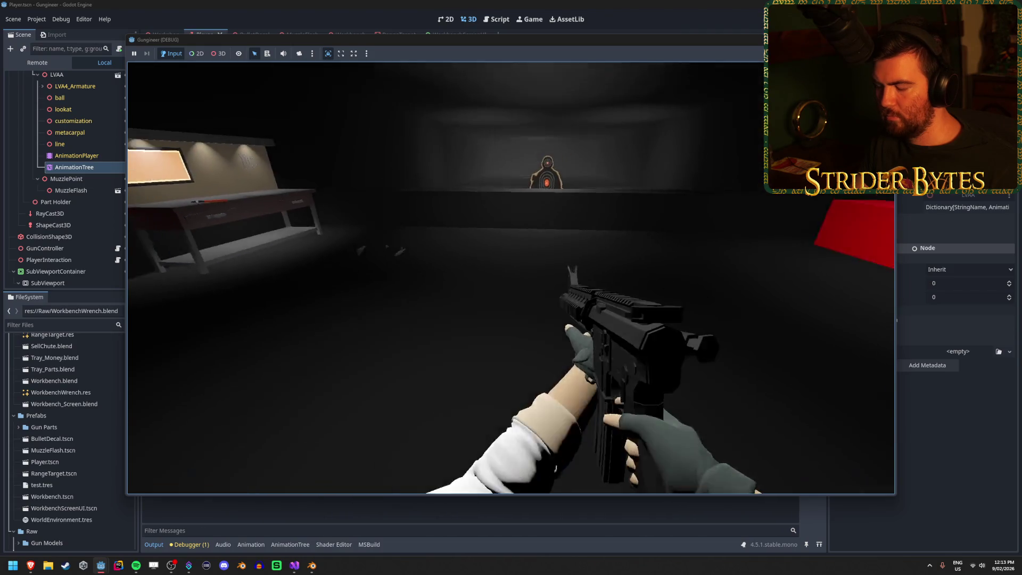
{"action": "key", "text": "g"}
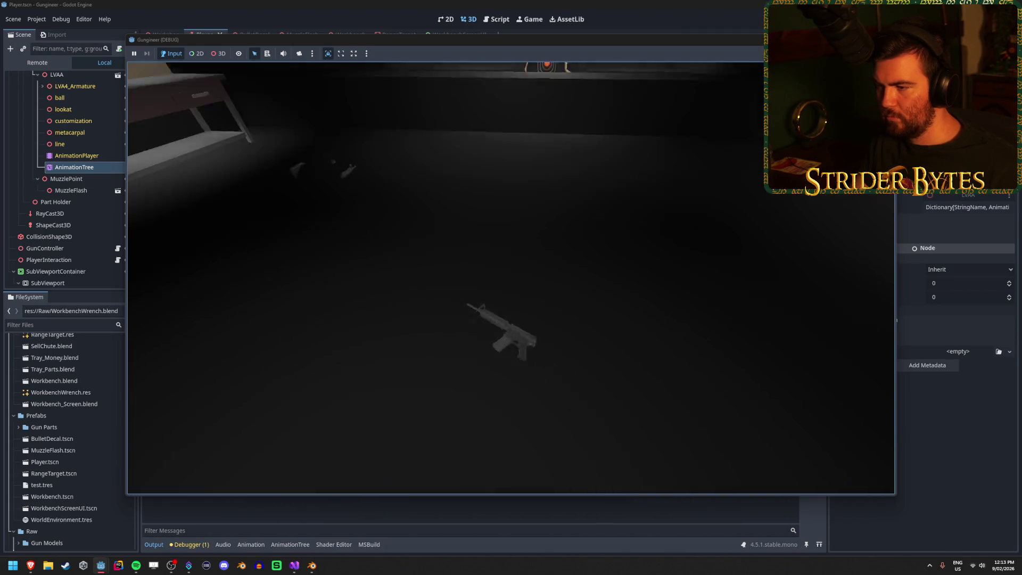
{"action": "key", "text": "e"}
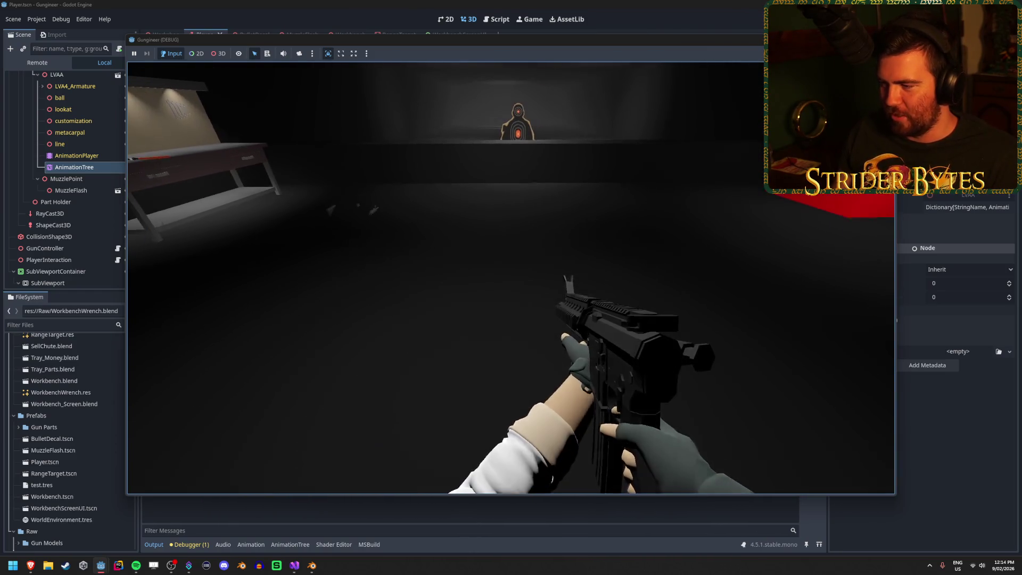
{"action": "key", "text": "g"}
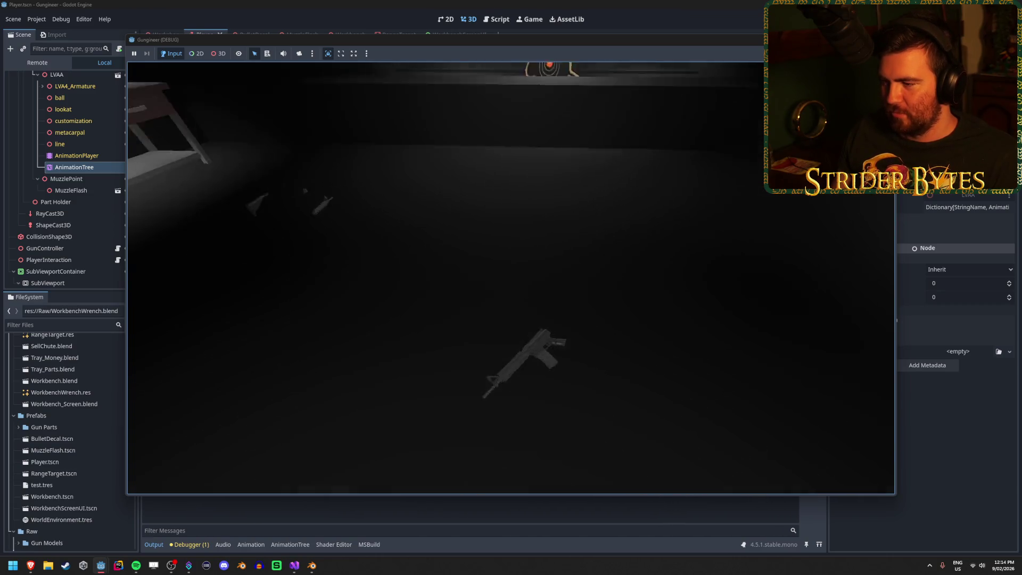
{"action": "key", "text": "e"}
{"action": "key", "text": "g"}
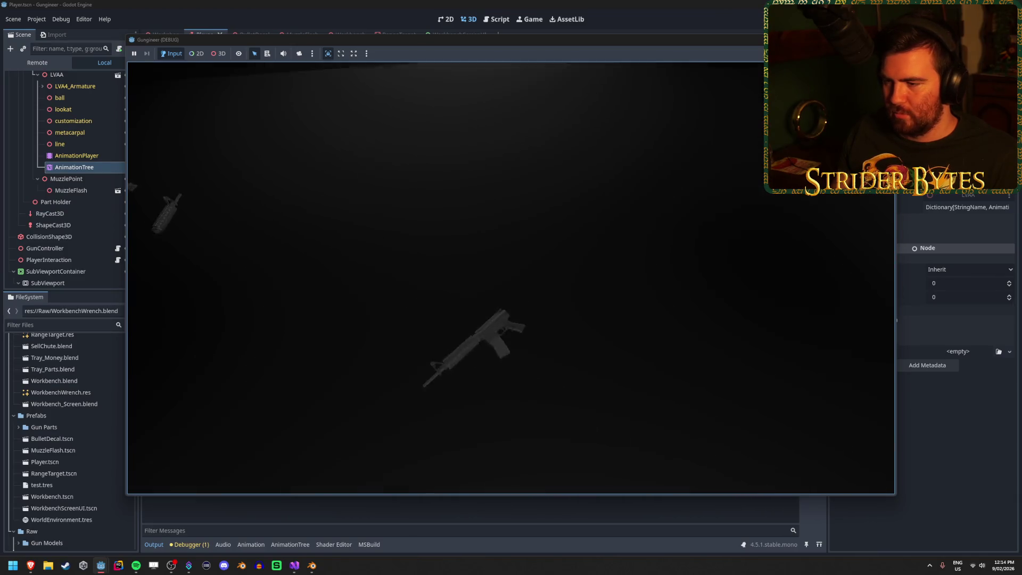
{"action": "key", "text": "e"}
{"action": "key", "text": "g"}
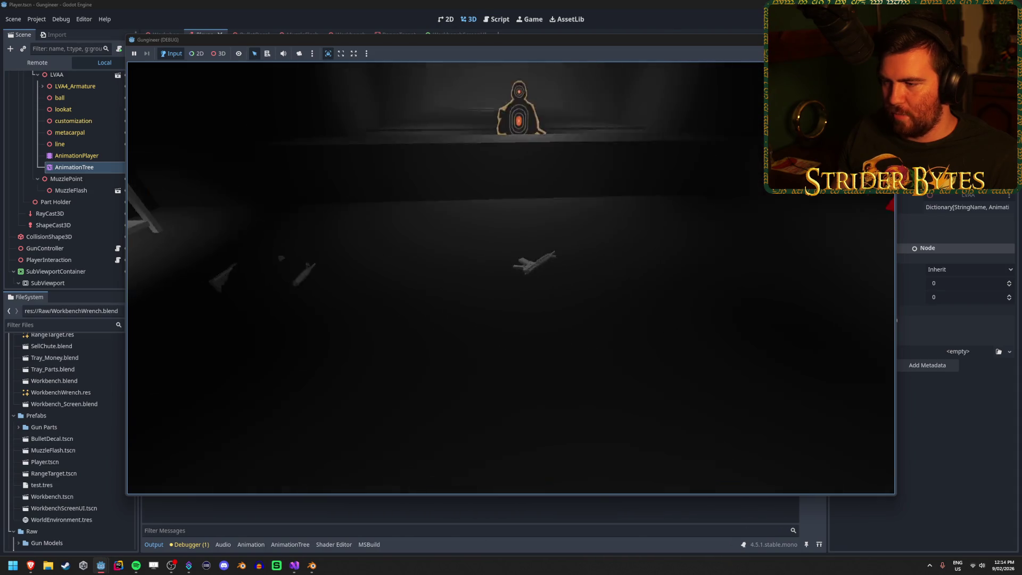
{"action": "key", "text": "e"}
{"action": "key", "text": "q"}
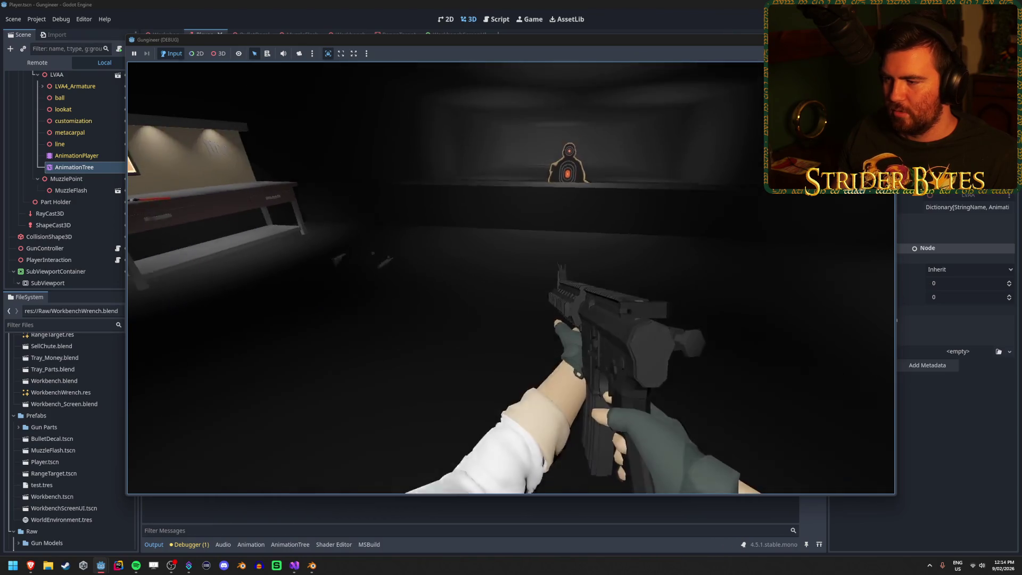
{"action": "key", "text": "q"}
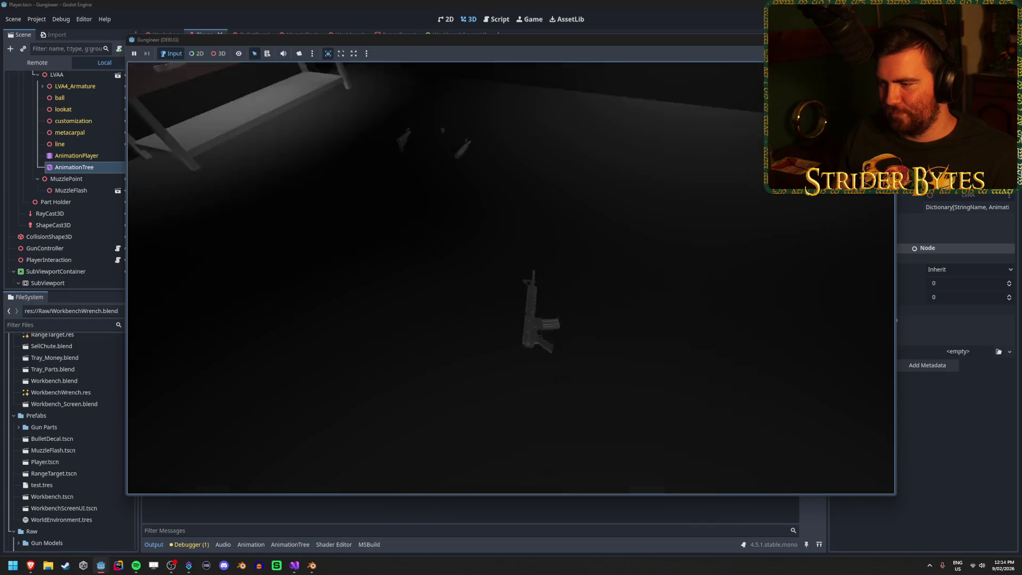
{"action": "key", "text": "g"}
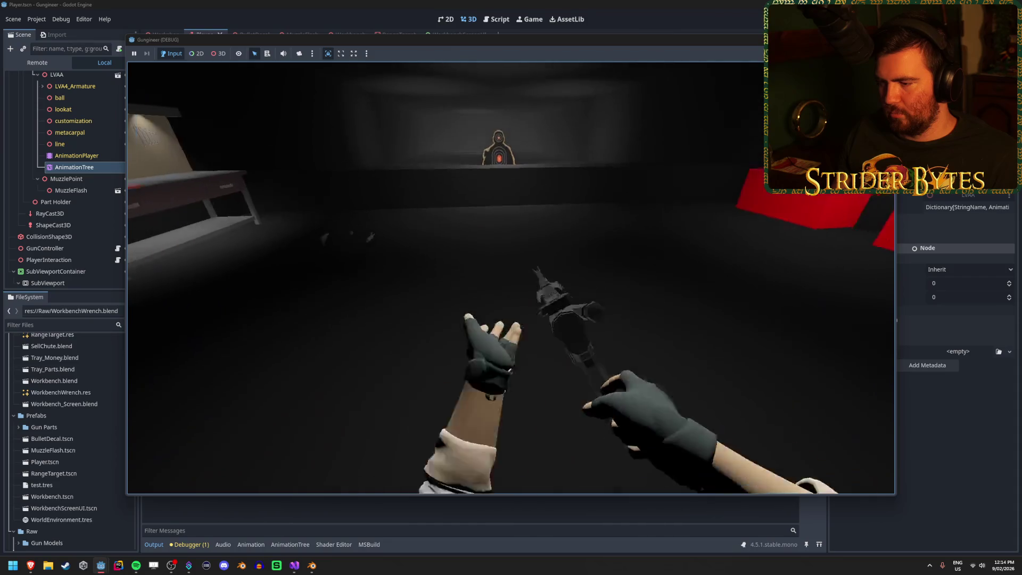
- Walk toward the workbench and keep picking up (E) and throwing (Q) the rifle
{"action": "key", "text": "e"}
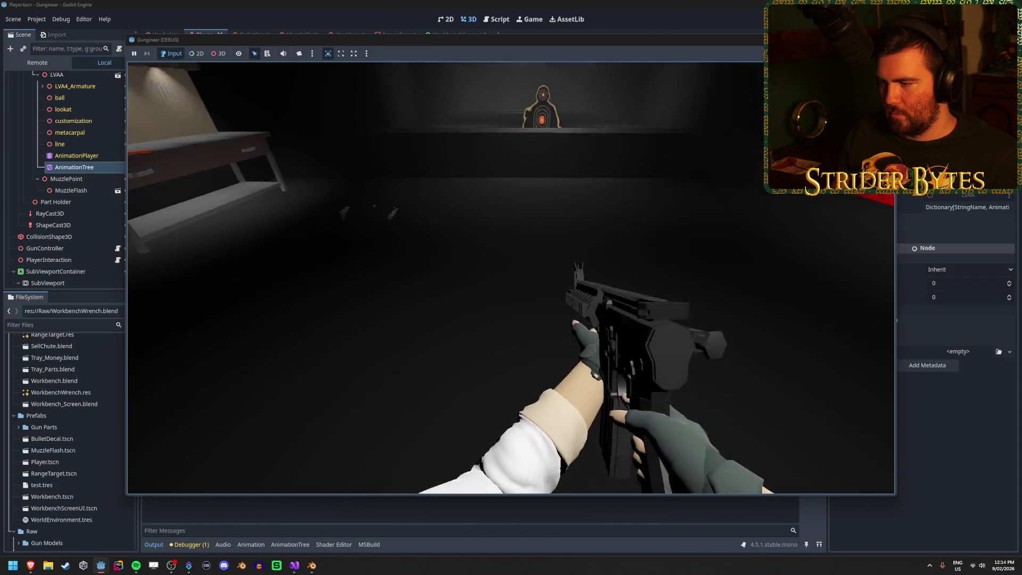
{"action": "key", "text": "w"}
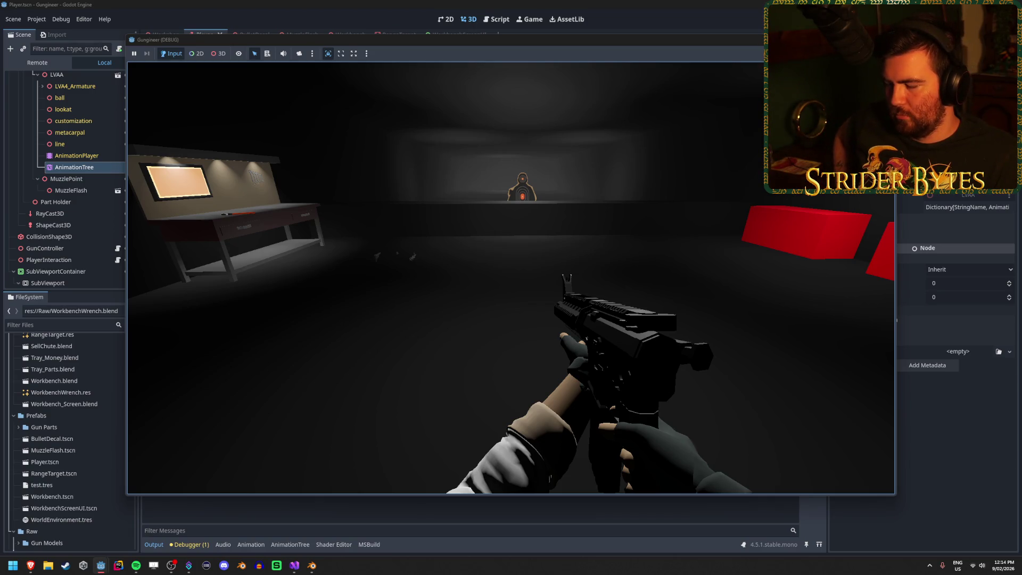
{"action": "key", "text": "q"}
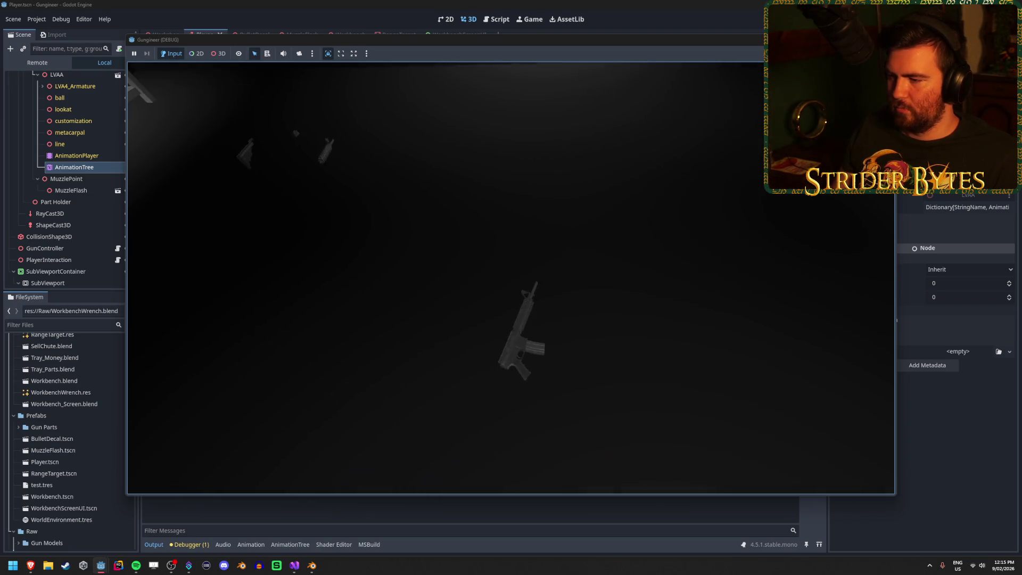
{"action": "key", "text": "e"}
{"action": "key", "text": "q"}
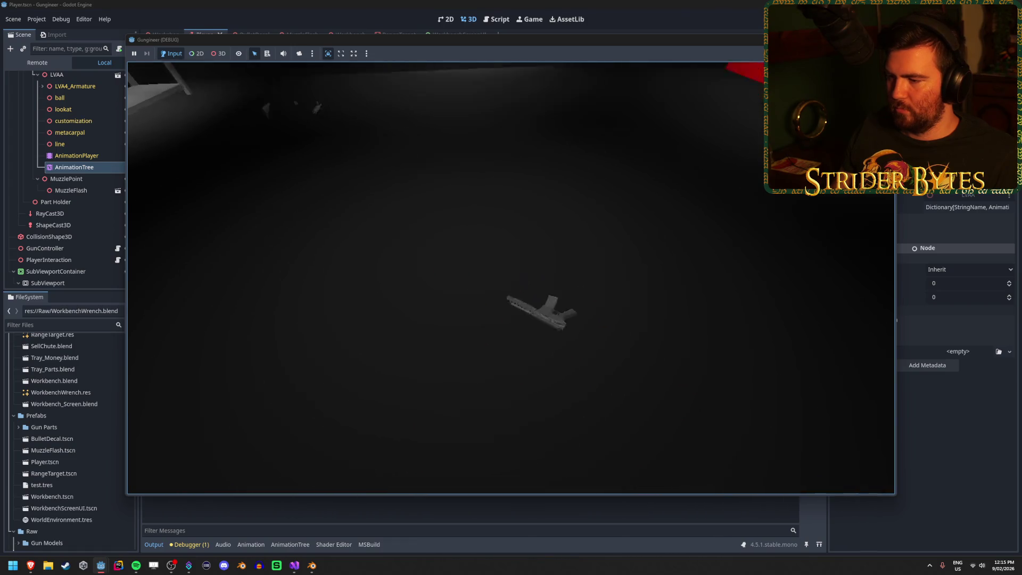
{"action": "key", "text": "e"}
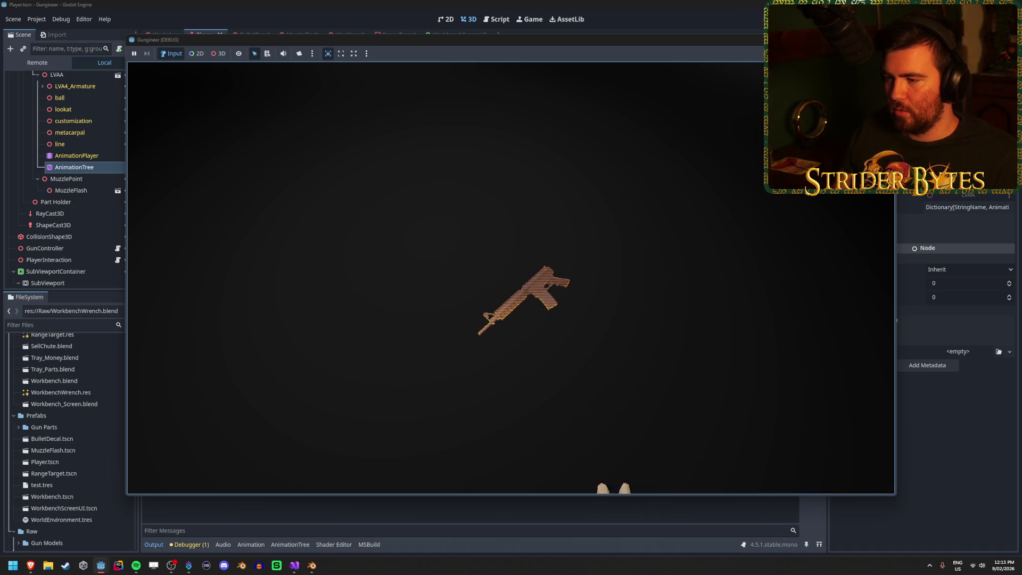
{"action": "key", "text": "q"}
{"action": "key", "text": "e"}
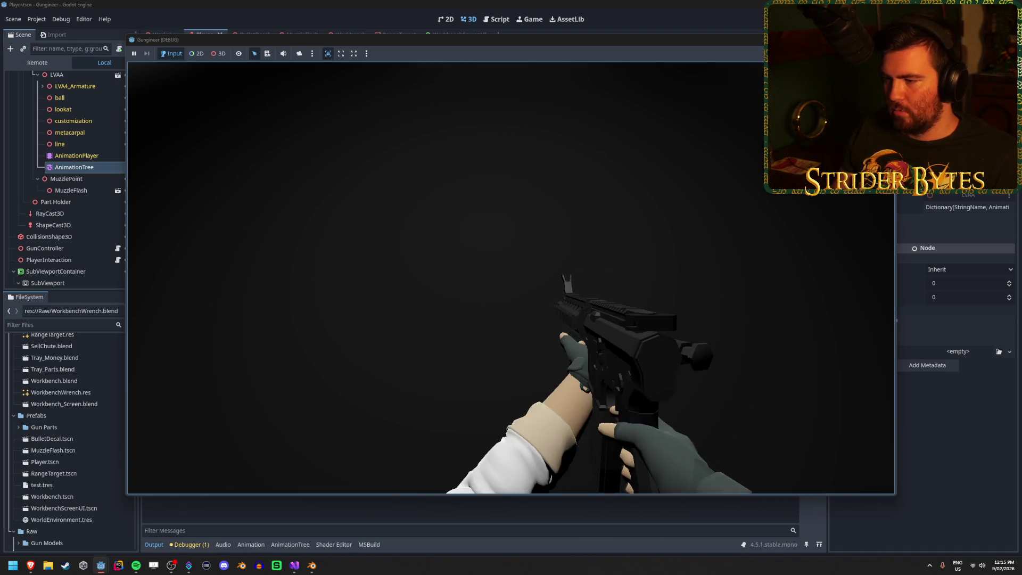
{"action": "key", "text": "q"}
{"action": "key", "text": "e"}
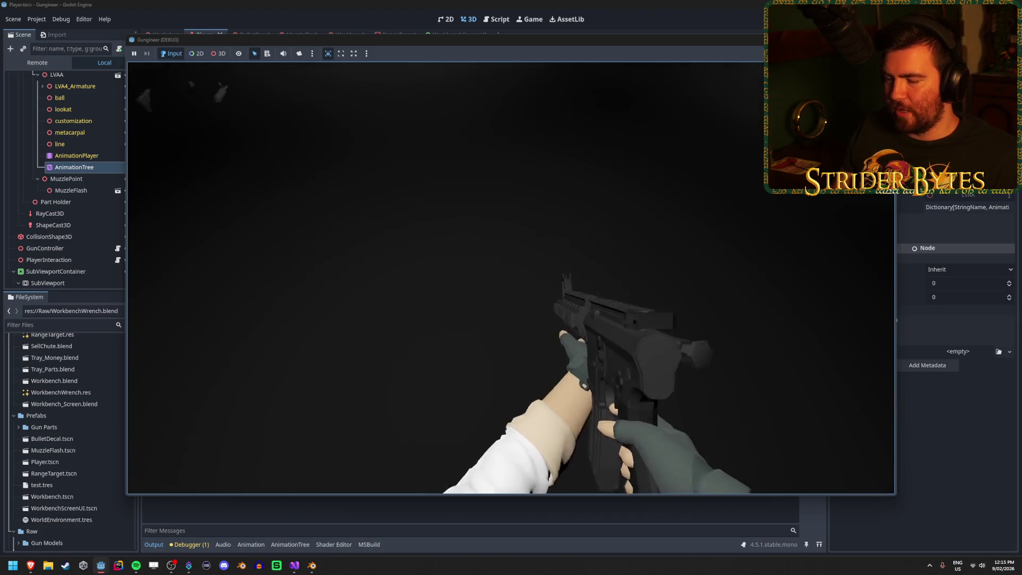
{"action": "key", "text": "q"}
{"action": "key", "text": "e"}
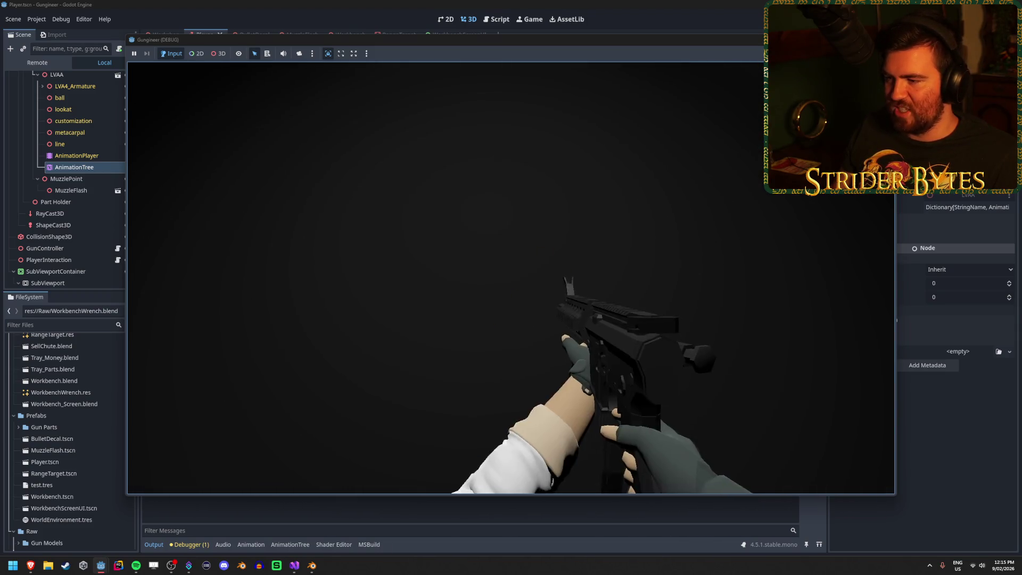
{"action": "key", "text": "q"}
{"action": "key", "text": "e"}
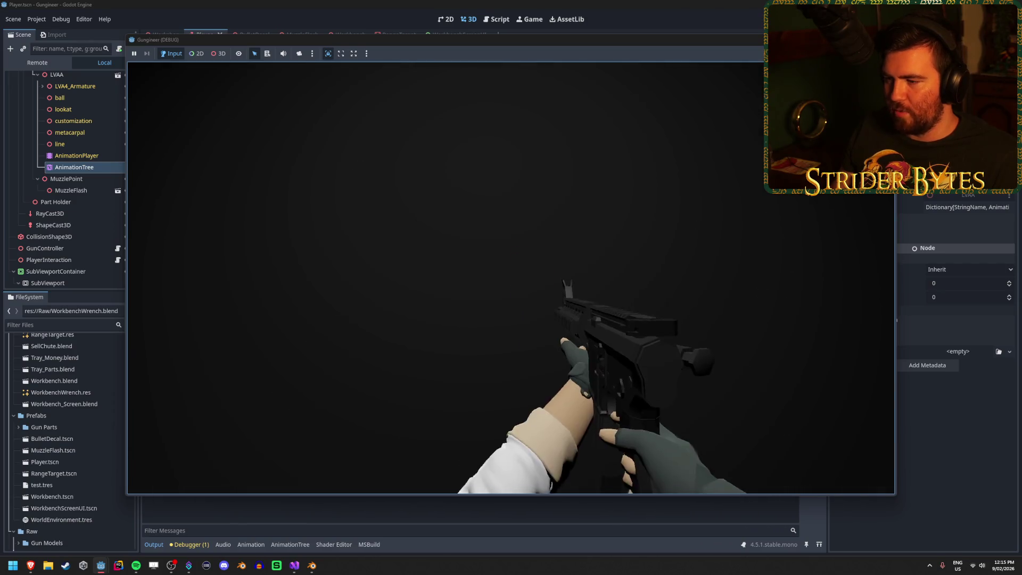
{"action": "key", "text": "q"}
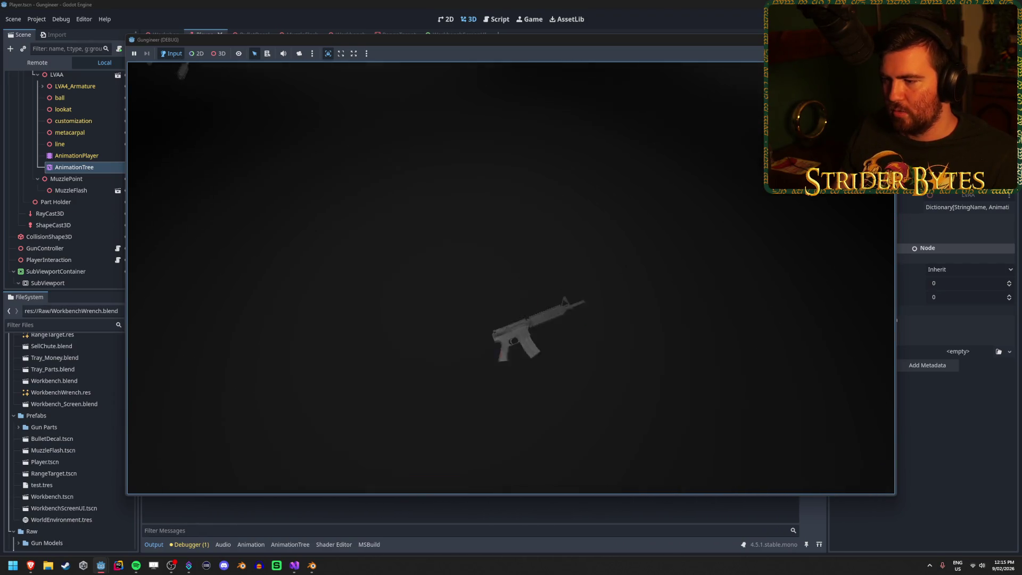
{"action": "key", "text": "e"}
{"action": "key", "text": "q"}
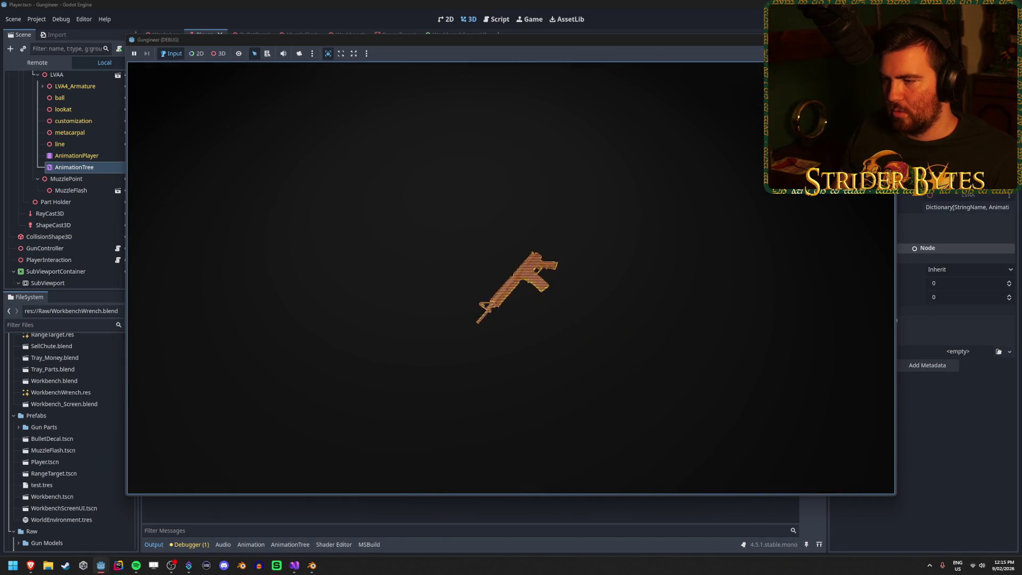
{"action": "key", "text": "e"}
{"action": "key", "text": "q"}
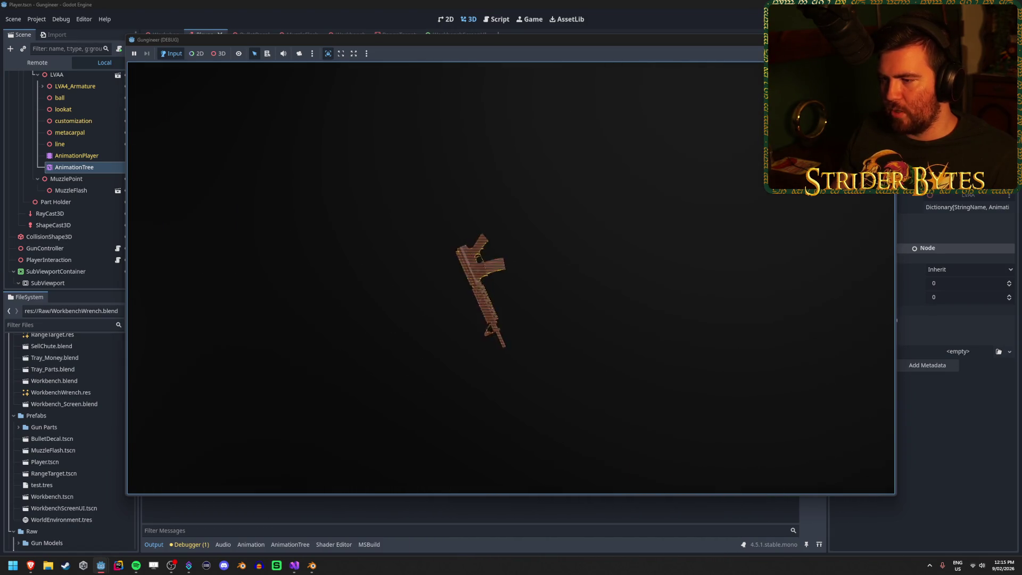
{"action": "key", "text": "e"}
{"action": "key", "text": "q"}
{"action": "key", "text": "e"}
{"action": "key", "text": "q"}
{"action": "key", "text": "e"}
{"action": "key", "text": "q"}
{"action": "key", "text": "e"}
{"action": "key", "text": "q"}
- Rapidly throw and catch the flying rifle several times, then stop the game with F8
{"action": "key", "text": "e"}
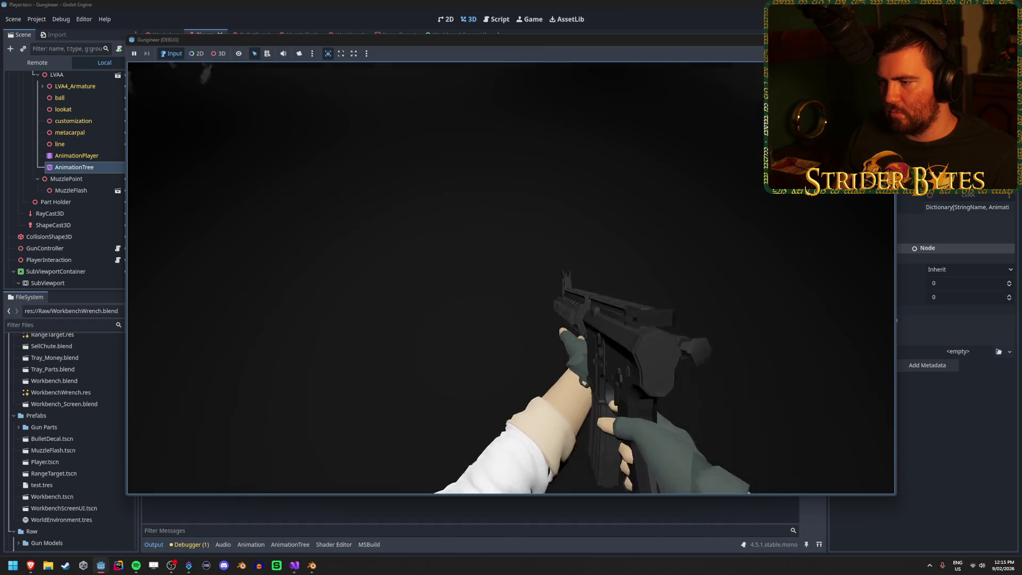
{"action": "key", "text": "q"}
{"action": "key", "text": "e"}
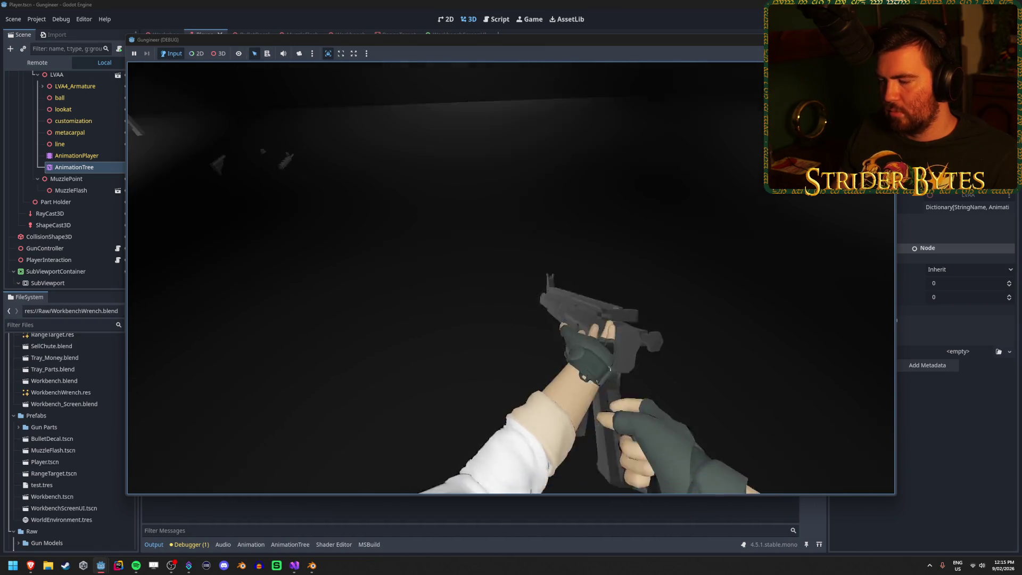
{"action": "key", "text": "q"}
{"action": "key", "text": "e"}
{"action": "key", "text": "q"}
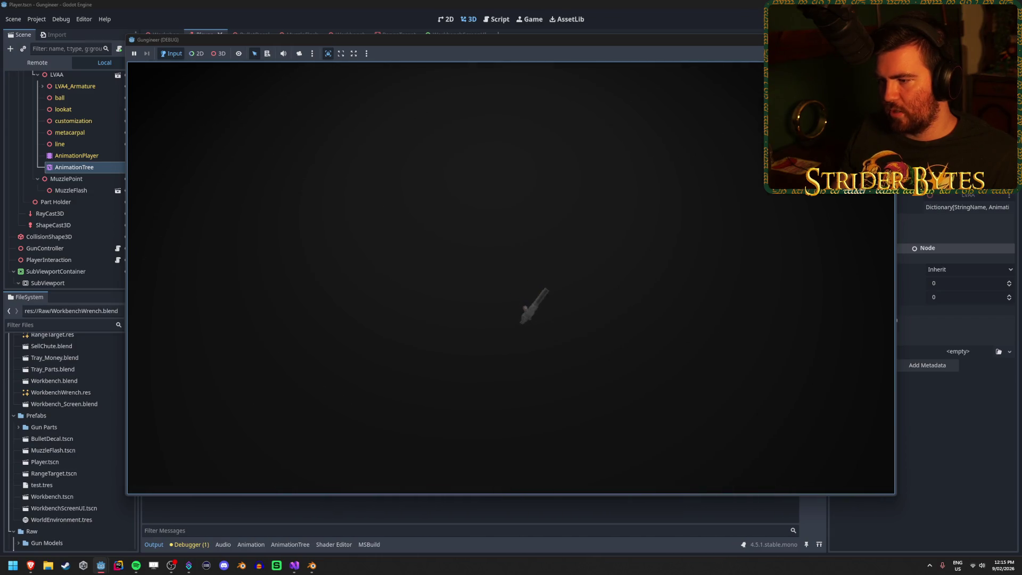
{"action": "key", "text": "e"}
{"action": "key", "text": "q"}
{"action": "key", "text": "e"}
{"action": "key", "text": "q"}
{"action": "key", "text": "e"}
{"action": "key", "text": "q"}
{"action": "key", "text": "e"}
{"action": "key", "text": "q"}
{"action": "key", "text": "e"}
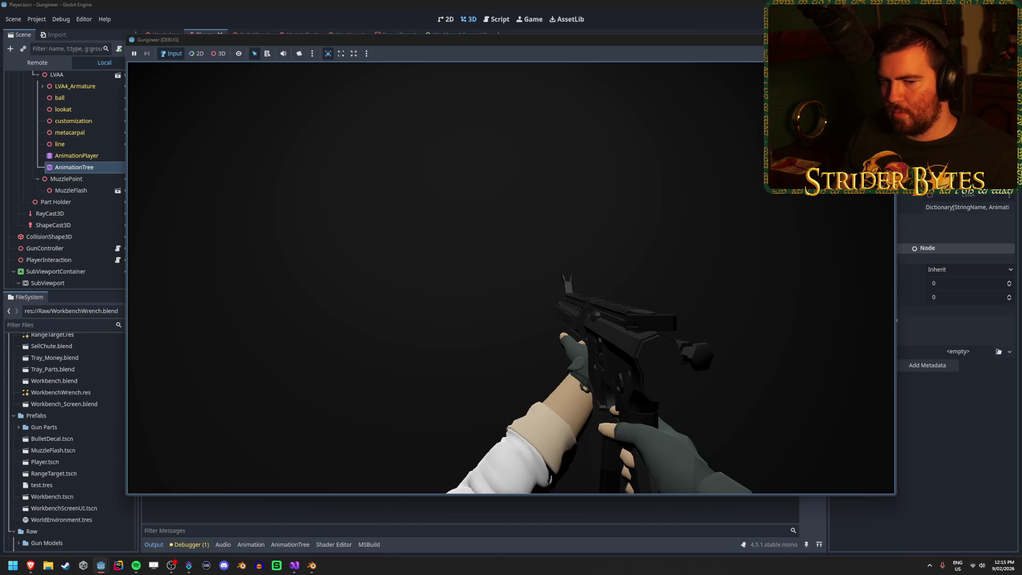
{"action": "key", "text": "q"}
{"action": "key", "text": "e"}
{"action": "key", "text": "q"}
{"action": "key", "text": "e"}
{"action": "key", "text": "q"}
{"action": "key", "text": "e"}
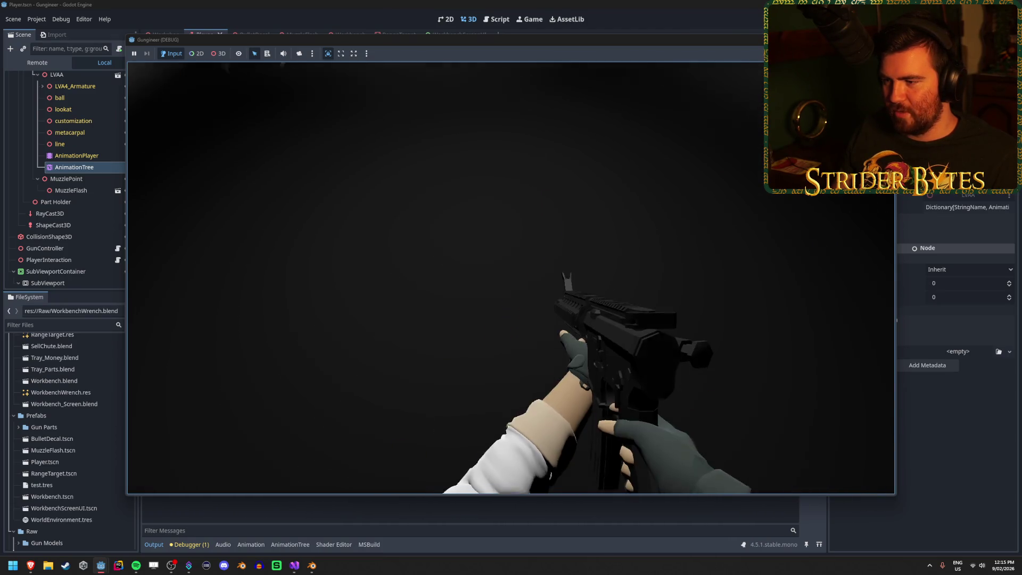
{"action": "key", "text": "q"}
{"action": "key", "text": "F8"}
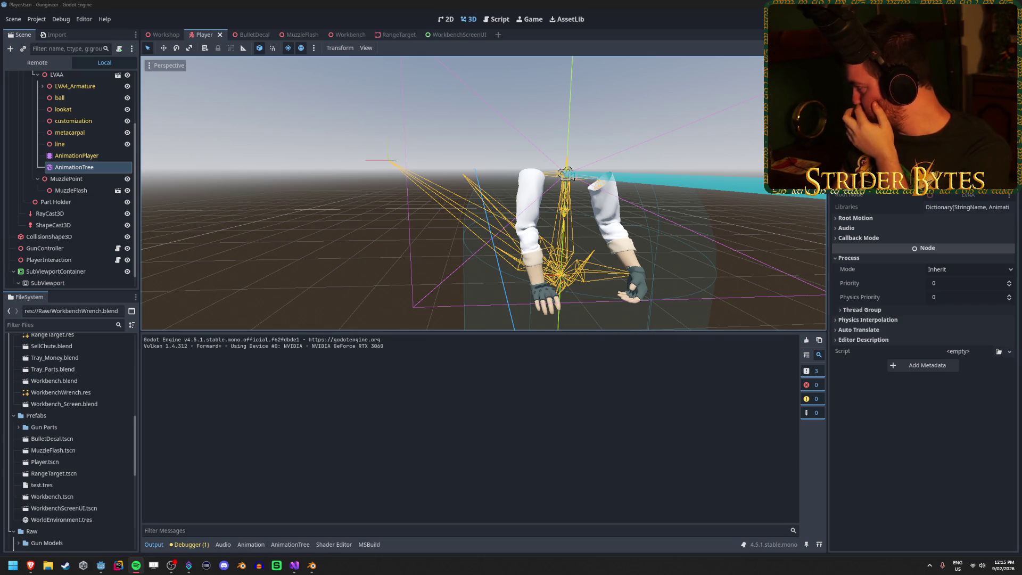
- Pick up (E) and drop (G) the rifle three times in the Gungineer debug game, then stop it with F8
{"action": "mouse_move", "coordinate": [100, 566]}
{"action": "left_click", "coordinate": [139, 520]}
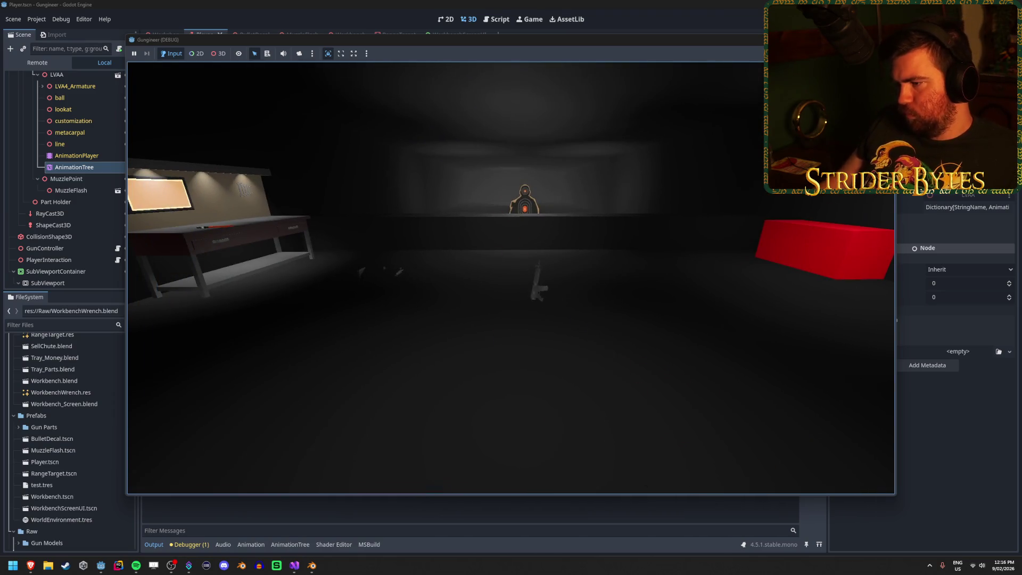
{"action": "key", "text": "e"}
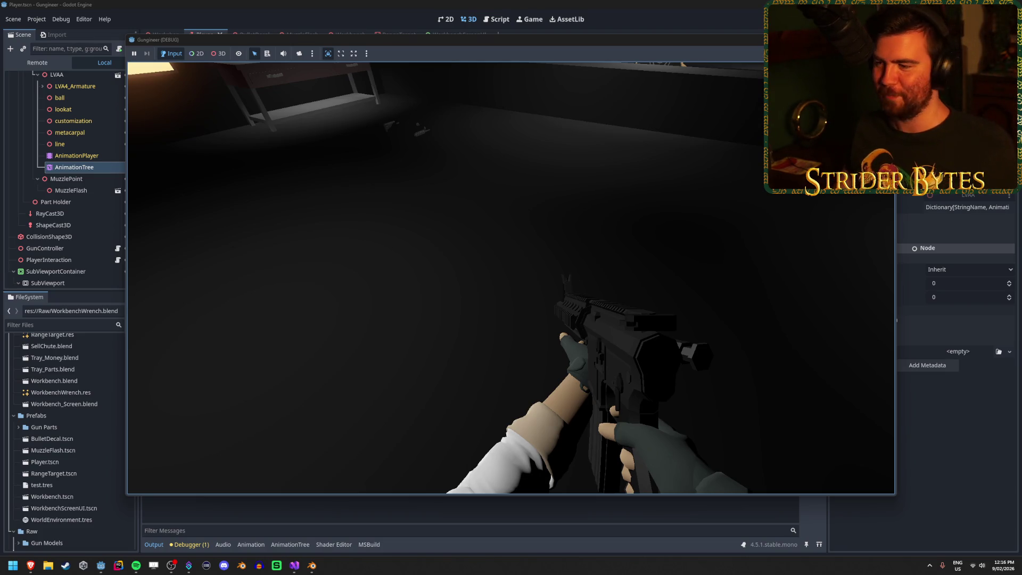
{"action": "key", "text": "g"}
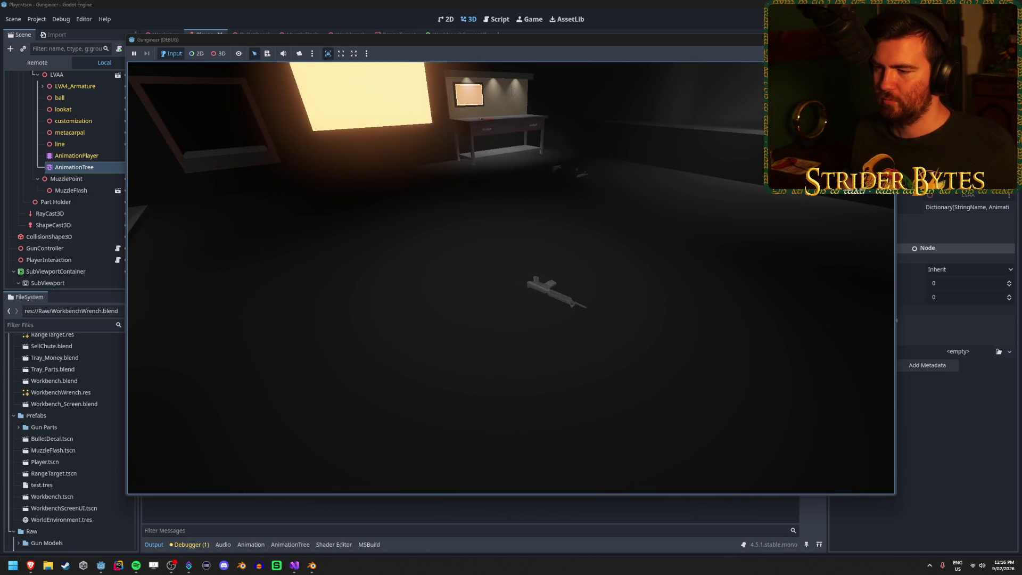
{"action": "key", "text": "e"}
{"action": "key", "text": "g"}
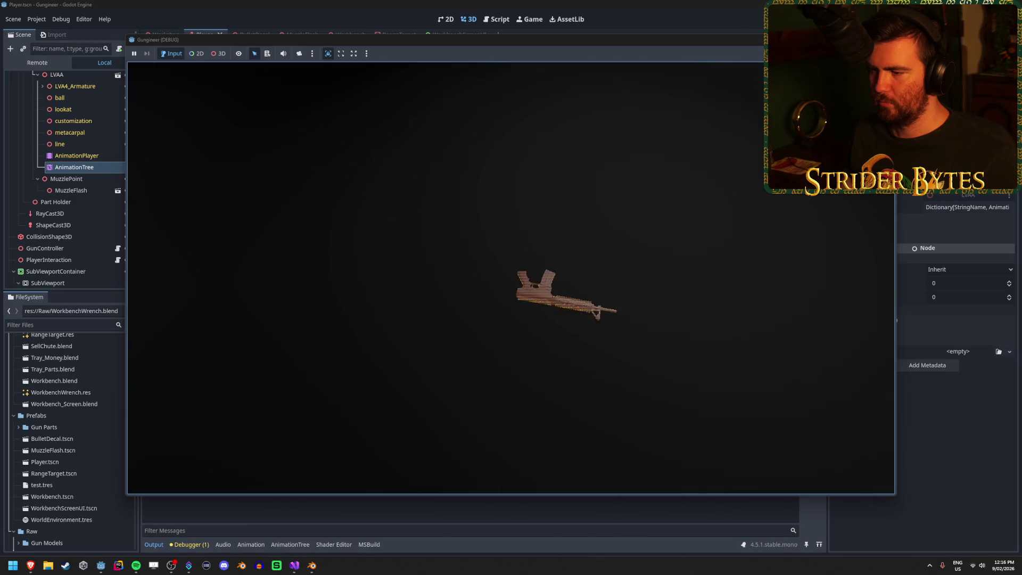
{"action": "key", "text": "e"}
{"action": "key", "text": "g"}
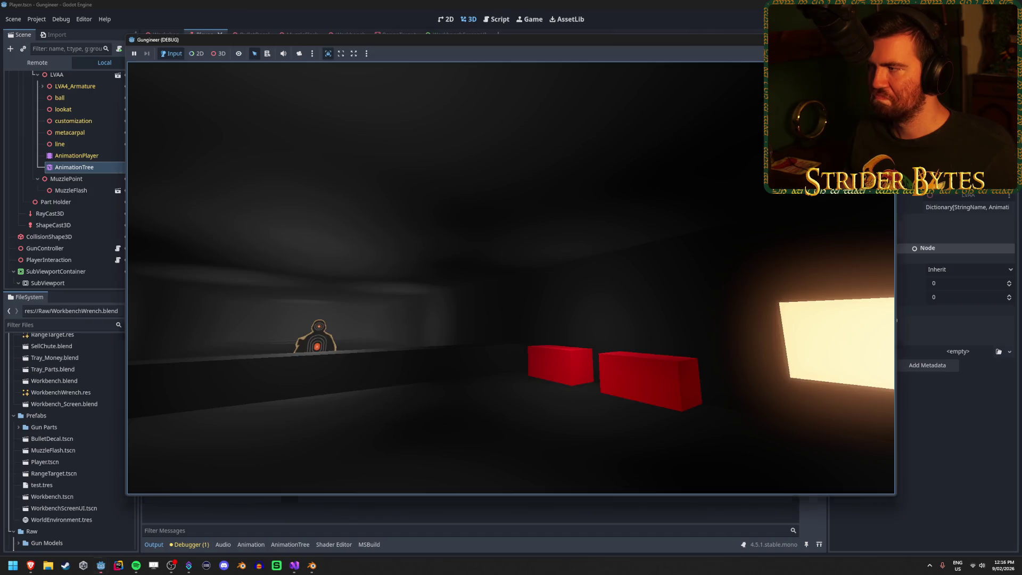
{"action": "key", "text": "F8"}
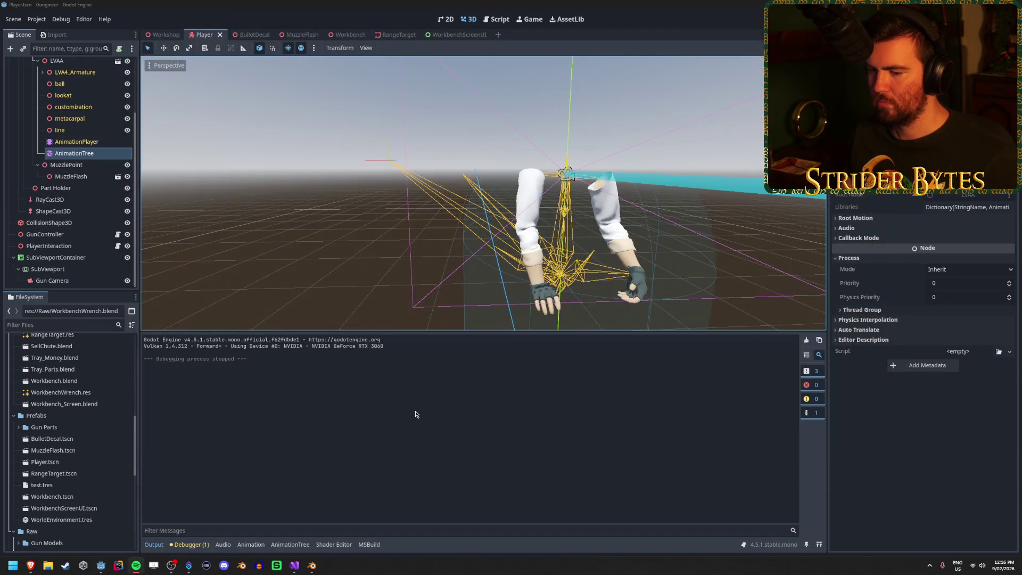
{"action": "left_click", "coordinate": [307, 567]}
{"action": "scroll", "coordinate": [395, 308], "scroll_direction": "down", "scroll_amount": 3}
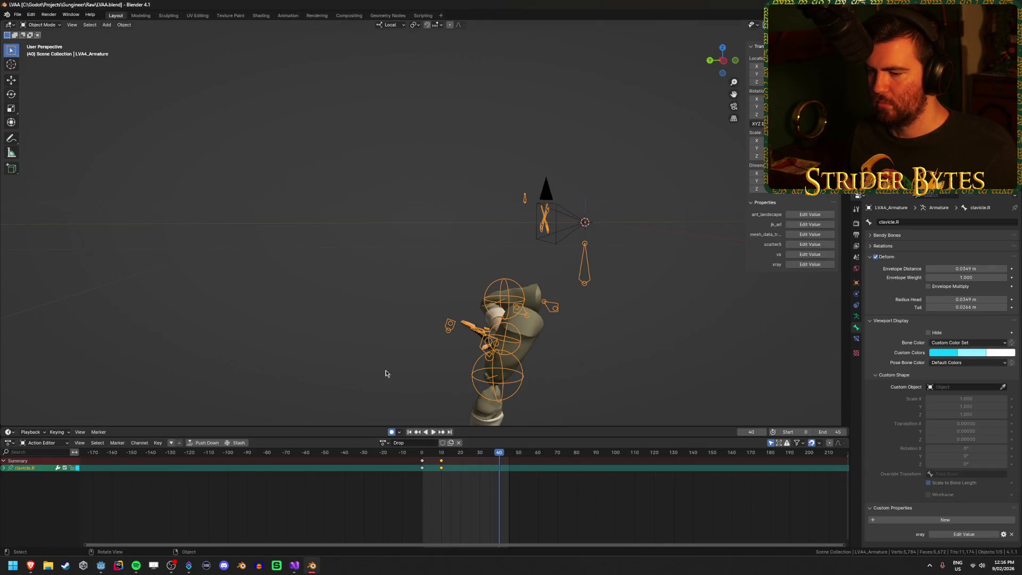
{"action": "left_click_drag", "start_coordinate": [442, 453], "coordinate": [421, 457]}
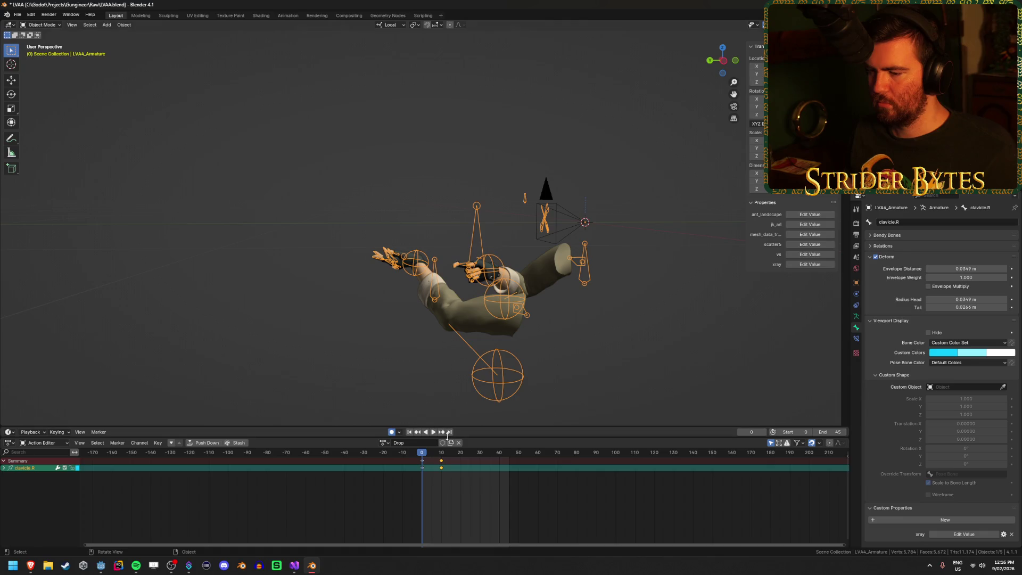
{"action": "key", "text": "space"}
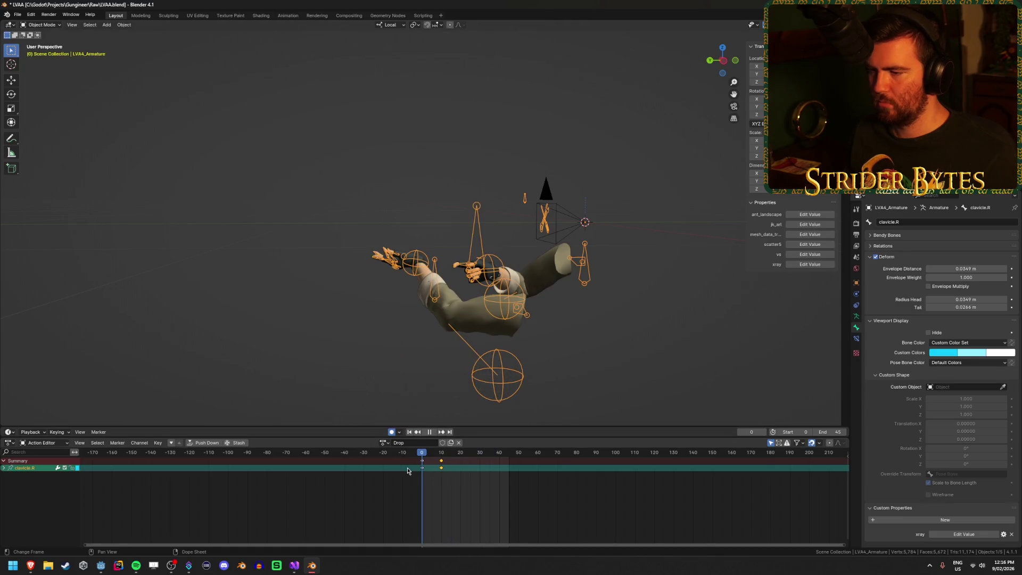
{"action": "mouse_move", "coordinate": [422, 470]}
{"action": "left_mouse_down"}
{"action": "mouse_move", "coordinate": [477, 483]}
{"action": "mouse_move", "coordinate": [416, 494]}
{"action": "left_mouse_up"}
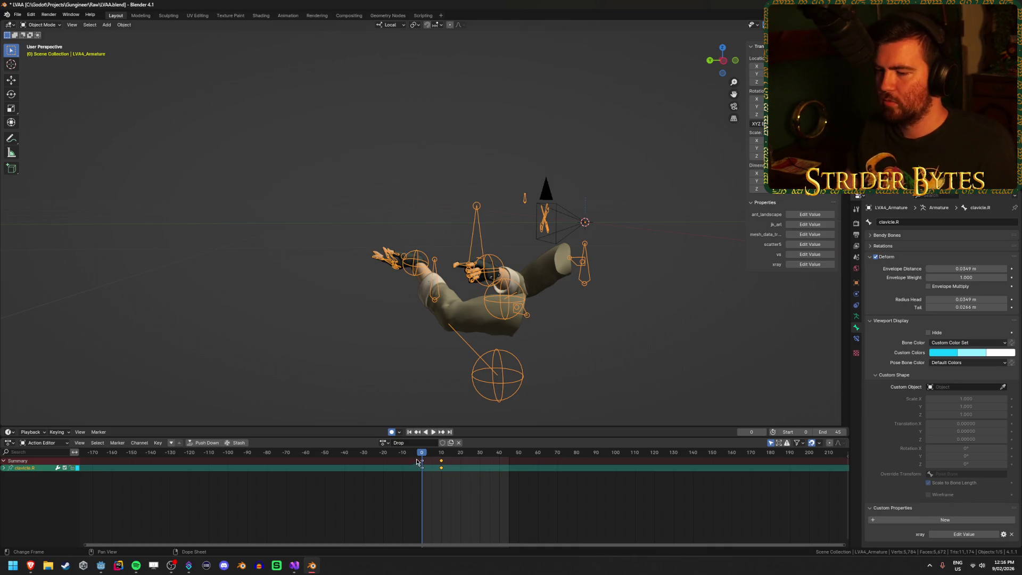
{"action": "key", "text": "space"}
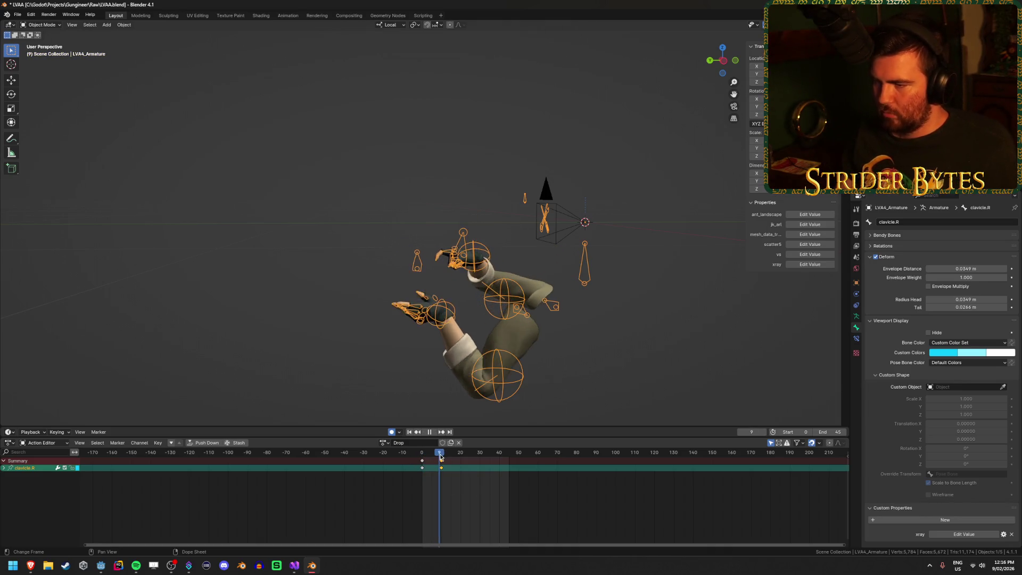
- Enter Pose Mode on the arms armature and select all bones to show the Drop keyframes
{"action": "key", "text": "ctrl+Tab"}
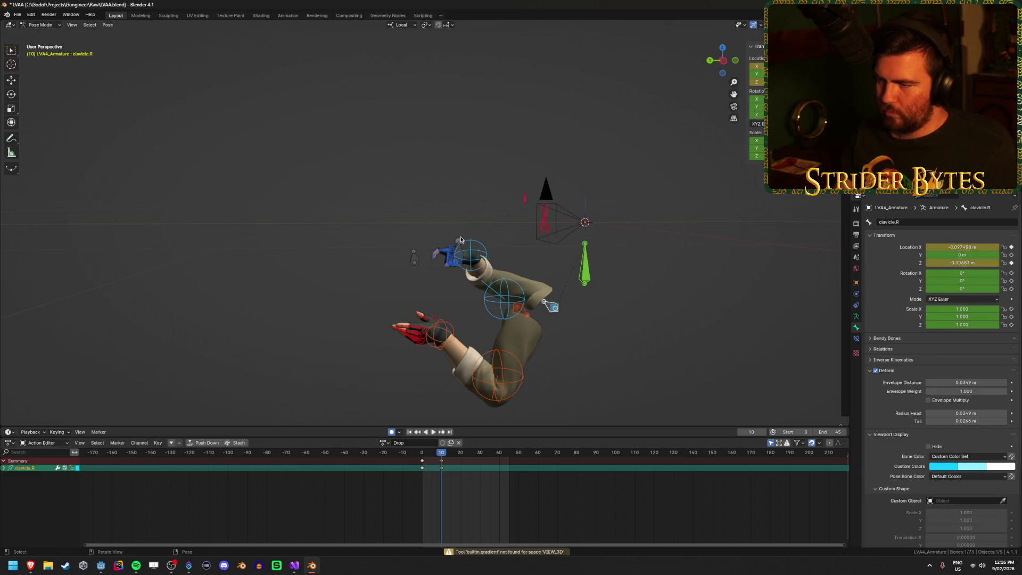
{"action": "left_click", "coordinate": [461, 240]}
{"action": "left_click_drag", "start_coordinate": [486, 359], "coordinate": [513, 379]}
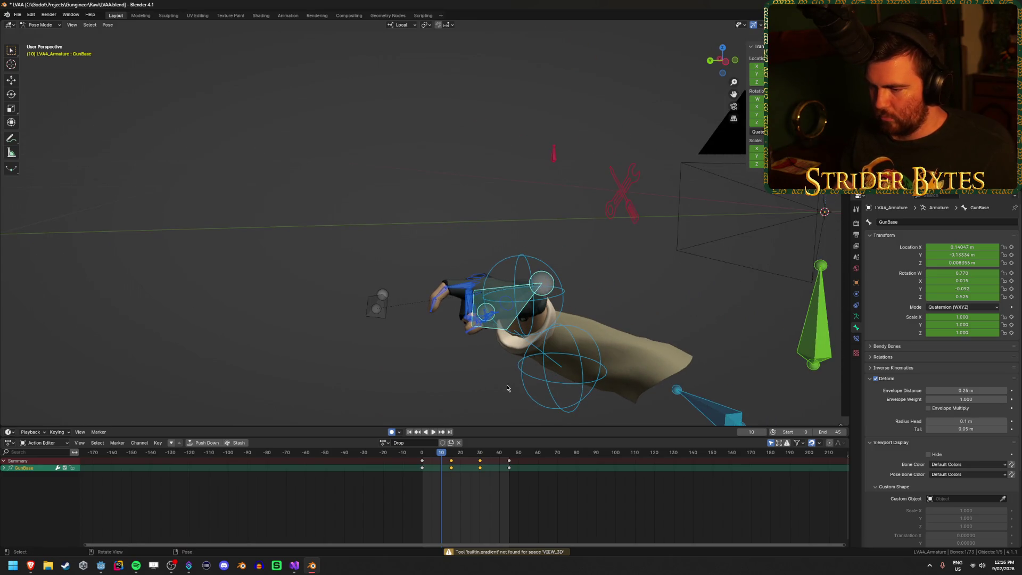
{"action": "key", "text": "a"}
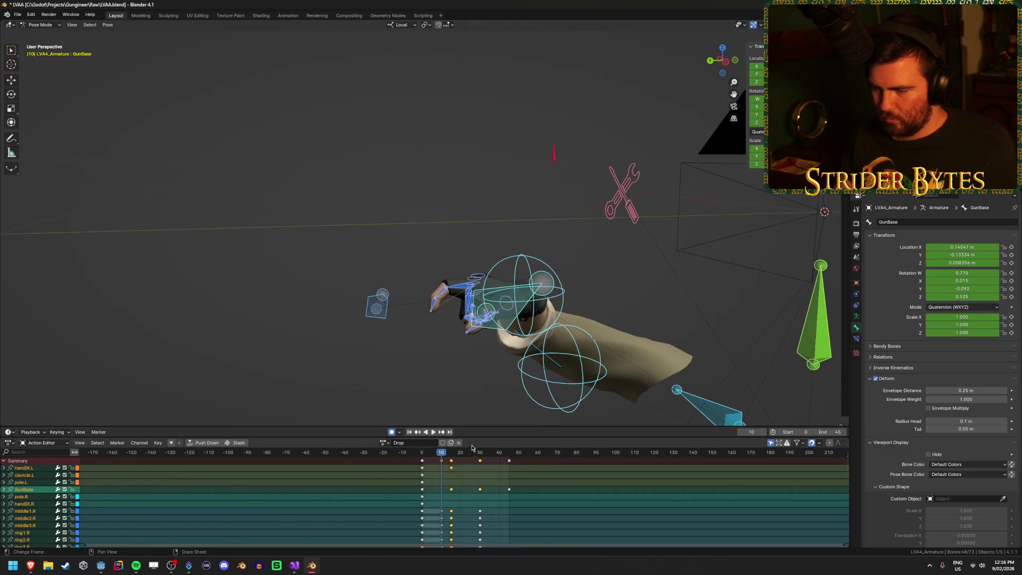
{"action": "key", "text": "space"}
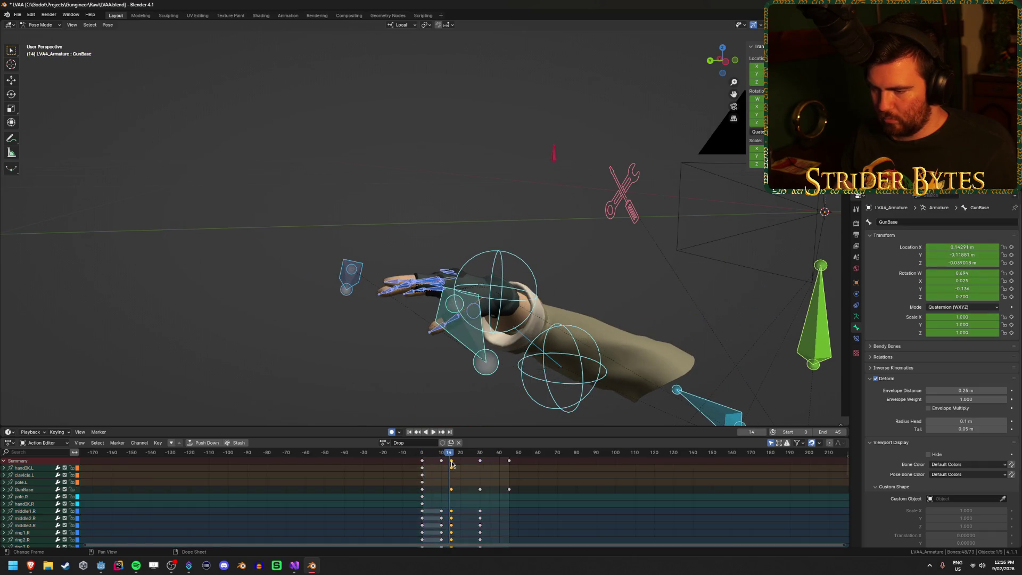
- Move the frame-14 Drop keys 4 frames earlier to frame 10 and replay the timing
{"action": "type", "text": "g-4"}
{"action": "key", "text": "Return"}
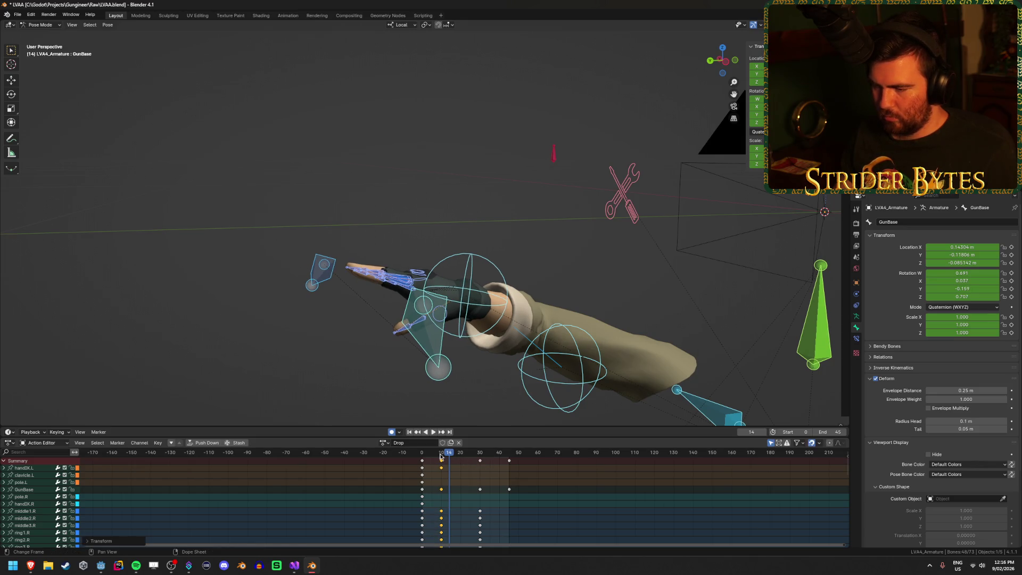
{"action": "key", "text": "space"}
{"action": "left_click_drag", "start_coordinate": [456, 462], "coordinate": [461, 457]}
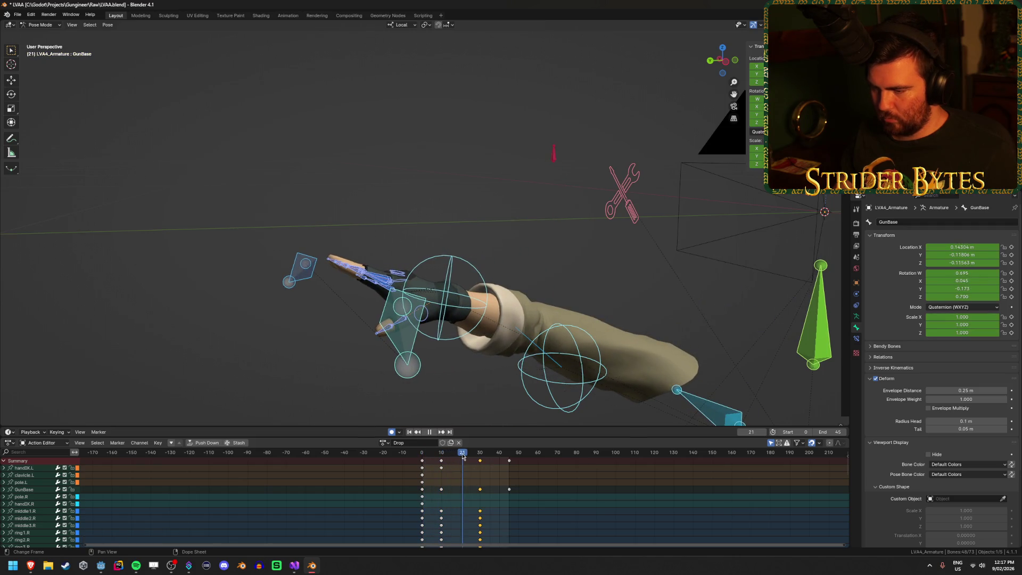
- Shift the frame-30 keys earlier to about frame 20 and play back the retimed Drop animation
{"action": "key", "text": "g"}
{"action": "left_click", "coordinate": [462, 477]}
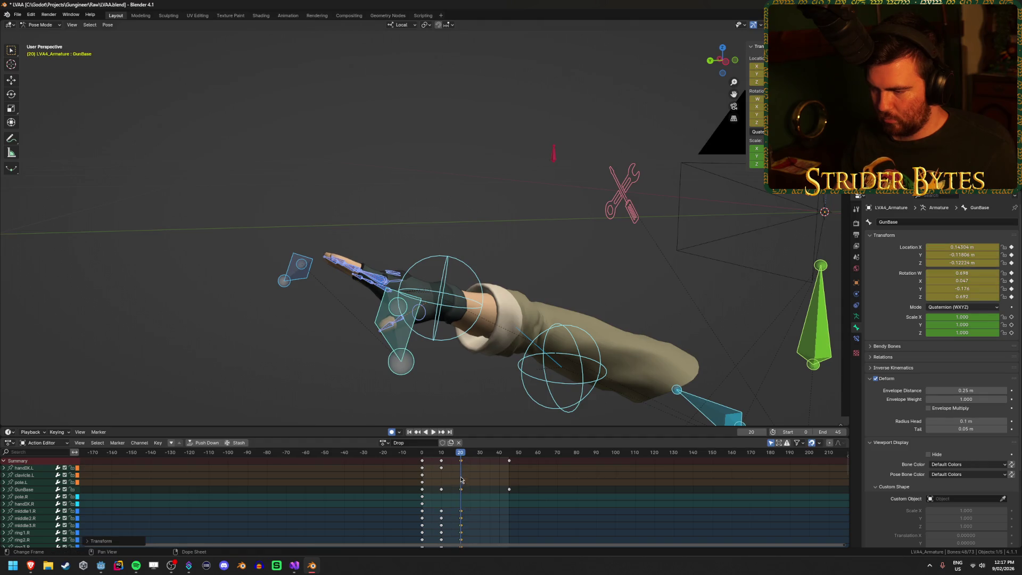
{"action": "key", "text": "shift+Left"}
{"action": "key", "text": "space"}
{"action": "left_click_drag", "start_coordinate": [425, 463], "coordinate": [463, 463]}
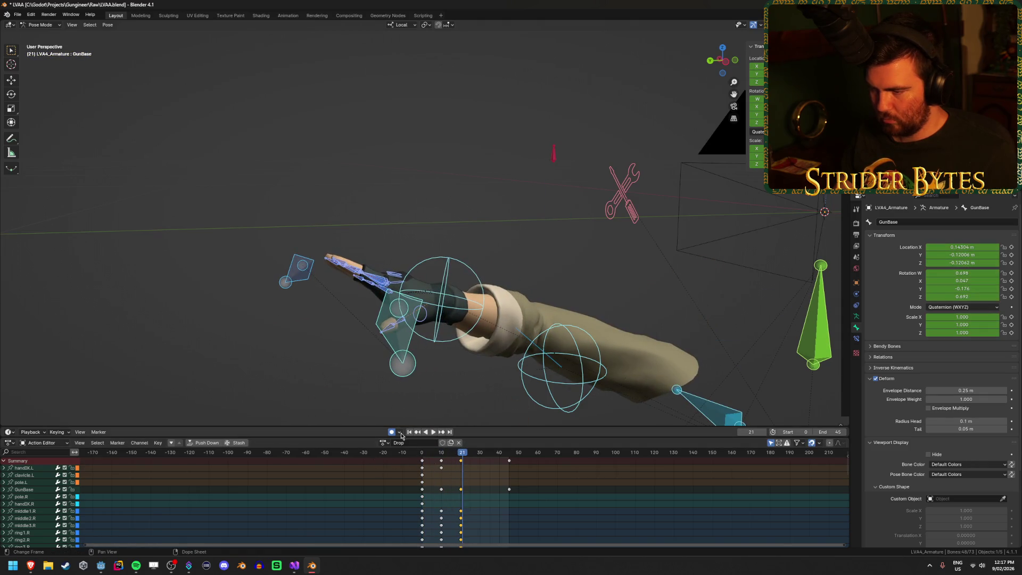
{"action": "left_click", "coordinate": [409, 432]}
{"action": "left_click", "coordinate": [433, 432]}
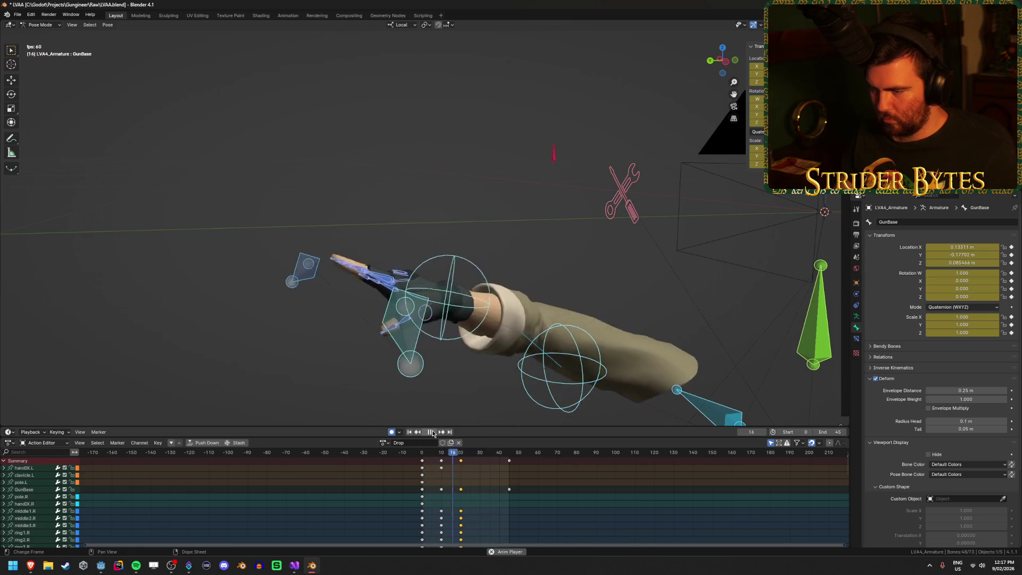
{"action": "left_click", "coordinate": [433, 432]}
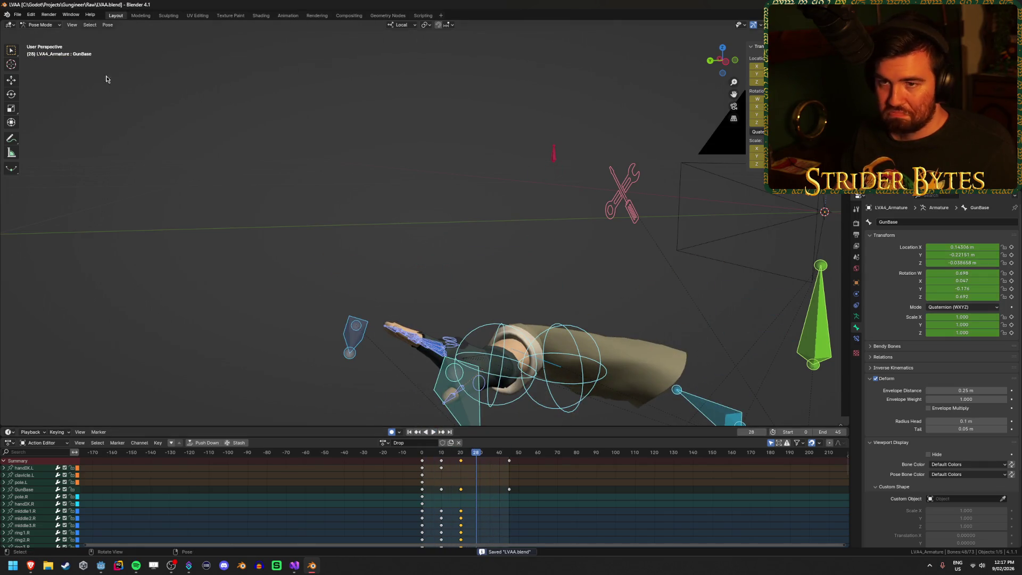
- Re-export the arms as LVAA.glb and return the armature to Object Mode
{"action": "key", "text": "shift+r"}
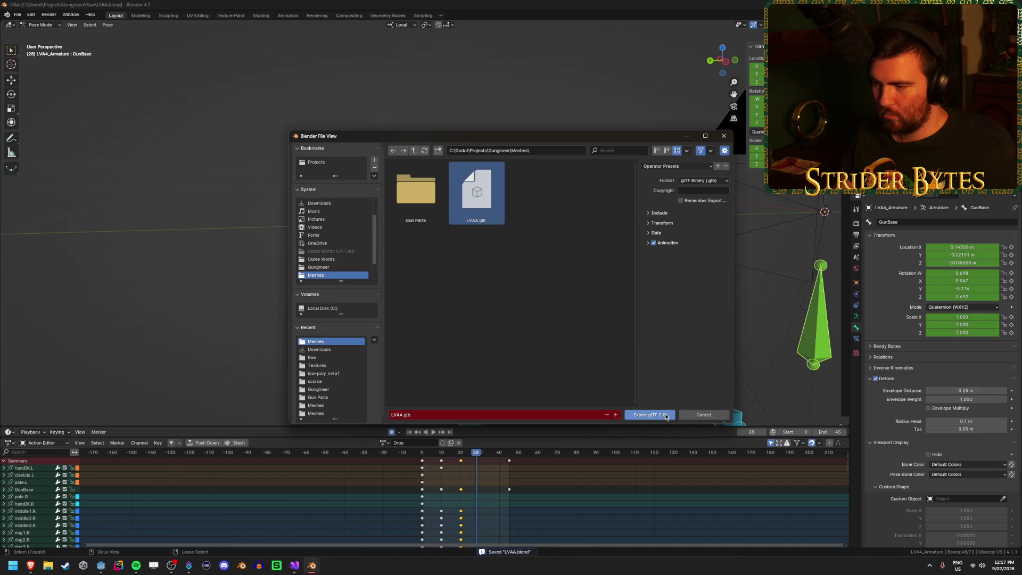
{"action": "left_click", "coordinate": [666, 417]}
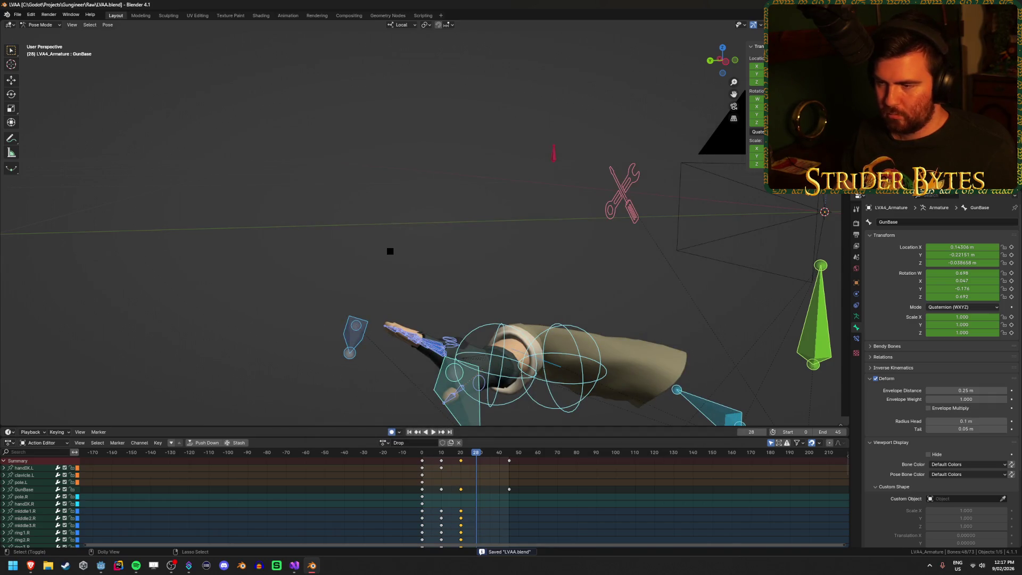
{"action": "key", "text": "ctrl+Tab"}
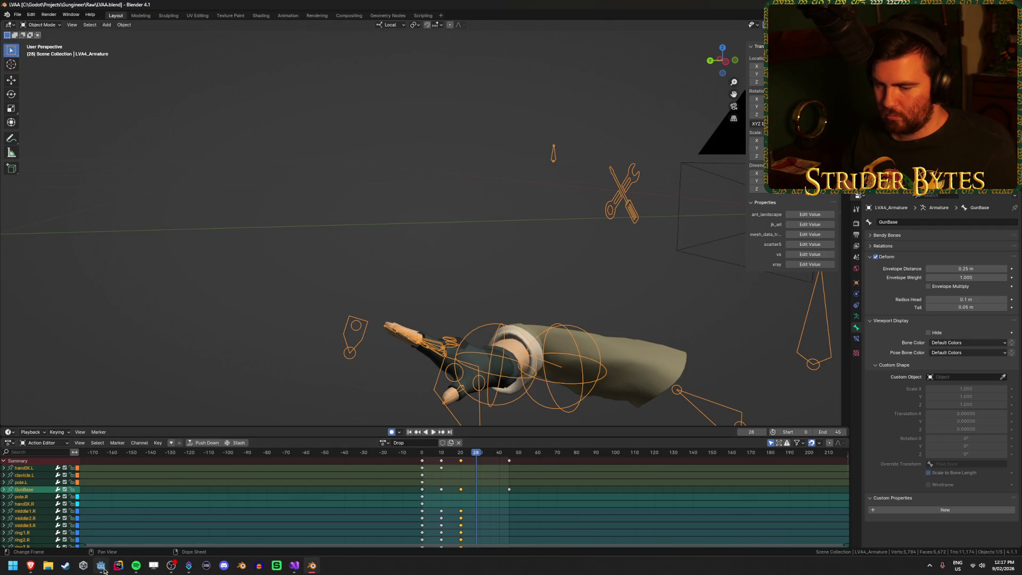
{"action": "left_click", "coordinate": [102, 567]}
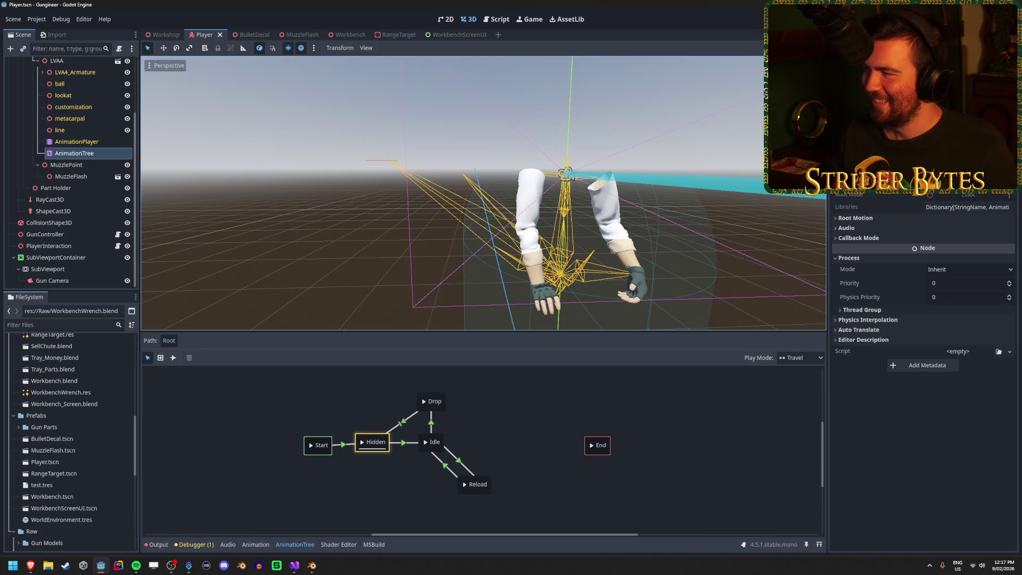
- Run the project with F5 to test the retimed Drop animation, then stop it with F8
{"action": "key", "text": "F5"}
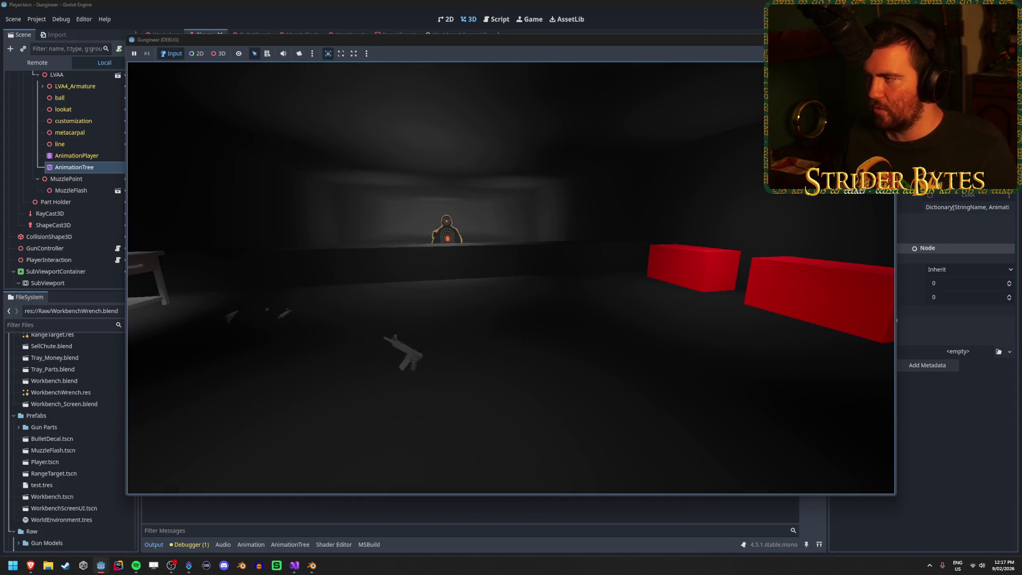
{"action": "key", "text": "F8"}
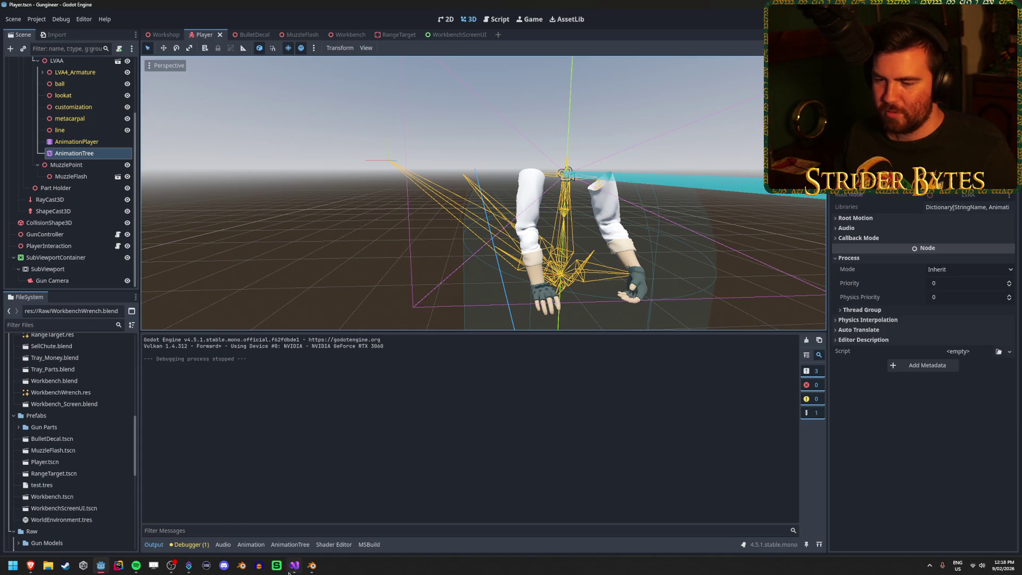
- Check the CreateTimer(0.25f) drop delay in the code, then play and scrub Blender's Drop action to around frame 10
{"action": "left_click", "coordinate": [291, 571]}
{"action": "left_click", "coordinate": [249, 319]}
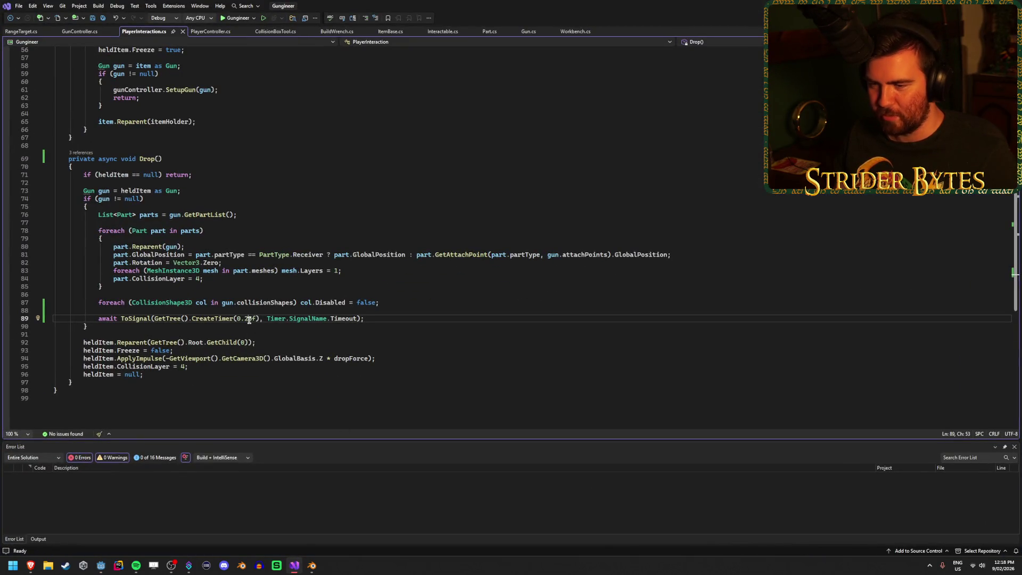
{"action": "left_click", "coordinate": [313, 568]}
{"action": "key", "text": "space"}
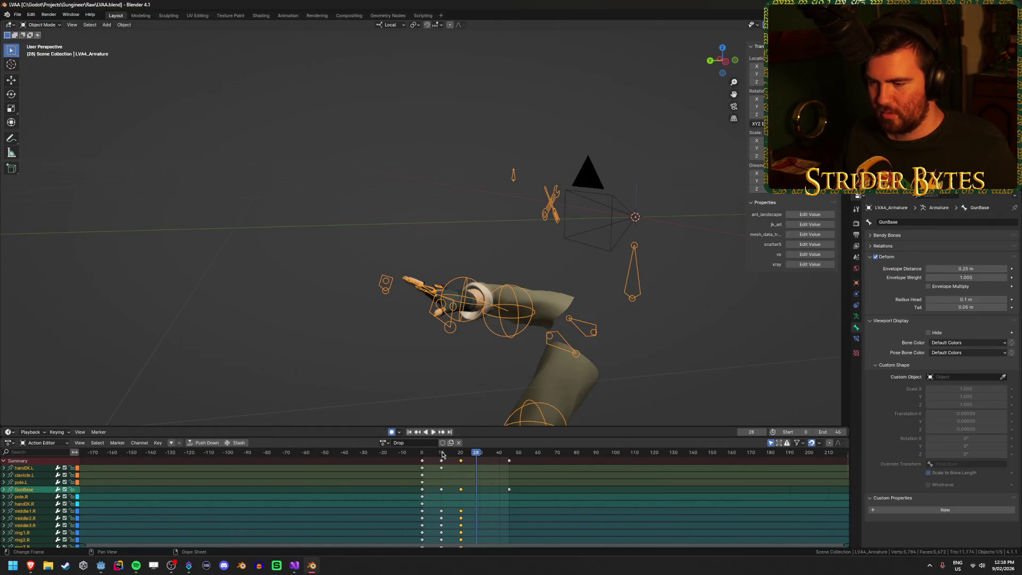
{"action": "left_click", "coordinate": [432, 453]}
{"action": "mouse_move", "coordinate": [432, 457]}
{"action": "left_mouse_down"}
{"action": "mouse_move", "coordinate": [441, 460]}
{"action": "mouse_move", "coordinate": [424, 463]}
{"action": "mouse_move", "coordinate": [461, 468]}
{"action": "mouse_move", "coordinate": [423, 473]}
{"action": "mouse_move", "coordinate": [439, 475]}
{"action": "left_mouse_up"}
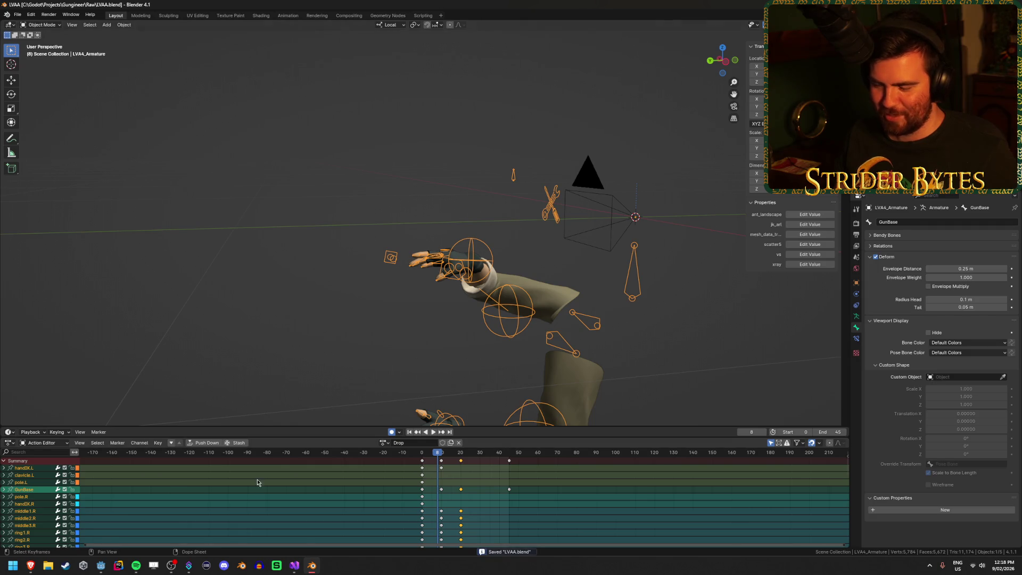
{"action": "mouse_move", "coordinate": [179, 573]}
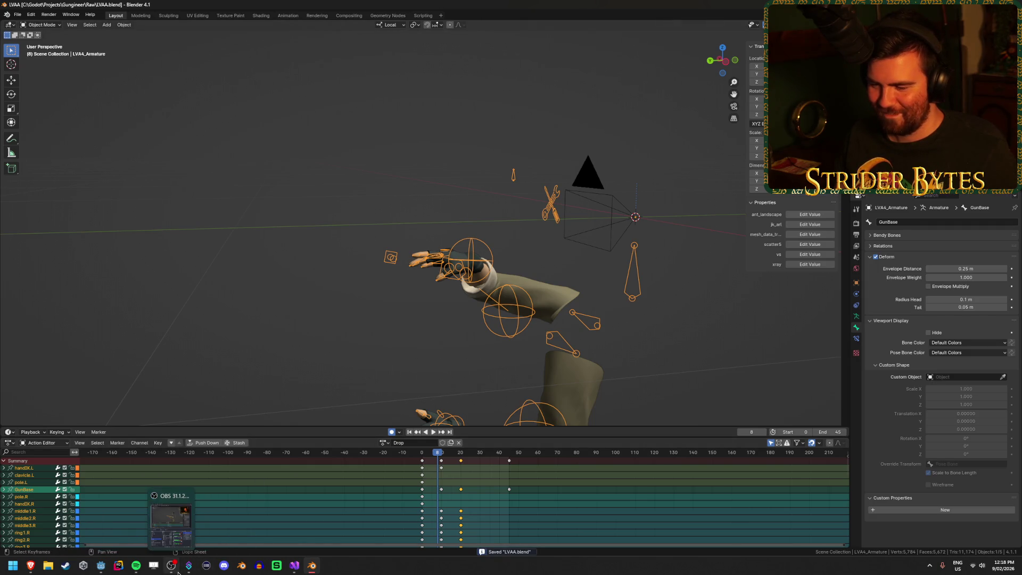
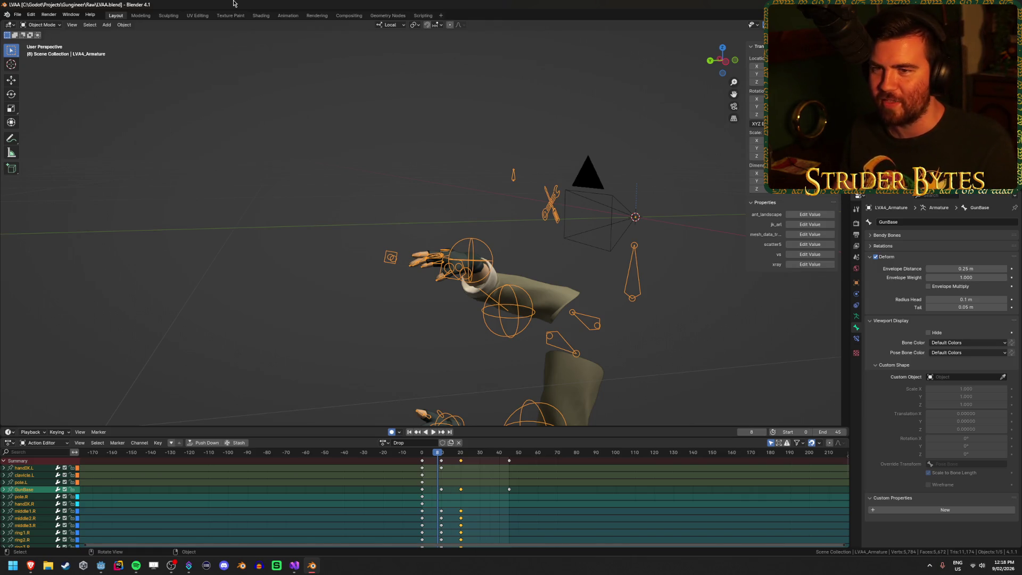
- Scrub the Drop action between frames 10 and 8, then play it back for review
{"action": "left_click_drag", "start_coordinate": [439, 457], "coordinate": [441, 457]}
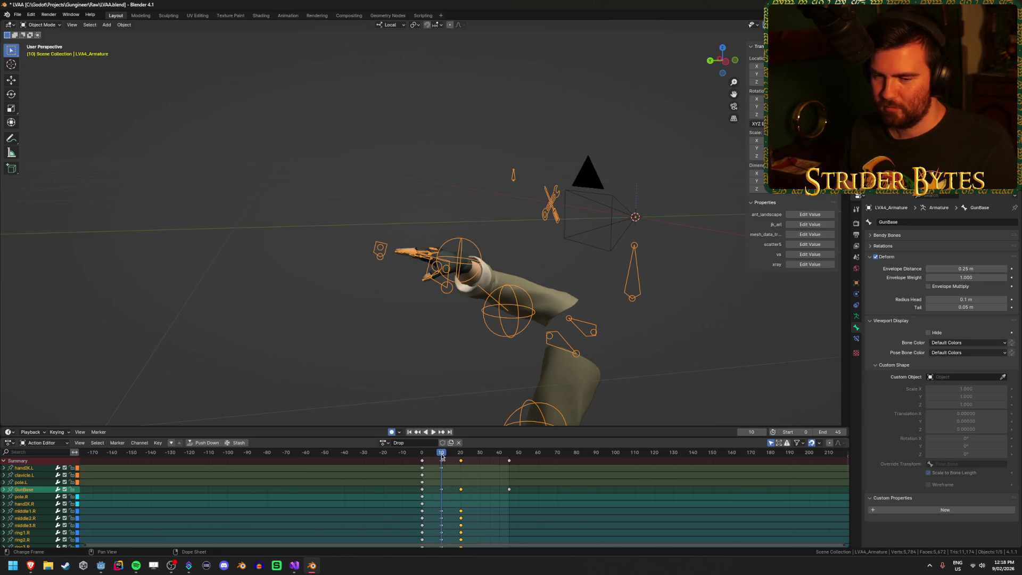
{"action": "left_click_drag", "start_coordinate": [441, 456], "coordinate": [434, 457]}
{"action": "key", "text": "space"}
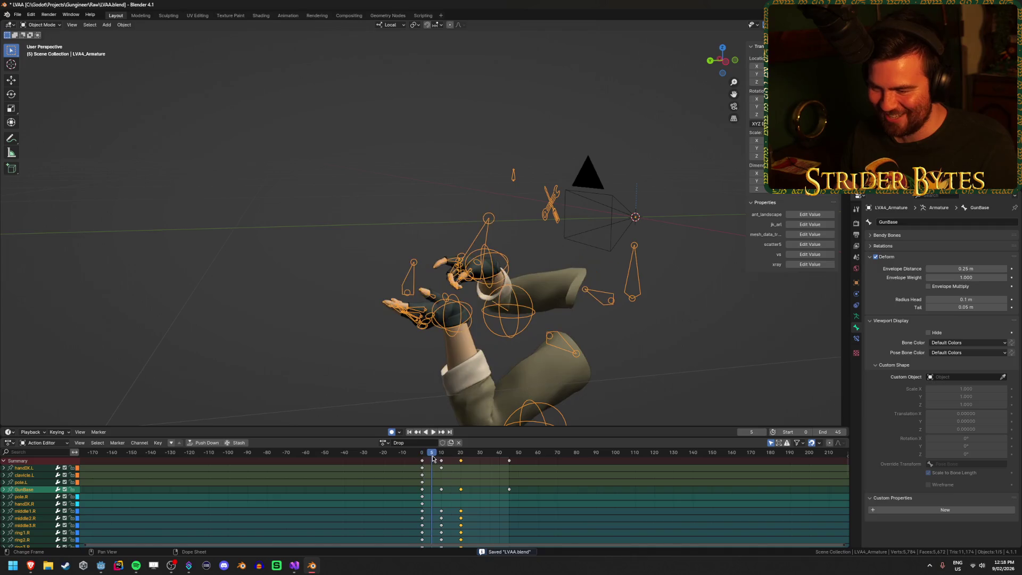
- Check the code window, then return to Blender and switch to Godot so assets reimport
{"action": "left_click", "coordinate": [296, 565]}
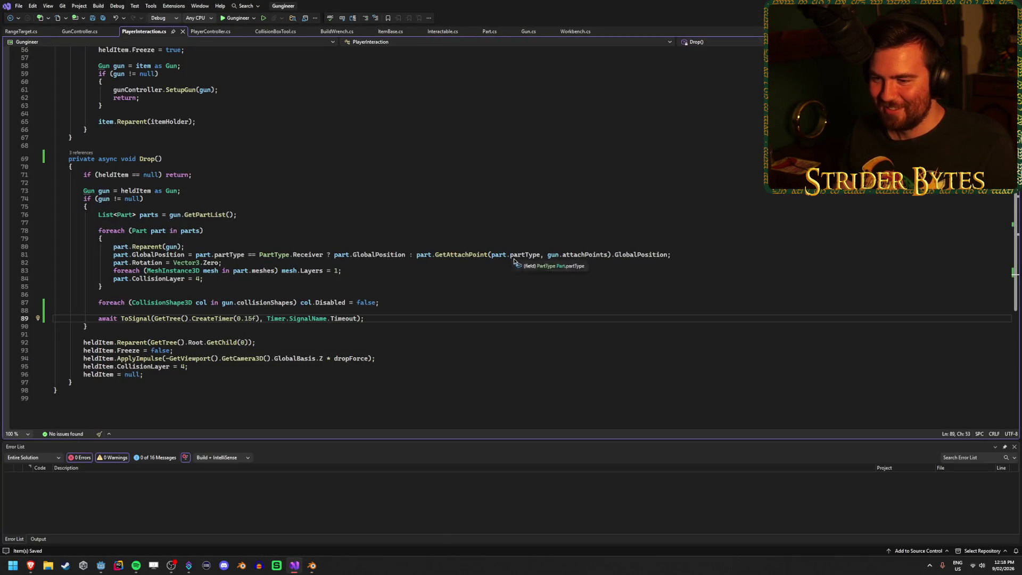
{"action": "left_click", "coordinate": [961, 6]}
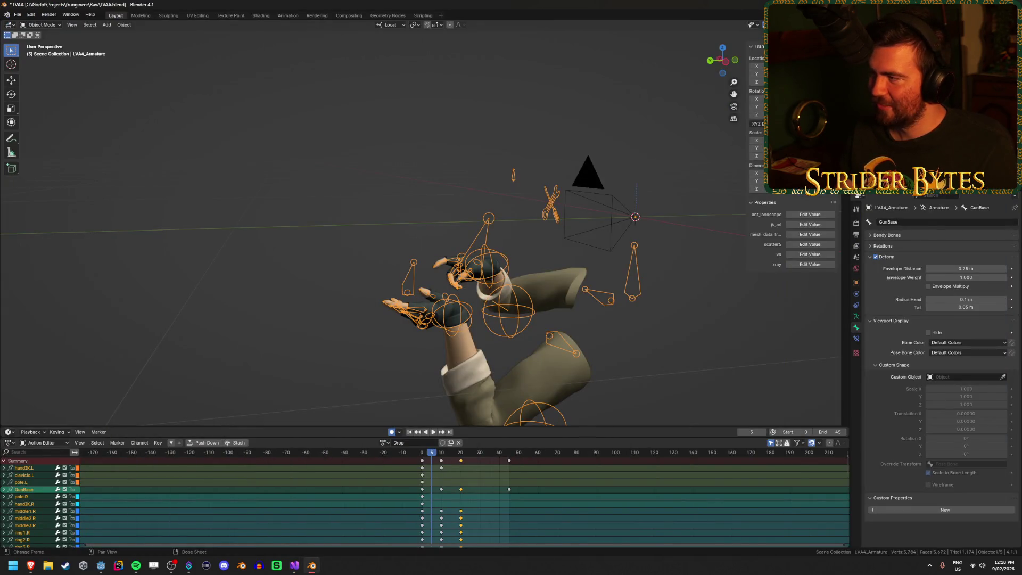
{"action": "key", "text": "alt+Tab"}
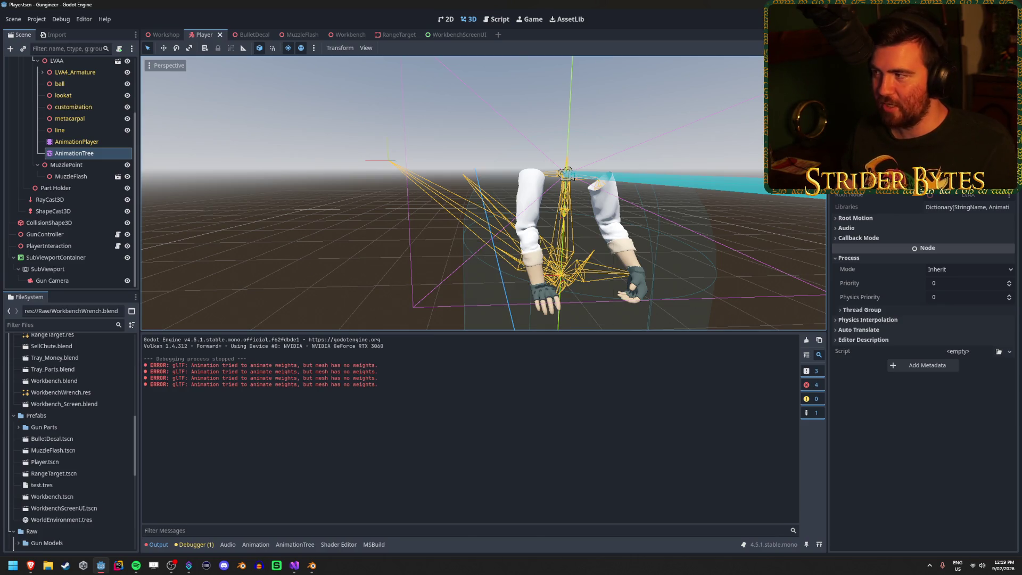
- Launch the game, walk to the workbench, and drop and pick up the rifle twice
{"action": "key", "text": "F5"}
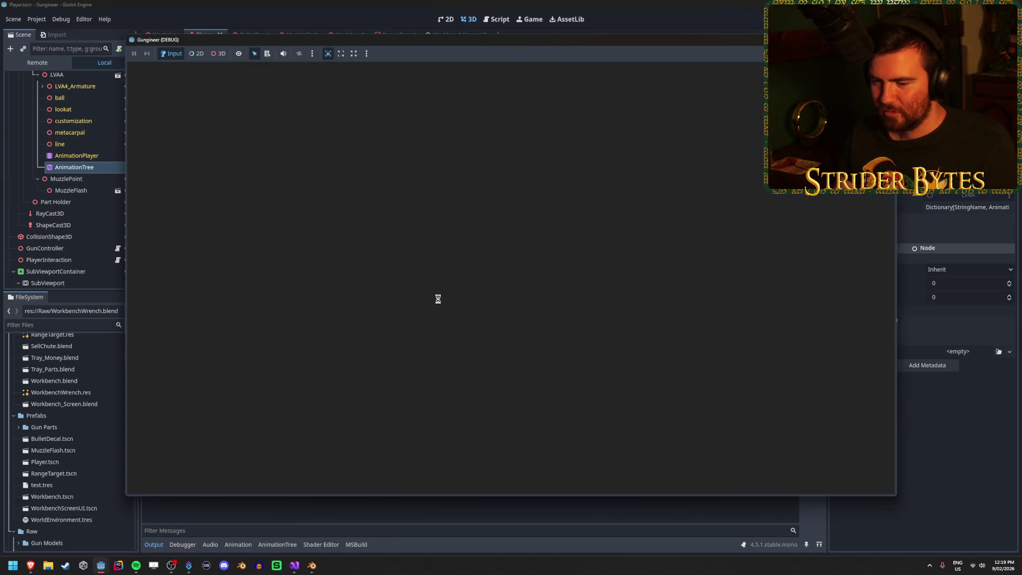
{"action": "key", "text": "w"}
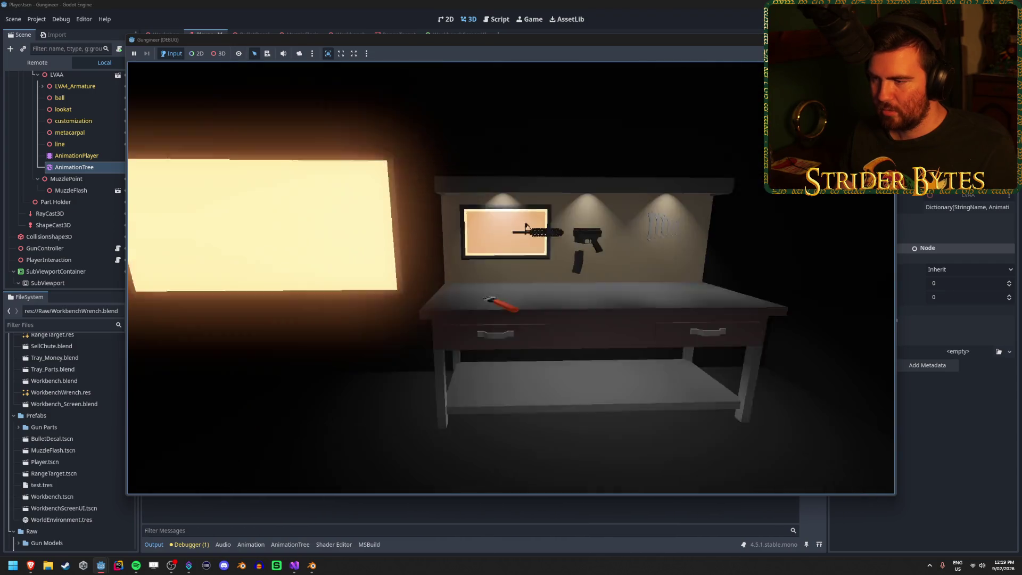
{"action": "key", "text": "g"}
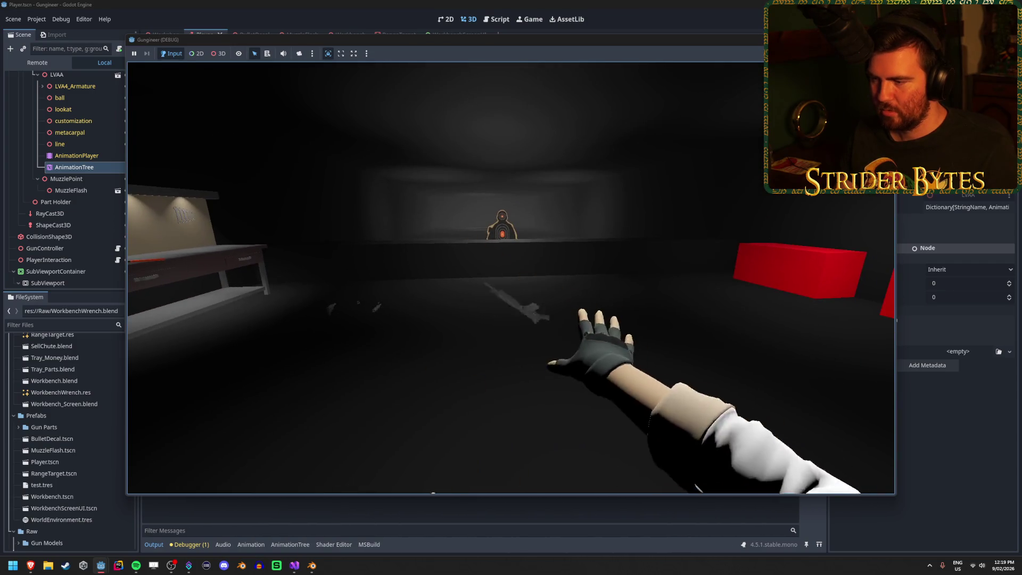
{"action": "key", "text": "e"}
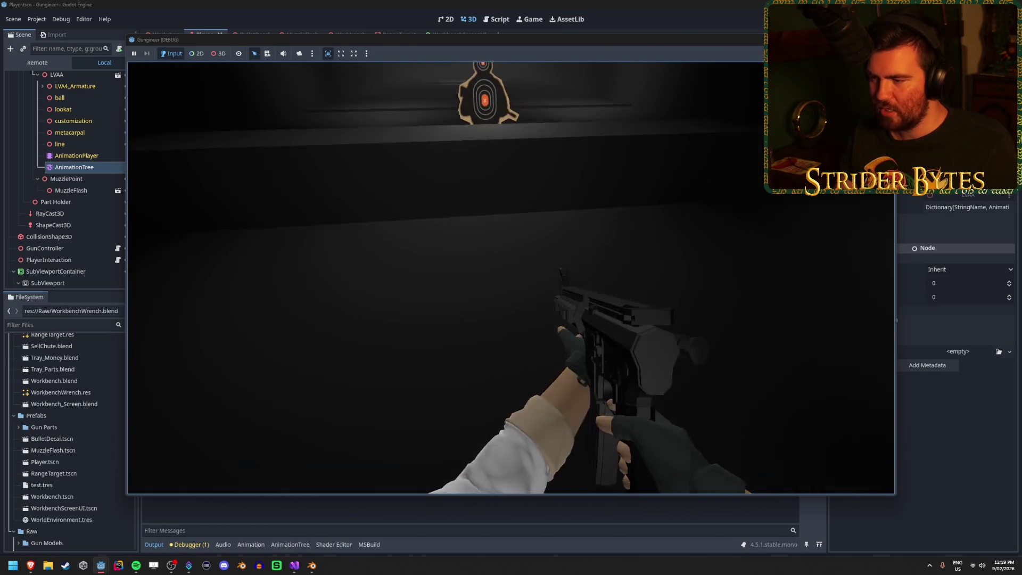
{"action": "key", "text": "g"}
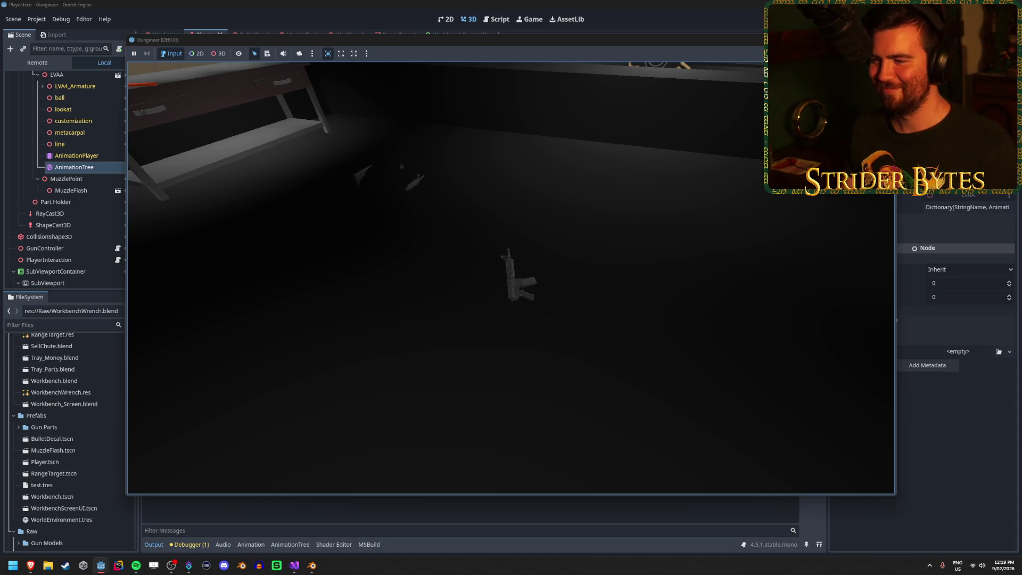
{"action": "key", "text": "e"}
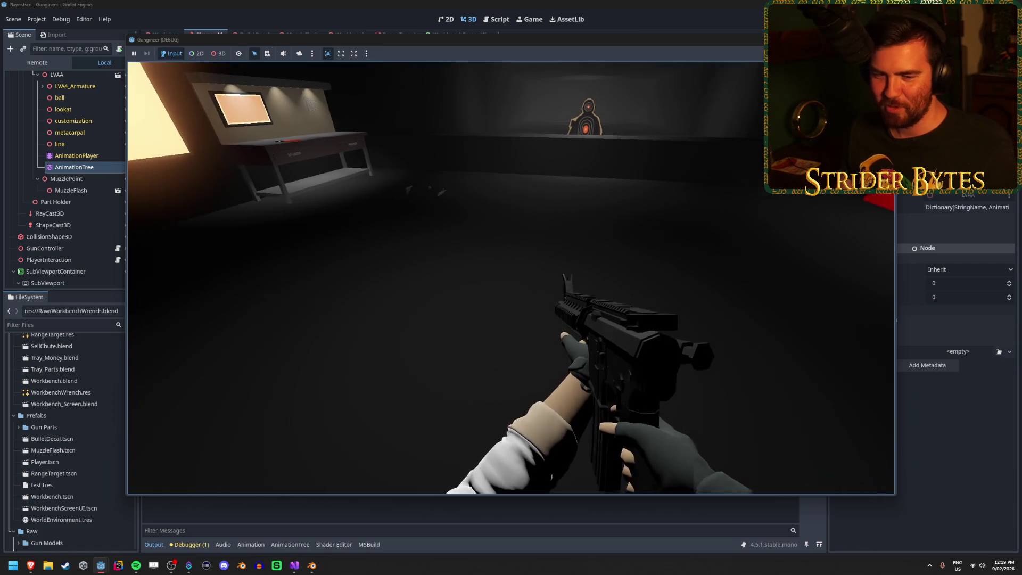
{"action": "key", "text": "s"}
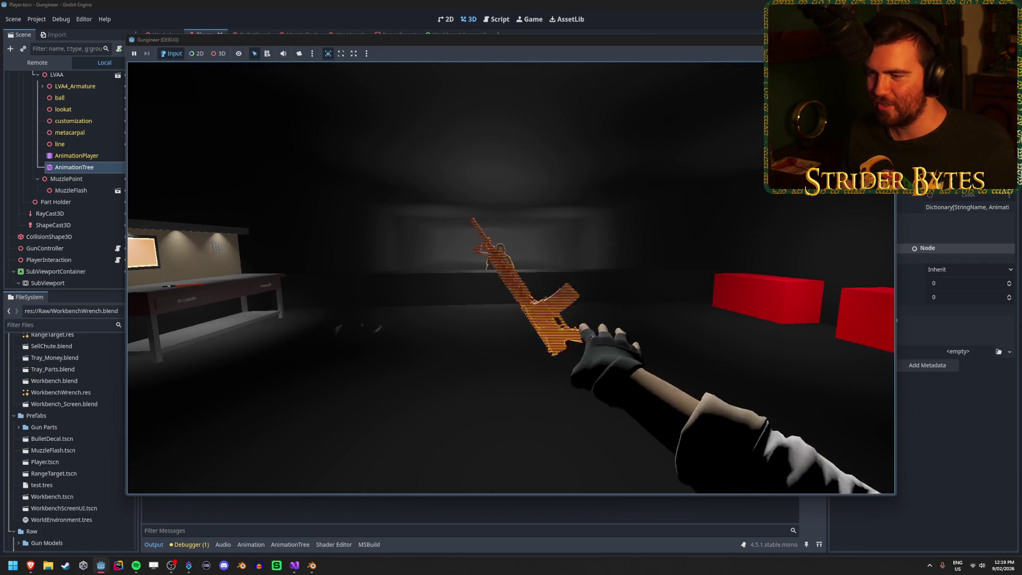
- Repeatedly drop the rifle with Q and pick it back up with E
{"action": "key", "text": "q"}
{"action": "key", "text": "e"}
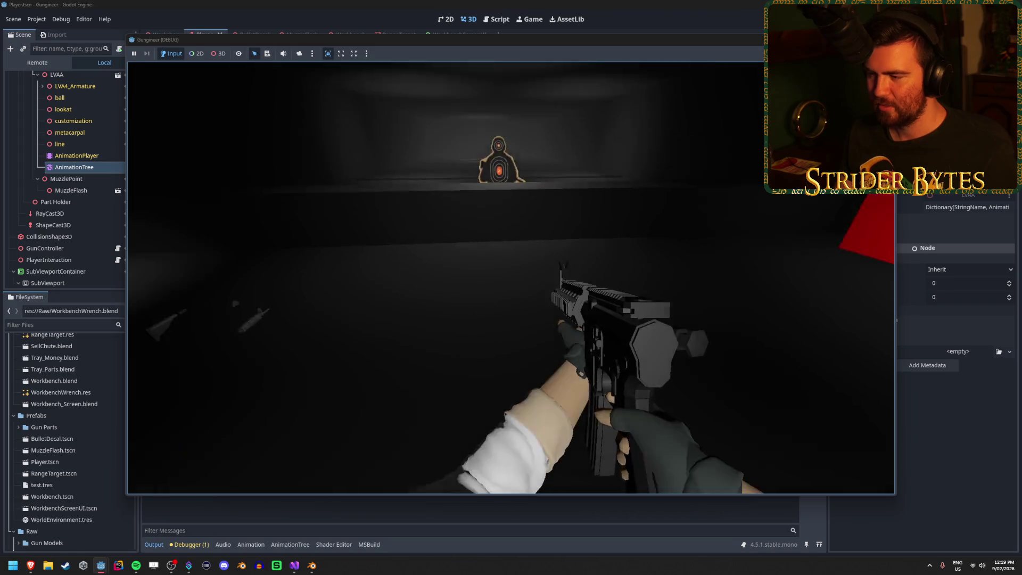
{"action": "key", "text": "q"}
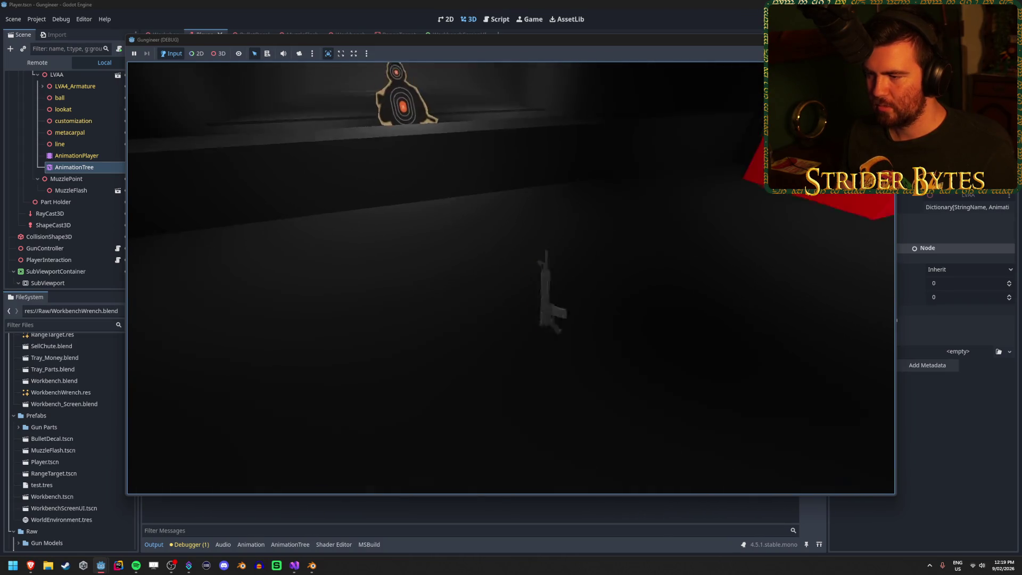
{"action": "key", "text": "e"}
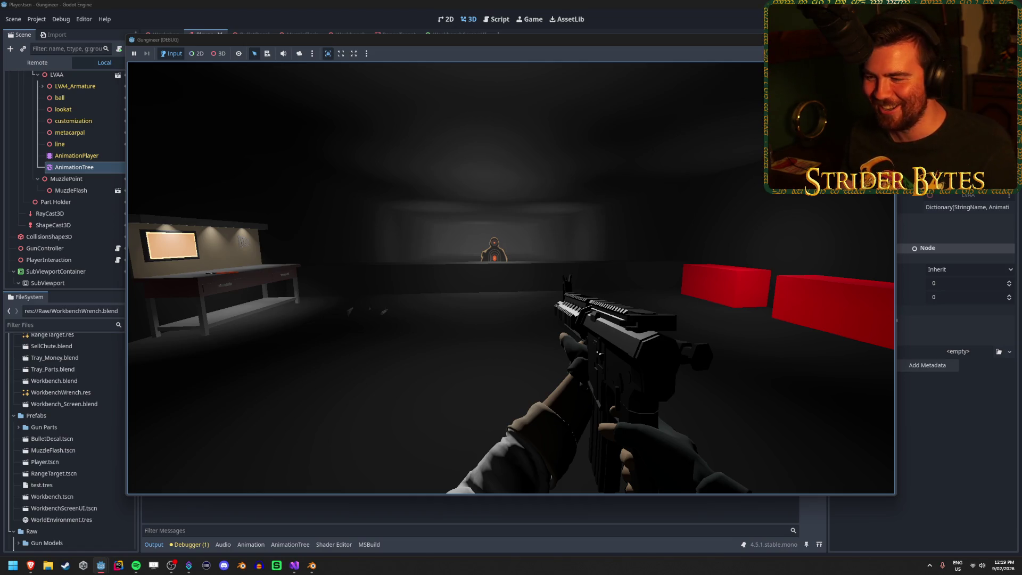
{"action": "key", "text": "q"}
{"action": "key", "text": "e"}
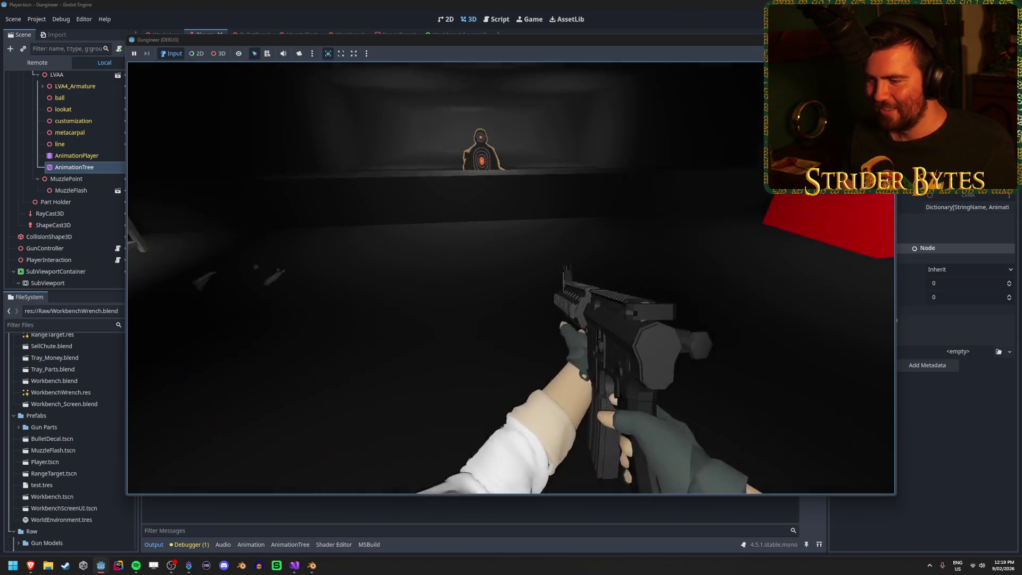
{"action": "key", "text": "q"}
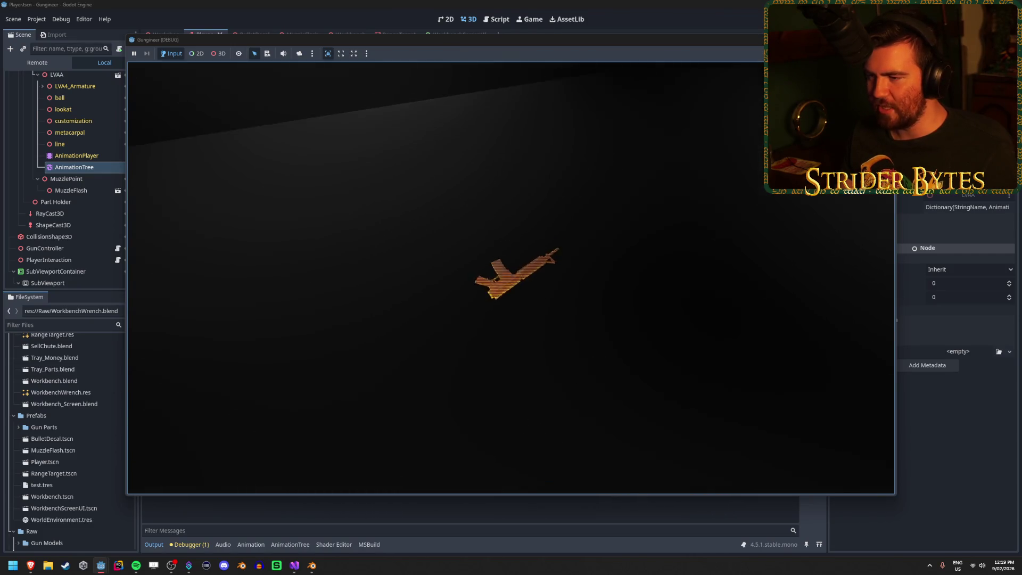
{"action": "key", "text": "e"}
{"action": "key", "text": "q"}
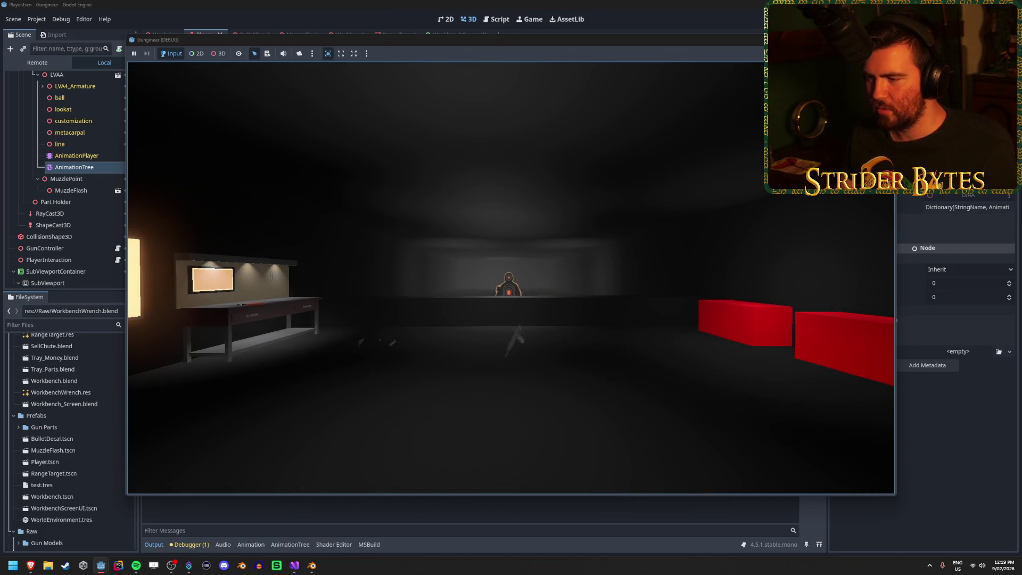
{"action": "key", "text": "e"}
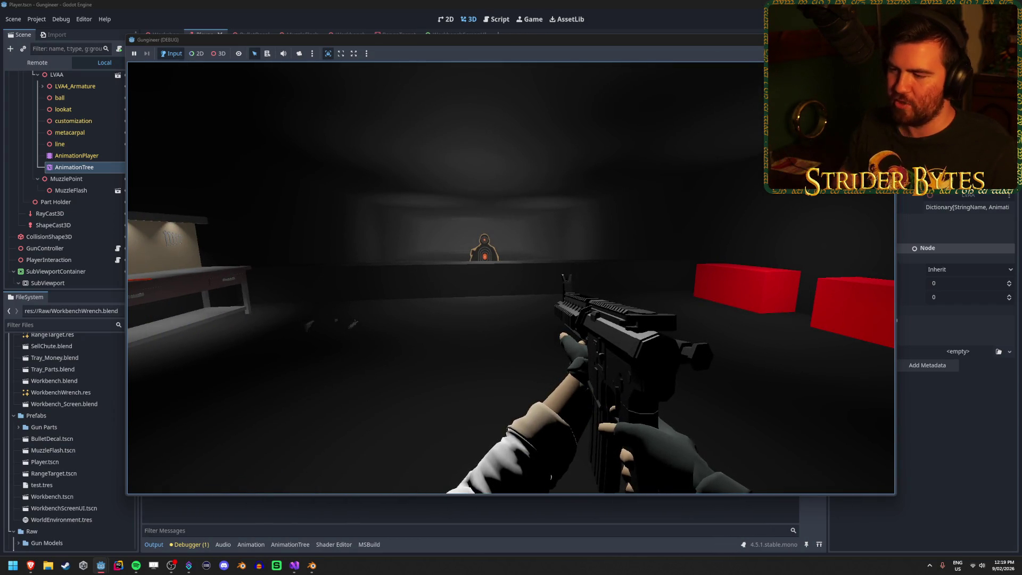
{"action": "key", "text": "q"}
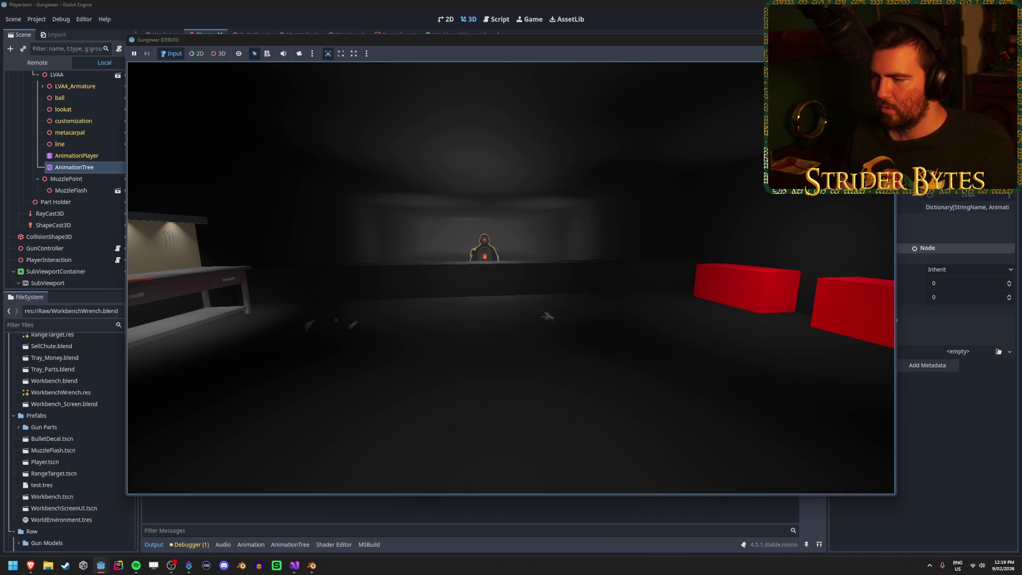
{"action": "key", "text": "e"}
- Throw the rifle toward the range several times, picking it up each time, then stop the game
{"action": "key", "text": "q"}
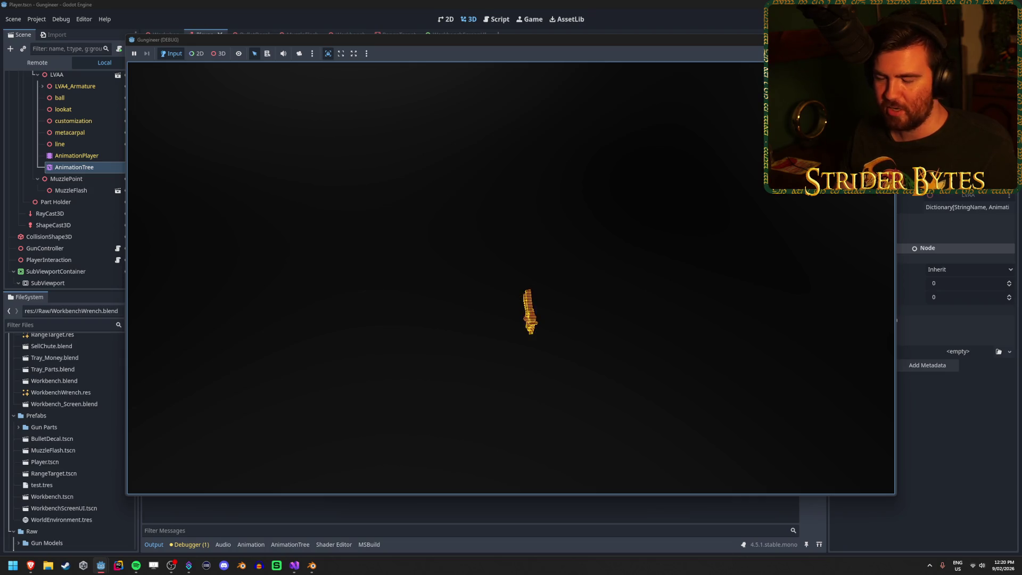
{"action": "key", "text": "e"}
{"action": "key", "text": "q"}
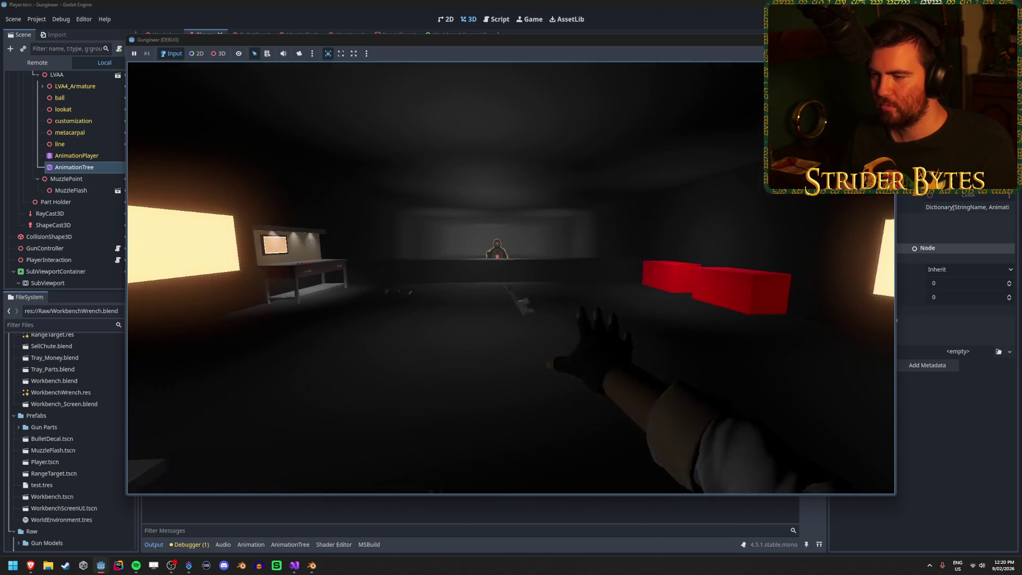
{"action": "key", "text": "e"}
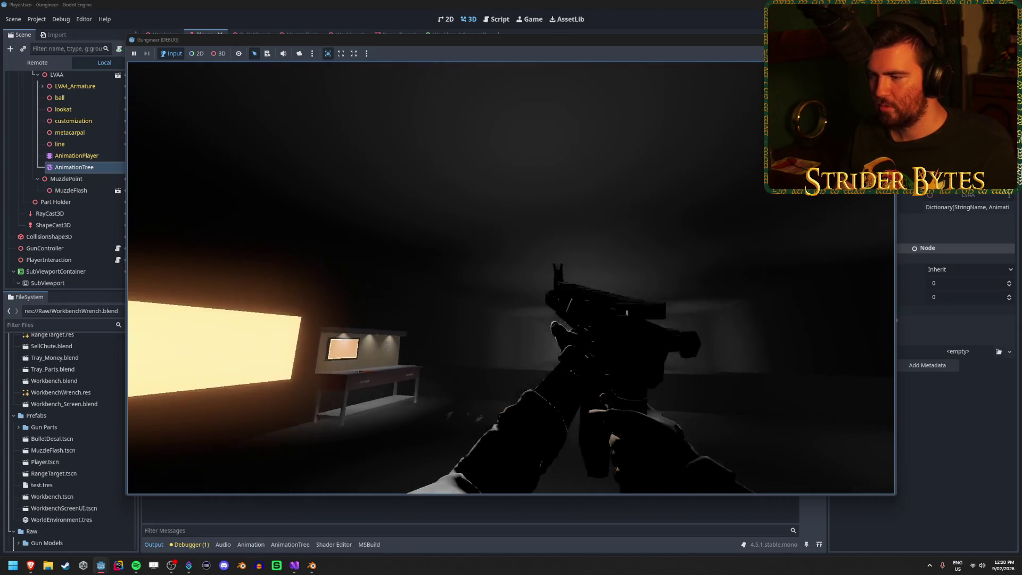
{"action": "key", "text": "q"}
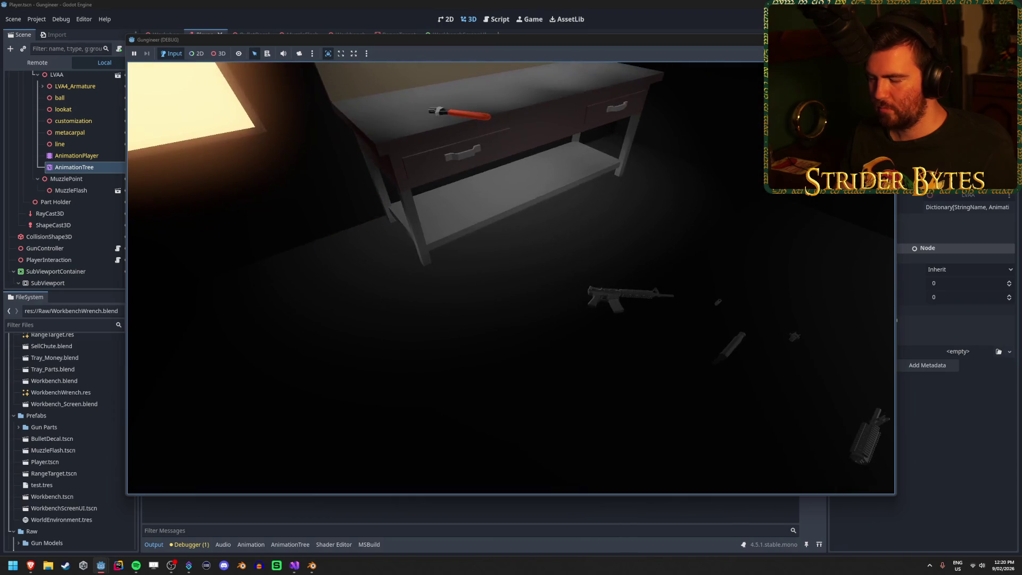
{"action": "key", "text": "e"}
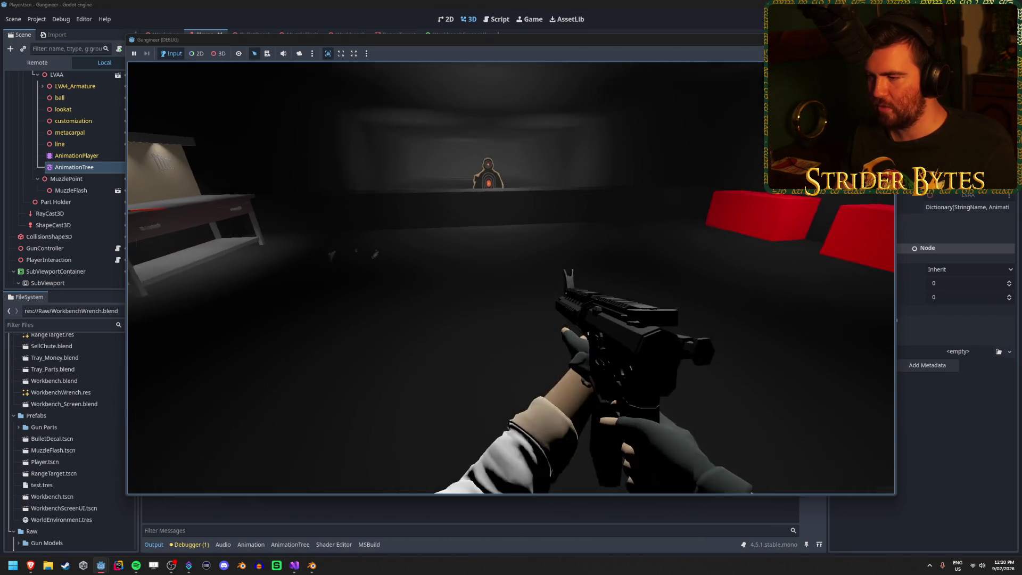
{"action": "key", "text": "q"}
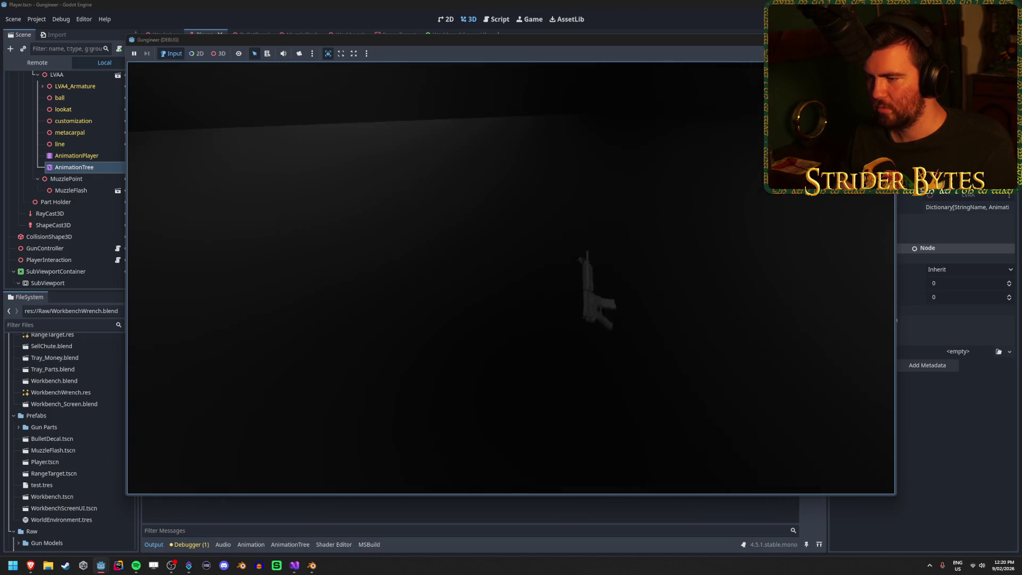
{"action": "key", "text": "e"}
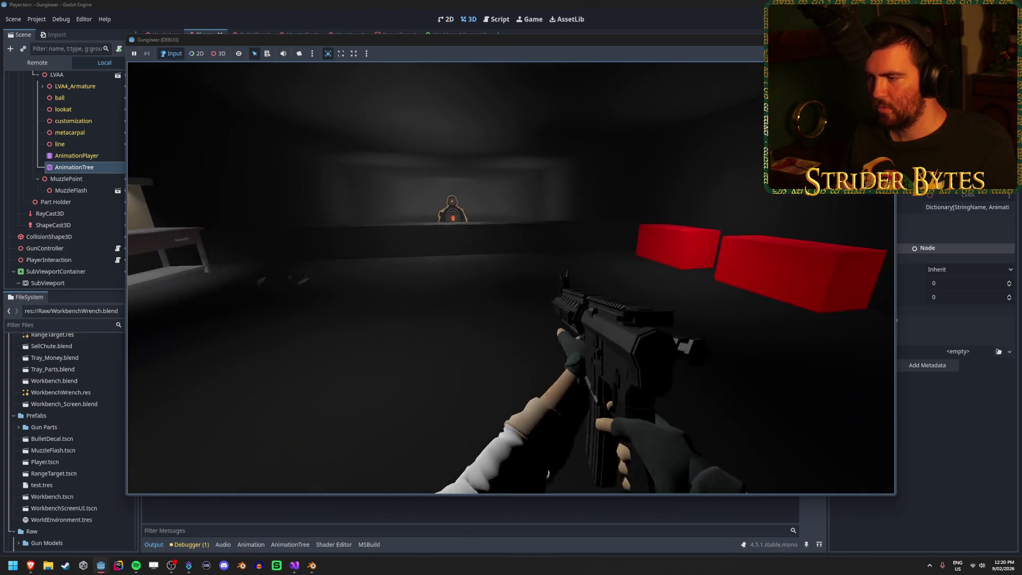
{"action": "key", "text": "q"}
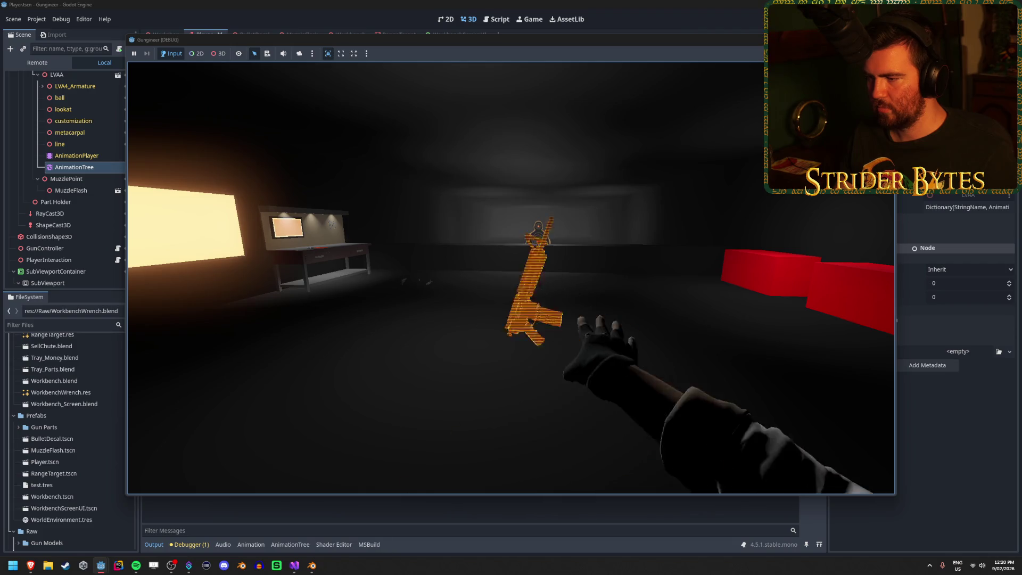
{"action": "key", "text": "e"}
{"action": "key", "text": "q"}
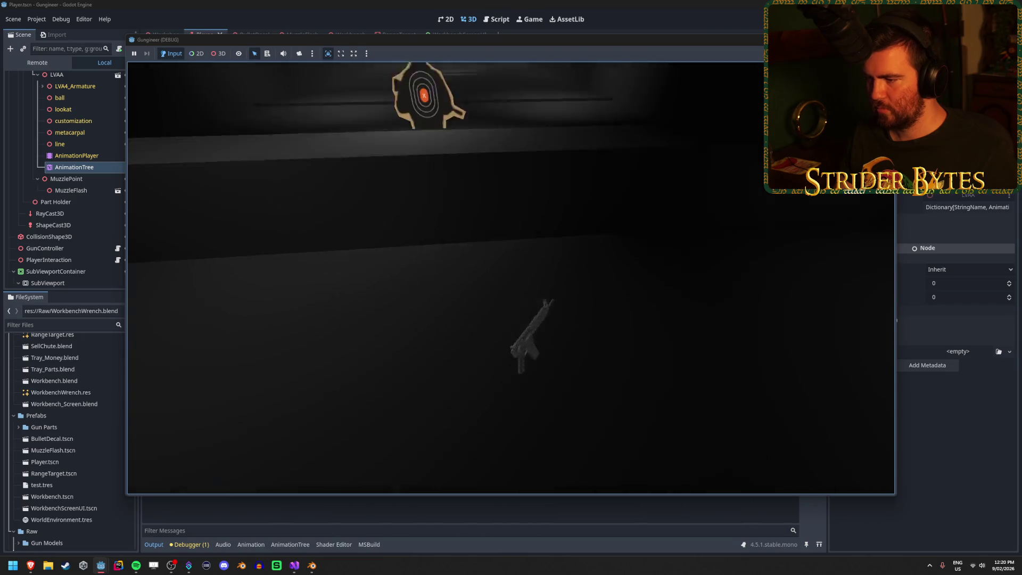
{"action": "key", "text": "e"}
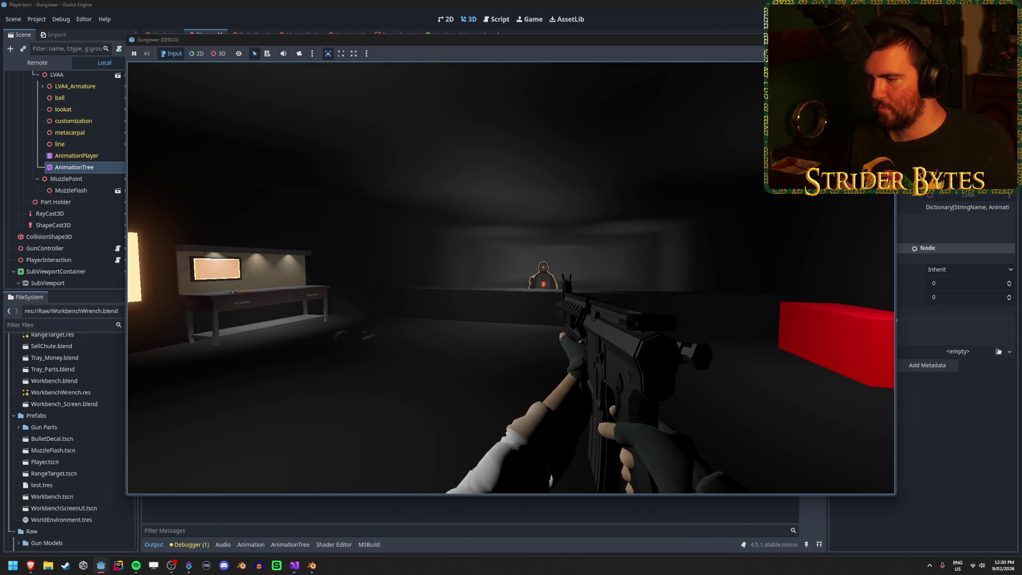
{"action": "key", "text": "q"}
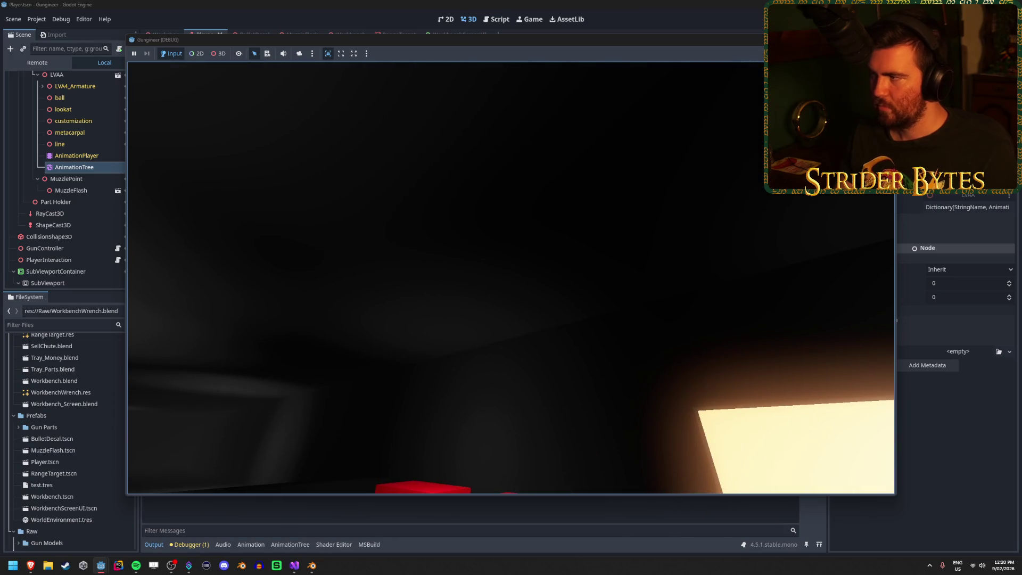
{"action": "key", "text": "F8"}
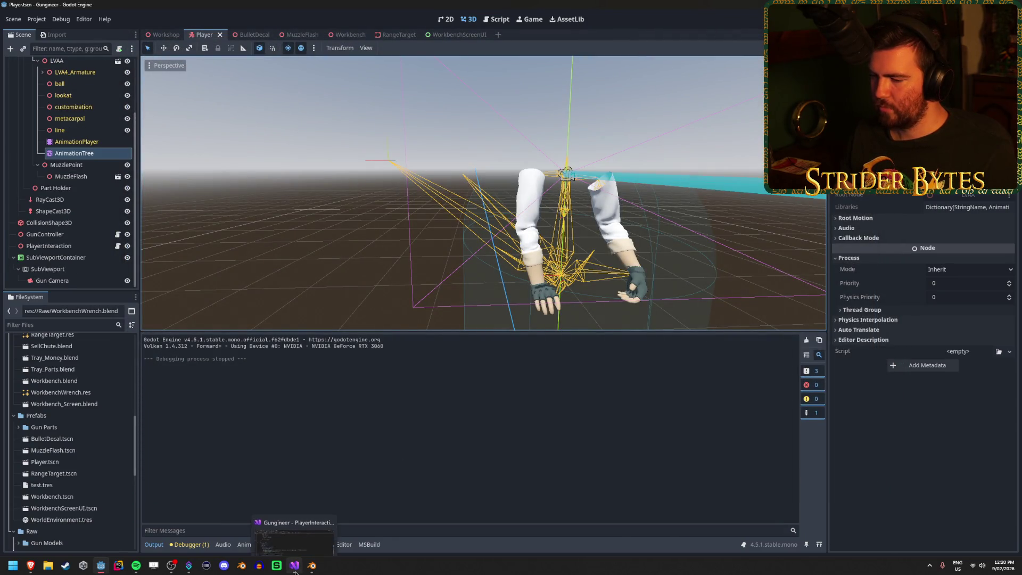
- Return to Blender, play the Drop action, stop on frame 10, and enter Pose Mode
{"action": "left_click", "coordinate": [312, 566]}
{"action": "mouse_move", "coordinate": [417, 330]}
{"action": "left_mouse_down"}
{"action": "mouse_move", "coordinate": [318, 350]}
{"action": "mouse_move", "coordinate": [346, 362]}
{"action": "left_mouse_up"}
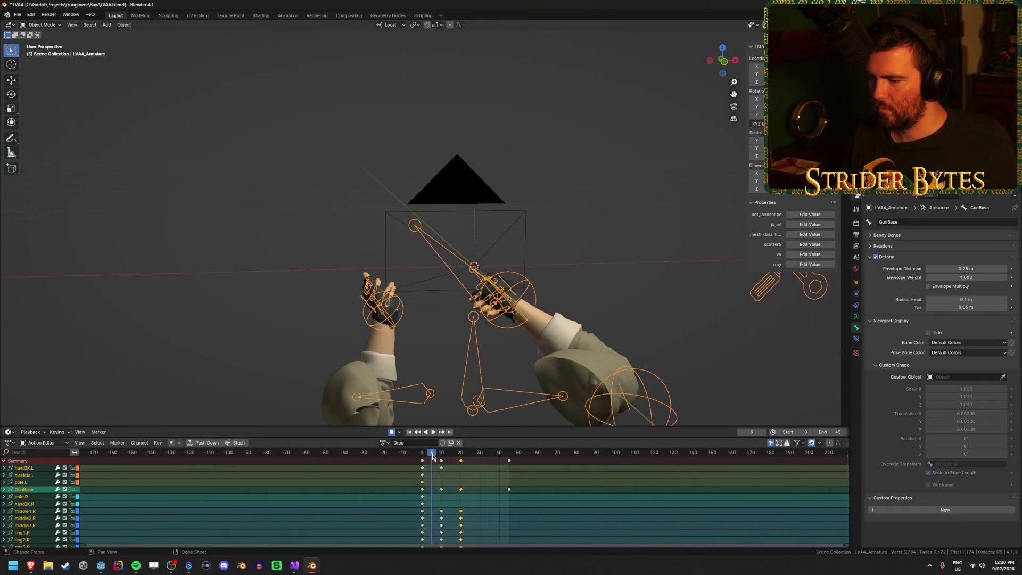
{"action": "key", "text": "shift+Left"}
{"action": "key", "text": "space"}
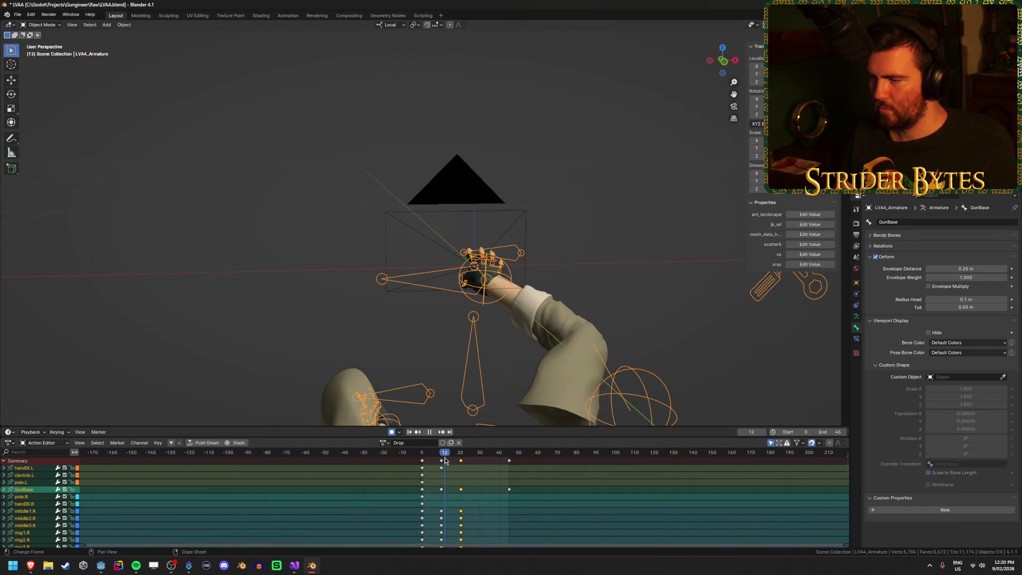
{"action": "left_click_drag", "start_coordinate": [445, 460], "coordinate": [442, 462]}
{"action": "left_click_drag", "start_coordinate": [387, 284], "coordinate": [432, 299]}
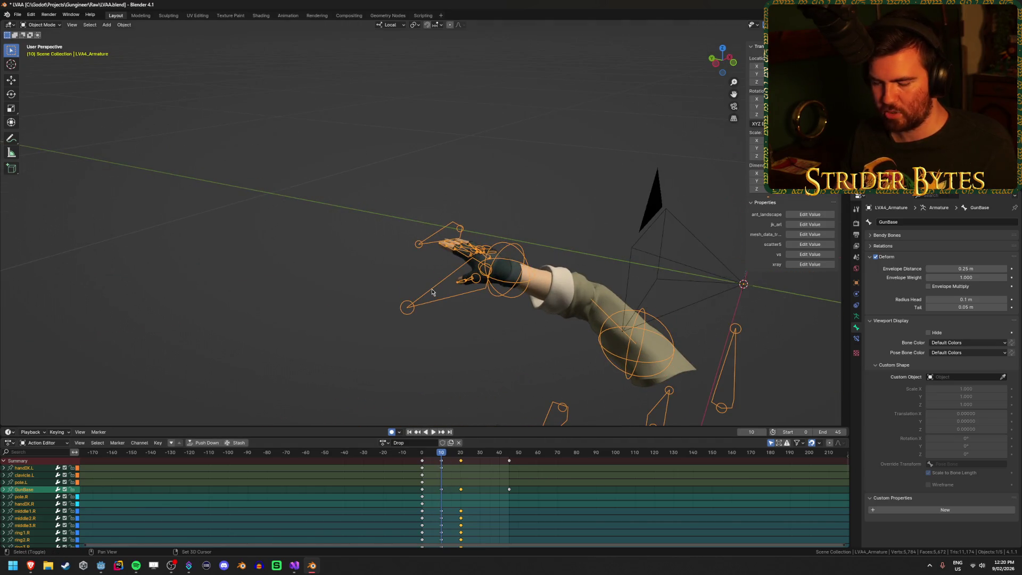
{"action": "key", "text": "ctrl+Tab"}
{"action": "left_click_drag", "start_coordinate": [436, 292], "coordinate": [425, 459]}
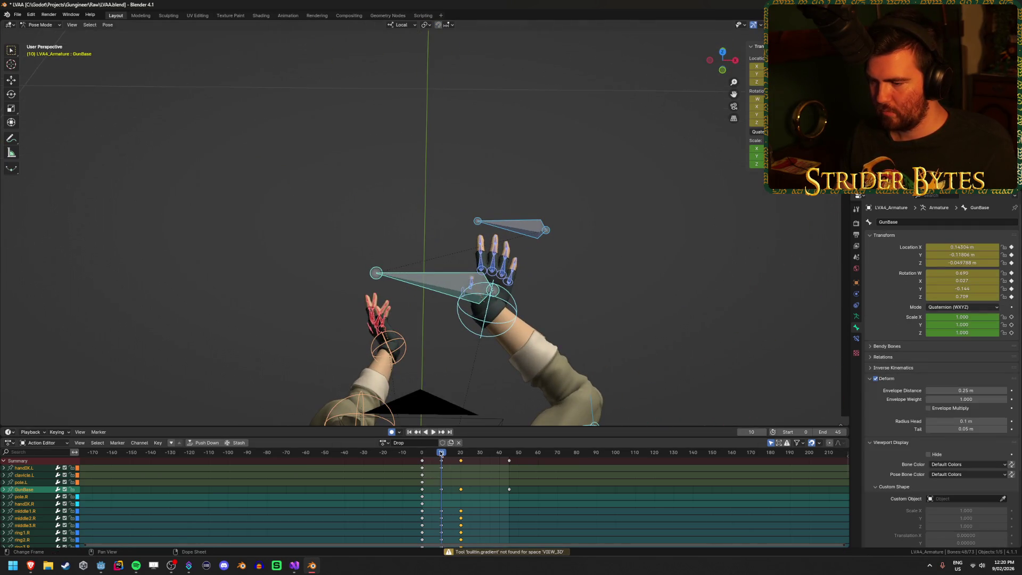
- Select GunBase, preview the drop, and give it a first rotation at frame 10
{"action": "left_click", "coordinate": [440, 276]}
{"action": "key", "text": "space"}
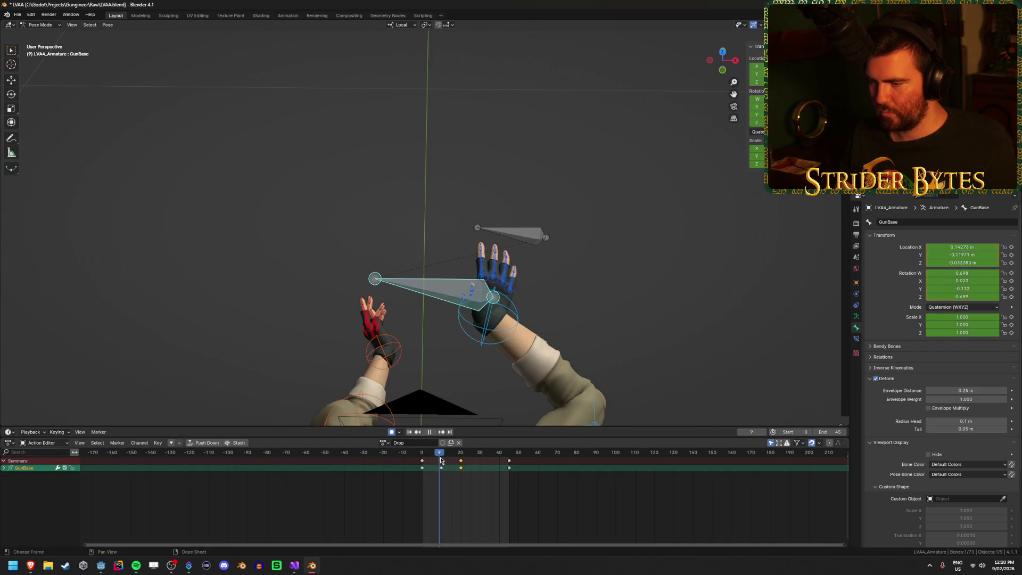
{"action": "key", "text": "space"}
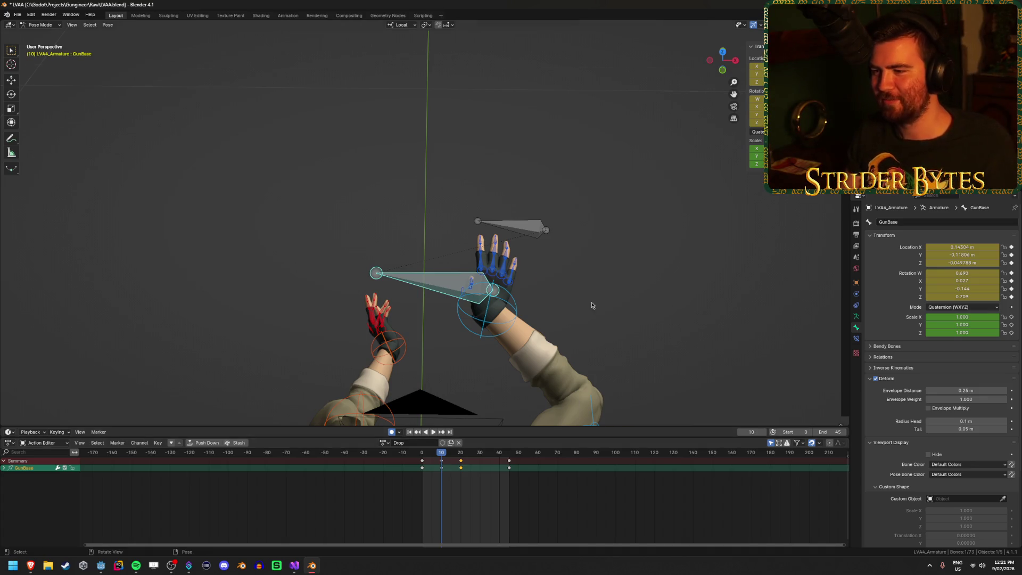
{"action": "scroll", "coordinate": [593, 305], "scroll_direction": "up", "scroll_amount": 2}
{"action": "left_click_drag", "start_coordinate": [590, 311], "coordinate": [591, 269]}
{"action": "left_click_drag", "start_coordinate": [630, 323], "coordinate": [629, 337]}
{"action": "key", "text": "r"}
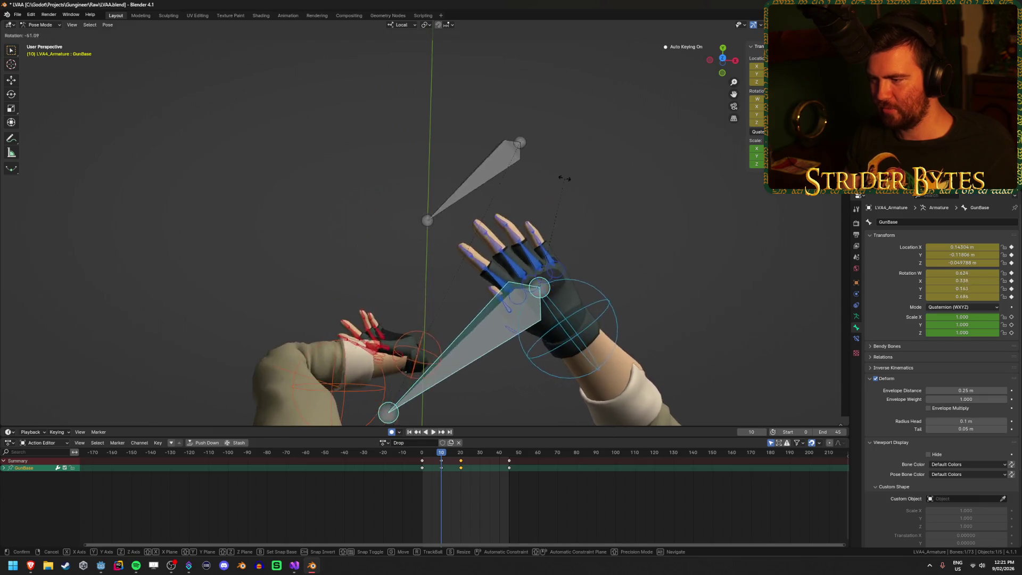
{"action": "left_click", "coordinate": [643, 201]}
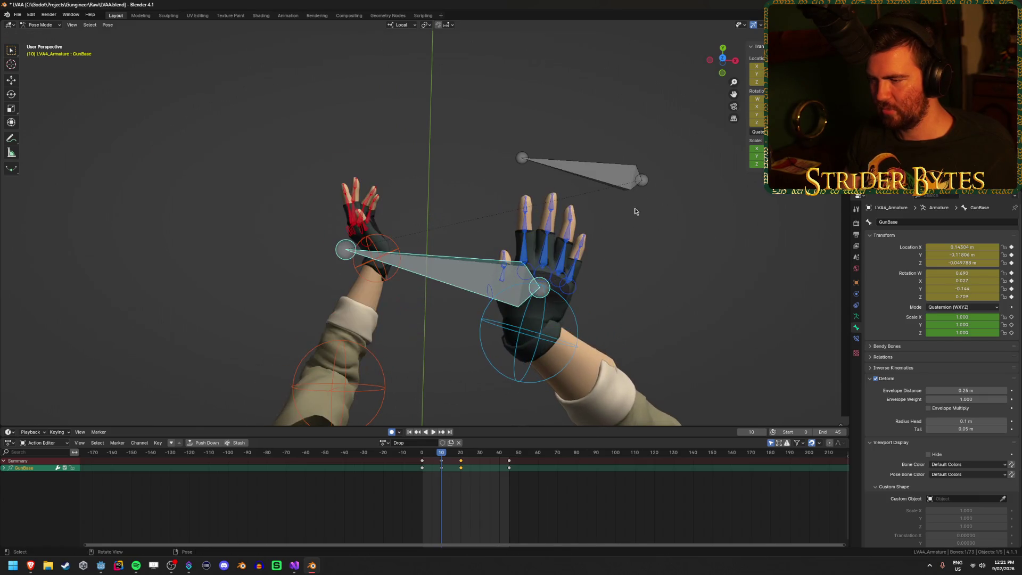
{"action": "key", "text": "space"}
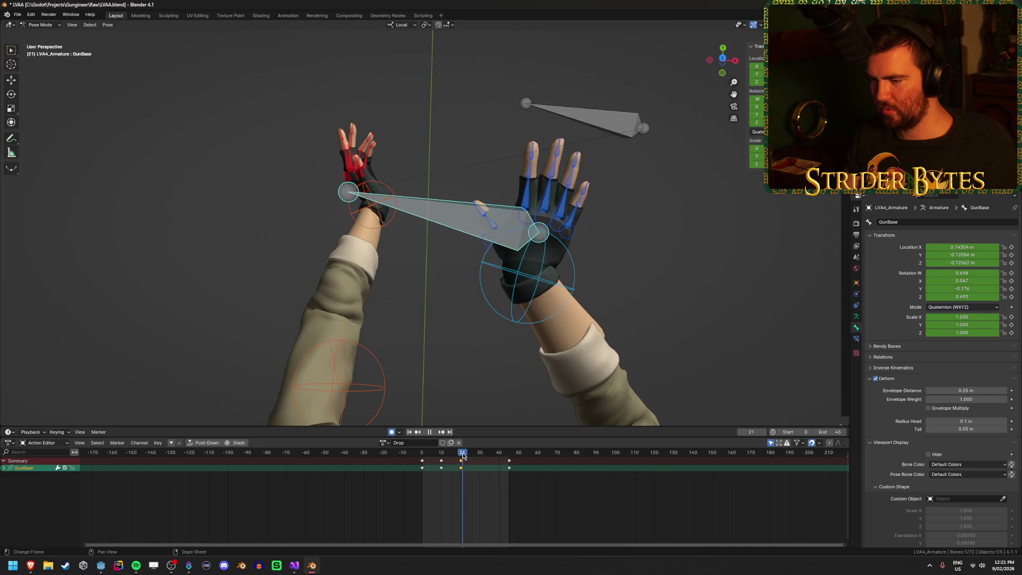
{"action": "left_click_drag", "start_coordinate": [447, 460], "coordinate": [442, 463]}
- Swing GunBase further downward, preview it, and copy the frame-10 key to frame 20
{"action": "scroll", "coordinate": [584, 344], "scroll_direction": "down", "scroll_amount": 5}
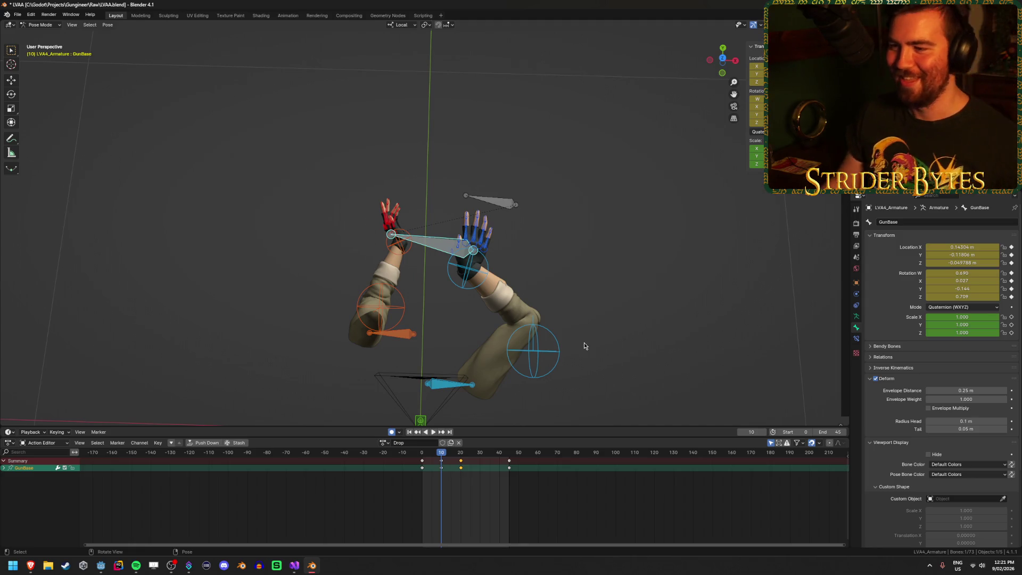
{"action": "mouse_move", "coordinate": [615, 283]}
{"action": "left_mouse_down"}
{"action": "mouse_move", "coordinate": [624, 223]}
{"action": "mouse_move", "coordinate": [675, 223]}
{"action": "mouse_move", "coordinate": [586, 160]}
{"action": "left_mouse_up"}
{"action": "key", "text": "r"}
{"action": "mouse_move", "coordinate": [508, 127]}
{"action": "left_mouse_down"}
{"action": "mouse_move", "coordinate": [484, 114]}
{"action": "mouse_move", "coordinate": [481, 208]}
{"action": "mouse_move", "coordinate": [450, 218]}
{"action": "left_mouse_up"}
{"action": "mouse_move", "coordinate": [479, 171]}
{"action": "left_mouse_down"}
{"action": "mouse_move", "coordinate": [550, 213]}
{"action": "mouse_move", "coordinate": [650, 165]}
{"action": "mouse_move", "coordinate": [566, 154]}
{"action": "mouse_move", "coordinate": [551, 220]}
{"action": "left_mouse_up"}
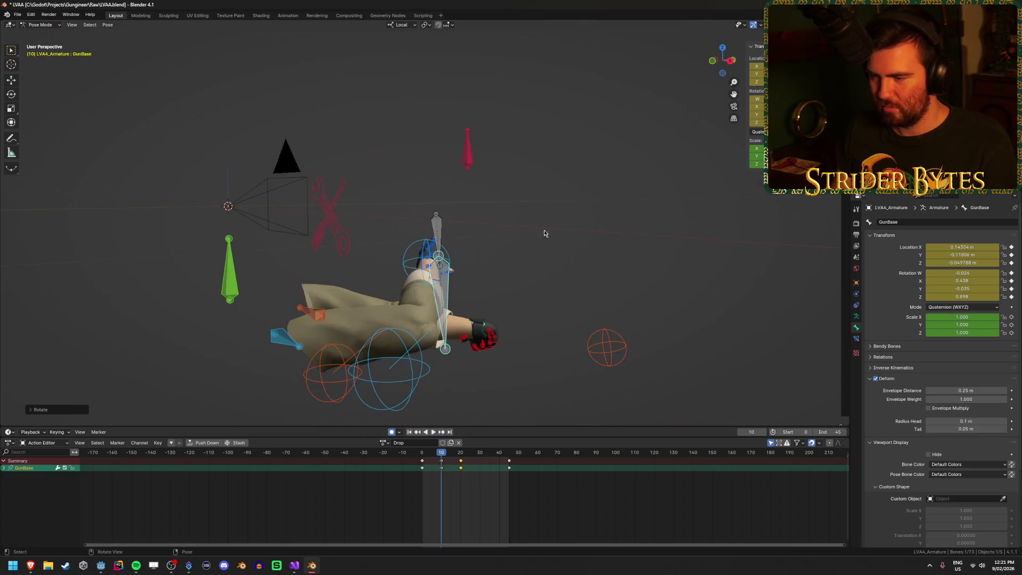
{"action": "left_click_drag", "start_coordinate": [482, 286], "coordinate": [542, 284]}
{"action": "scroll", "coordinate": [509, 319], "scroll_direction": "up", "scroll_amount": 8}
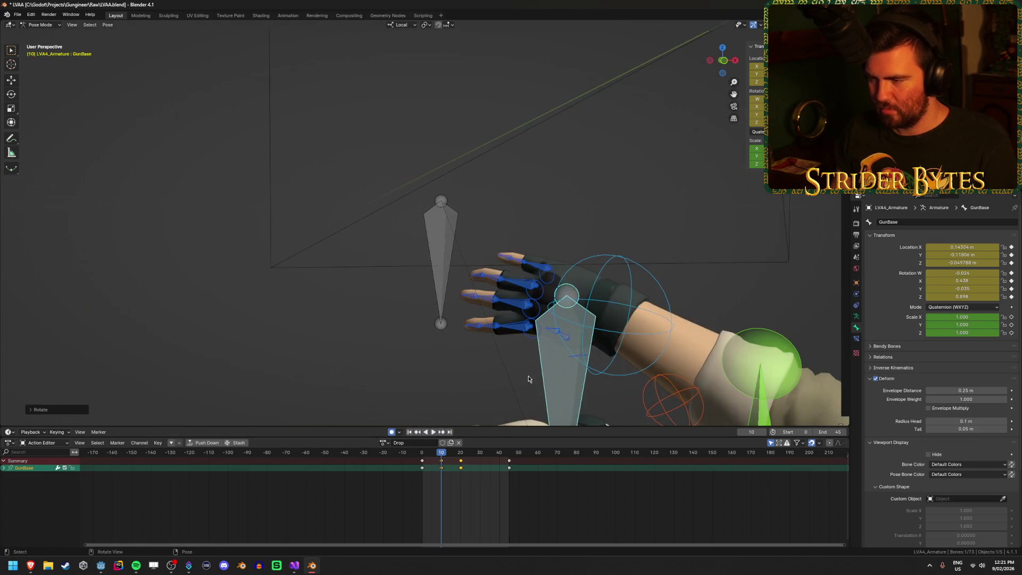
{"action": "mouse_move", "coordinate": [402, 301]}
{"action": "left_mouse_down"}
{"action": "mouse_move", "coordinate": [621, 306]}
{"action": "mouse_move", "coordinate": [436, 312]}
{"action": "left_mouse_up"}
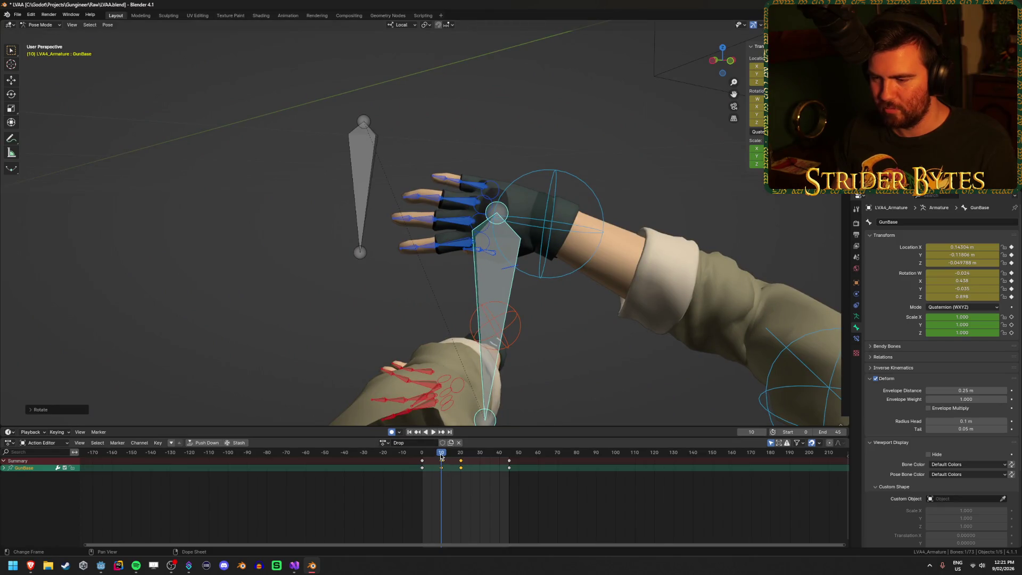
{"action": "key", "text": "space"}
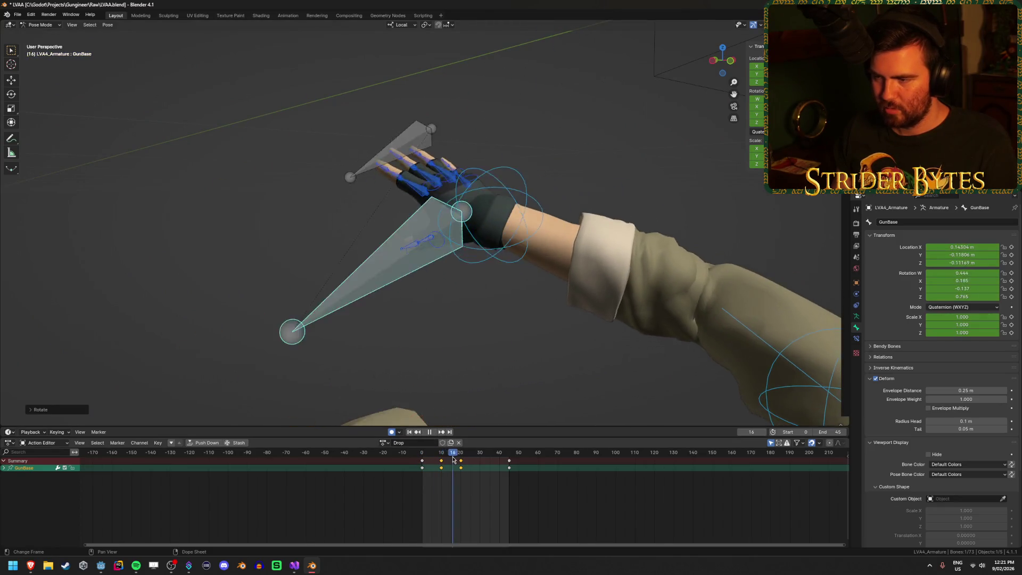
{"action": "key", "text": "Escape"}
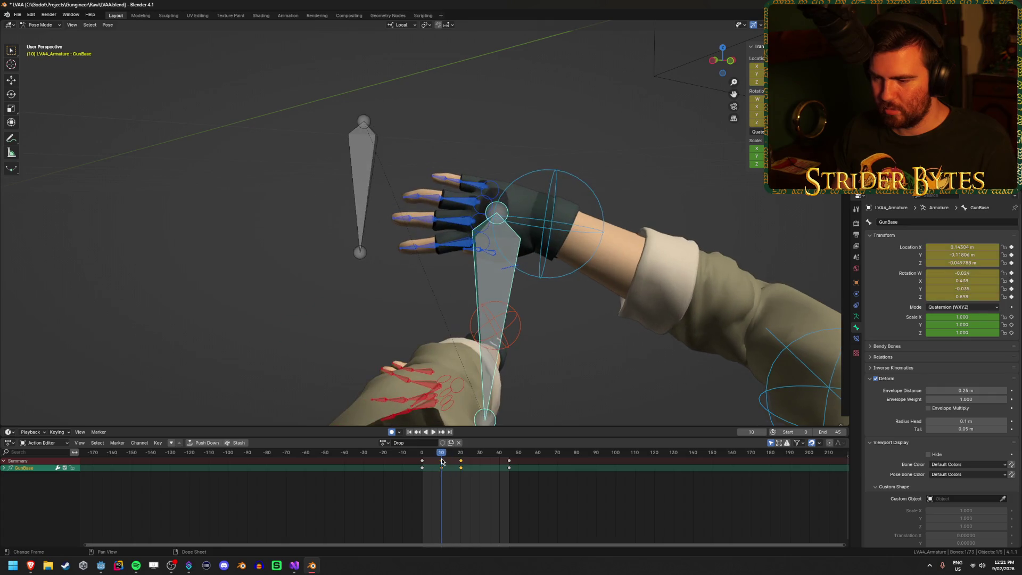
{"action": "key", "text": "shift+d"}
{"action": "left_click", "coordinate": [461, 464]}
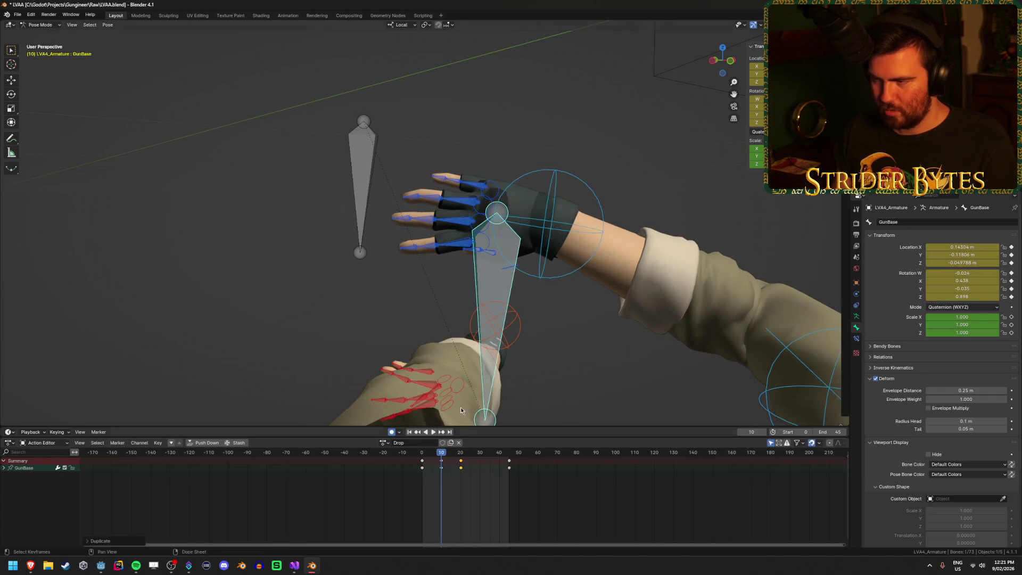
- Move GunBase along global Y at frame 10 and play back to check it
{"action": "key", "text": "g"}
{"action": "key", "text": "z"}
{"action": "key", "text": "y"}
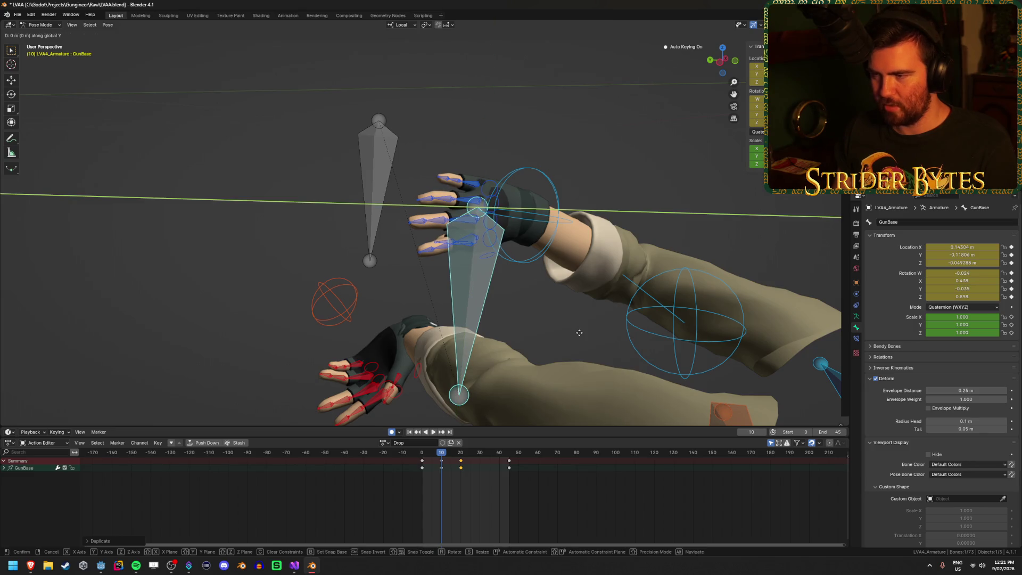
{"action": "left_click", "coordinate": [495, 372]}
{"action": "key", "text": "space"}
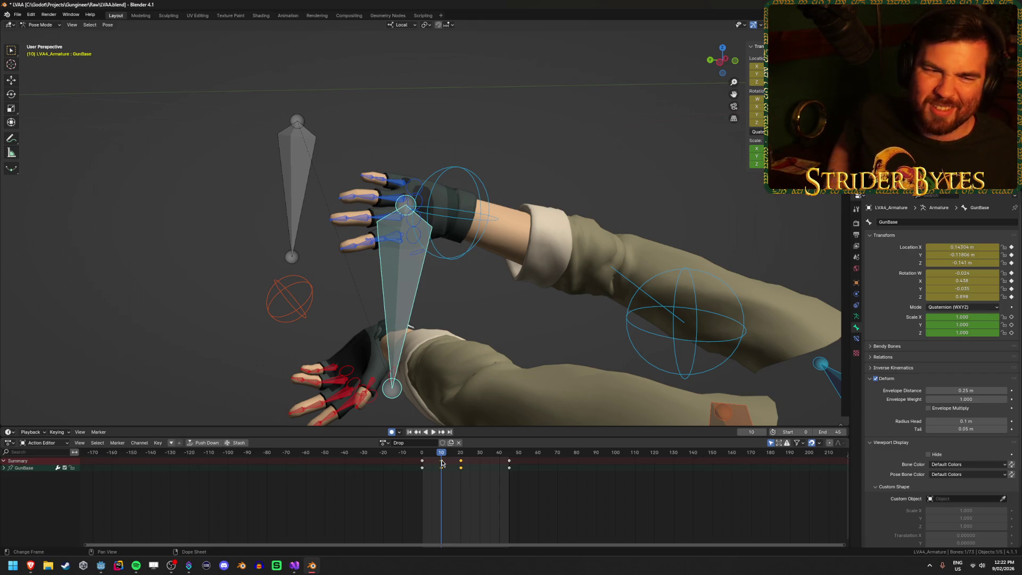
- Nudge GunBase slightly further, bringing its Z to about -0.14 m, then select the thumb2.R bone
{"action": "left_click_drag", "start_coordinate": [640, 293], "coordinate": [586, 262]}
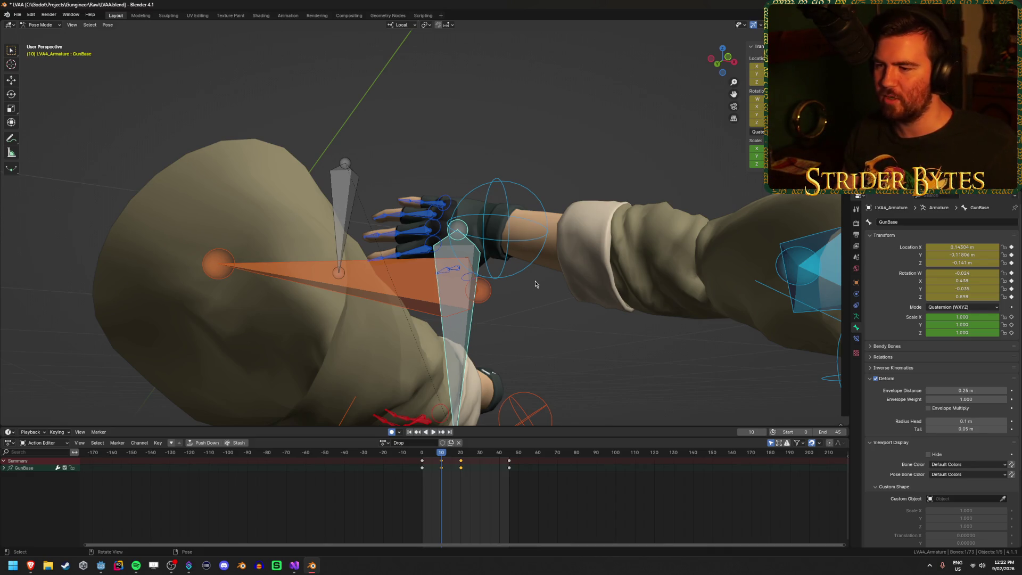
{"action": "key", "text": "KP_Decimal"}
{"action": "key", "text": "g"}
{"action": "left_click", "coordinate": [364, 308]}
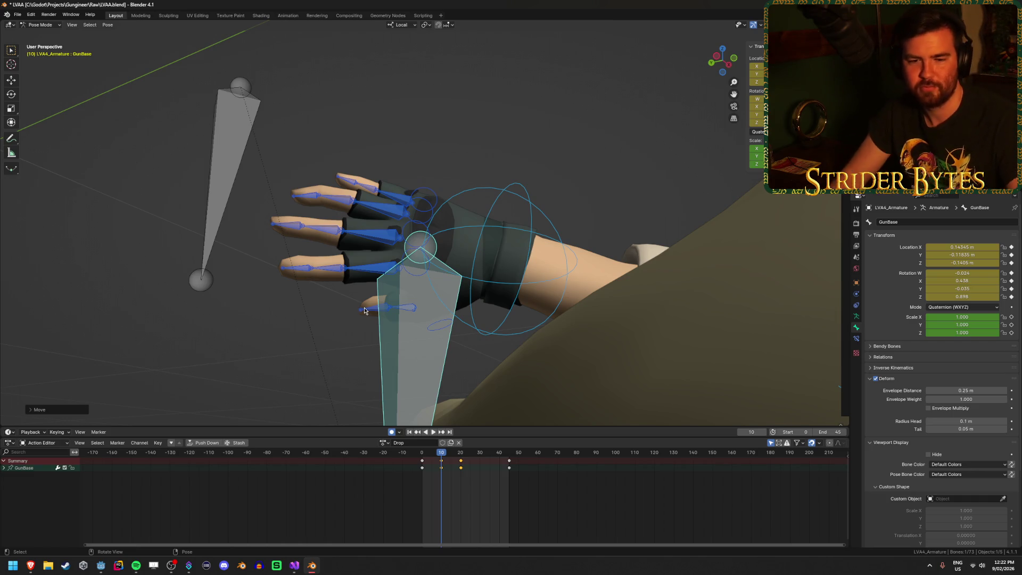
{"action": "left_click", "coordinate": [366, 309]}
{"action": "mouse_move", "coordinate": [369, 307]}
{"action": "left_mouse_down"}
{"action": "mouse_move", "coordinate": [528, 324]}
{"action": "mouse_move", "coordinate": [484, 268]}
{"action": "mouse_move", "coordinate": [543, 302]}
{"action": "mouse_move", "coordinate": [661, 279]}
{"action": "left_mouse_up"}
- Reposition the thumb2.R bone, including its pose at frame 20
{"action": "key", "text": "g"}
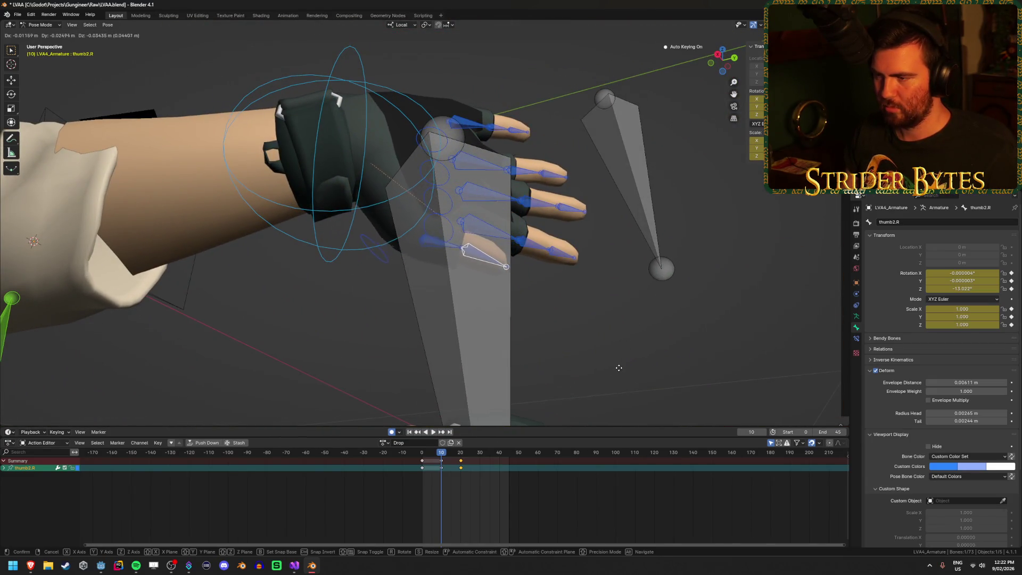
{"action": "left_click", "coordinate": [631, 337]}
{"action": "mouse_move", "coordinate": [631, 337]}
{"action": "left_mouse_down"}
{"action": "mouse_move", "coordinate": [494, 313]}
{"action": "mouse_move", "coordinate": [391, 368]}
{"action": "left_mouse_up"}
{"action": "key", "text": "space"}
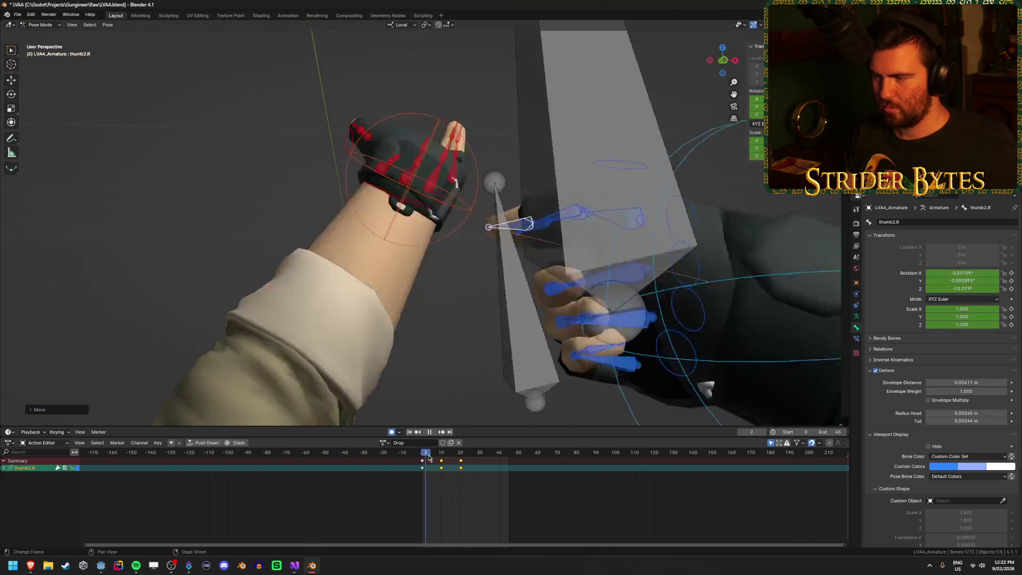
{"action": "key", "text": "space"}
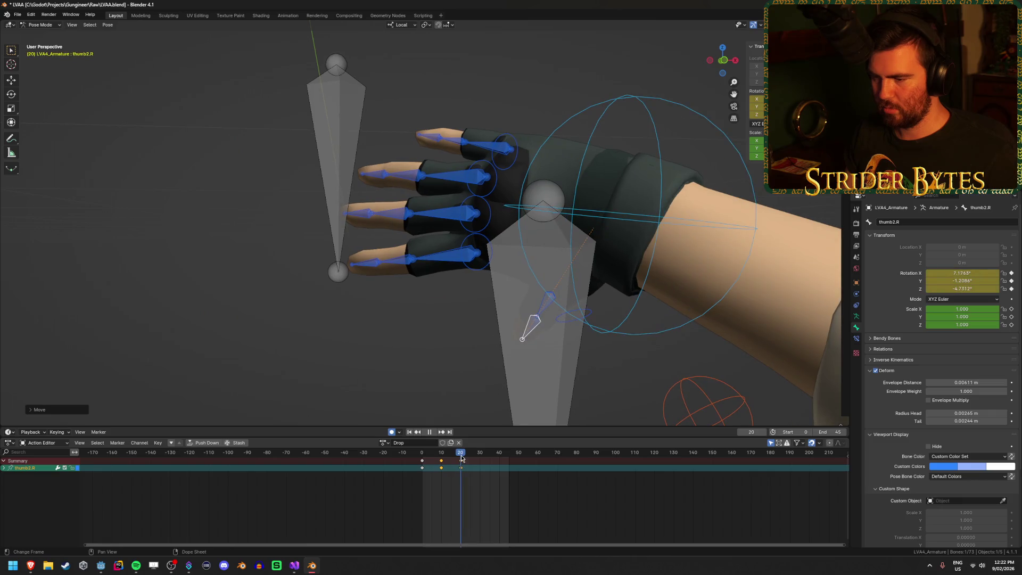
{"action": "mouse_move", "coordinate": [509, 388]}
{"action": "left_mouse_down"}
{"action": "mouse_move", "coordinate": [558, 356]}
{"action": "mouse_move", "coordinate": [570, 325]}
{"action": "left_mouse_up"}
{"action": "key", "text": "g"}
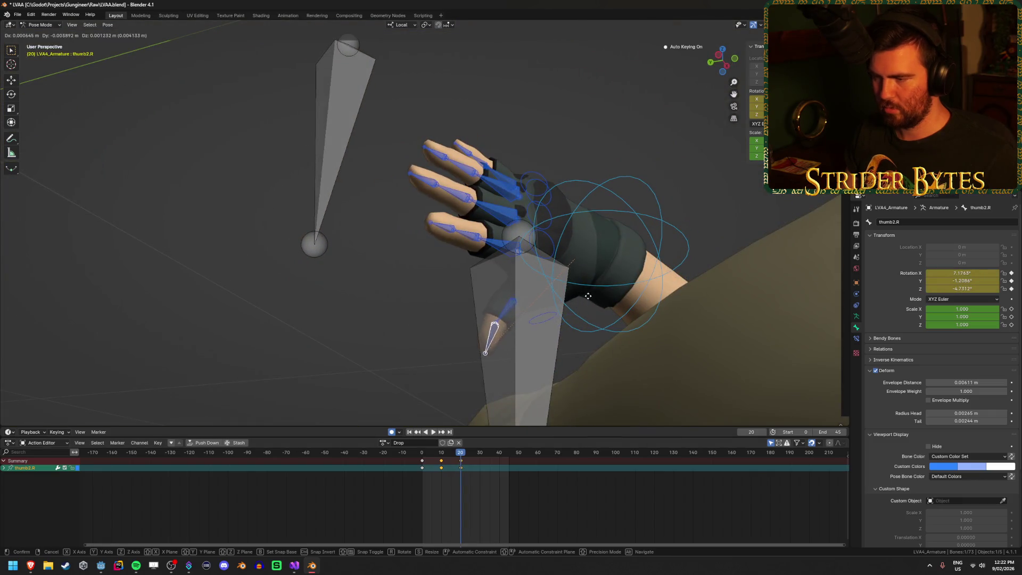
{"action": "left_click", "coordinate": [584, 288]}
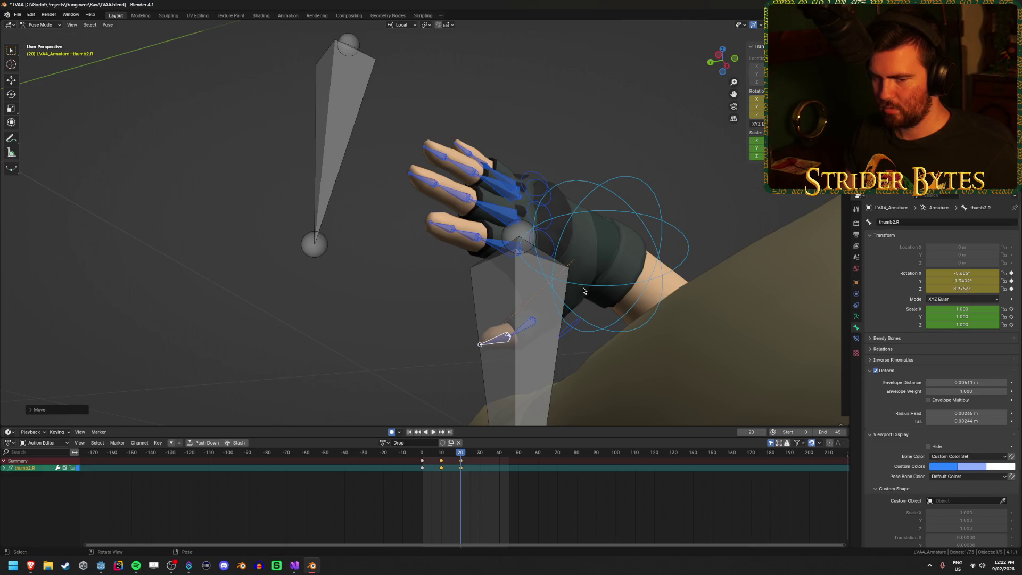
{"action": "mouse_move", "coordinate": [584, 289]}
{"action": "left_mouse_down"}
{"action": "mouse_move", "coordinate": [600, 319]}
{"action": "mouse_move", "coordinate": [591, 328]}
{"action": "mouse_move", "coordinate": [488, 338]}
{"action": "left_mouse_up"}
- Move the GunBase bone at frame 10 and replay the drop from the start
{"action": "mouse_move", "coordinate": [453, 457]}
{"action": "left_mouse_down"}
{"action": "mouse_move", "coordinate": [422, 456]}
{"action": "mouse_move", "coordinate": [443, 457]}
{"action": "left_mouse_up"}
{"action": "left_click", "coordinate": [460, 346]}
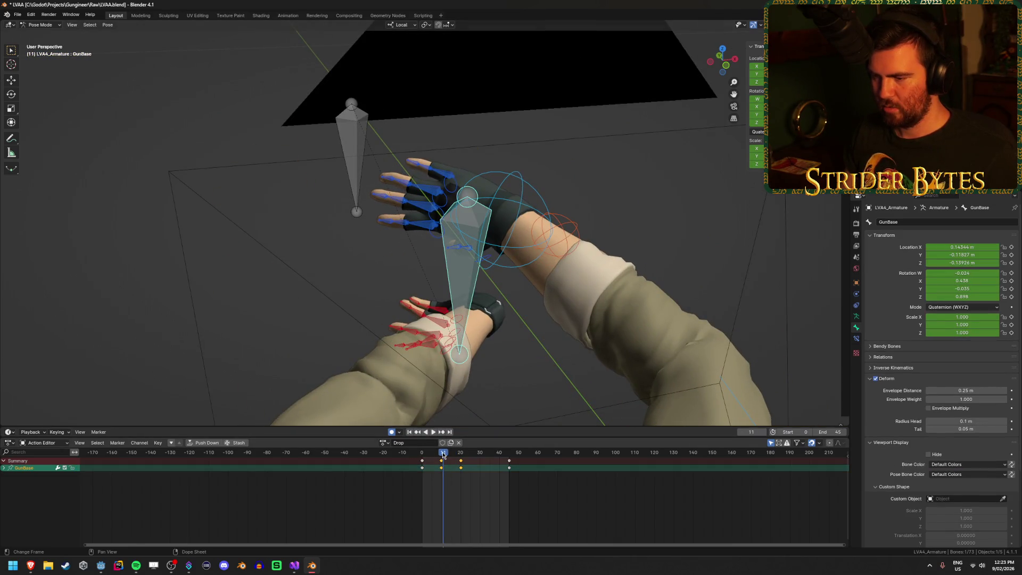
{"action": "left_click", "coordinate": [432, 432]}
{"action": "key", "text": "space"}
{"action": "left_click_drag", "start_coordinate": [469, 330], "coordinate": [543, 293]}
{"action": "key", "text": "g"}
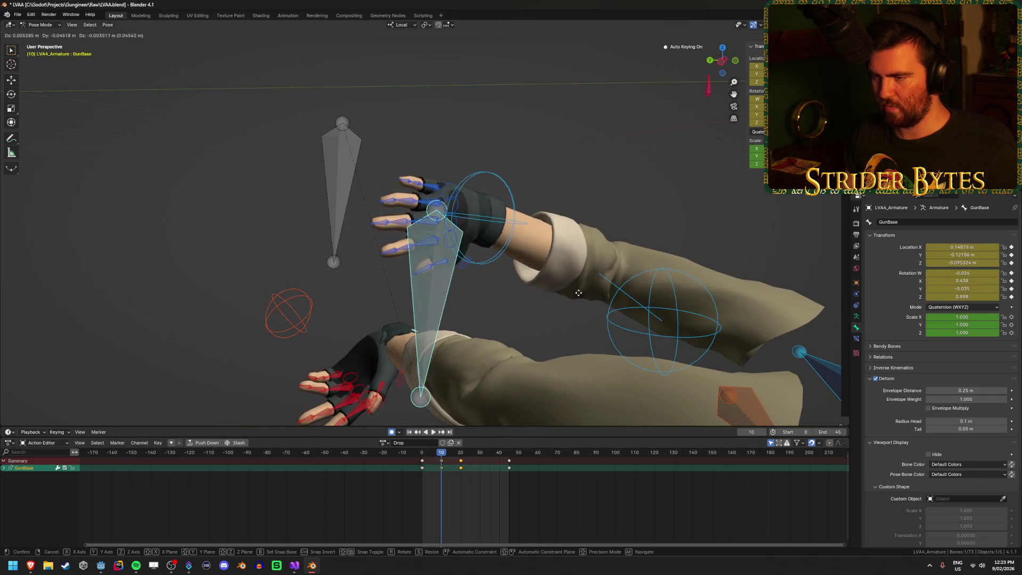
{"action": "left_click", "coordinate": [479, 372]}
{"action": "key", "text": "shift+Left"}
{"action": "key", "text": "space"}
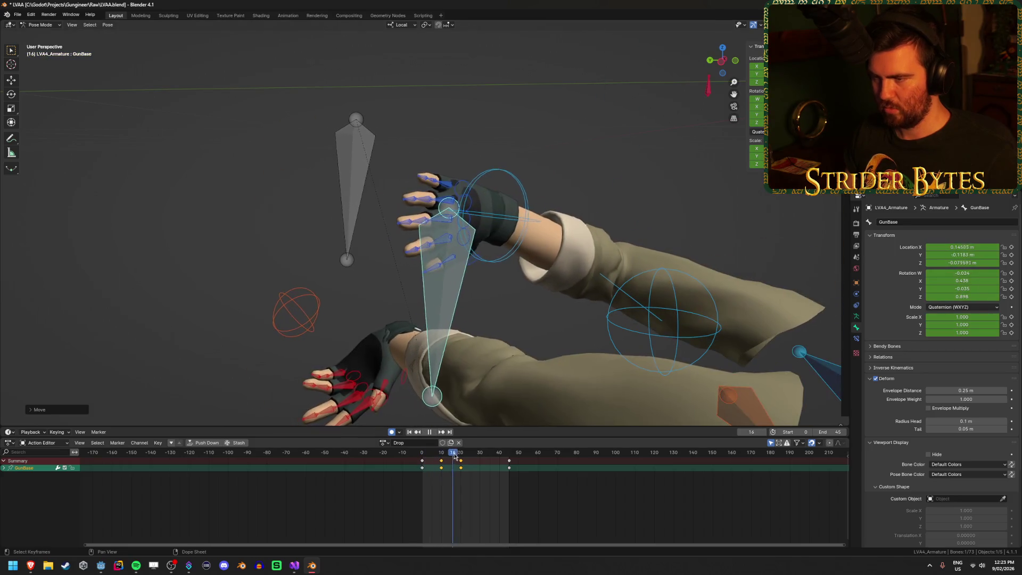
{"action": "key", "text": "space"}
- Shift GunBase and hands left at frame 20, review the drop, and view through the scene camera
{"action": "key", "text": "g"}
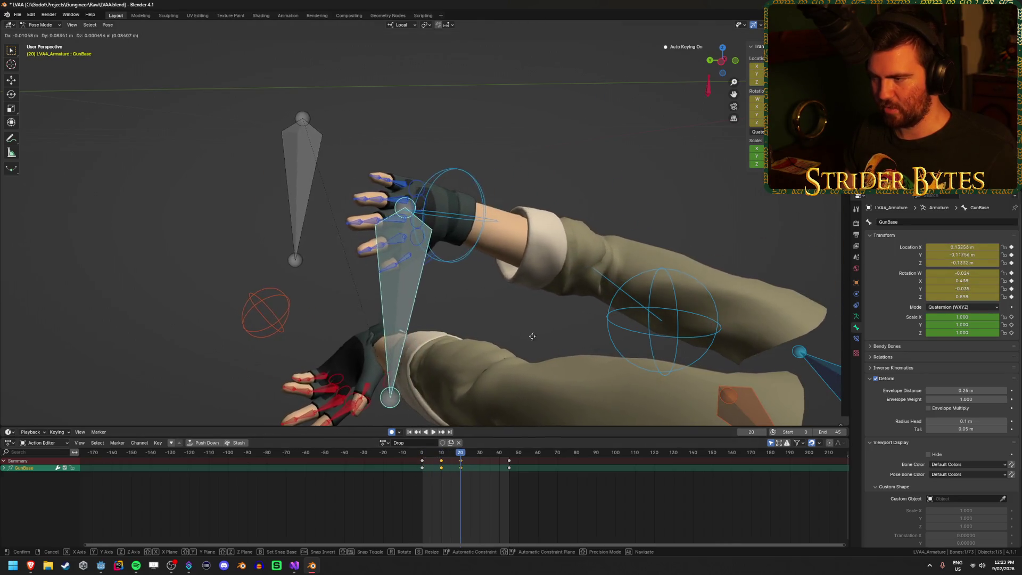
{"action": "left_click", "coordinate": [456, 454]}
{"action": "key", "text": "space"}
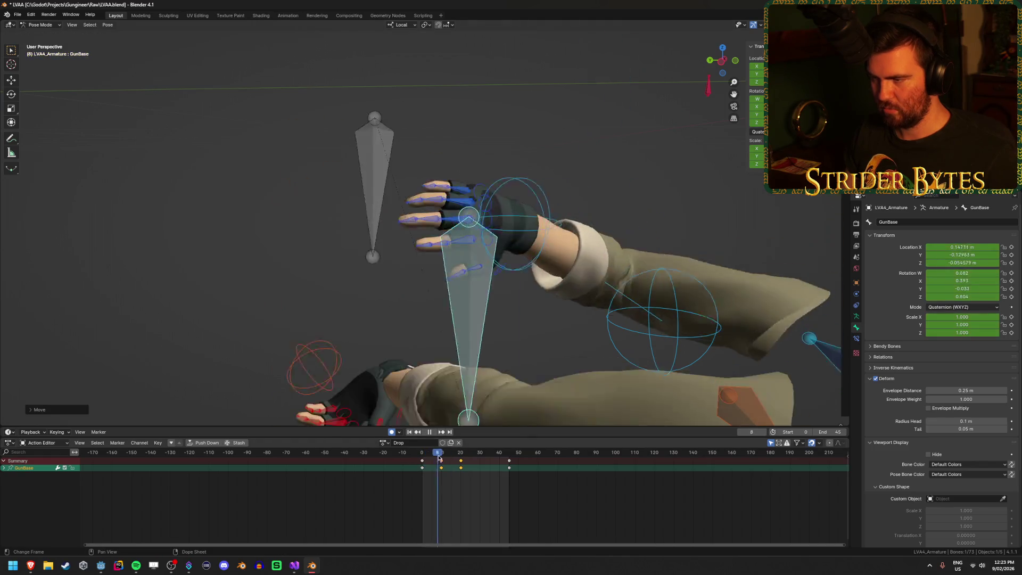
{"action": "key", "text": "Escape"}
{"action": "mouse_move", "coordinate": [514, 299]}
{"action": "left_mouse_down"}
{"action": "mouse_move", "coordinate": [500, 277]}
{"action": "mouse_move", "coordinate": [463, 338]}
{"action": "left_mouse_up"}
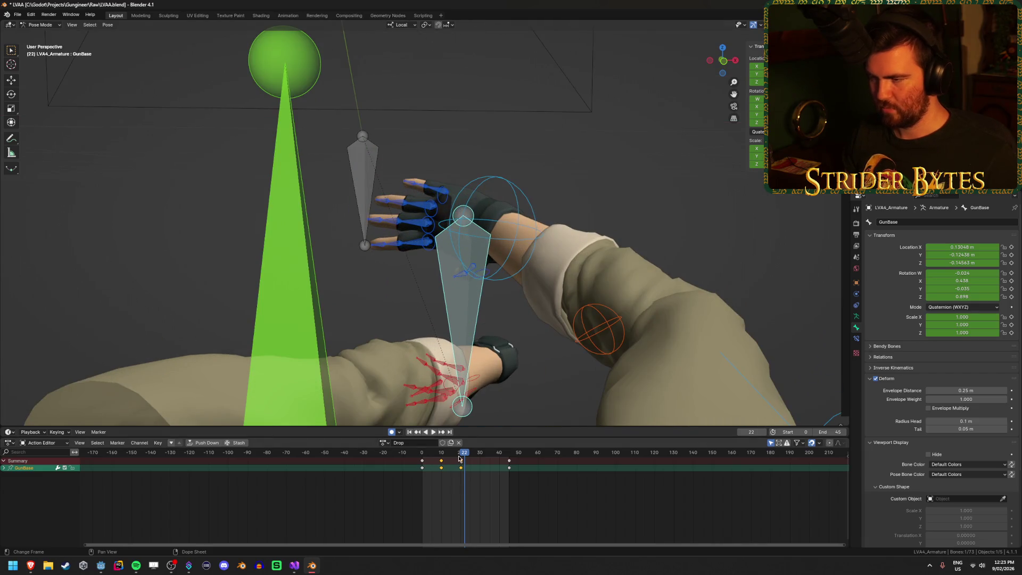
{"action": "key", "text": "KP_0"}
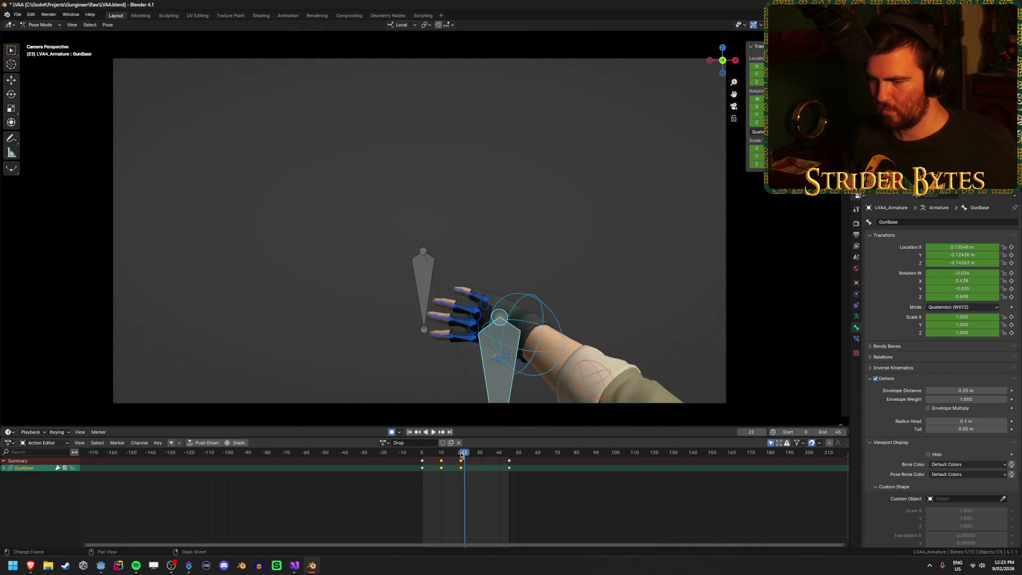
- Replay the drop from the camera, then re-pose thumb2.R at frame 20 (X about -10.16°)
{"action": "key", "text": "space"}
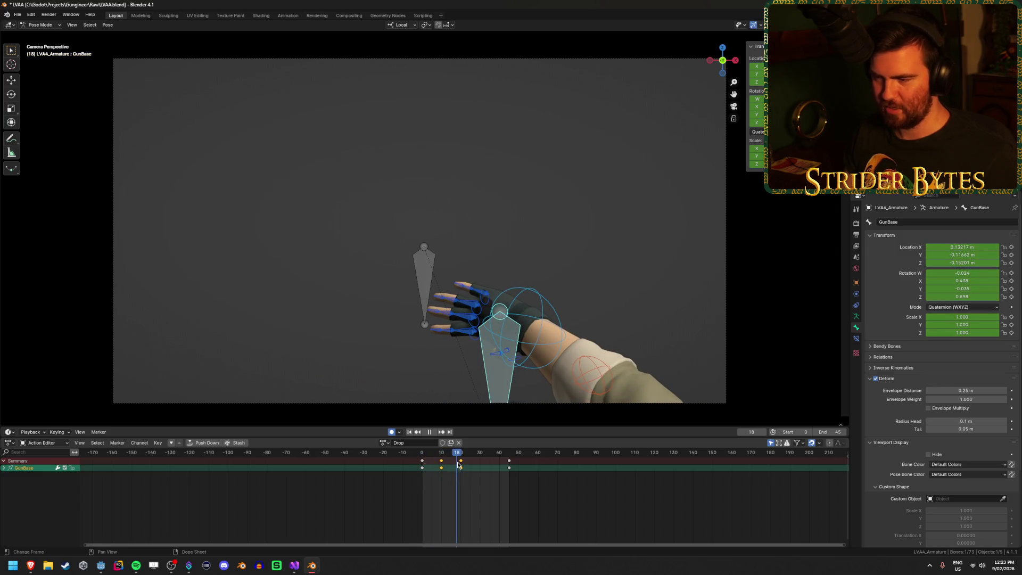
{"action": "mouse_move", "coordinate": [458, 465]}
{"action": "left_mouse_down"}
{"action": "mouse_move", "coordinate": [418, 473]}
{"action": "mouse_move", "coordinate": [459, 484]}
{"action": "left_mouse_up"}
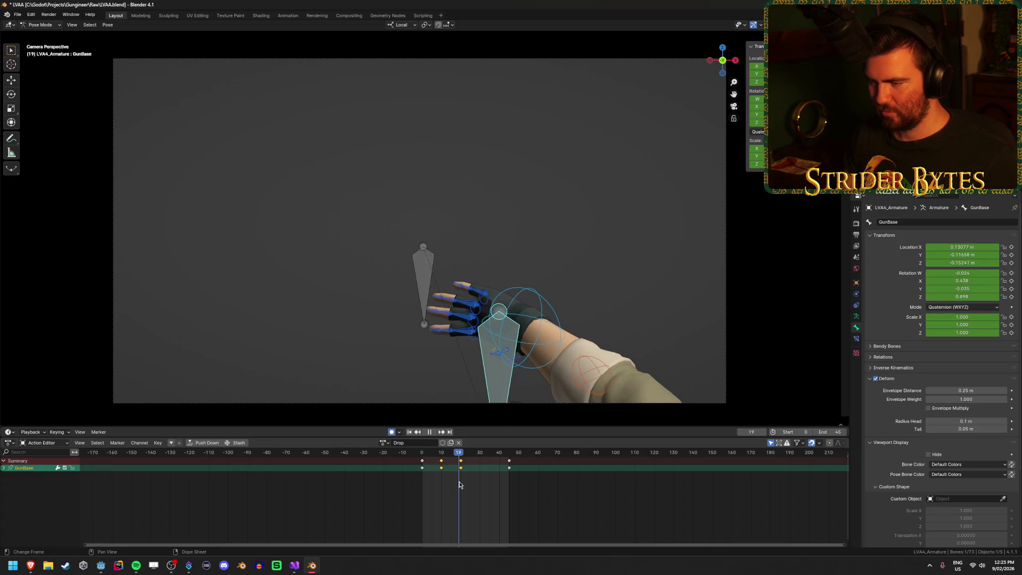
{"action": "left_click", "coordinate": [496, 361]}
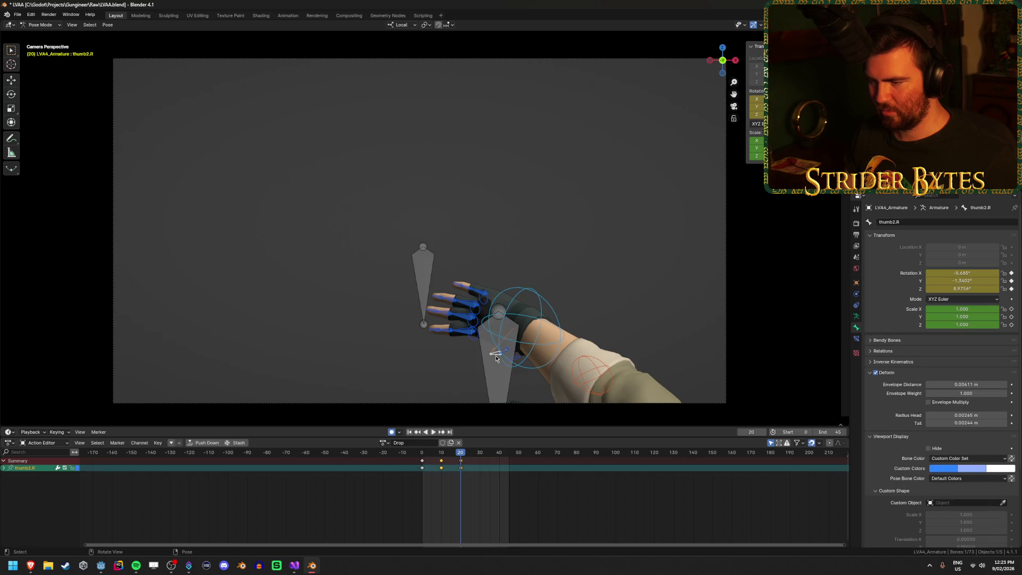
{"action": "key", "text": "KP_Decimal"}
{"action": "mouse_move", "coordinate": [533, 291]}
{"action": "left_mouse_down"}
{"action": "mouse_move", "coordinate": [667, 261]}
{"action": "mouse_move", "coordinate": [623, 277]}
{"action": "mouse_move", "coordinate": [638, 253]}
{"action": "mouse_move", "coordinate": [655, 292]}
{"action": "left_mouse_up"}
{"action": "key", "text": "g"}
{"action": "left_click", "coordinate": [725, 356]}
{"action": "mouse_move", "coordinate": [726, 356]}
{"action": "left_mouse_down"}
{"action": "mouse_move", "coordinate": [602, 329]}
{"action": "mouse_move", "coordinate": [543, 357]}
{"action": "mouse_move", "coordinate": [557, 366]}
{"action": "mouse_move", "coordinate": [550, 377]}
{"action": "mouse_move", "coordinate": [506, 230]}
{"action": "mouse_move", "coordinate": [459, 218]}
{"action": "mouse_move", "coordinate": [572, 253]}
{"action": "mouse_move", "coordinate": [563, 286]}
{"action": "left_mouse_up"}
{"action": "left_click", "coordinate": [459, 219]}
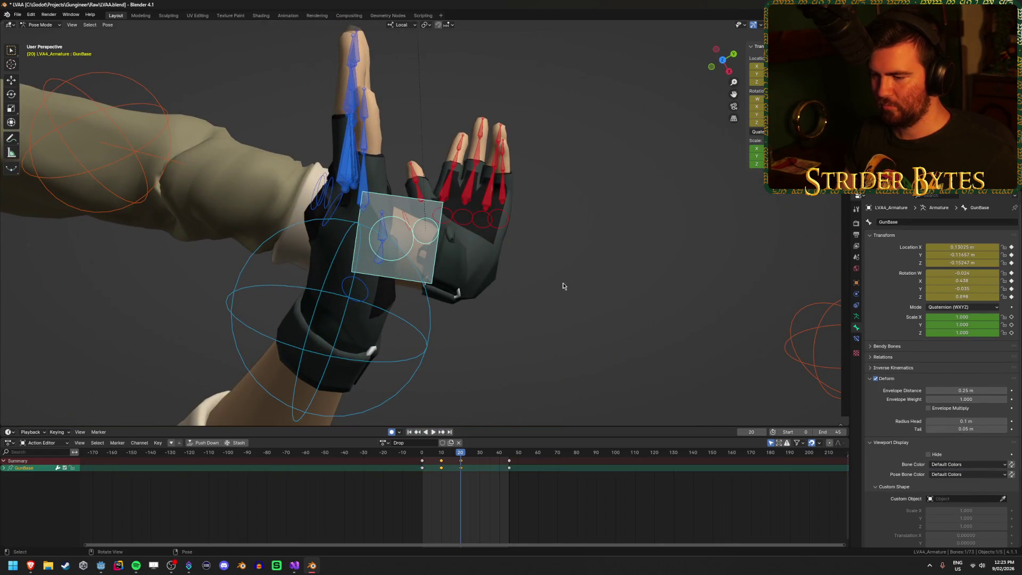
- Rotate GunBase at frame 20 in Top view, then replay and scrub to frame 22
{"action": "mouse_move", "coordinate": [661, 286]}
{"action": "left_mouse_down"}
{"action": "mouse_move", "coordinate": [666, 274]}
{"action": "mouse_move", "coordinate": [620, 290]}
{"action": "mouse_move", "coordinate": [609, 308]}
{"action": "left_mouse_up"}
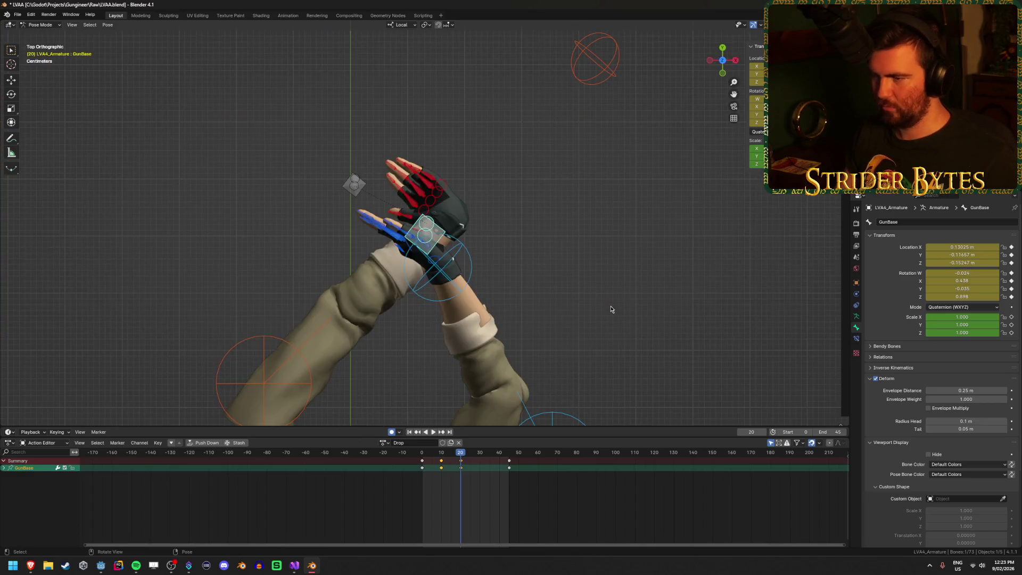
{"action": "key", "text": "r"}
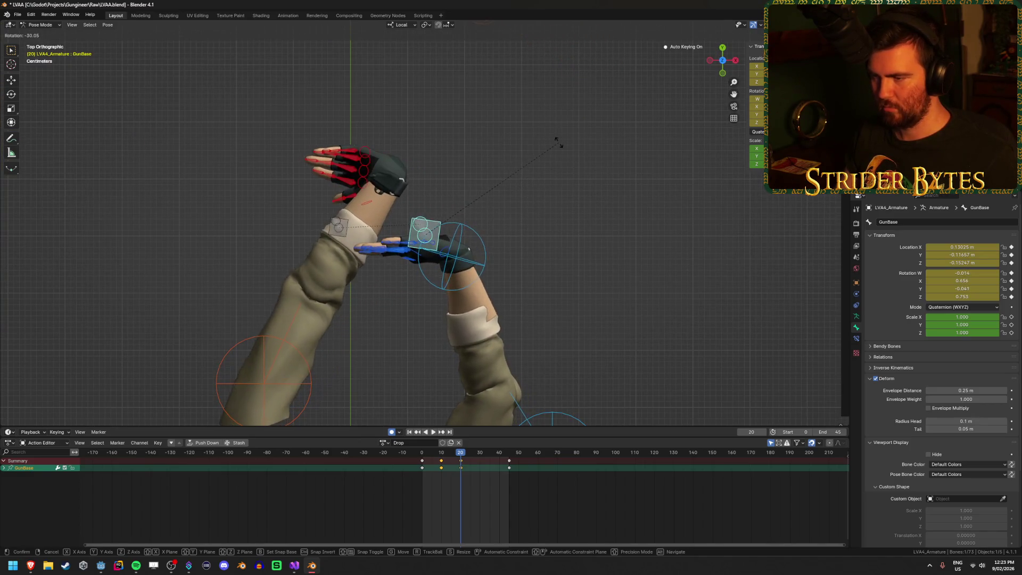
{"action": "left_click", "coordinate": [572, 142]}
{"action": "mouse_move", "coordinate": [570, 160]}
{"action": "left_mouse_down"}
{"action": "mouse_move", "coordinate": [539, 246]}
{"action": "mouse_move", "coordinate": [557, 165]}
{"action": "left_mouse_up"}
{"action": "key", "text": "space"}
{"action": "left_click", "coordinate": [418, 459]}
{"action": "mouse_move", "coordinate": [418, 459]}
{"action": "left_mouse_down"}
{"action": "mouse_move", "coordinate": [464, 470]}
{"action": "mouse_move", "coordinate": [422, 468]}
{"action": "mouse_move", "coordinate": [482, 478]}
{"action": "left_mouse_up"}
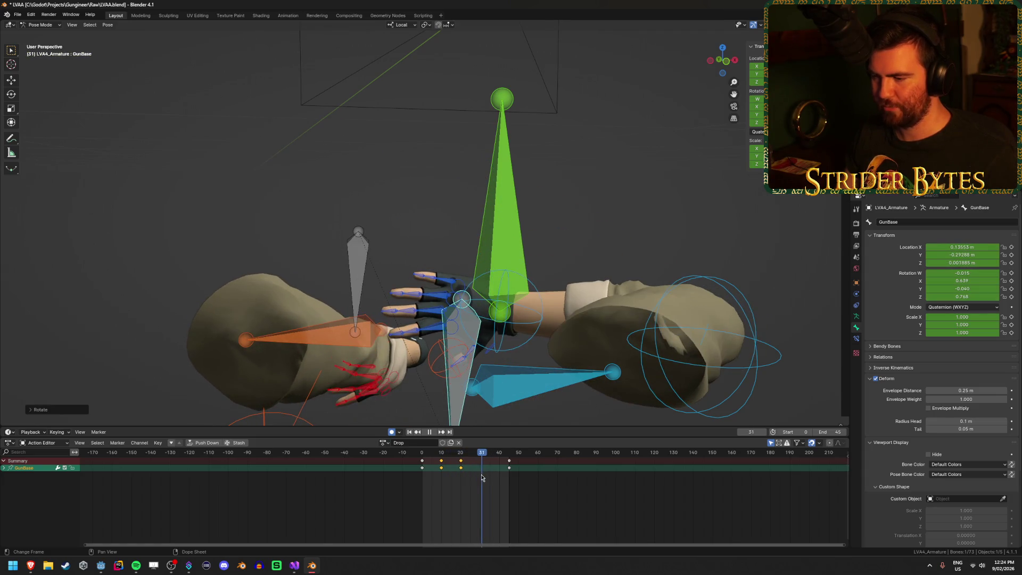
{"action": "left_click_drag", "start_coordinate": [485, 354], "coordinate": [555, 357]}
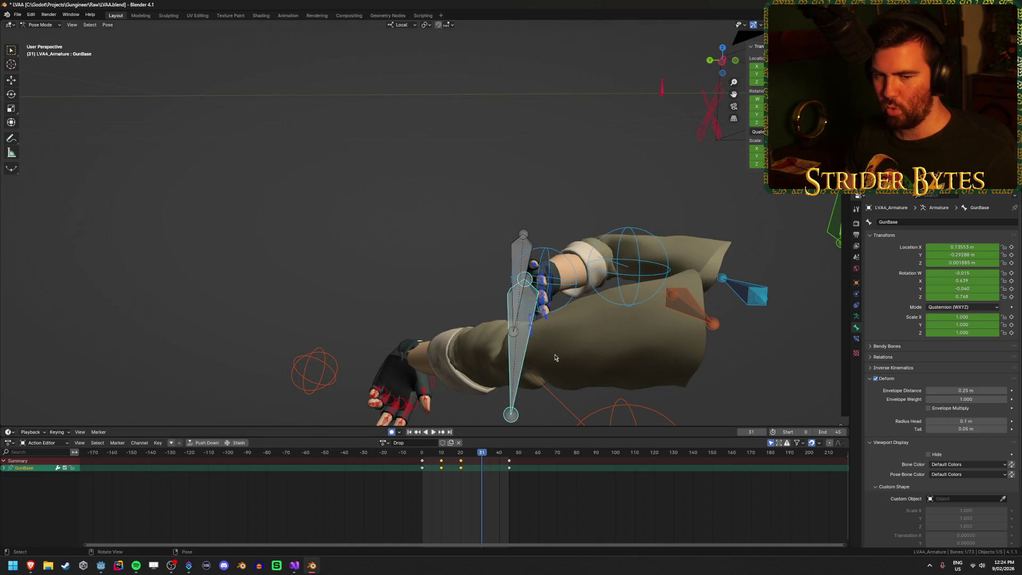
{"action": "left_click_drag", "start_coordinate": [576, 296], "coordinate": [625, 297]}
- Rotate the right-hand IK control handIK.R to tweak the hand pose
{"action": "left_click", "coordinate": [532, 282]}
{"action": "key", "text": "r"}
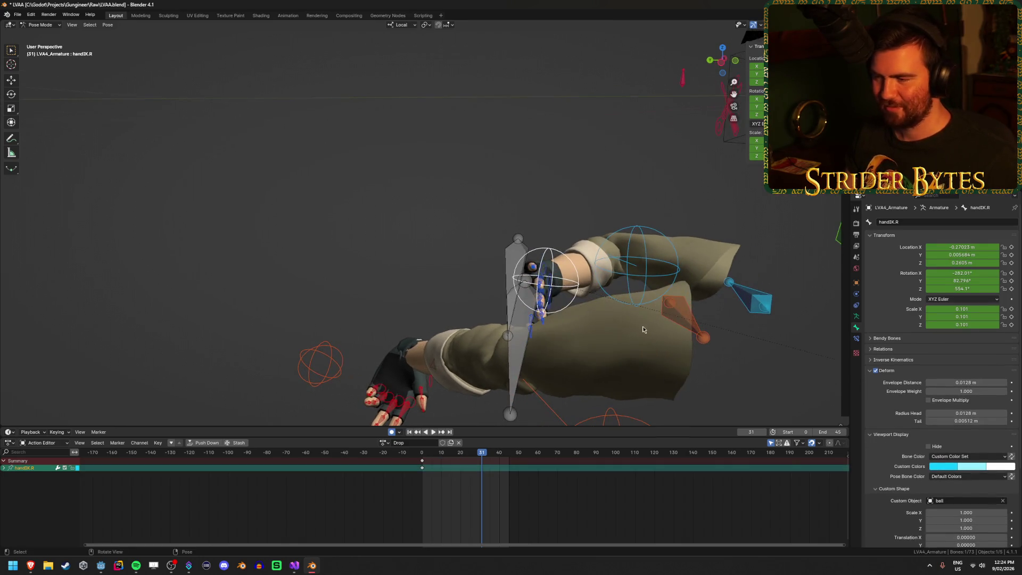
{"action": "left_click", "coordinate": [490, 473]}
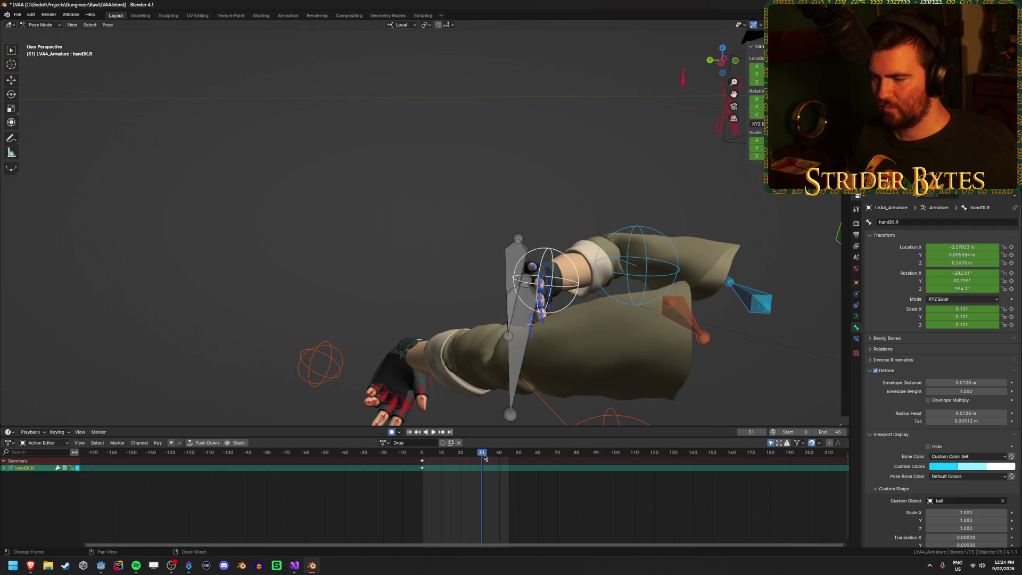
- Rotate GunBase at frame 30 to a quaternion W of about 0.545, keying it
{"action": "left_click", "coordinate": [523, 343]}
{"action": "mouse_move", "coordinate": [483, 456]}
{"action": "left_mouse_down"}
{"action": "mouse_move", "coordinate": [462, 458]}
{"action": "mouse_move", "coordinate": [480, 460]}
{"action": "left_mouse_up"}
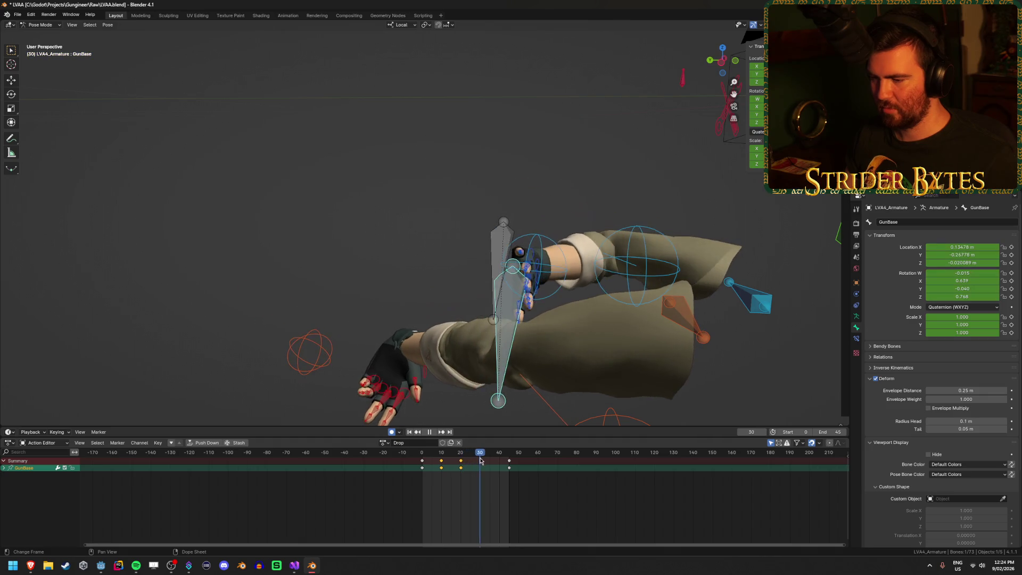
{"action": "key", "text": "r"}
{"action": "left_click", "coordinate": [655, 266]}
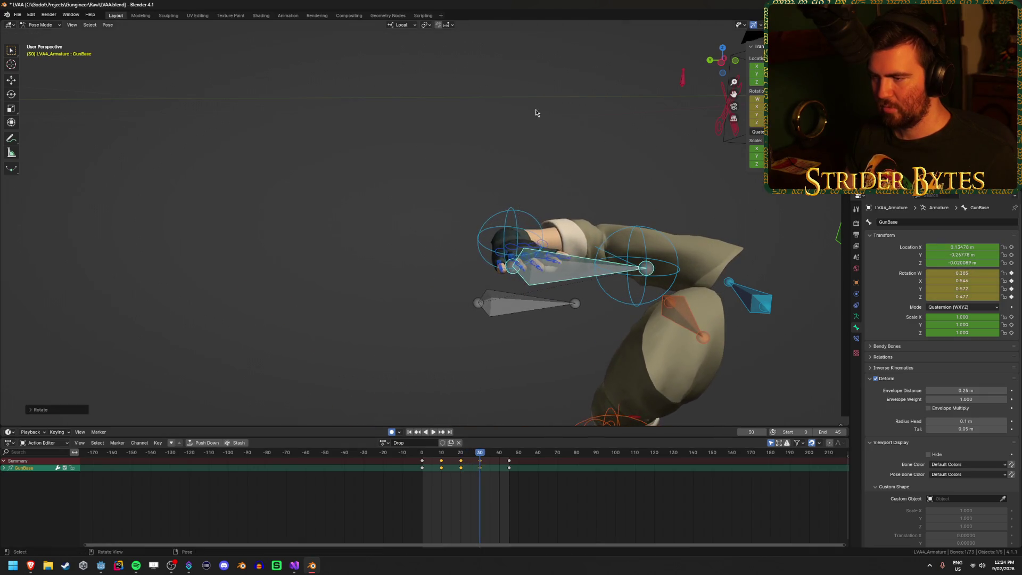
{"action": "mouse_move", "coordinate": [677, 283]}
{"action": "left_mouse_down"}
{"action": "mouse_move", "coordinate": [513, 312]}
{"action": "mouse_move", "coordinate": [632, 282]}
{"action": "mouse_move", "coordinate": [593, 190]}
{"action": "mouse_move", "coordinate": [545, 158]}
{"action": "mouse_move", "coordinate": [640, 245]}
{"action": "mouse_move", "coordinate": [629, 235]}
{"action": "mouse_move", "coordinate": [650, 221]}
{"action": "mouse_move", "coordinate": [426, 267]}
{"action": "left_mouse_up"}
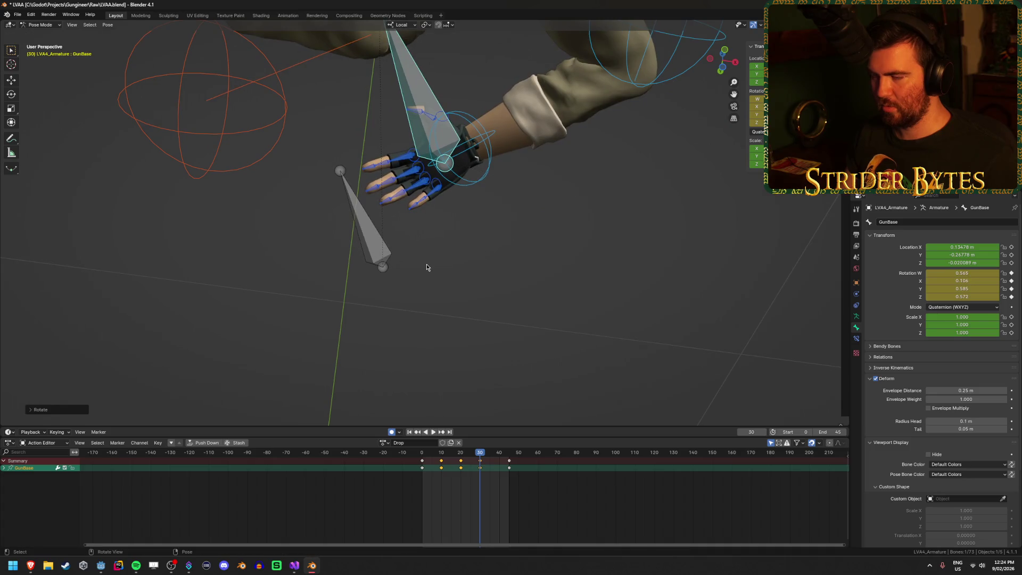
- Key the pinky fingertip and thumb2.R poses at frame 30, cancelling a stray ring-finger move
{"action": "left_click", "coordinate": [419, 214]}
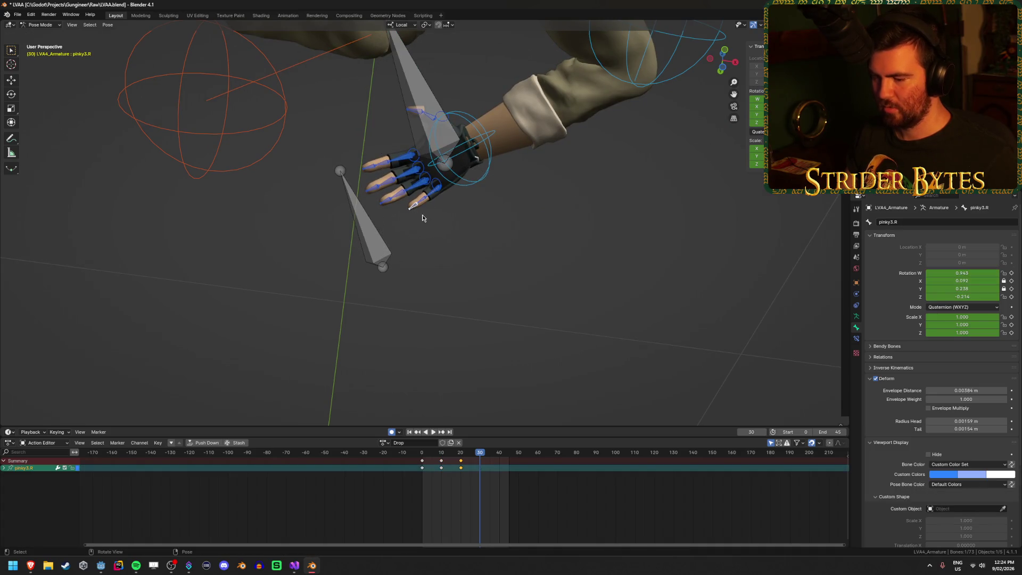
{"action": "key", "text": "Escape"}
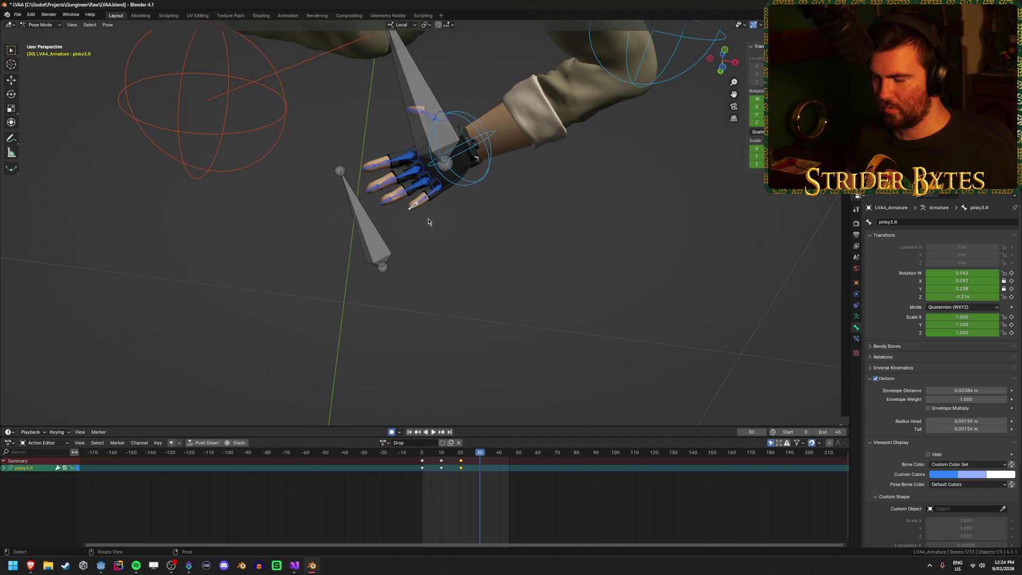
{"action": "left_click", "coordinate": [428, 219]}
{"action": "left_click", "coordinate": [376, 194]}
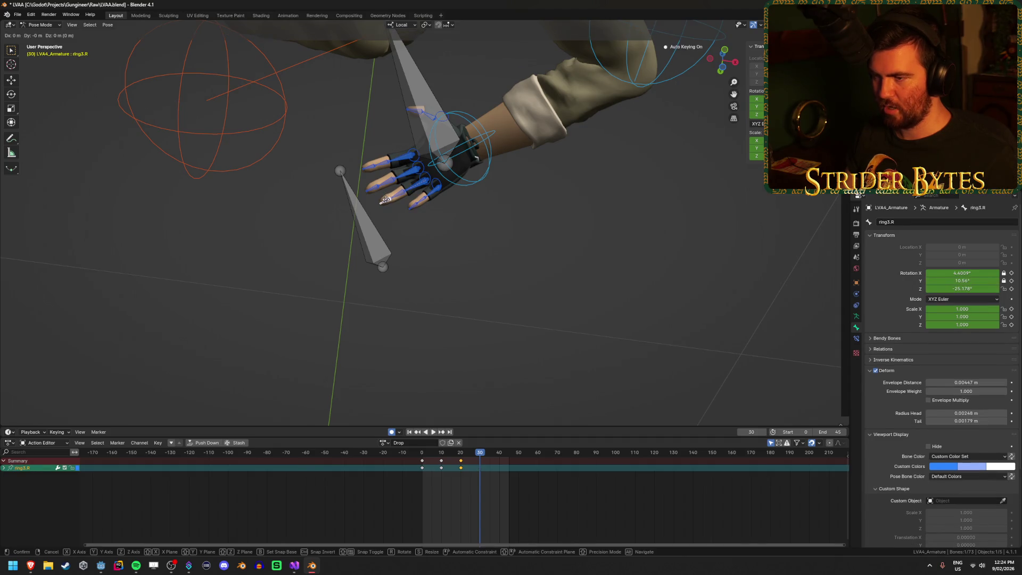
{"action": "key", "text": "g"}
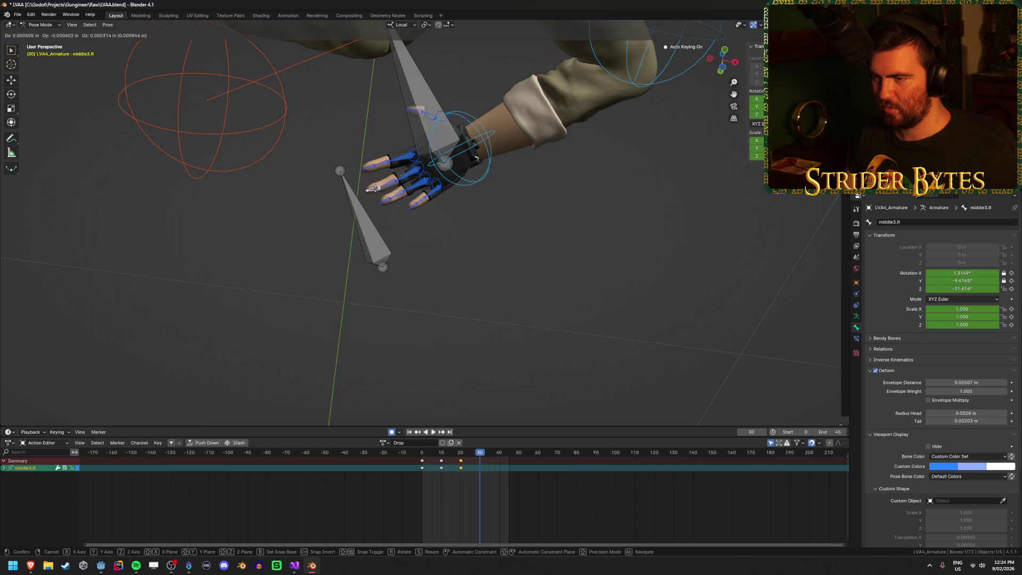
{"action": "right_click", "coordinate": [375, 190]}
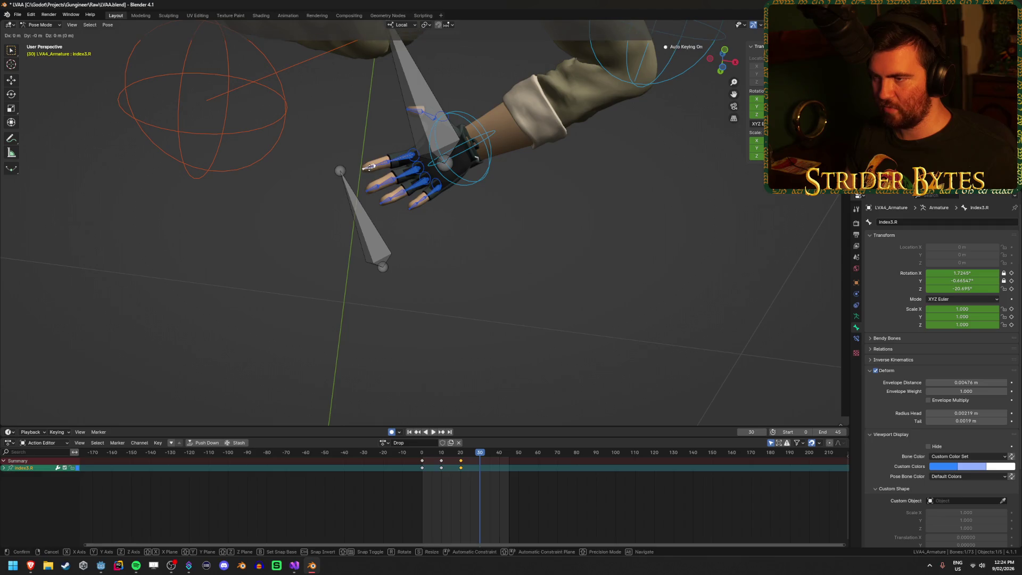
{"action": "left_click", "coordinate": [417, 110]}
{"action": "left_click", "coordinate": [417, 111]}
{"action": "key", "text": "g"}
{"action": "left_click", "coordinate": [417, 111]}
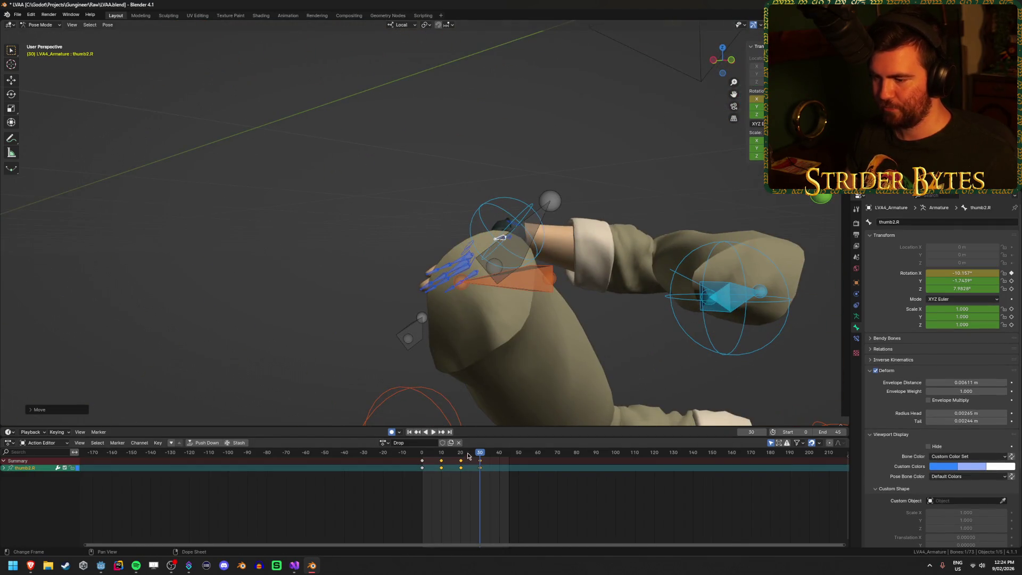
- Play the Drop animation and look around the hand to check the finger poses
{"action": "key", "text": "space"}
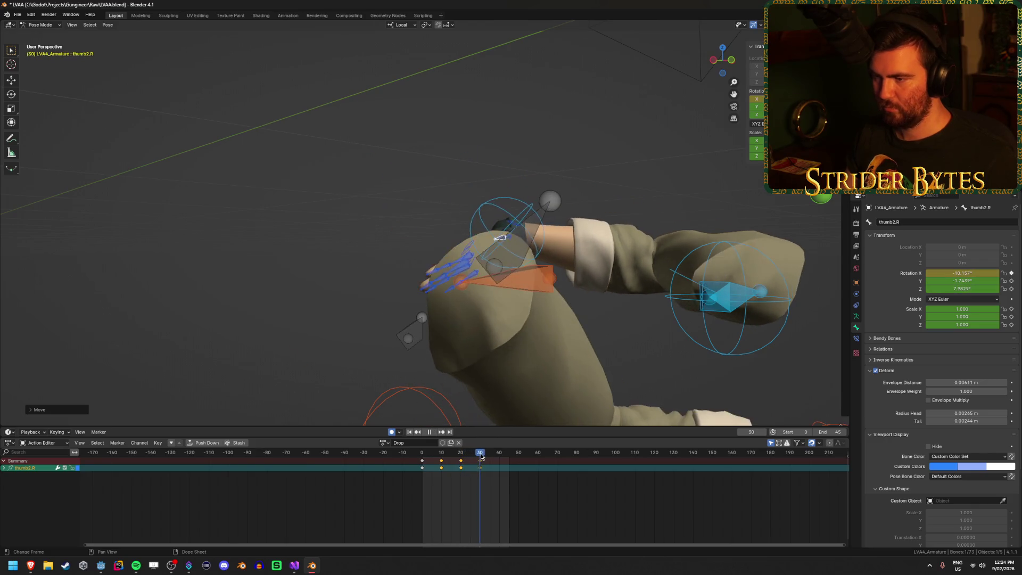
{"action": "mouse_move", "coordinate": [484, 411]}
{"action": "left_mouse_down"}
{"action": "mouse_move", "coordinate": [534, 329]}
{"action": "mouse_move", "coordinate": [478, 346]}
{"action": "left_mouse_up"}
{"action": "key", "text": "KP_Decimal"}
{"action": "scroll", "coordinate": [522, 325], "scroll_direction": "down", "scroll_amount": 3}
{"action": "key", "text": "space"}
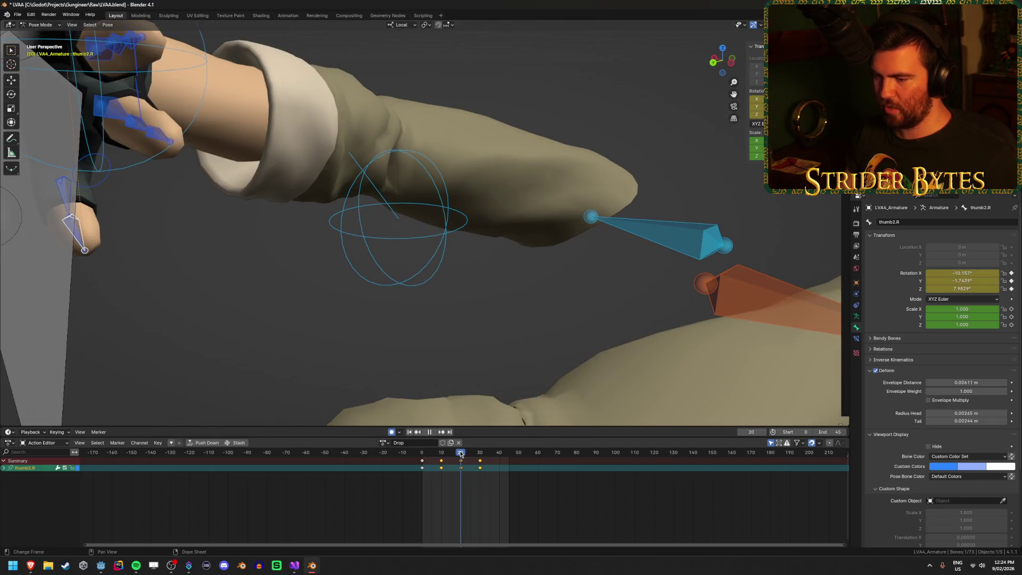
{"action": "mouse_move", "coordinate": [492, 356]}
{"action": "left_mouse_down"}
{"action": "mouse_move", "coordinate": [497, 326]}
{"action": "mouse_move", "coordinate": [401, 328]}
{"action": "mouse_move", "coordinate": [374, 342]}
{"action": "mouse_move", "coordinate": [494, 270]}
{"action": "mouse_move", "coordinate": [483, 225]}
{"action": "left_mouse_up"}
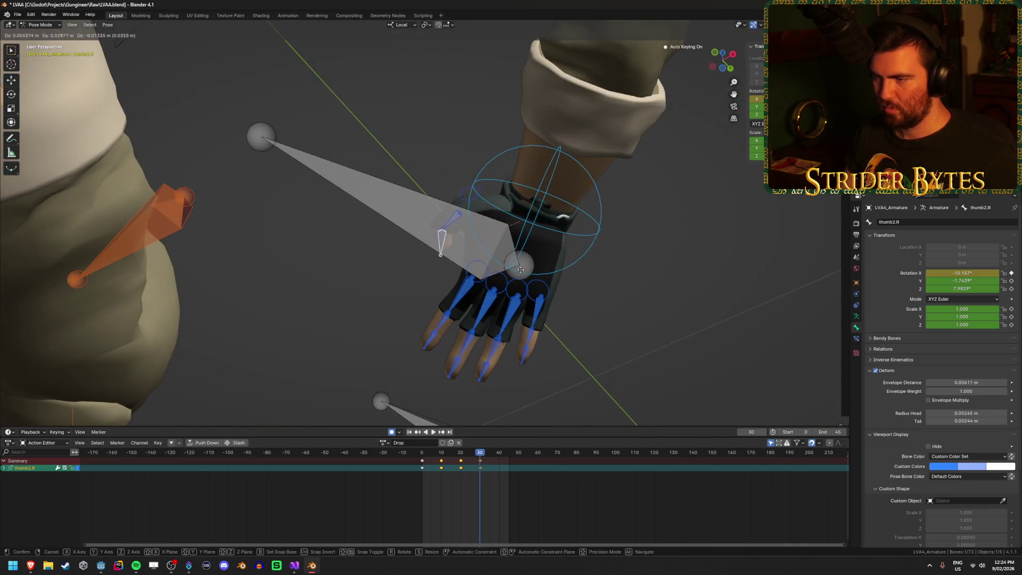
- Bend the index, middle and ring fingertips into a curl at frame 30
{"action": "left_click", "coordinate": [434, 343]}
{"action": "mouse_move", "coordinate": [434, 342]}
{"action": "left_mouse_down"}
{"action": "mouse_move", "coordinate": [623, 347]}
{"action": "mouse_move", "coordinate": [570, 359]}
{"action": "mouse_move", "coordinate": [568, 370]}
{"action": "mouse_move", "coordinate": [655, 362]}
{"action": "left_mouse_up"}
{"action": "key", "text": "g"}
{"action": "left_click", "coordinate": [555, 239]}
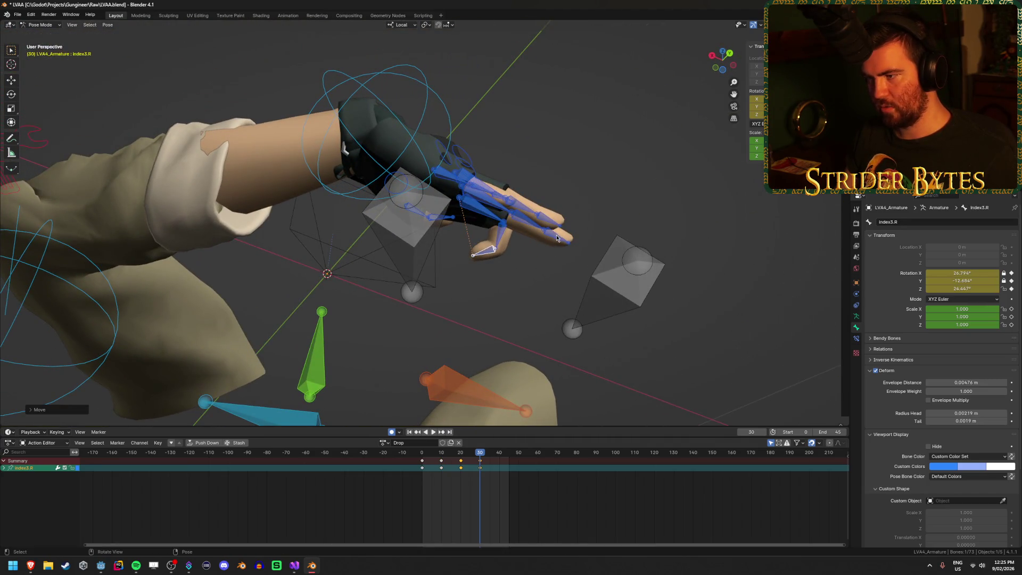
{"action": "key", "text": "g"}
{"action": "left_click", "coordinate": [512, 209]}
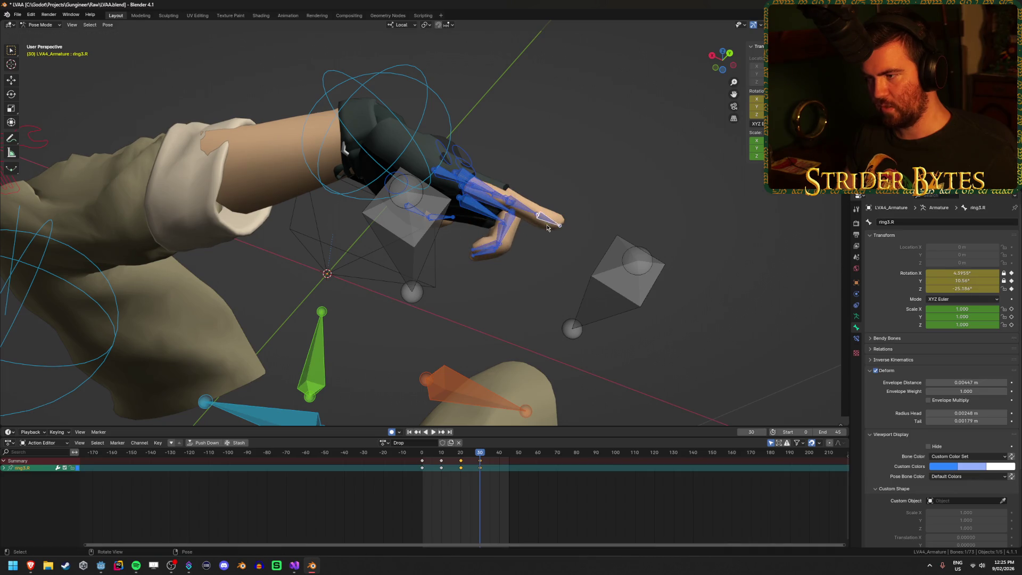
{"action": "left_click_drag", "start_coordinate": [547, 228], "coordinate": [559, 266]}
{"action": "key", "text": "g"}
{"action": "left_click", "coordinate": [530, 307]}
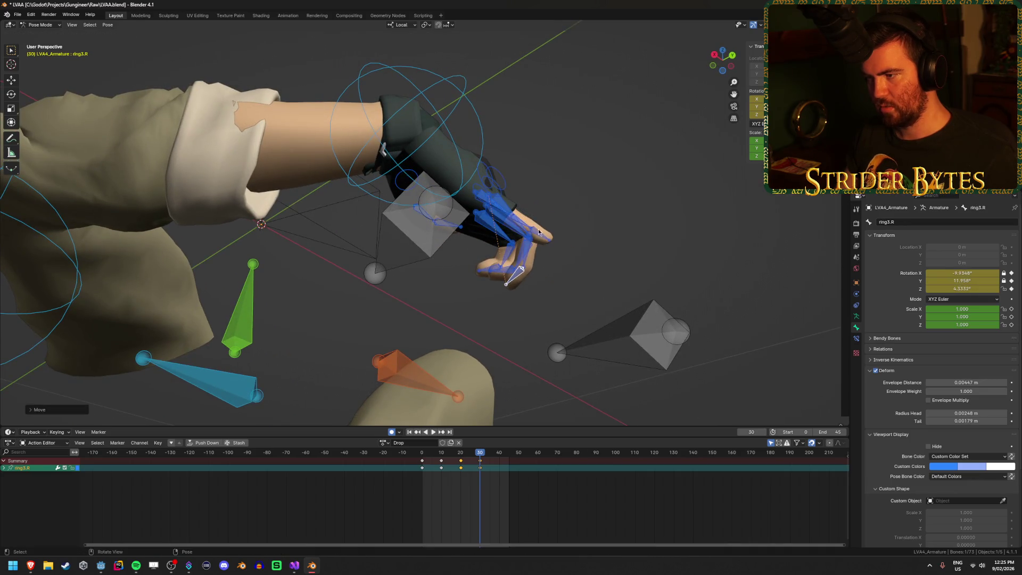
- Curl the pinky, adjust the ring fingertip, then play and return to frame 30
{"action": "left_click", "coordinate": [510, 238]}
{"action": "key", "text": "g"}
{"action": "left_click", "coordinate": [610, 292]}
{"action": "mouse_move", "coordinate": [610, 292]}
{"action": "left_mouse_down"}
{"action": "mouse_move", "coordinate": [361, 347]}
{"action": "mouse_move", "coordinate": [499, 334]}
{"action": "mouse_move", "coordinate": [361, 351]}
{"action": "left_mouse_up"}
{"action": "left_click", "coordinate": [382, 323]}
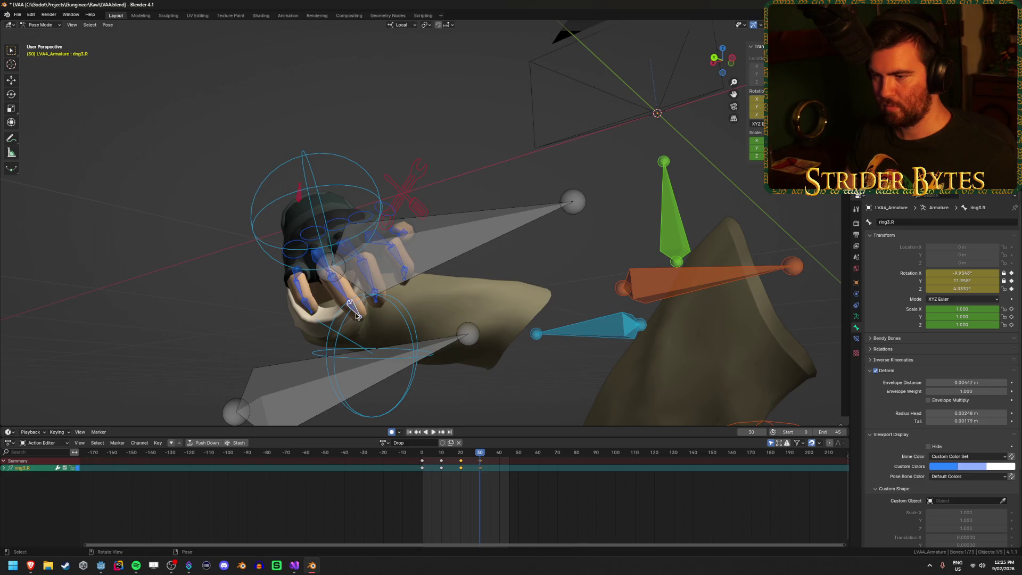
{"action": "key", "text": "g"}
{"action": "left_click", "coordinate": [414, 324]}
{"action": "left_click_drag", "start_coordinate": [414, 324], "coordinate": [400, 377]}
{"action": "key", "text": "space"}
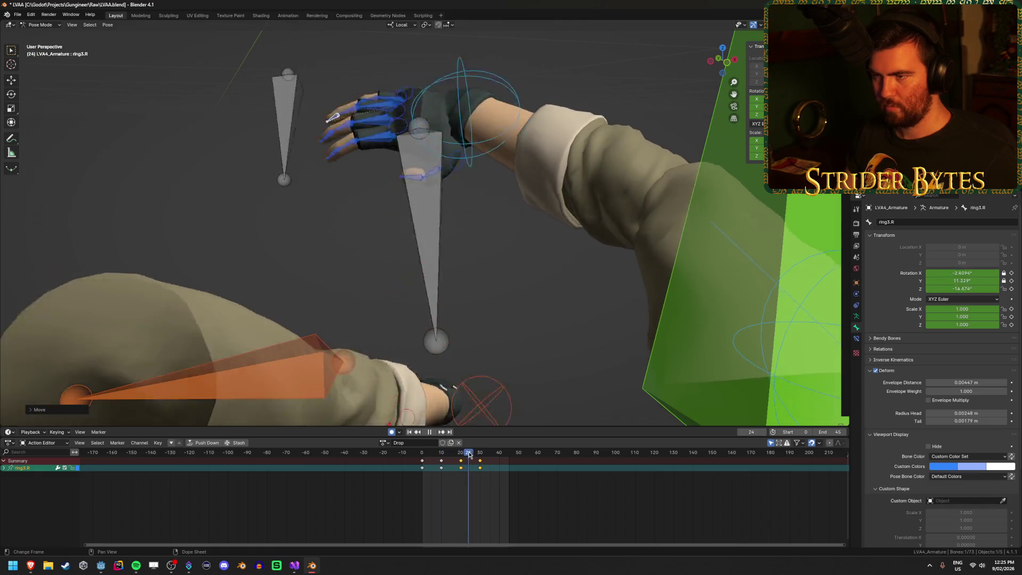
{"action": "left_click_drag", "start_coordinate": [484, 461], "coordinate": [480, 462]}
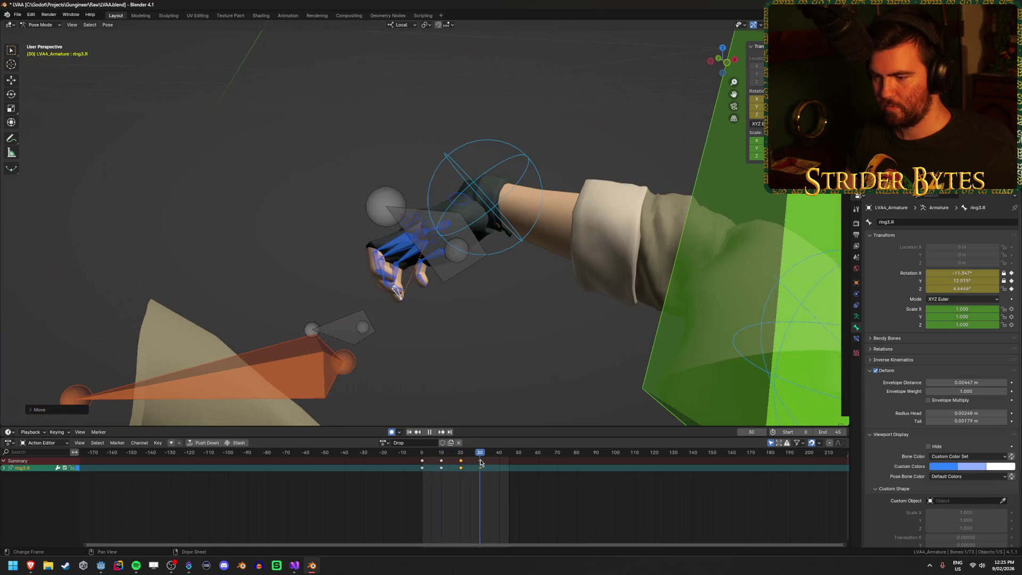
- Rotate the GunBase bone further to change the gun's angle
{"action": "left_click", "coordinate": [483, 278]}
{"action": "left_click_drag", "start_coordinate": [484, 278], "coordinate": [593, 330]}
{"action": "key", "text": "r"}
{"action": "left_click", "coordinate": [597, 287]}
{"action": "mouse_move", "coordinate": [597, 287]}
{"action": "left_mouse_down"}
{"action": "mouse_move", "coordinate": [662, 293]}
{"action": "mouse_move", "coordinate": [444, 289]}
{"action": "mouse_move", "coordinate": [591, 349]}
{"action": "mouse_move", "coordinate": [474, 346]}
{"action": "left_mouse_up"}
- Fine-tune the GunBase rotation twice and preview the drop up to frame 38
{"action": "key", "text": "r"}
{"action": "left_click", "coordinate": [662, 296]}
{"action": "key", "text": "r"}
{"action": "left_click", "coordinate": [700, 285]}
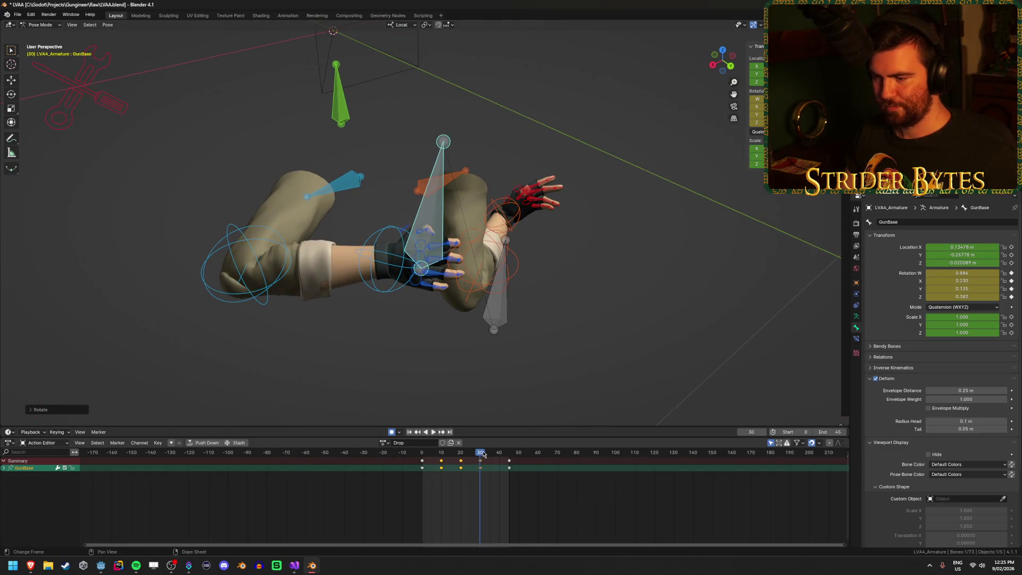
{"action": "key", "text": "space"}
{"action": "left_click_drag", "start_coordinate": [471, 461], "coordinate": [496, 466]}
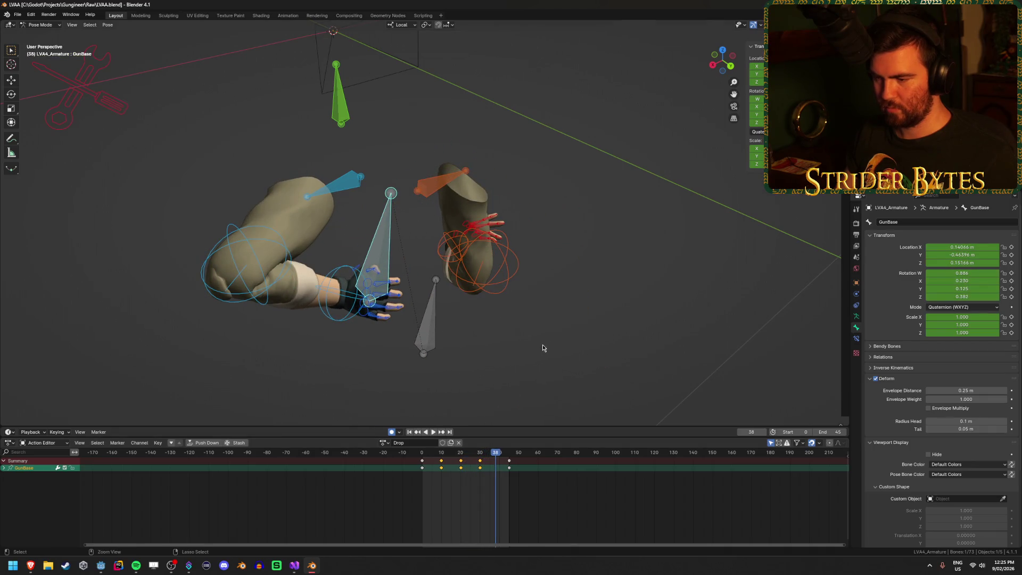
- Export the rig to LVA4.glb as glTF, return to Object Mode, and go to Godot
{"action": "key", "text": "ctrl+shift+e"}
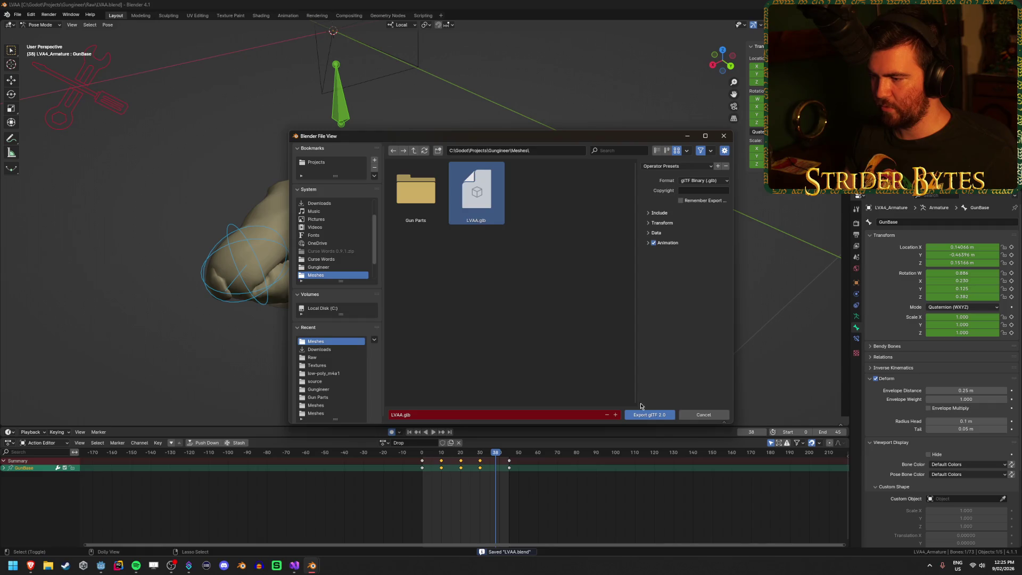
{"action": "left_click", "coordinate": [647, 414]}
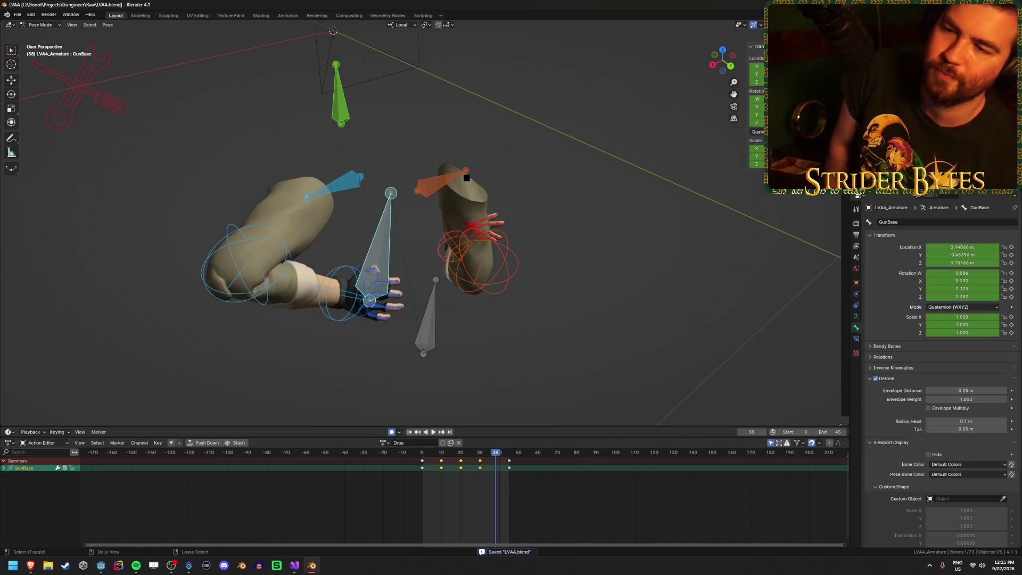
{"action": "key", "text": "ctrl+Tab"}
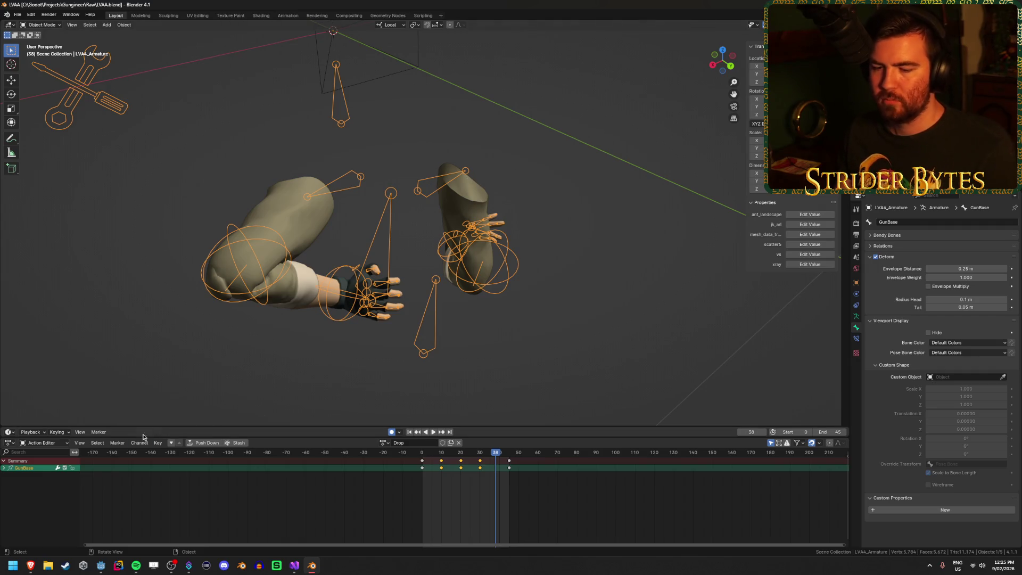
{"action": "left_click", "coordinate": [102, 564]}
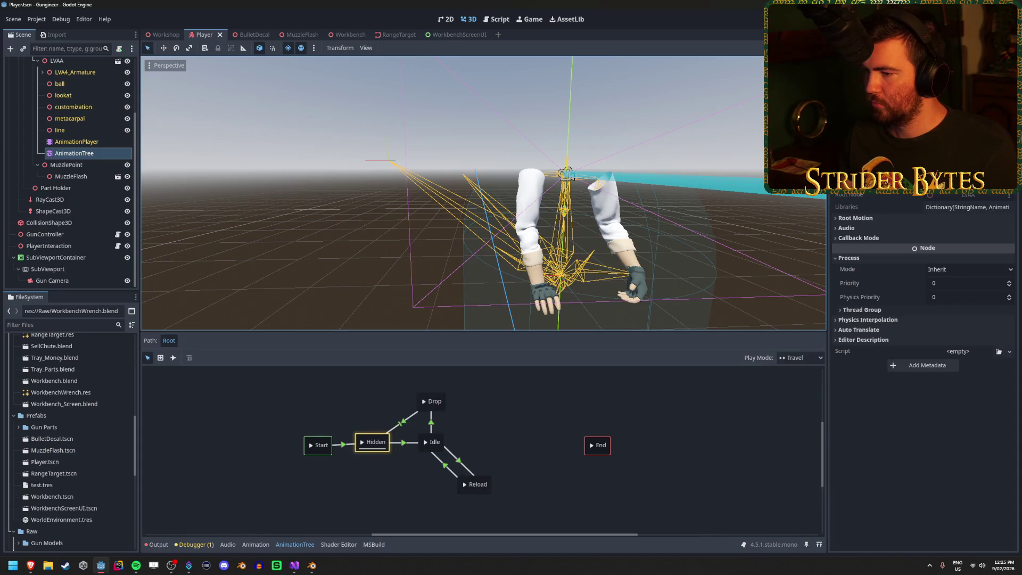
- Run the game, drop and pick up the rifle repeatedly with Q and E, then stop with F8
{"action": "key", "text": "F5"}
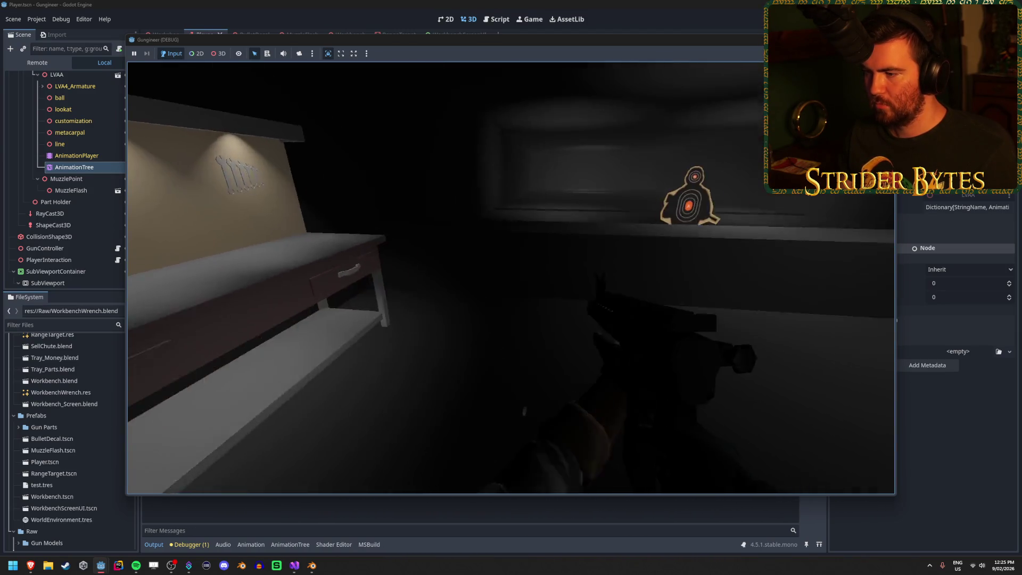
{"action": "key", "text": "q"}
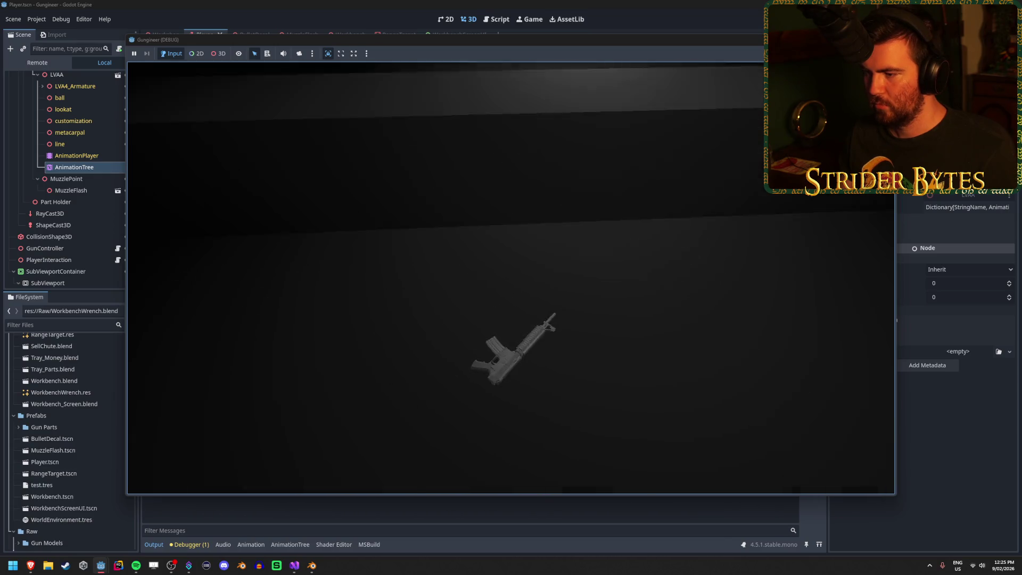
{"action": "key", "text": "e"}
{"action": "key", "text": "q"}
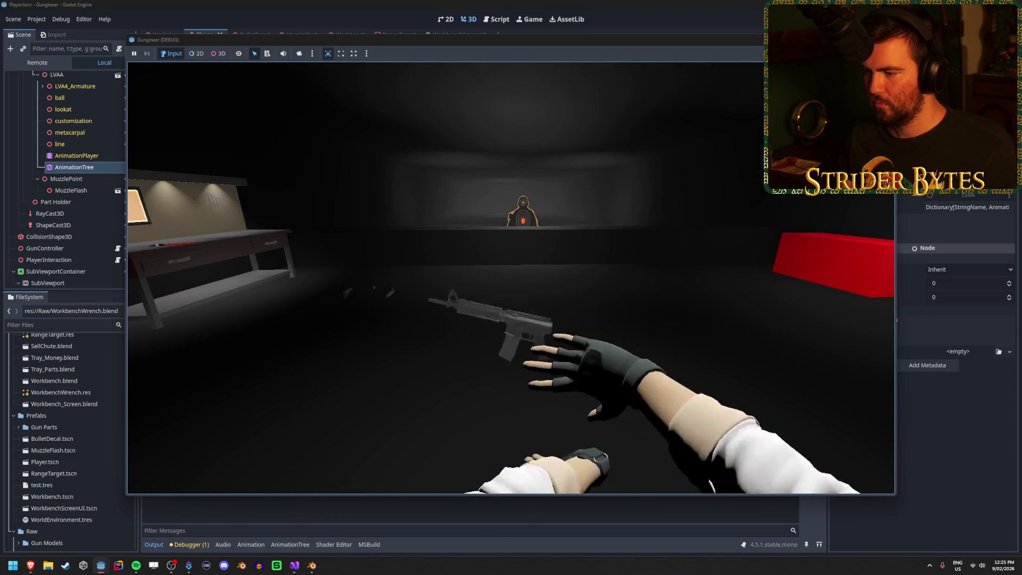
{"action": "key", "text": "e"}
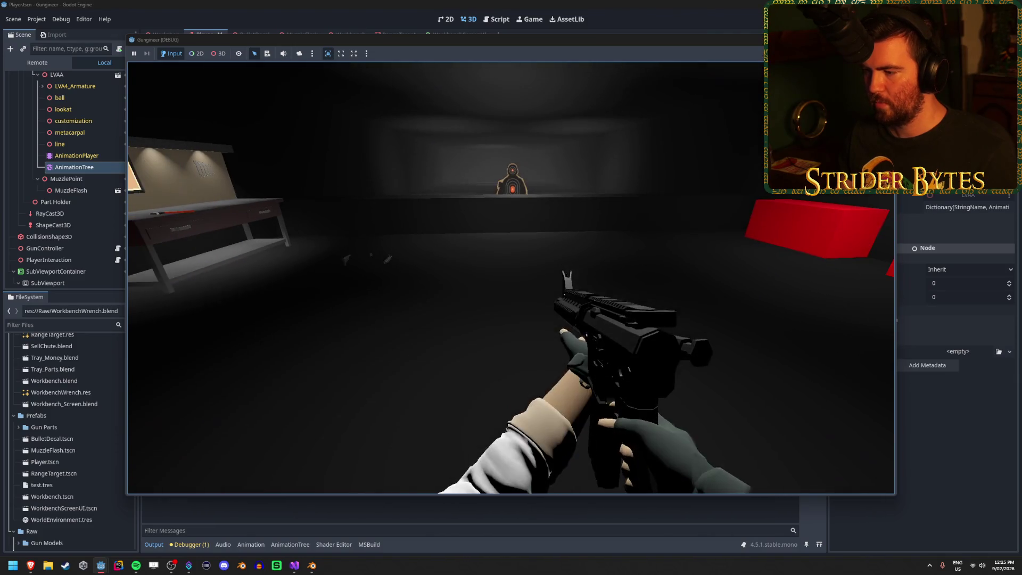
{"action": "key", "text": "q"}
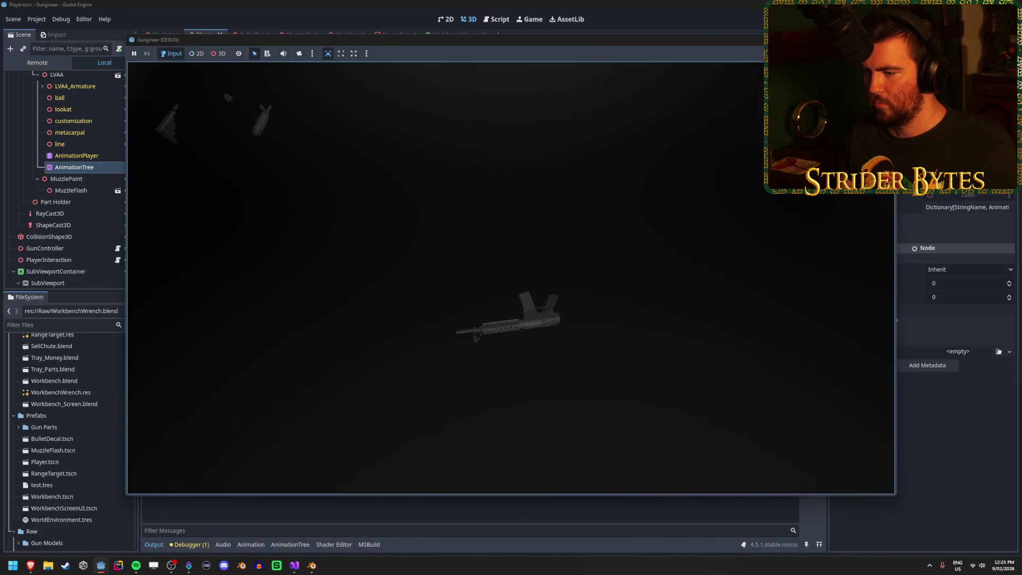
{"action": "key", "text": "e"}
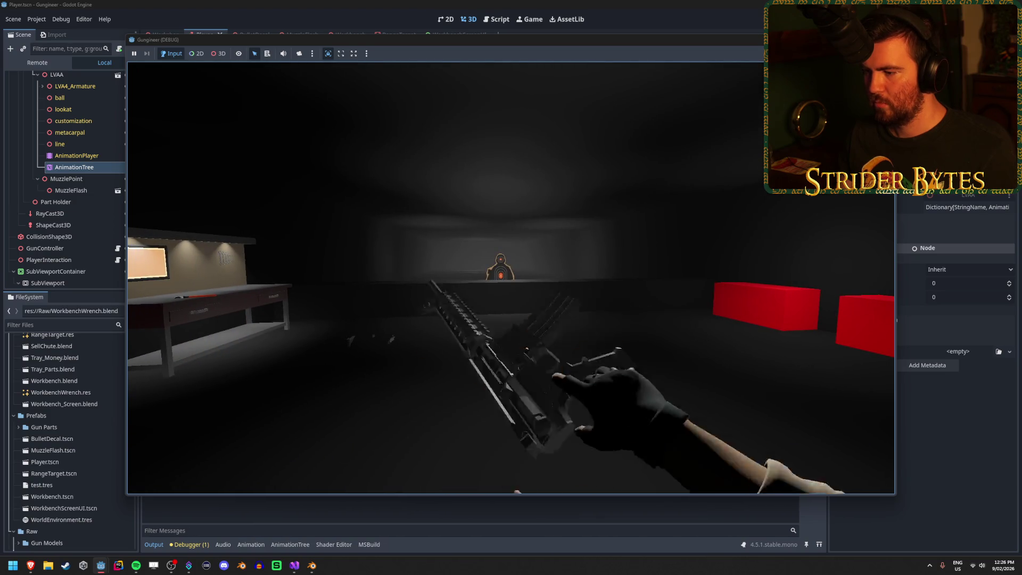
{"action": "key", "text": "e"}
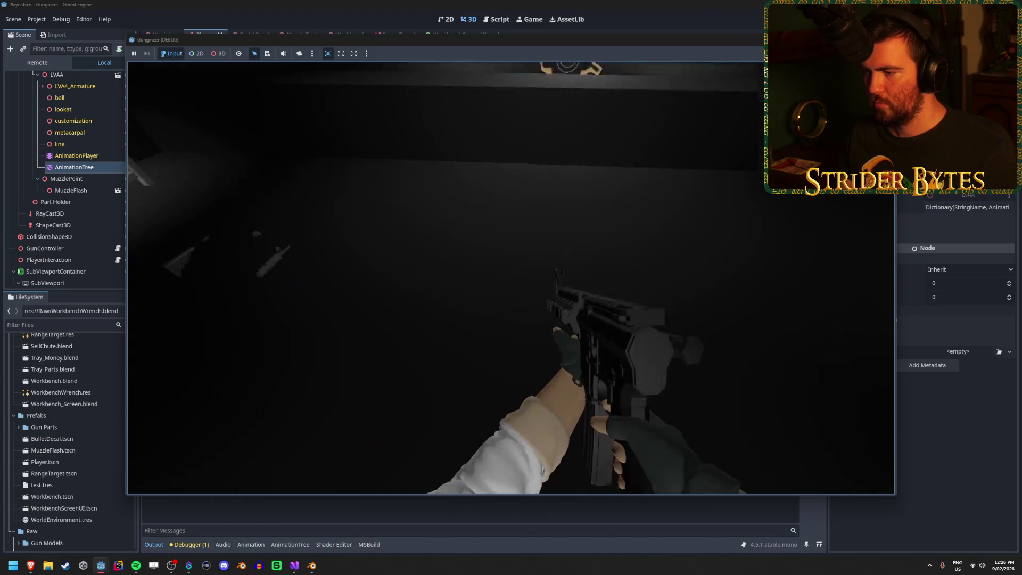
{"action": "key", "text": "q"}
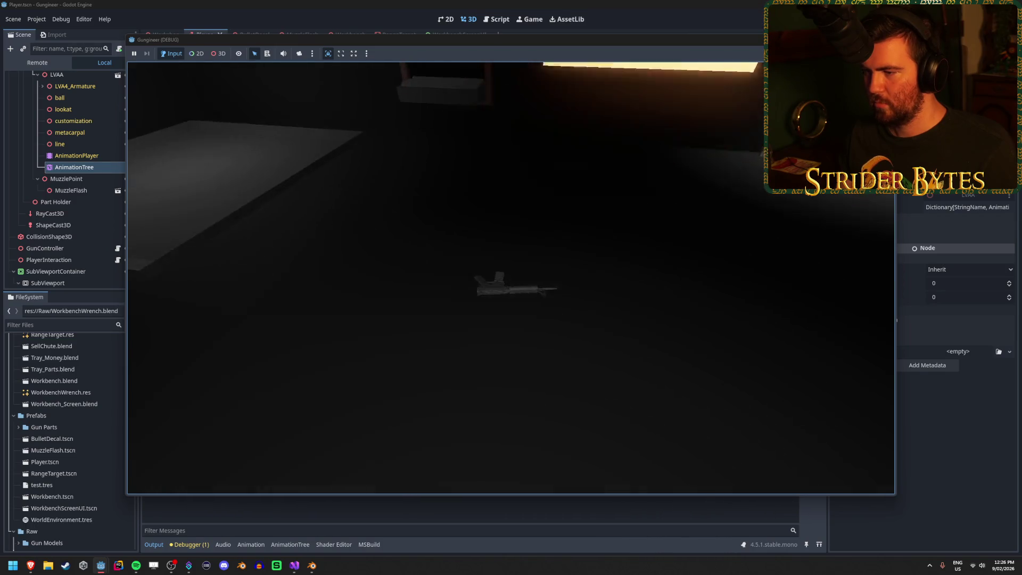
{"action": "key", "text": "e"}
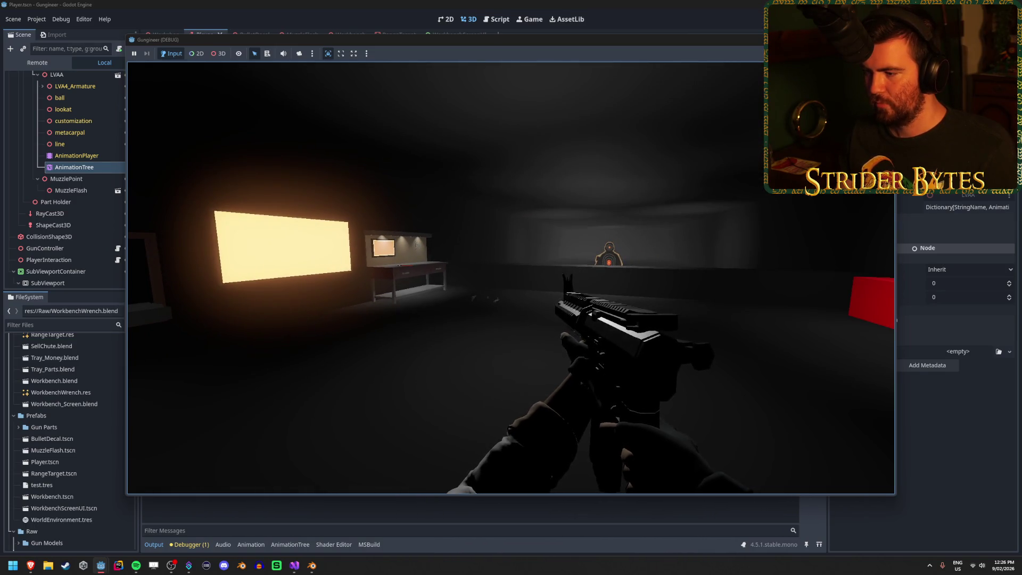
{"action": "key", "text": "F8"}
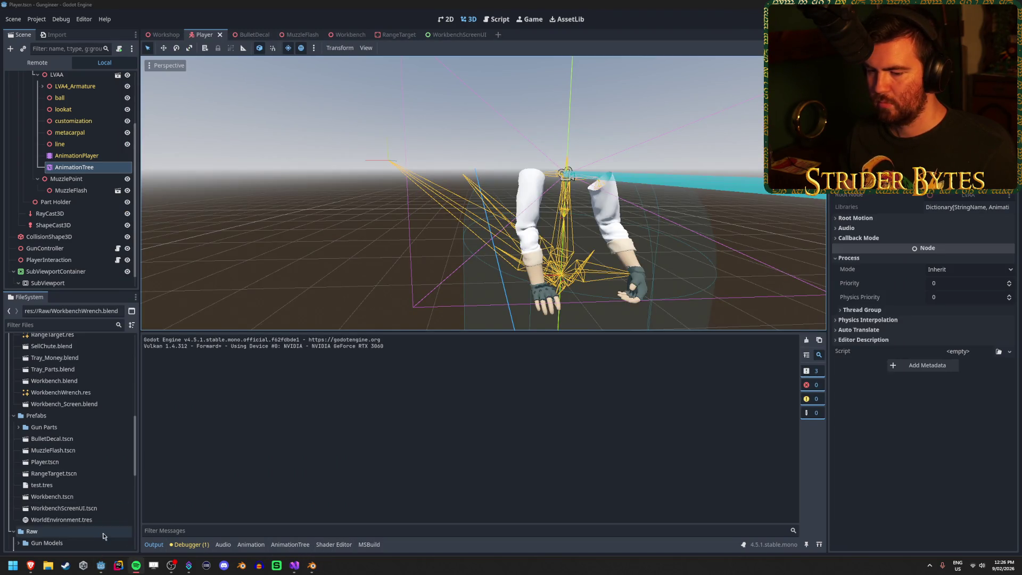
{"action": "mouse_move", "coordinate": [101, 567]}
{"action": "left_click", "coordinate": [158, 524]}
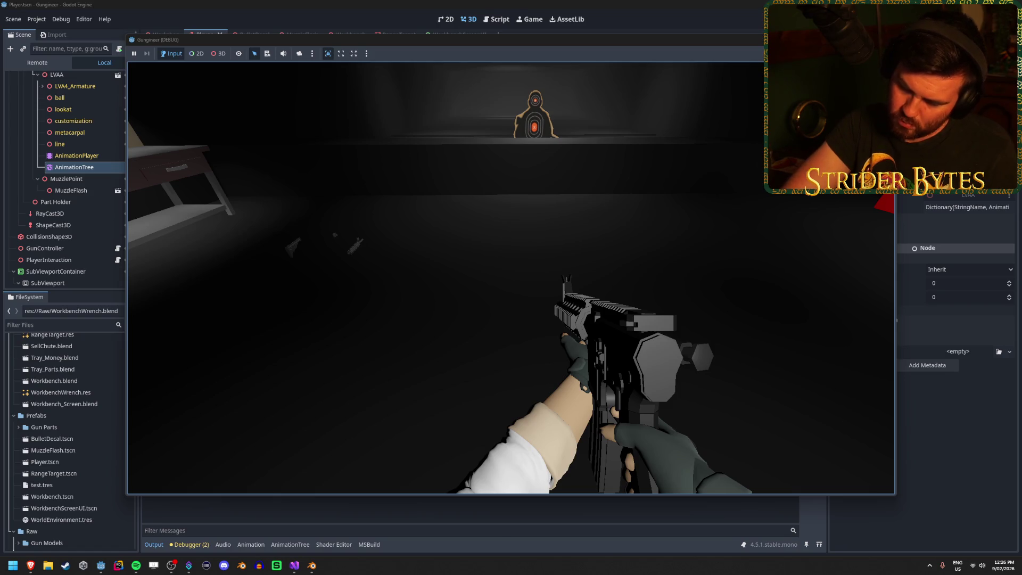
{"action": "key", "text": "w"}
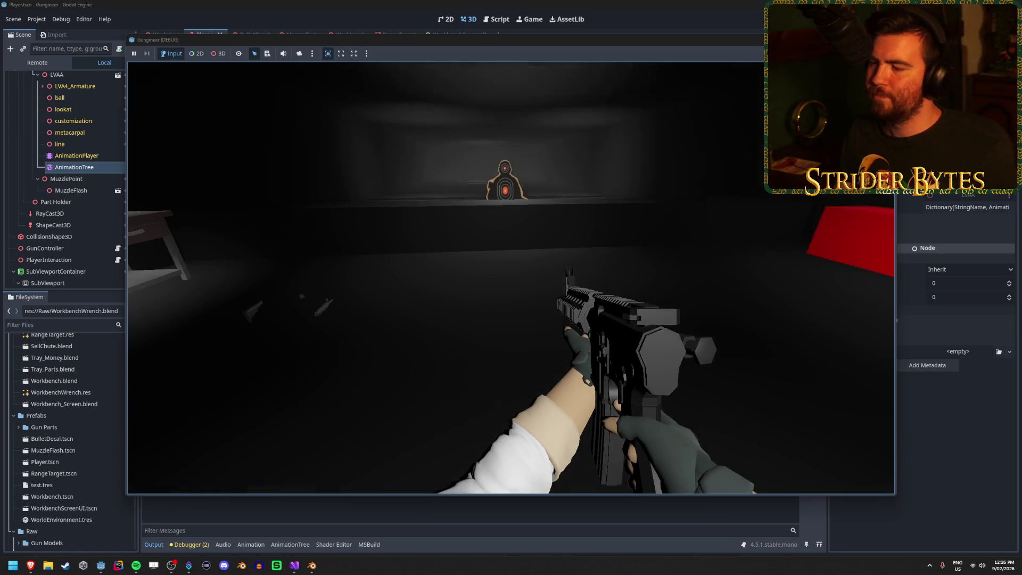
{"action": "key", "text": "g"}
{"action": "key", "text": "e"}
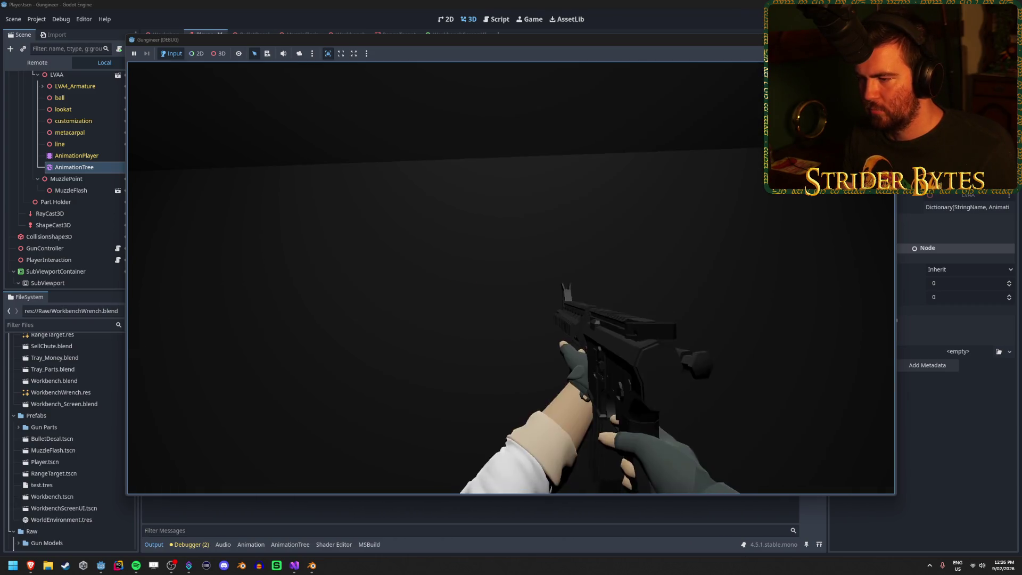
{"action": "key", "text": "s"}
{"action": "key", "text": "g"}
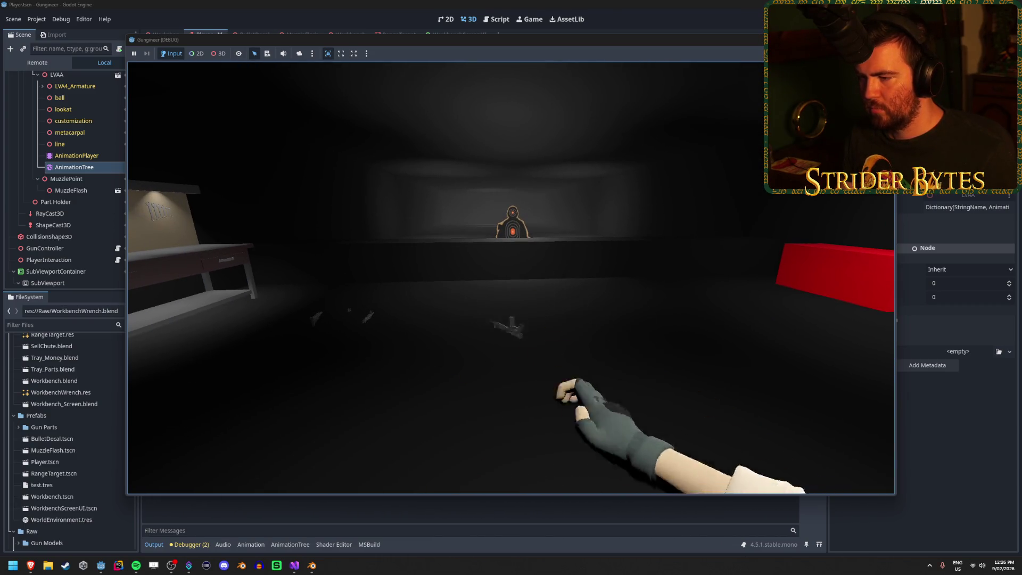
{"action": "key", "text": "e"}
{"action": "key", "text": "w"}
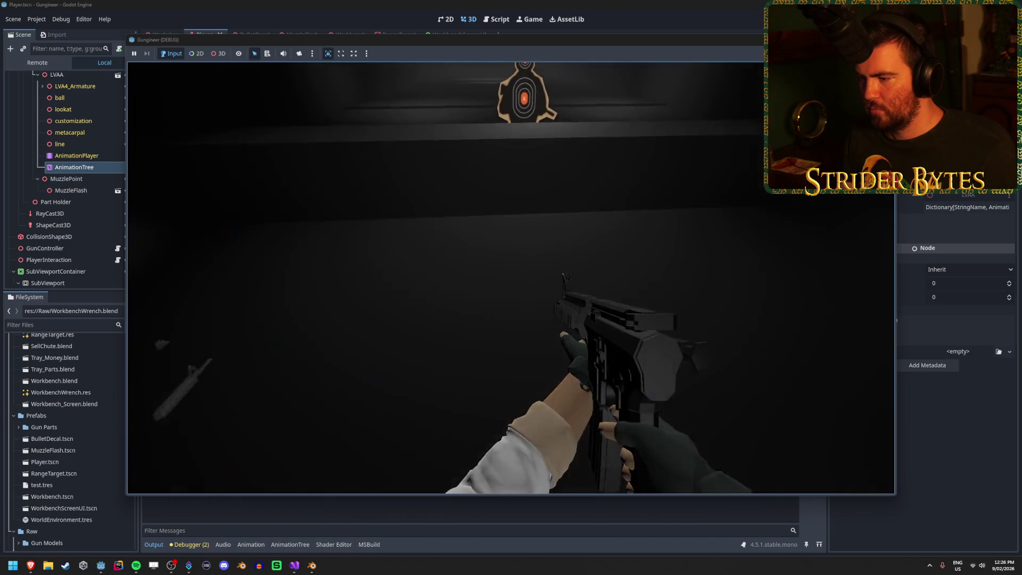
{"action": "key", "text": "g"}
{"action": "key", "text": "e"}
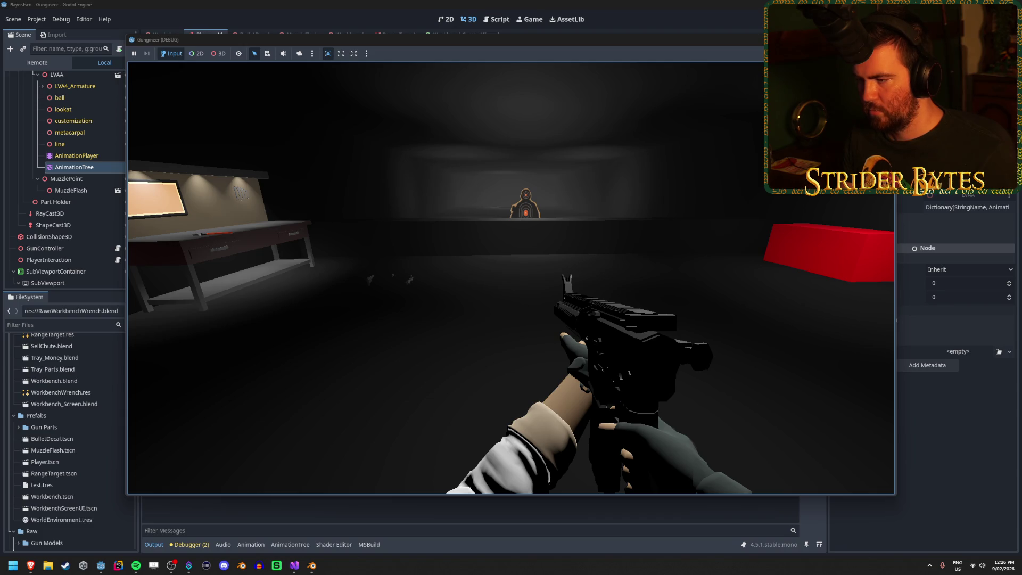
{"action": "key", "text": "F8"}
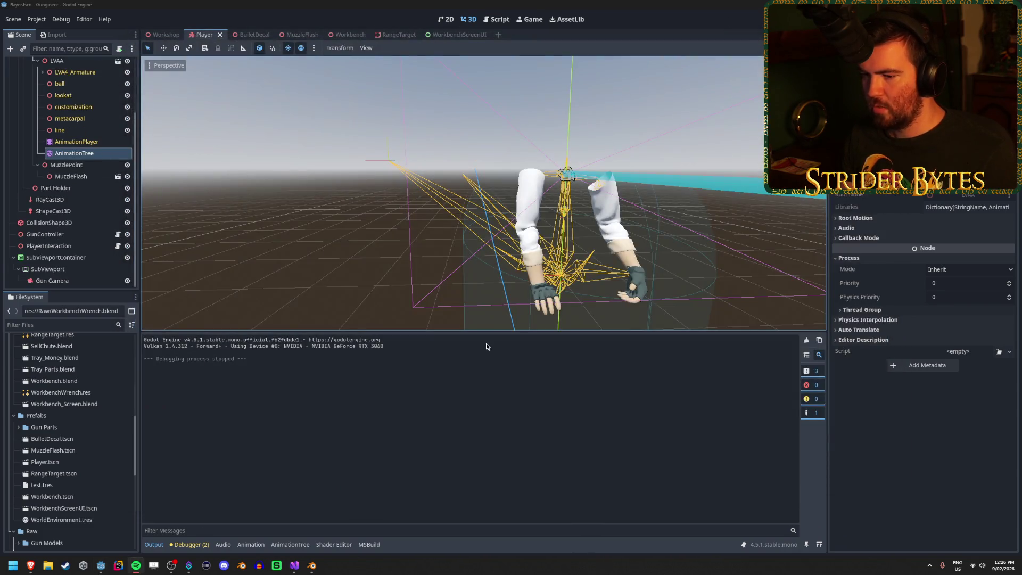
- Delete the Idle-to-Drop transition in the Player state machine, then select the Hidden–Idle transition
{"action": "left_click", "coordinate": [157, 36]}
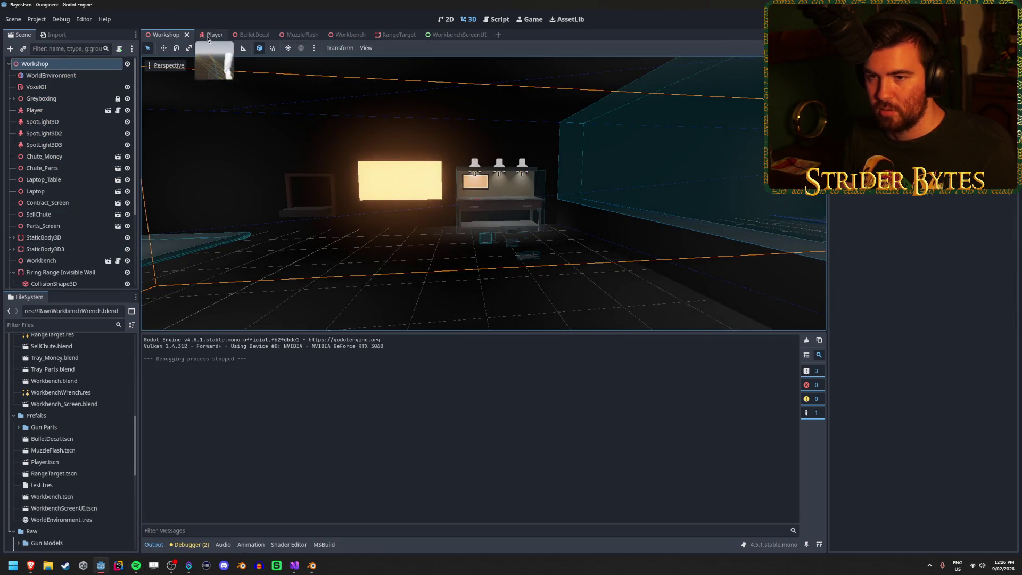
{"action": "left_click", "coordinate": [207, 36]}
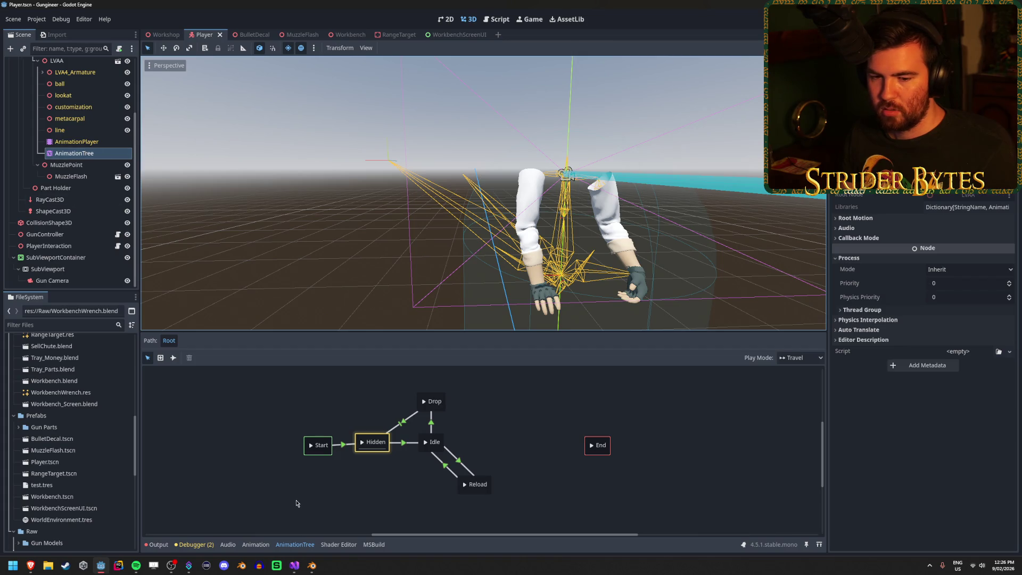
{"action": "left_click", "coordinate": [278, 426]}
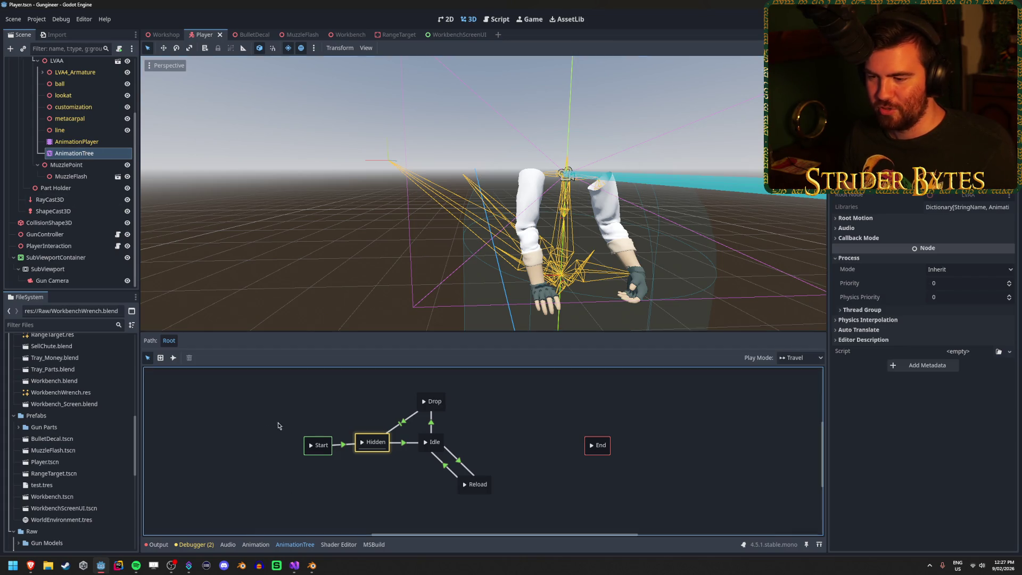
{"action": "left_click", "coordinate": [431, 425]}
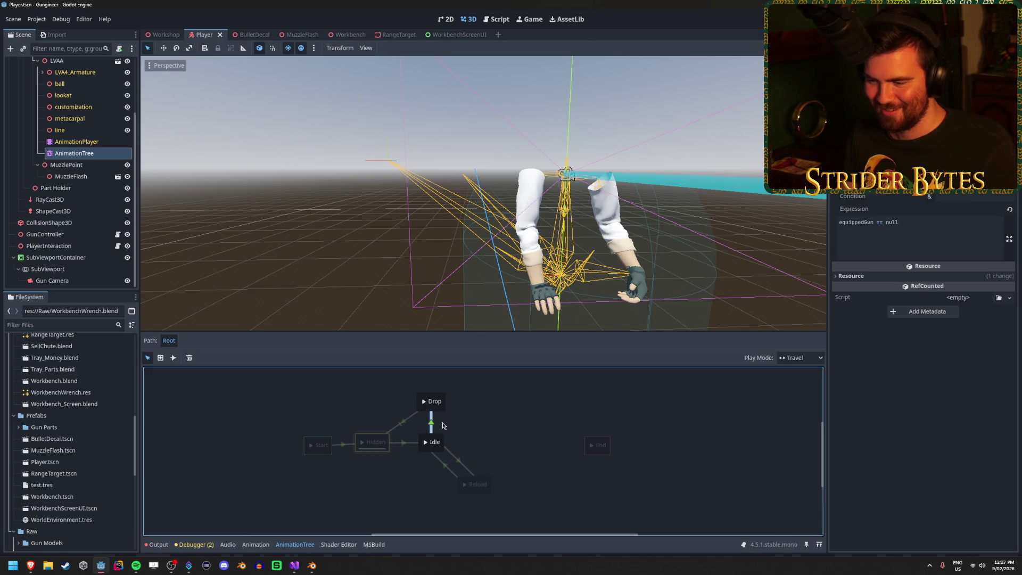
{"action": "key", "text": "Delete"}
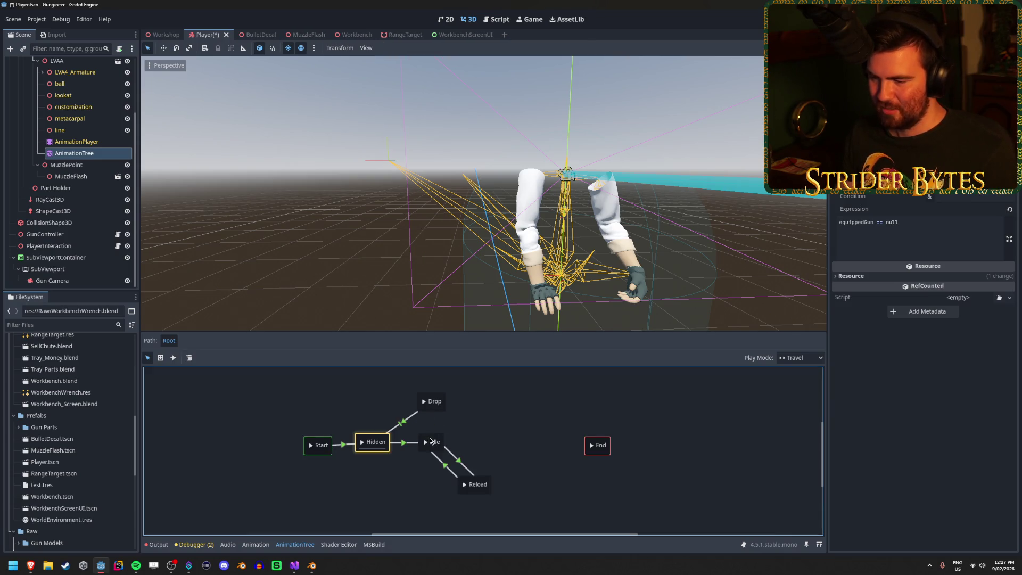
{"action": "left_click", "coordinate": [400, 443]}
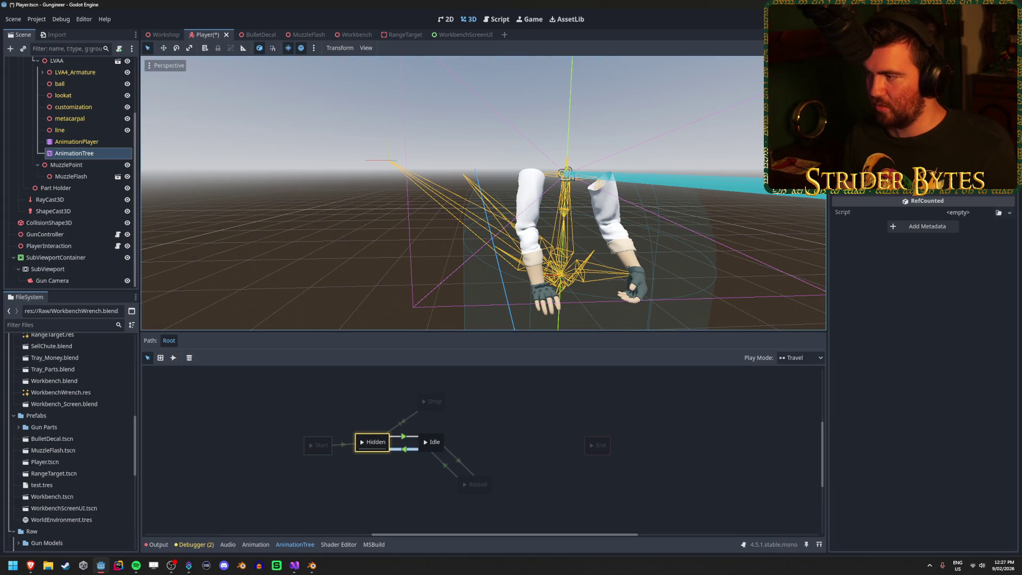
{"action": "scroll", "coordinate": [924, 320], "scroll_direction": "up", "scroll_amount": 3}
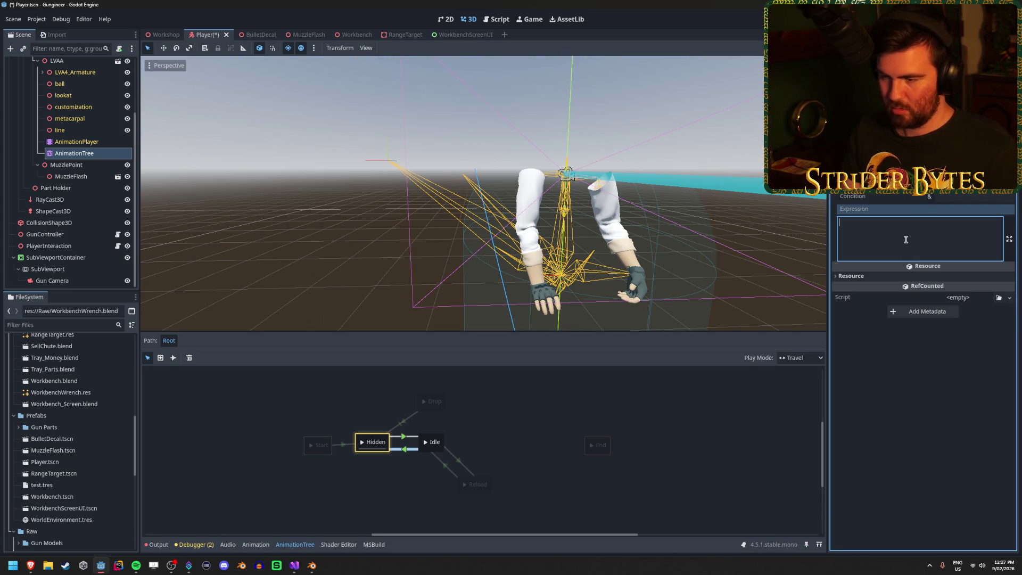